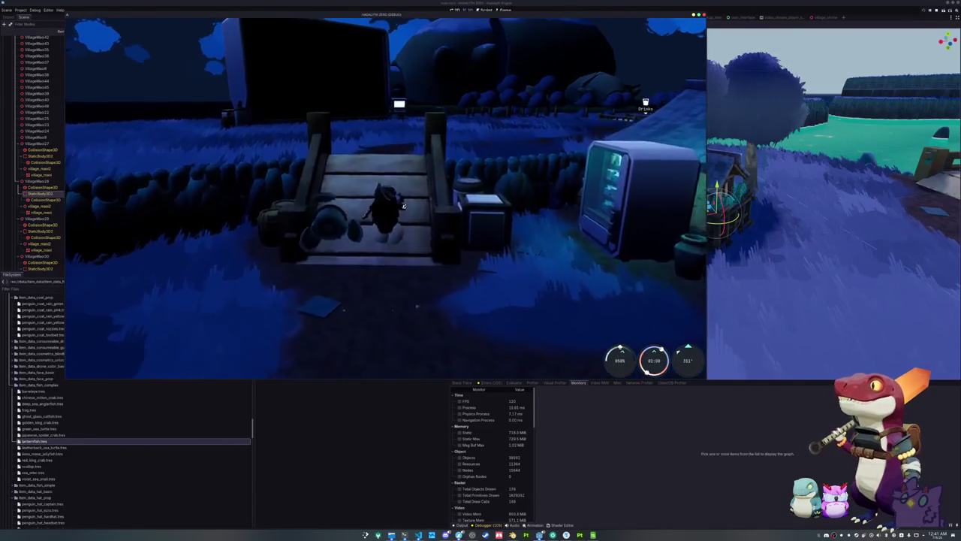
# Step: Walk the character off the bridge toward the village past the TV screen, casting the fishing rod once
pyautogui.press('w')
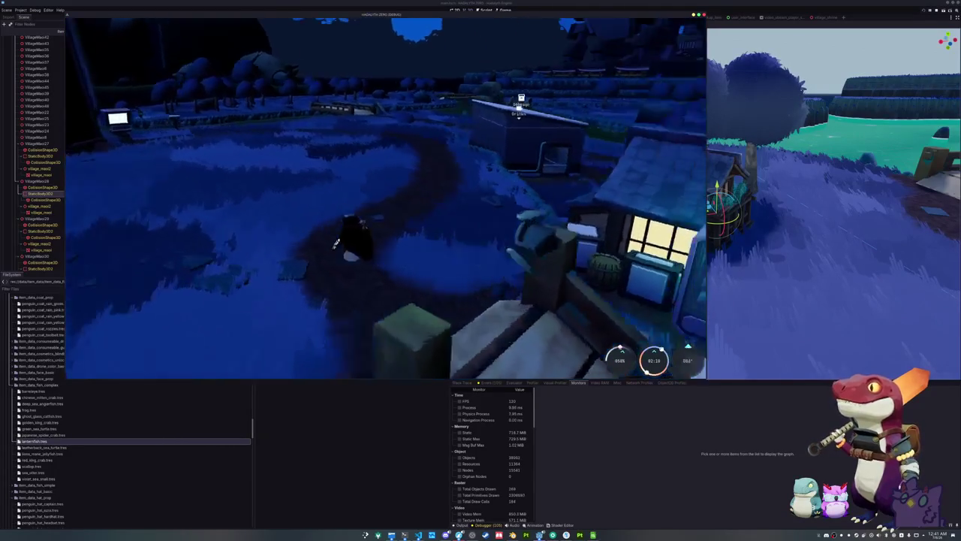
pyautogui.press('w')
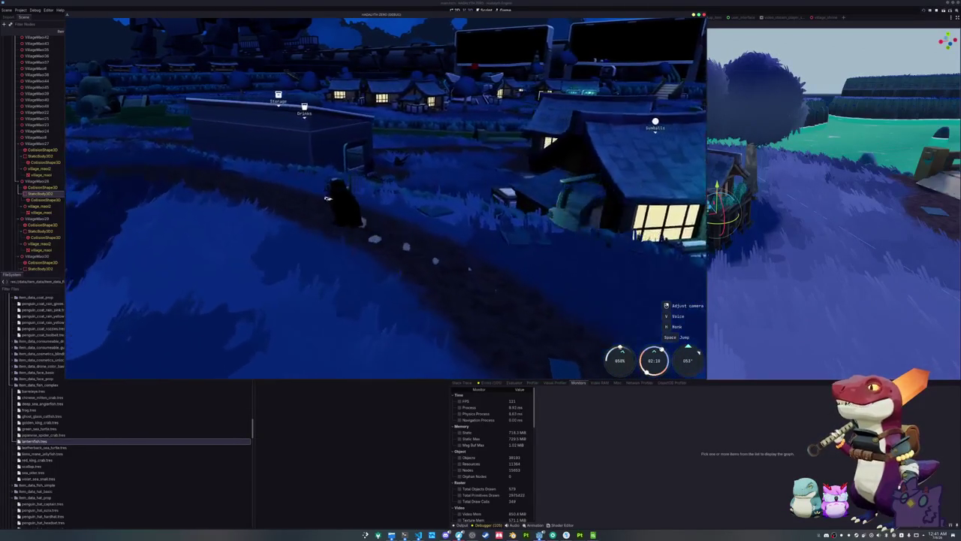
pyautogui.press('w')
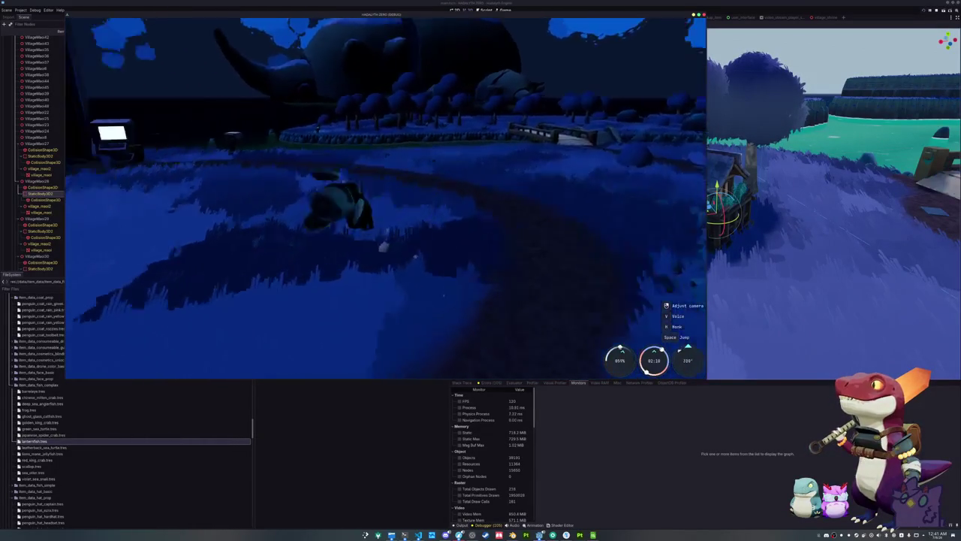
pyautogui.press('w')
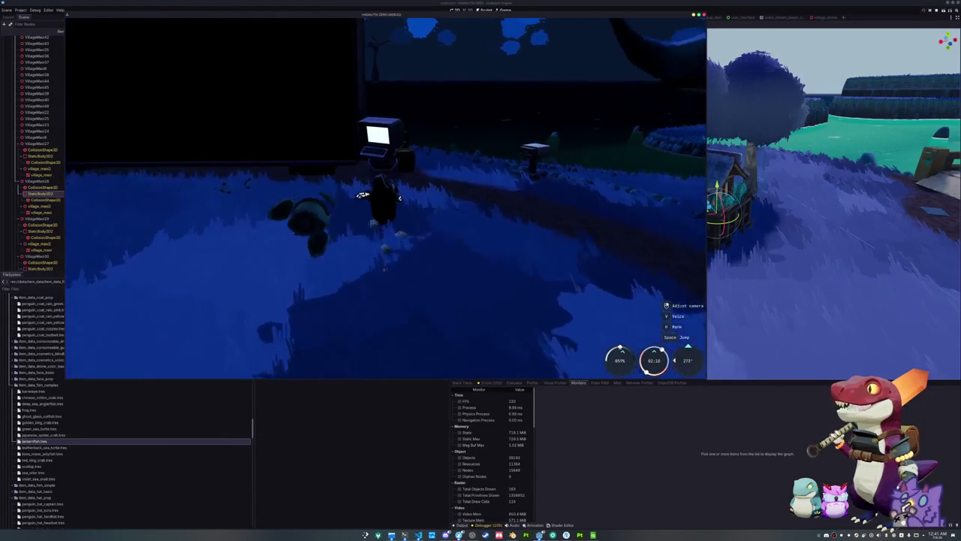
pyautogui.press('d')
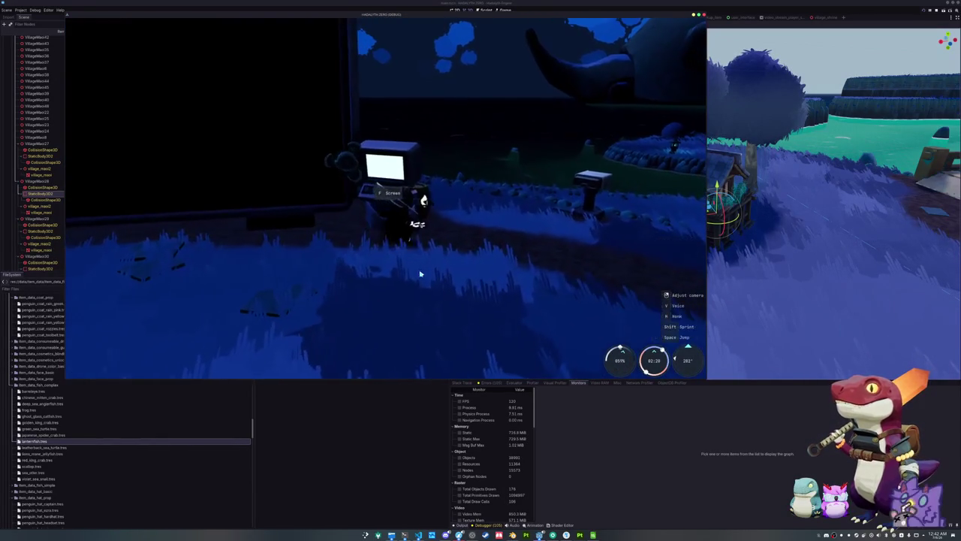
pyautogui.press('d')
pyautogui.press('d')
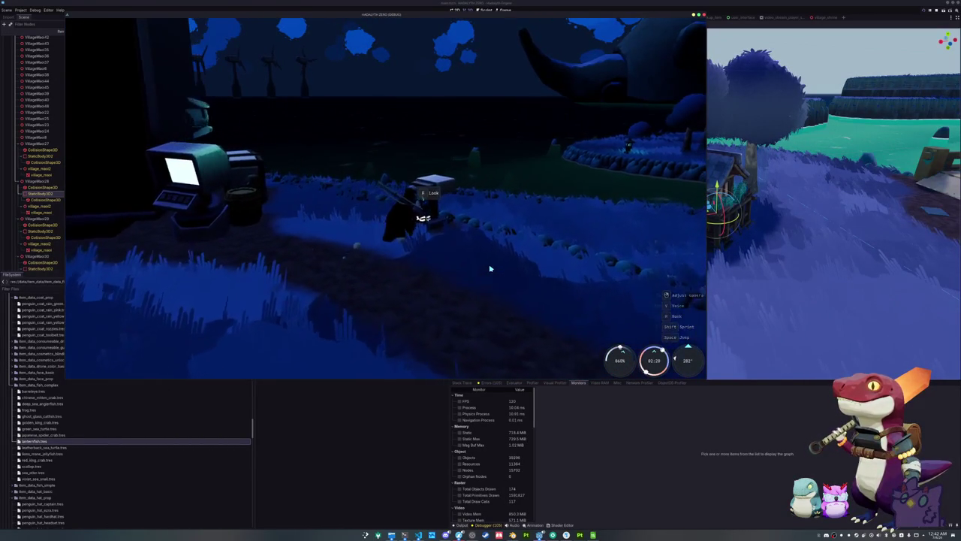
pyautogui.press('w')
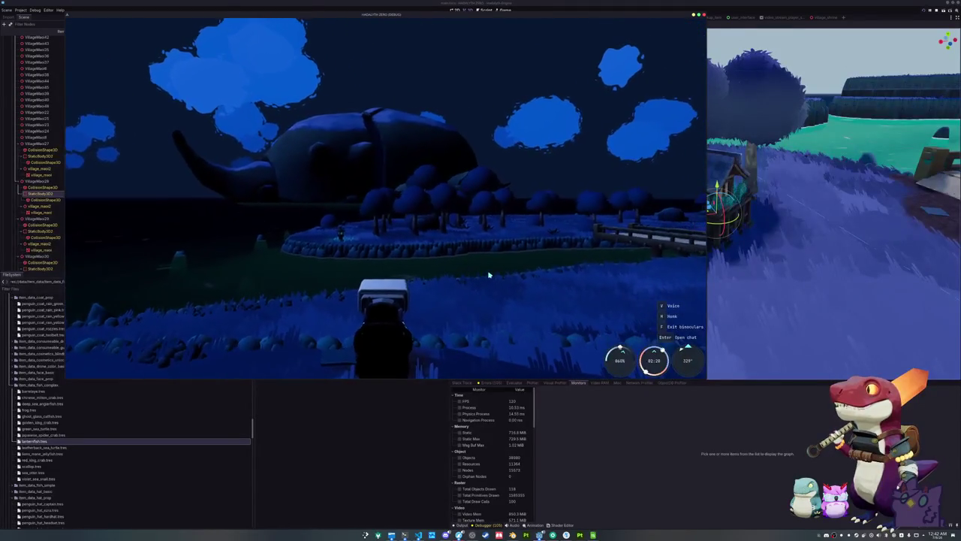
pyautogui.click(489, 278)
pyautogui.press('s')
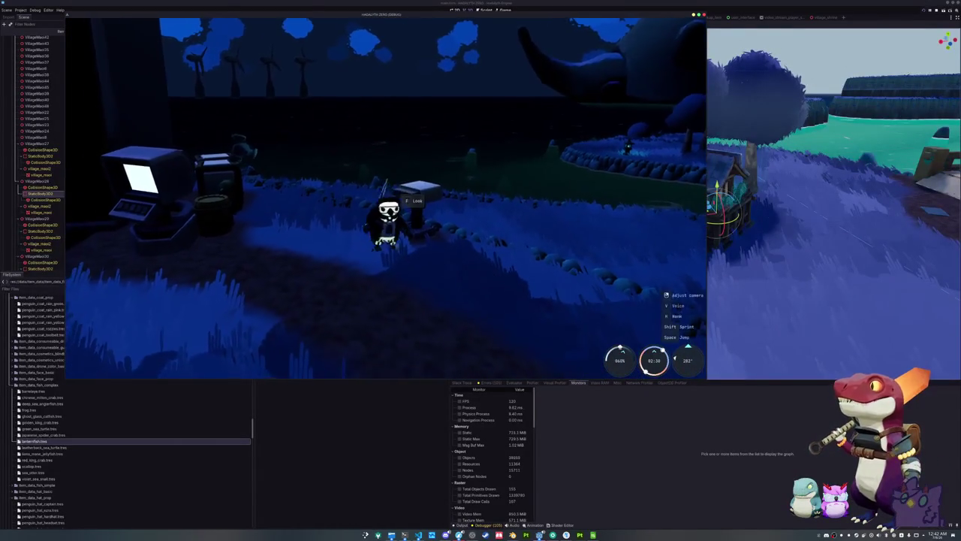
pyautogui.press('w')
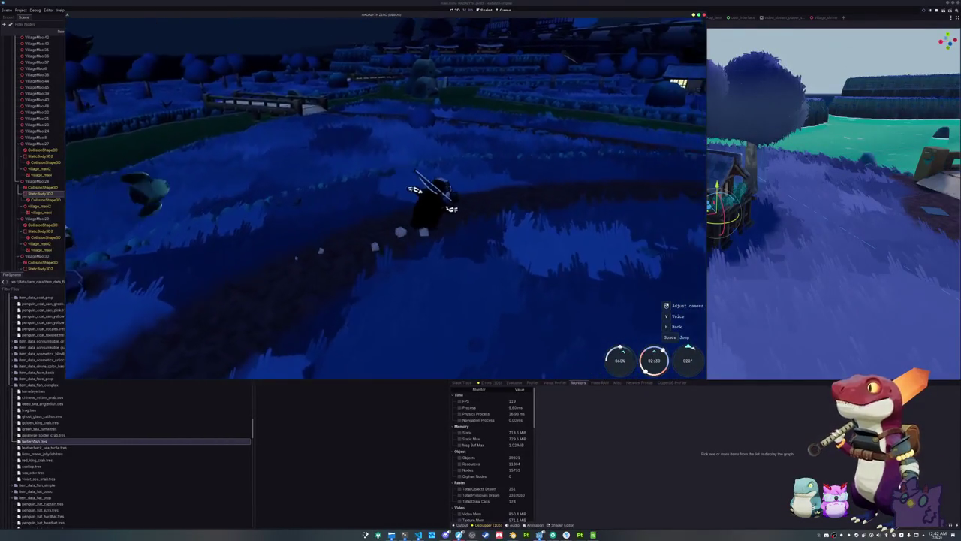
pyautogui.press('w')
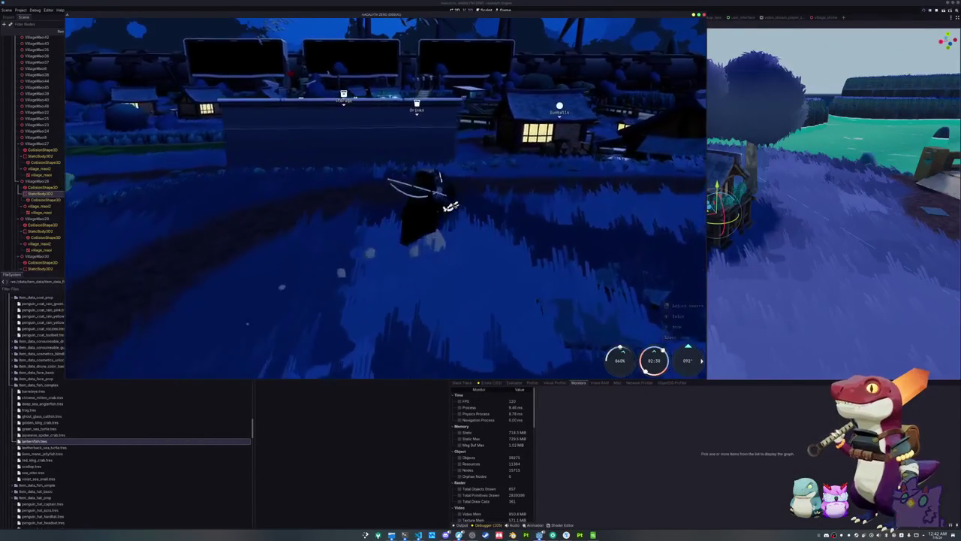
pyautogui.press('w')
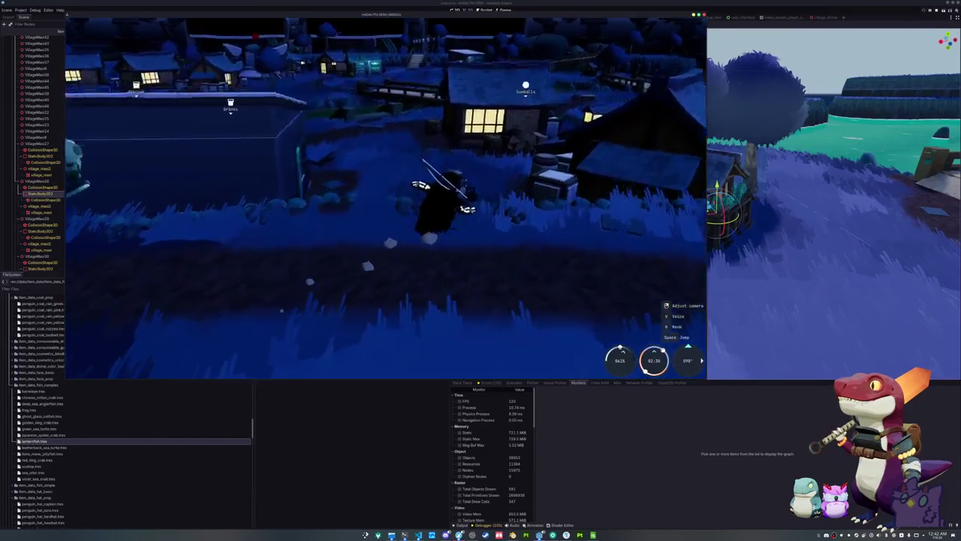
# Step: Walk past the Gumballs stall, firepit and bridge to the lit houses, then equip the fishing pole
pyautogui.press('w')
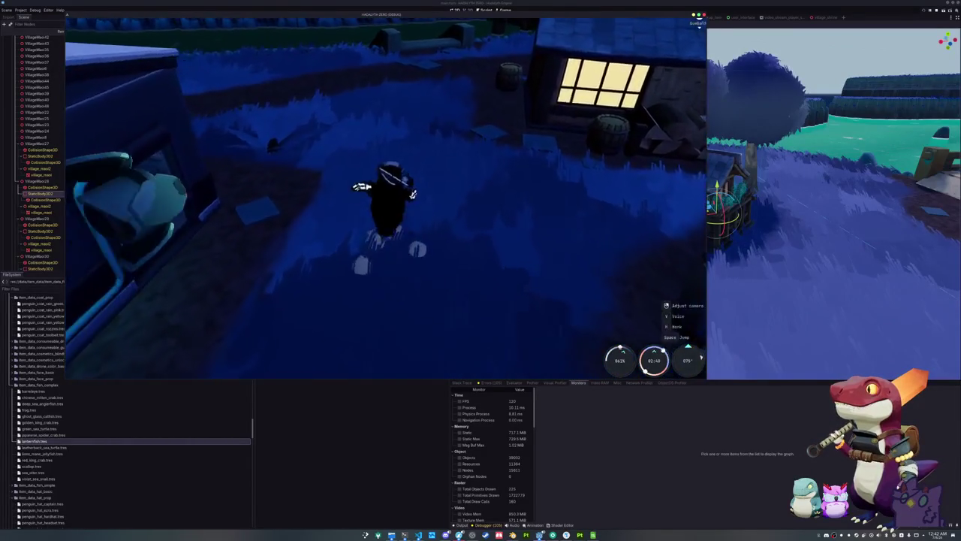
pyautogui.press('w')
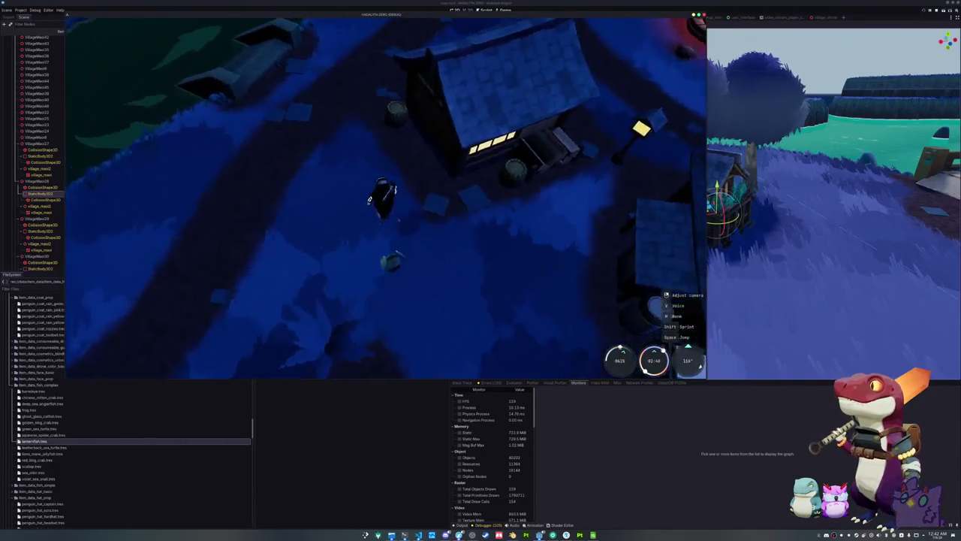
pyautogui.press('w')
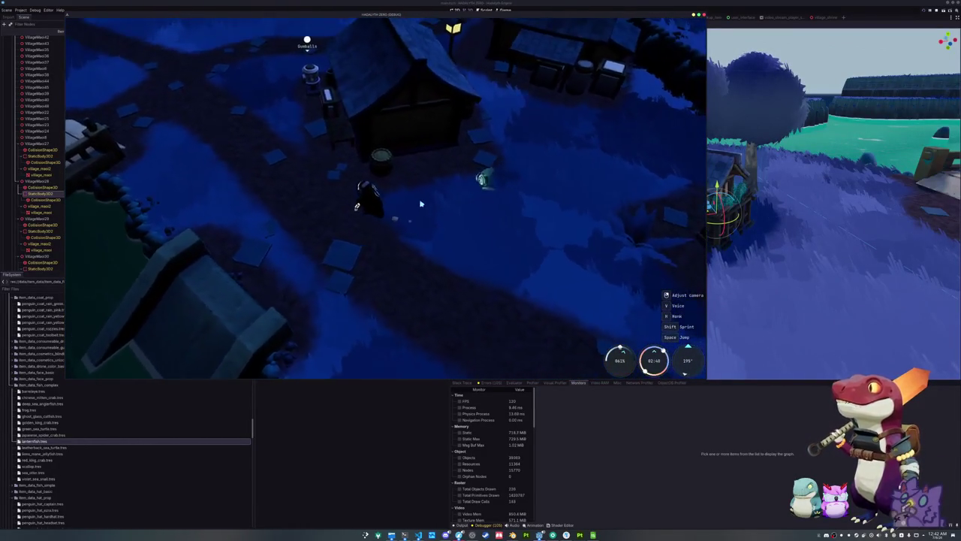
pyautogui.press('w')
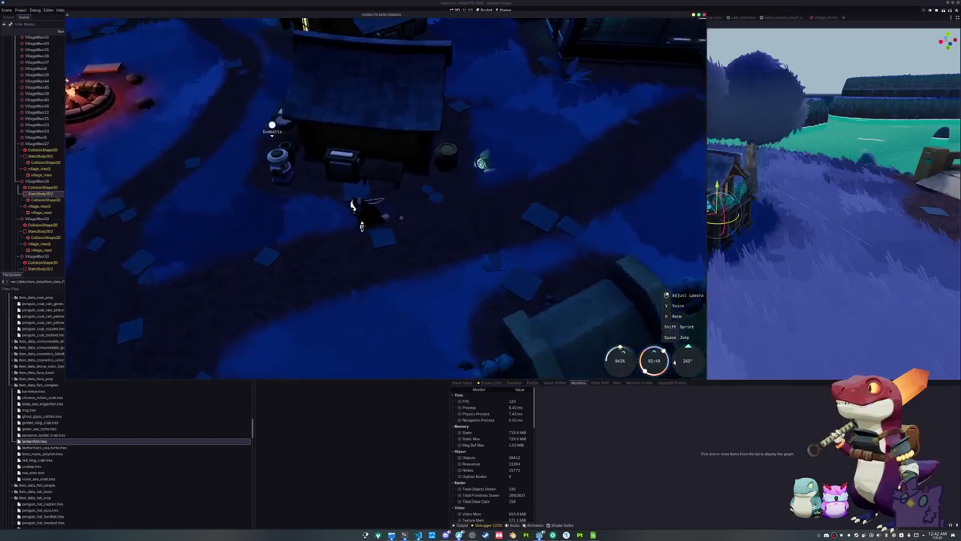
pyautogui.press('w')
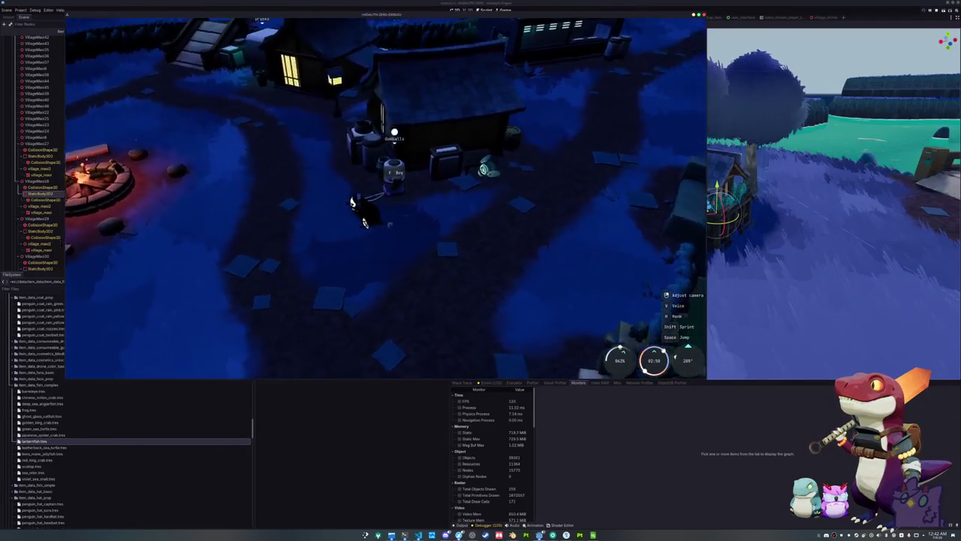
pyautogui.press('w')
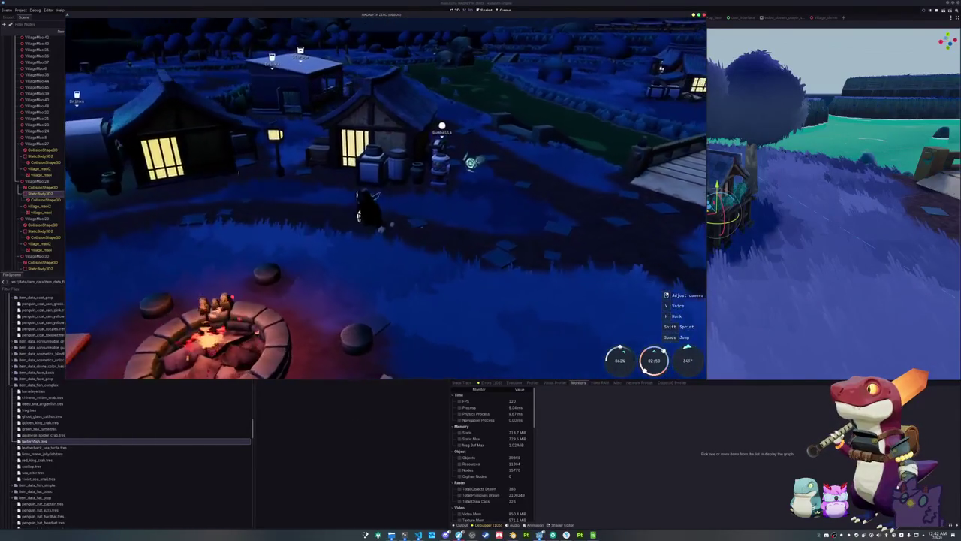
pyautogui.press('w')
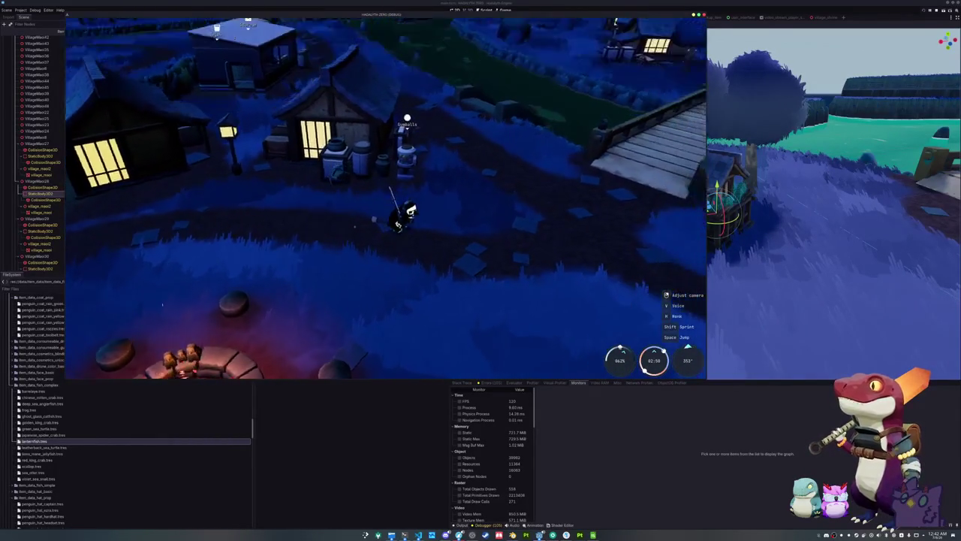
pyautogui.press('w')
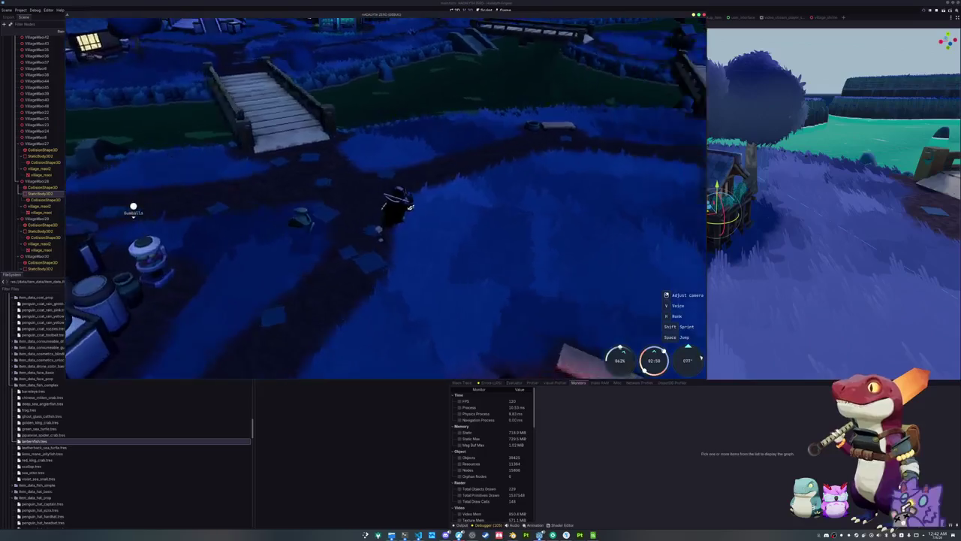
pyautogui.press('w')
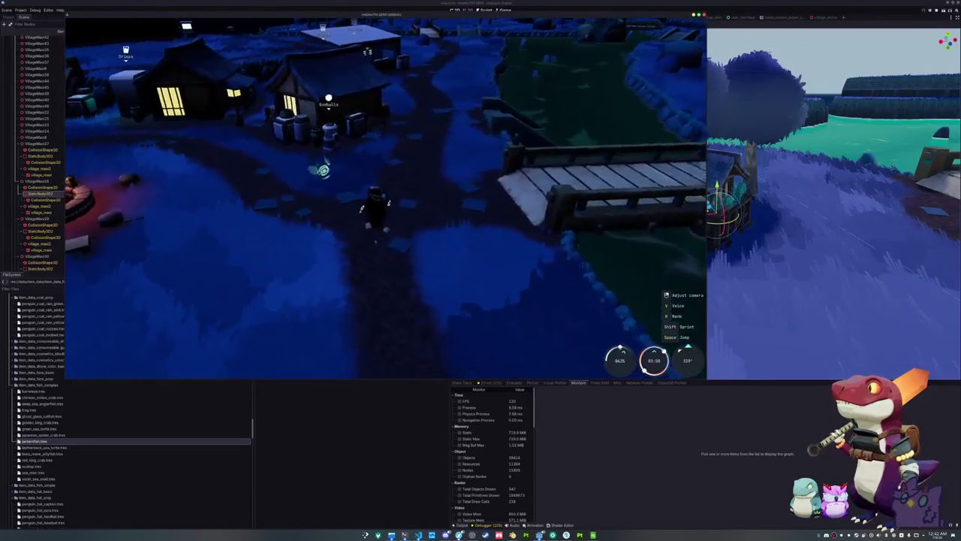
pyautogui.press('w')
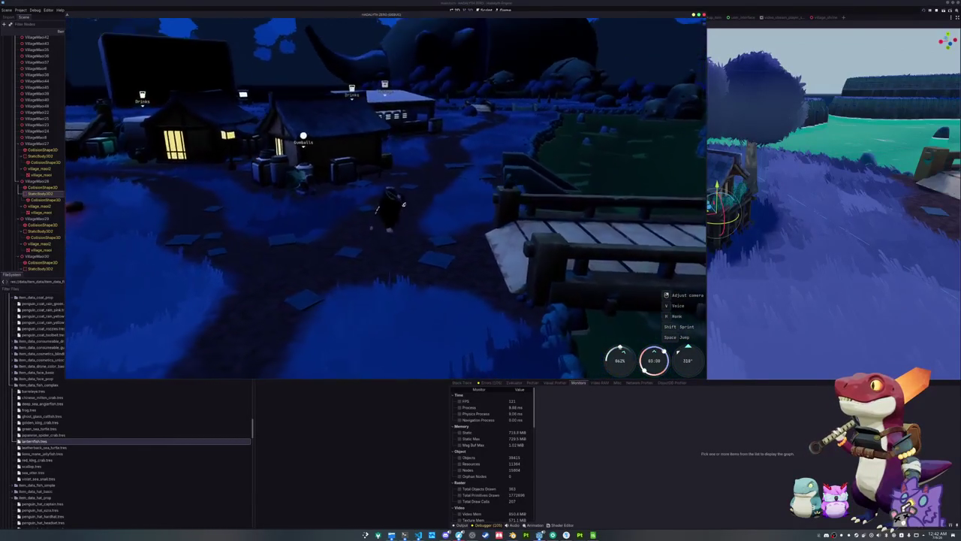
pyautogui.press('w')
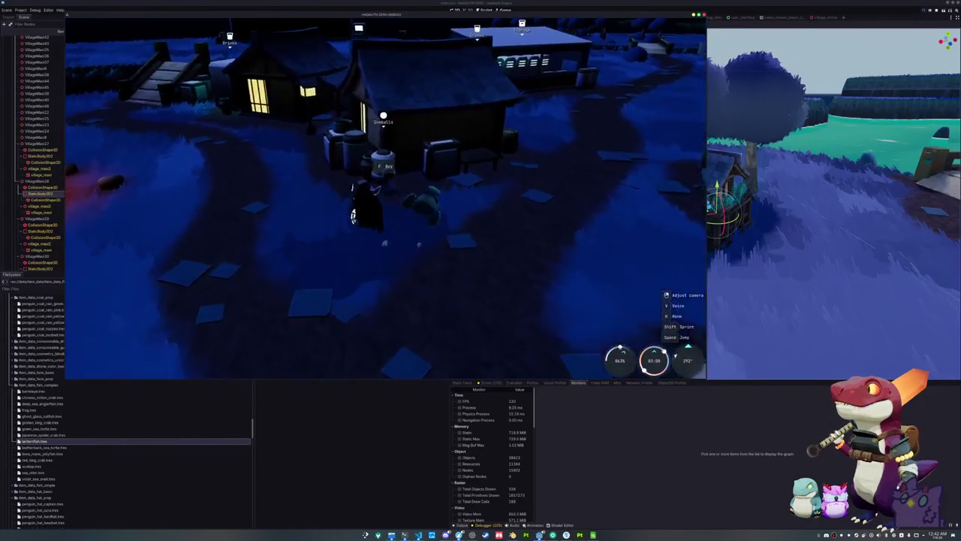
pyautogui.press('w')
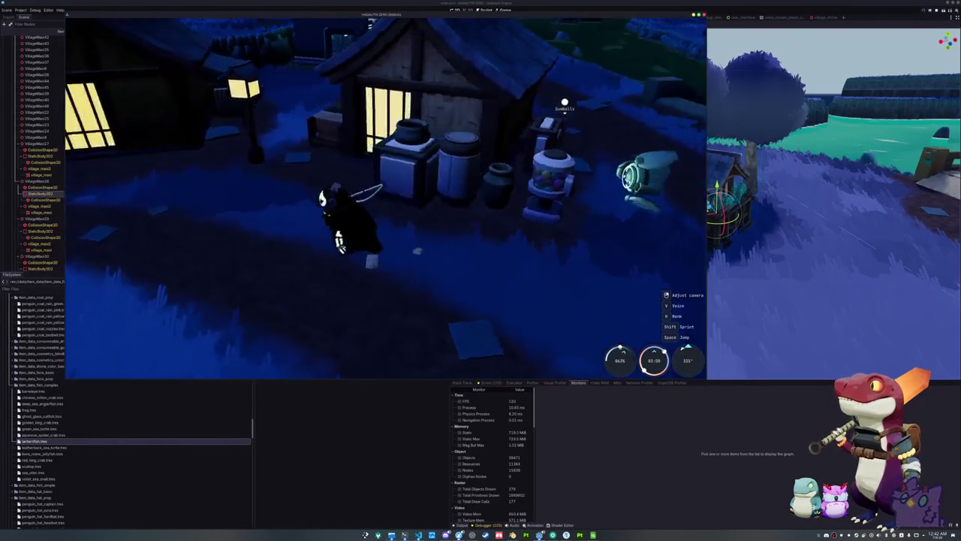
pyautogui.press('1')
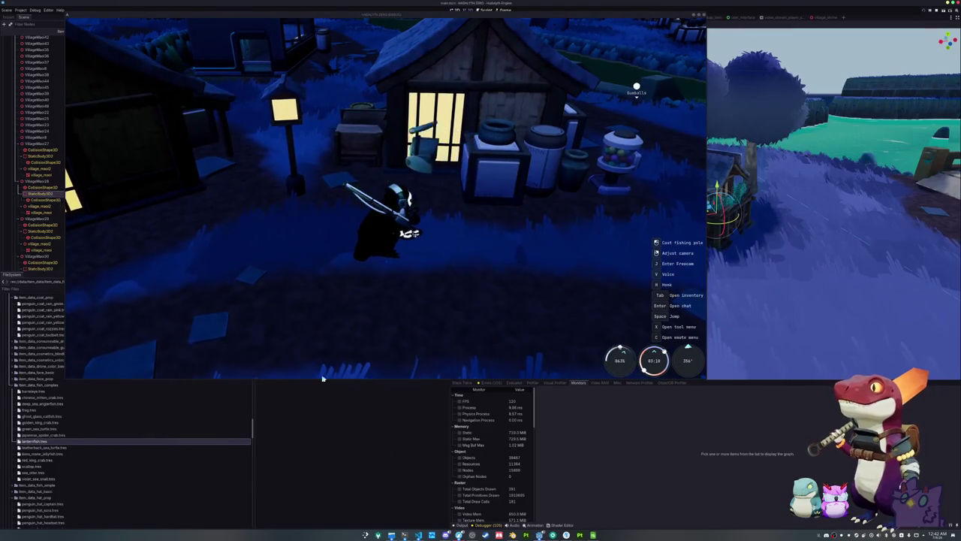
# Step: In the Godot editor, select TerrainSplatGenerator and frame an overhead view of the whole village
pyautogui.click(369, 467)
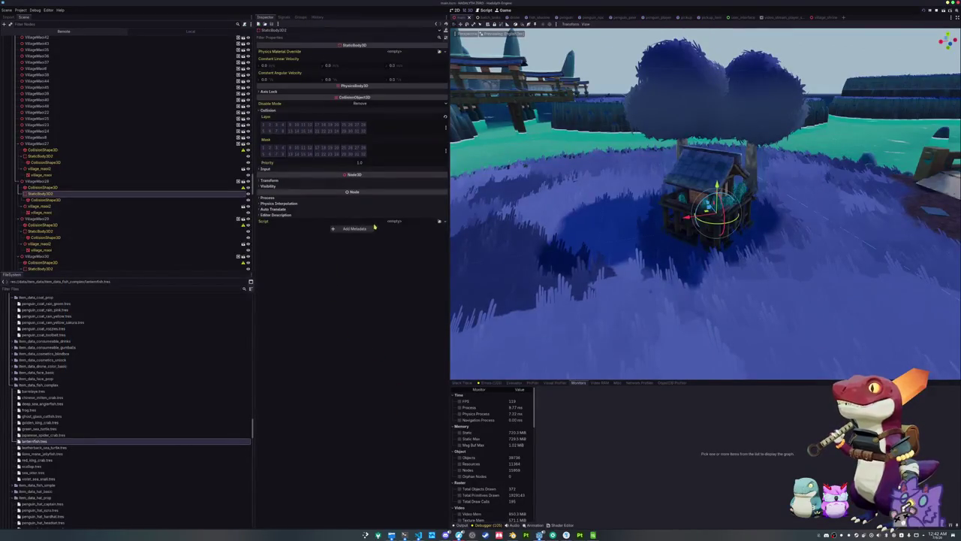
pyautogui.scroll(-10, 92, 126)
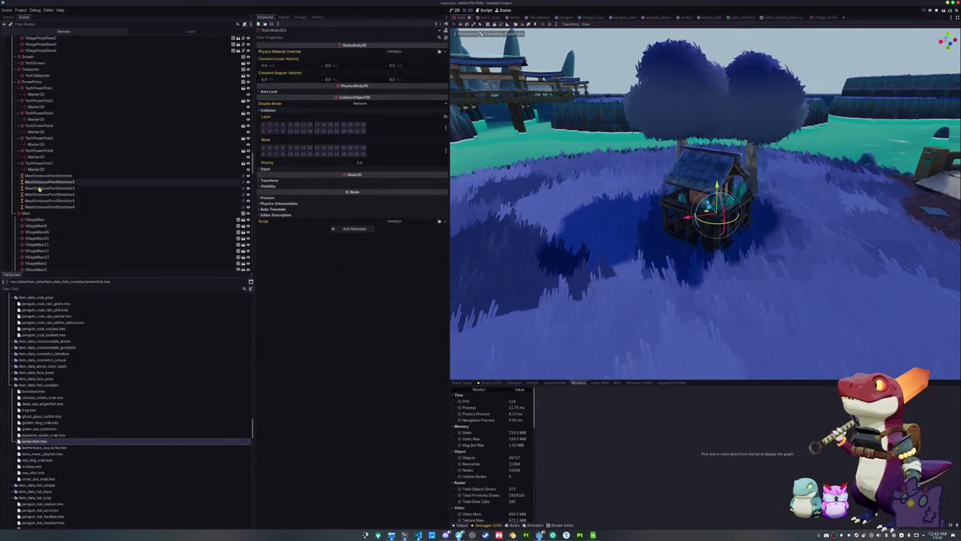
pyautogui.scroll(15, 31, 191)
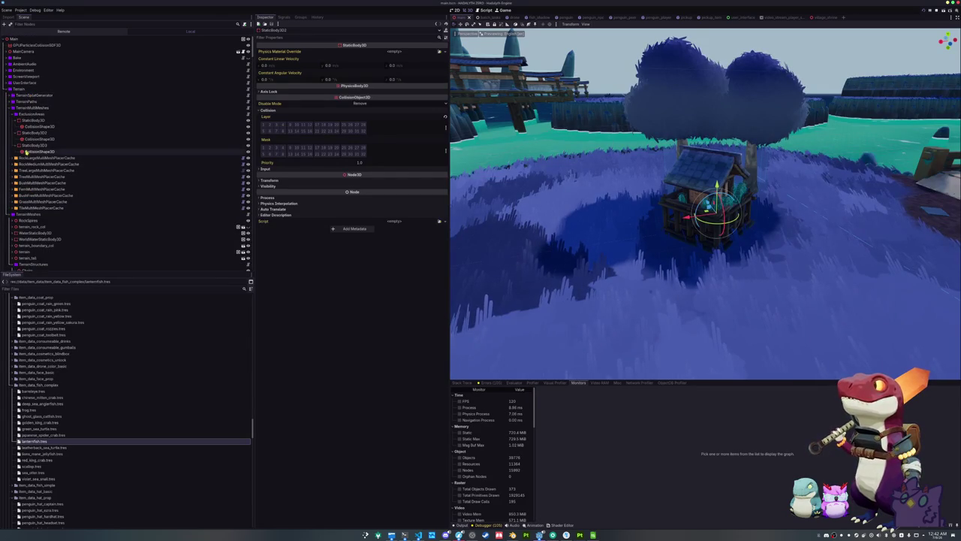
pyautogui.click(34, 95)
pyautogui.press('f')
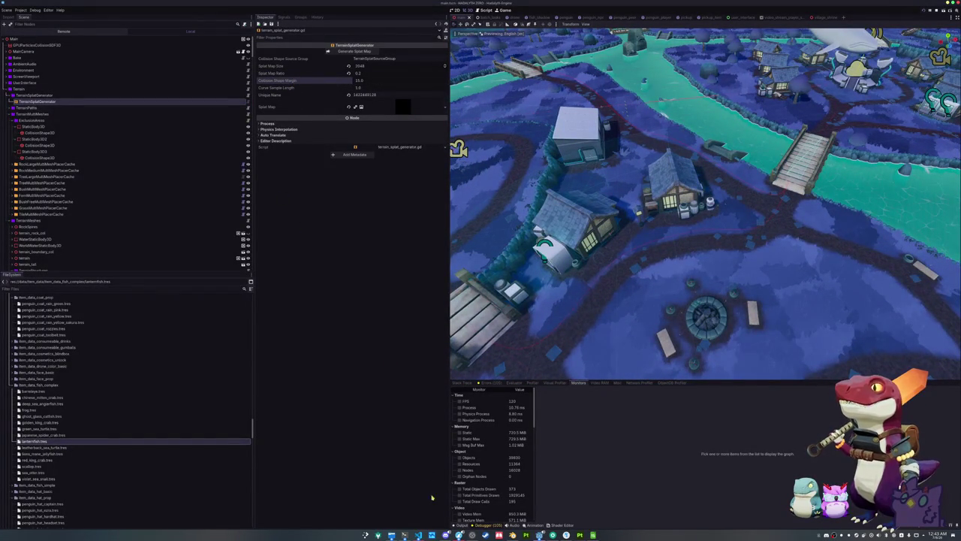
pyautogui.click(418, 535)
# Step: Scroll terrain_splat_generator.gd down to line 179 and select the 0.33 smin blend factor digits
pyautogui.click(623, 242)
pyautogui.click(775, 19)
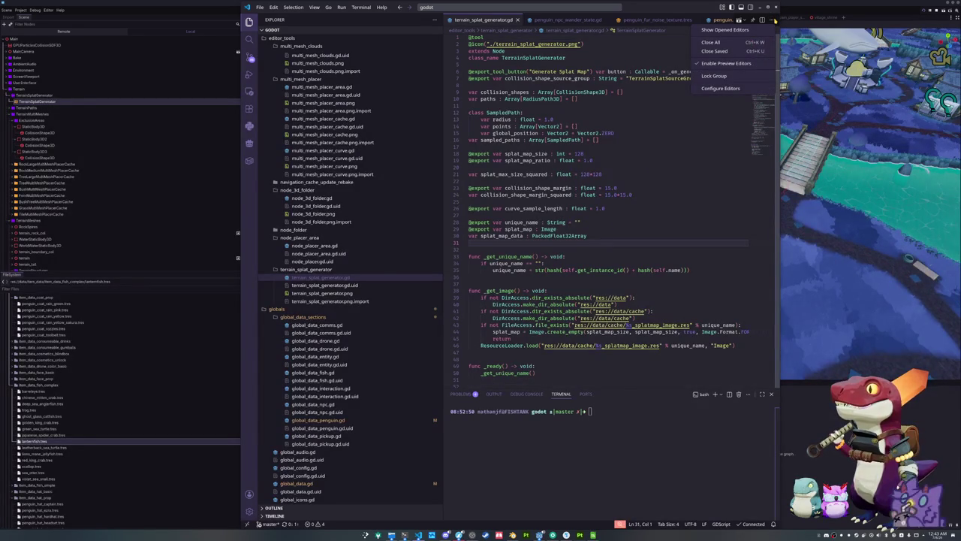
pyautogui.click(623, 208)
pyautogui.scroll(-3, 628, 210)
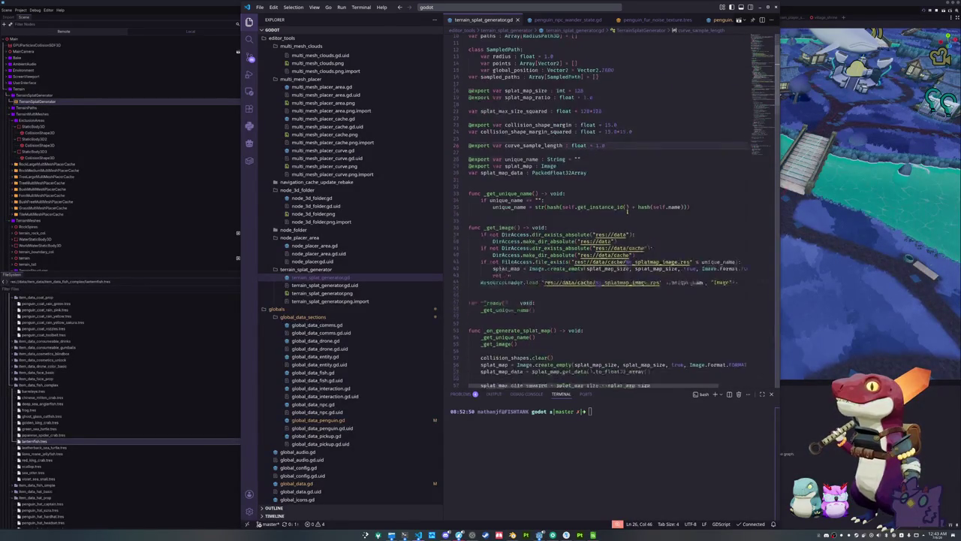
pyautogui.scroll(-2, 627, 210)
pyautogui.scroll(-6, 627, 211)
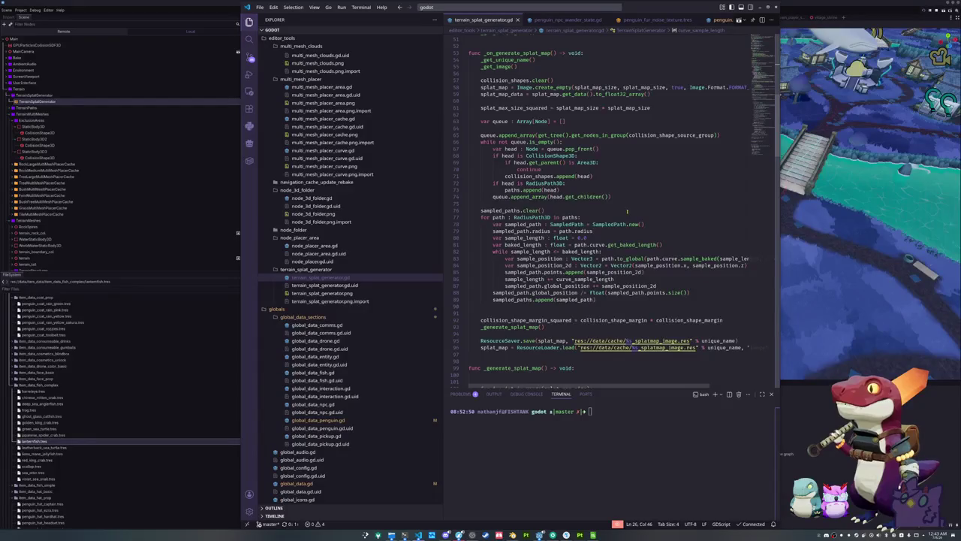
pyautogui.scroll(-5, 627, 211)
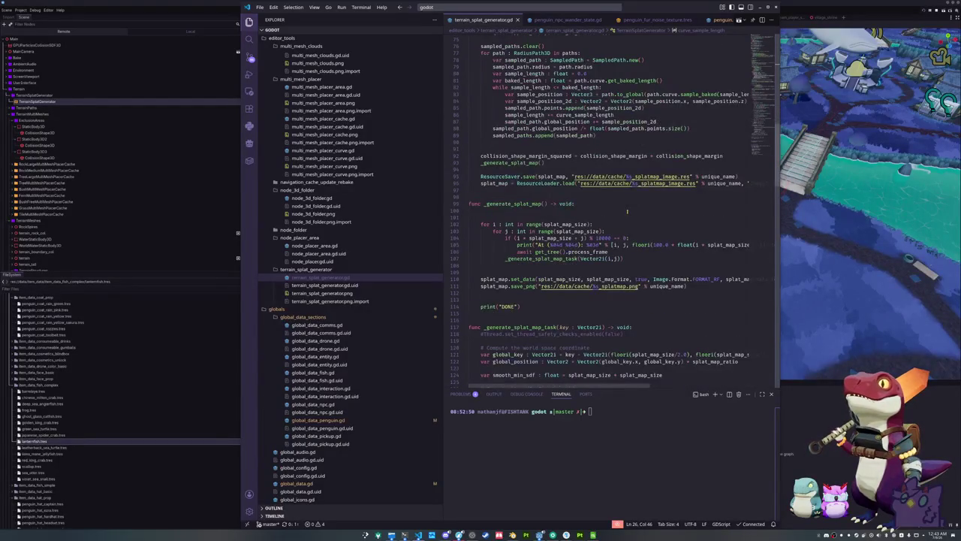
pyautogui.scroll(-3, 627, 211)
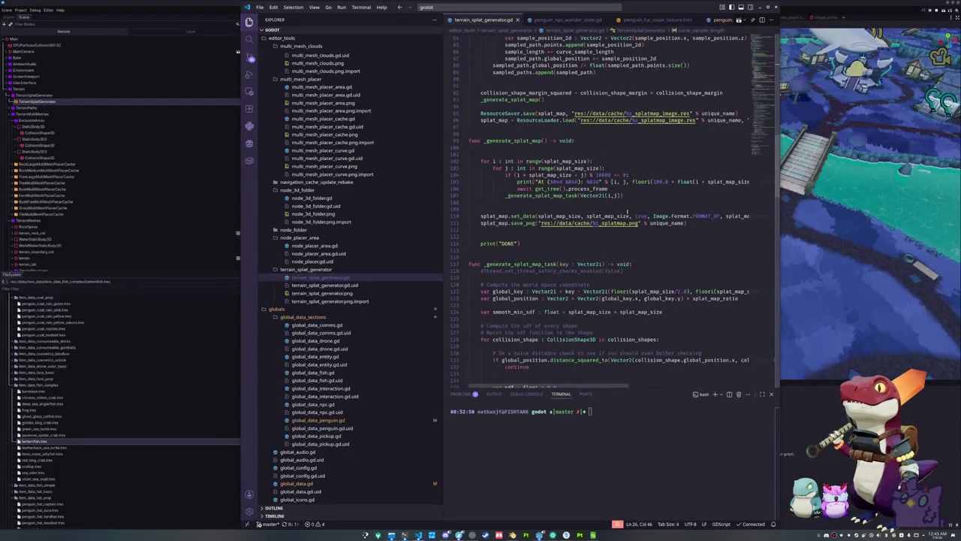
pyautogui.click(611, 207)
pyautogui.scroll(-5, 611, 207)
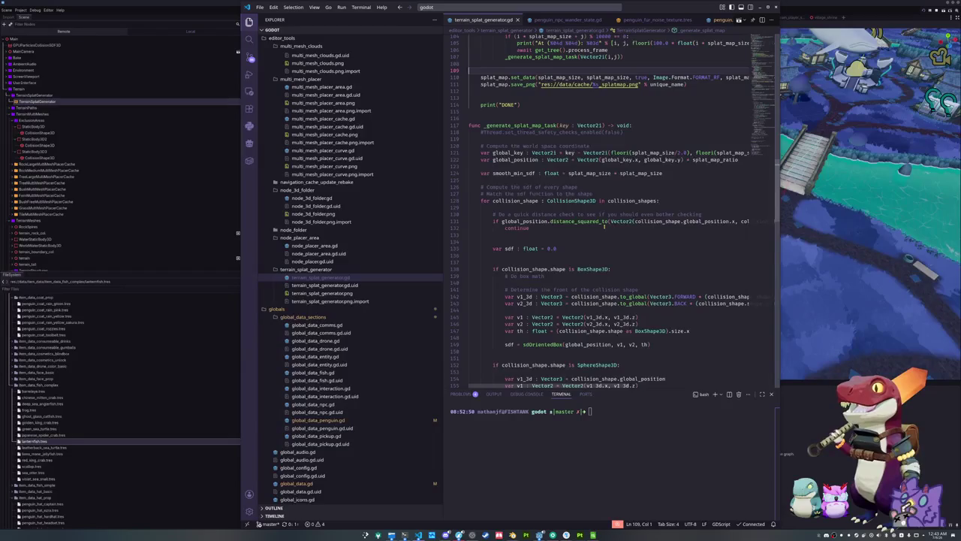
pyautogui.scroll(-17, 605, 225)
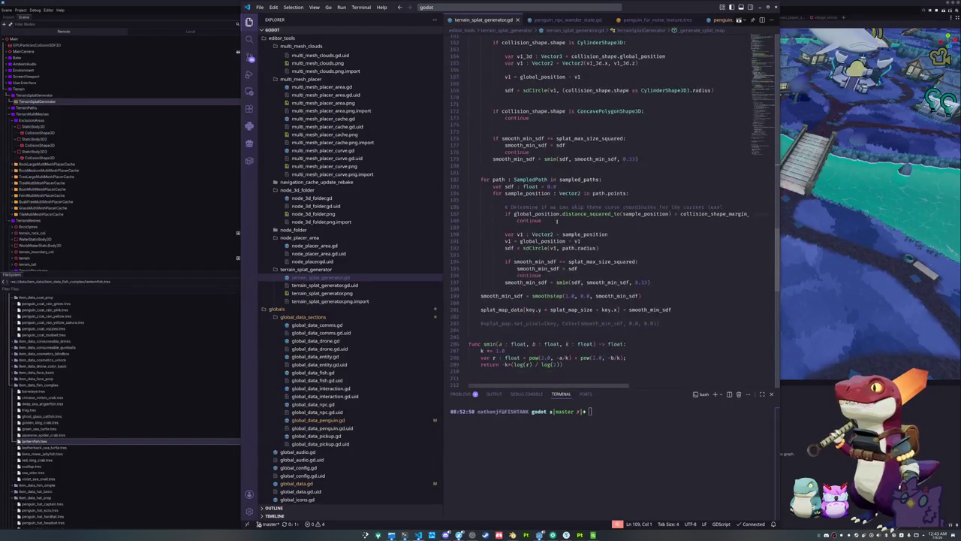
pyautogui.moveTo(631, 158); pyautogui.dragTo(636, 159)
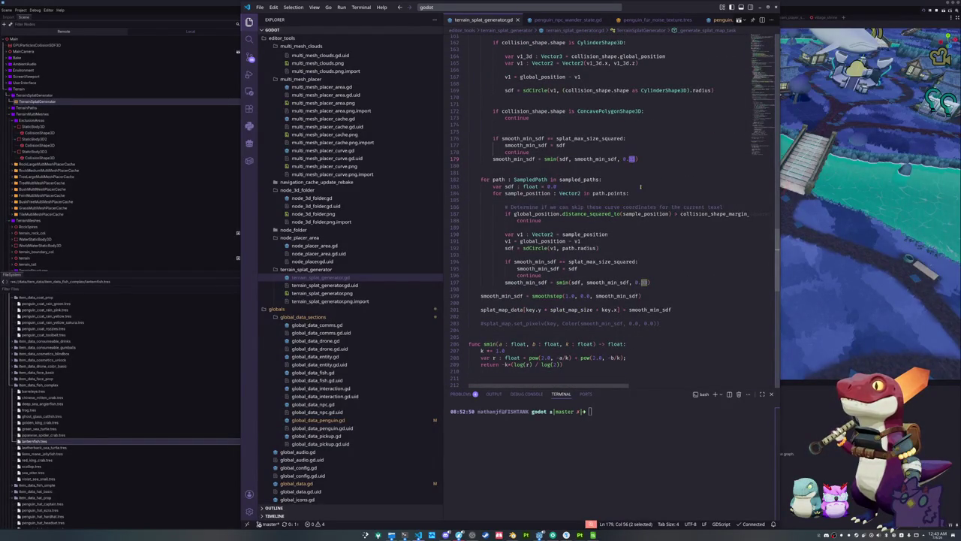
pyautogui.scroll(2, 704, 211)
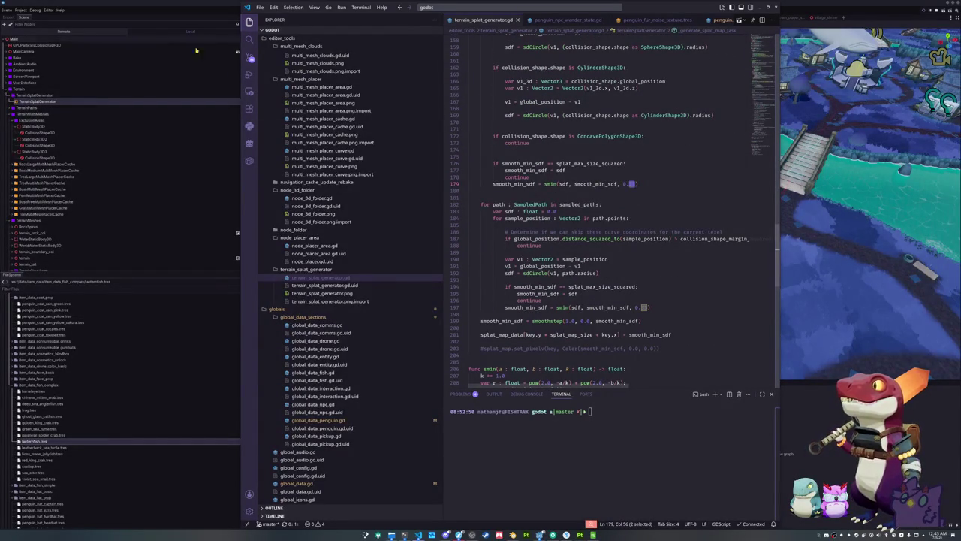
# Step: Zoom and orbit Godot's 3D view in close over the village house roof and its barrels
pyautogui.click(224, 10)
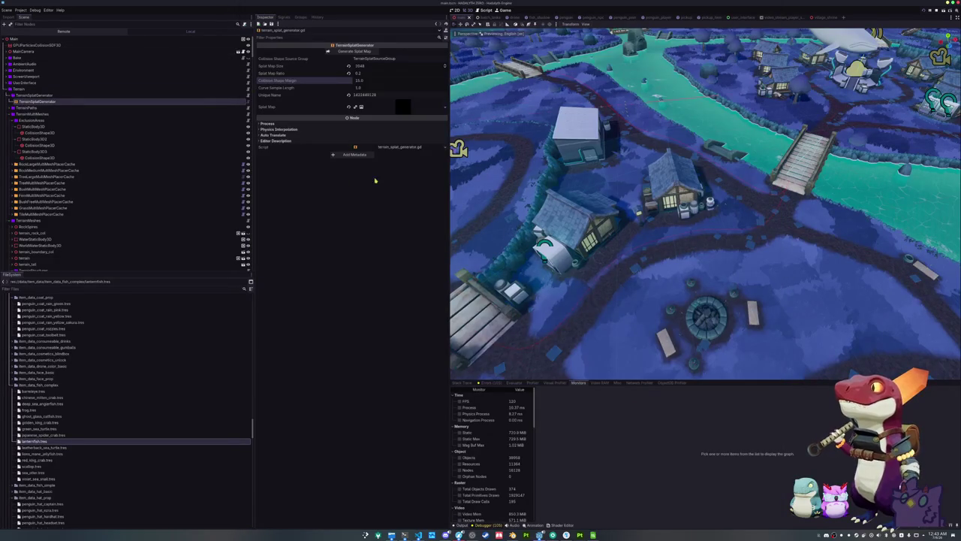
pyautogui.scroll(5, 512, 195)
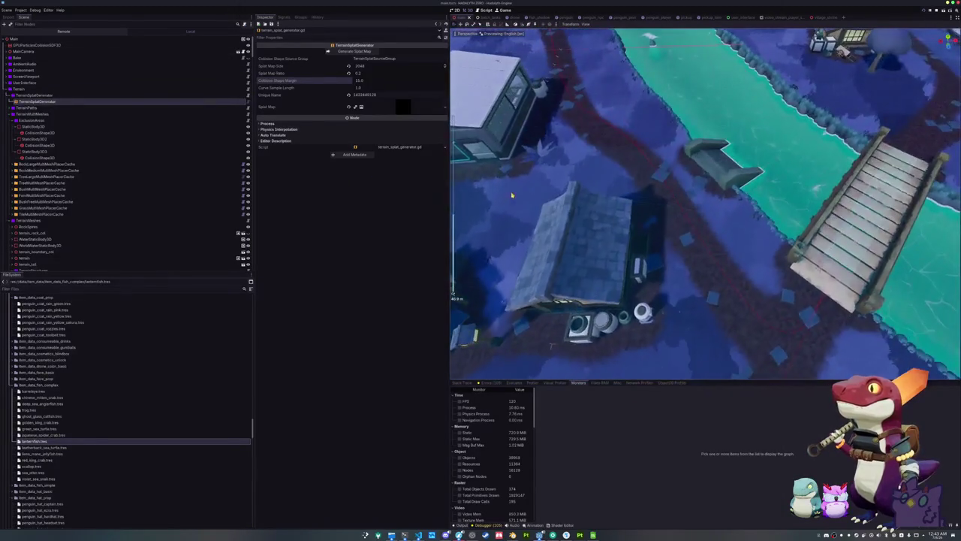
pyautogui.moveTo(512, 196); pyautogui.dragTo(533, 181)
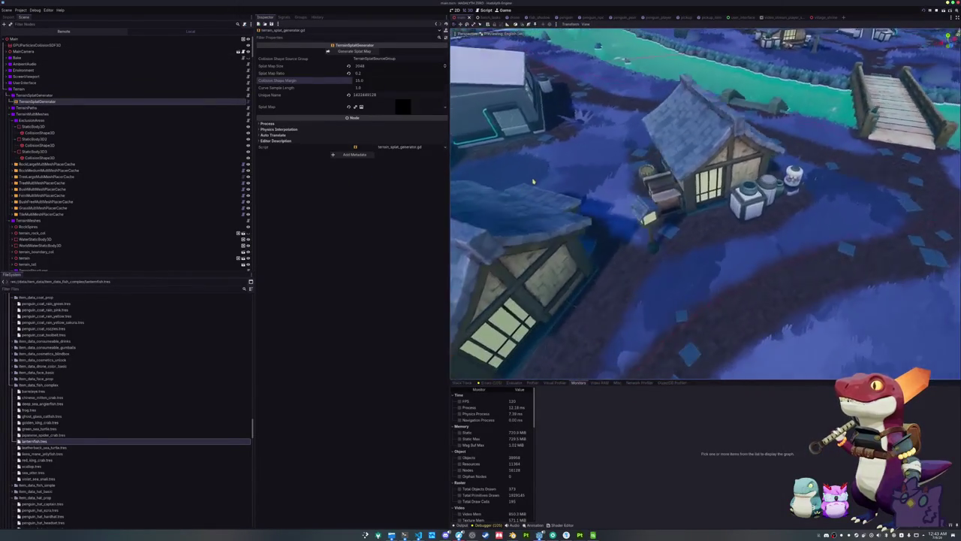
pyautogui.scroll(3, 622, 262)
pyautogui.scroll(3, 618, 262)
pyautogui.moveTo(612, 267)
pyautogui.mouseDown()
pyautogui.moveTo(606, 272)
pyautogui.moveTo(620, 268)
pyautogui.mouseUp()
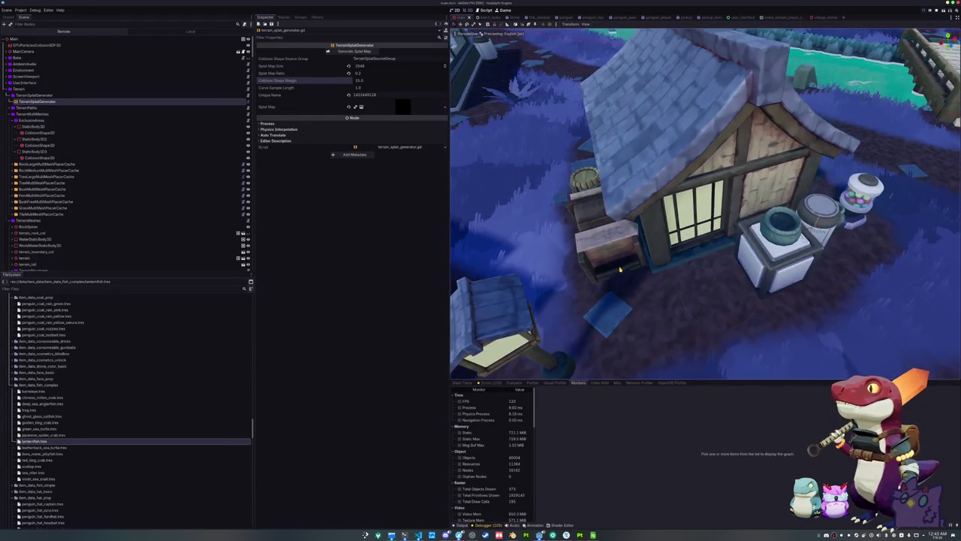
# Step: Scroll the script up and step through the shape SDF code on lines 143–150
pyautogui.click(418, 535)
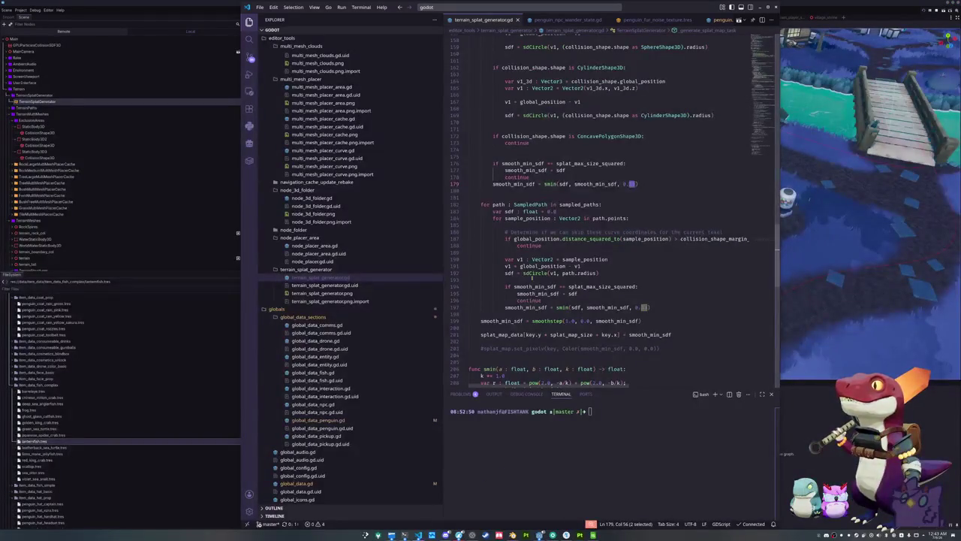
pyautogui.scroll(5, 504, 266)
pyautogui.scroll(7, 504, 266)
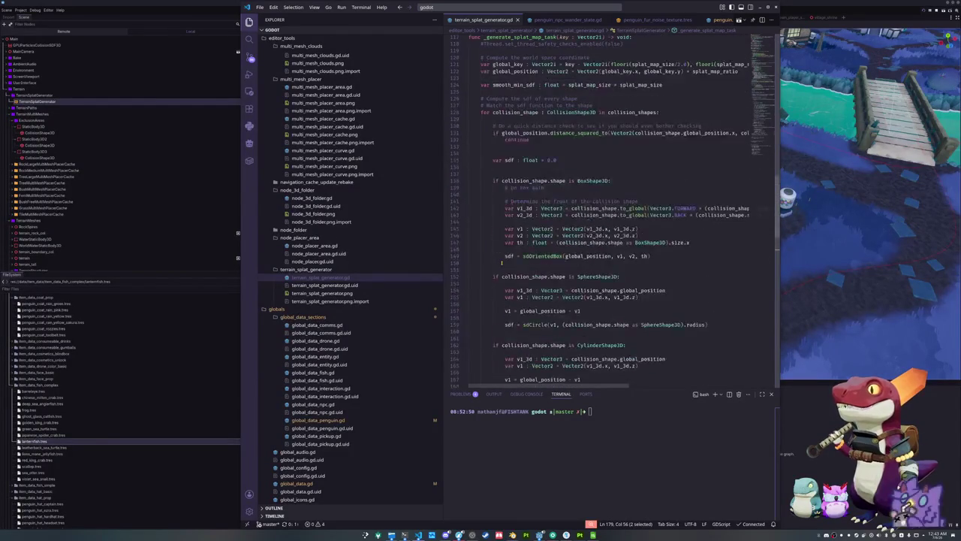
pyautogui.click(519, 235)
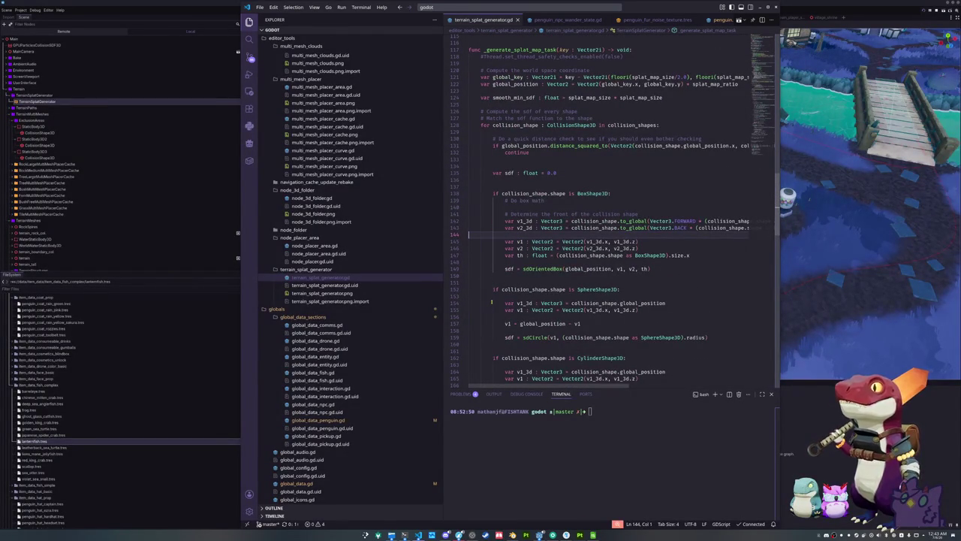
pyautogui.press('Up')
pyautogui.press('End')
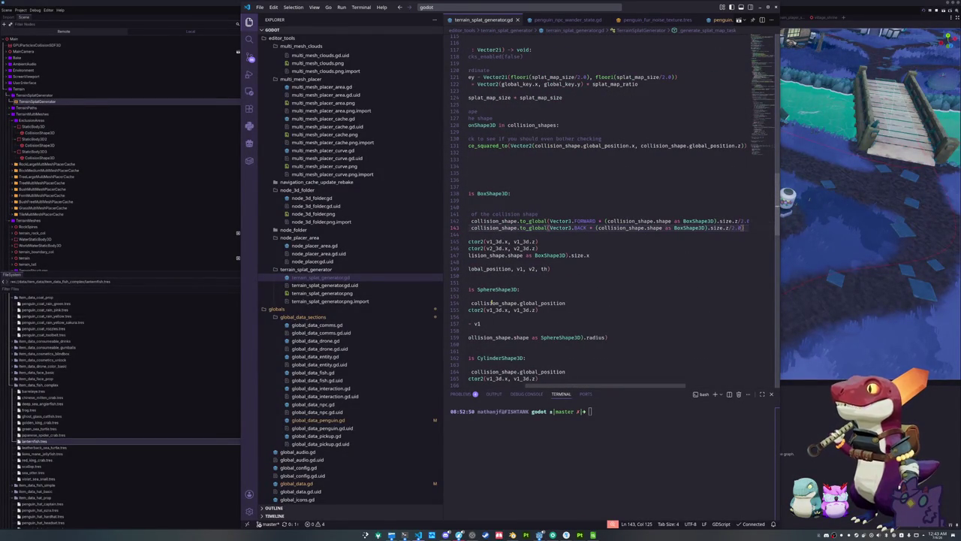
pyautogui.press('Down')
pyautogui.press('Up')
pyautogui.press('Down')
pyautogui.press('Down')
pyautogui.press('Down')
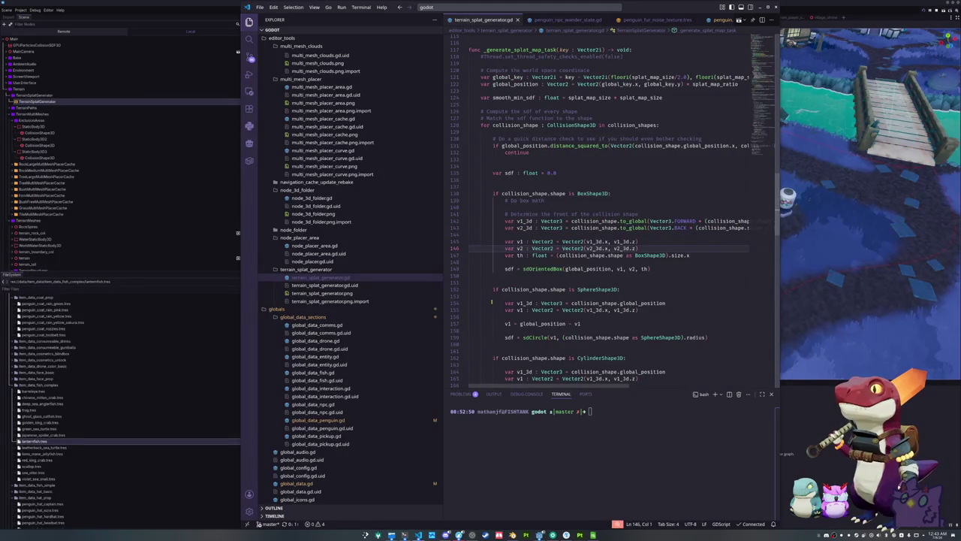
pyautogui.press('Down')
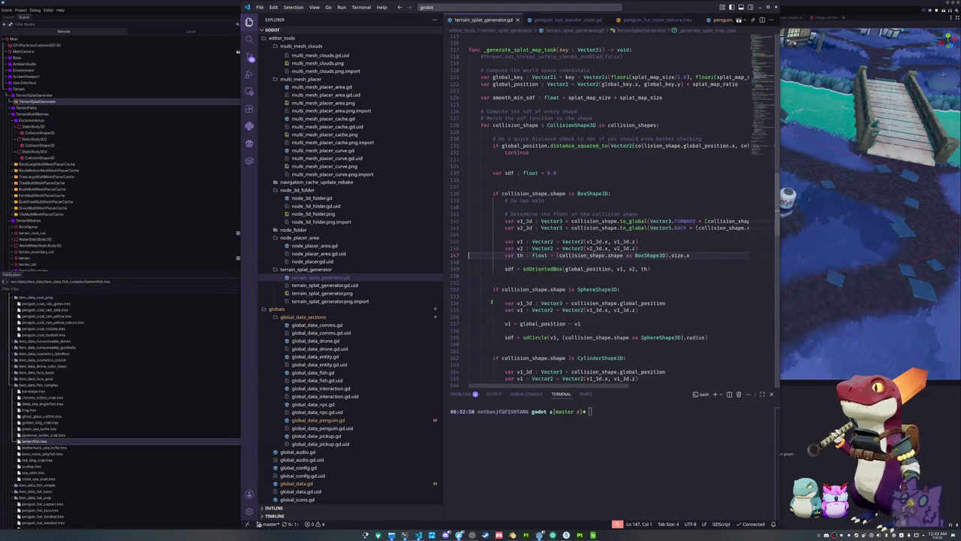
pyautogui.press('Down')
pyautogui.press('Down')
pyautogui.press('Down')
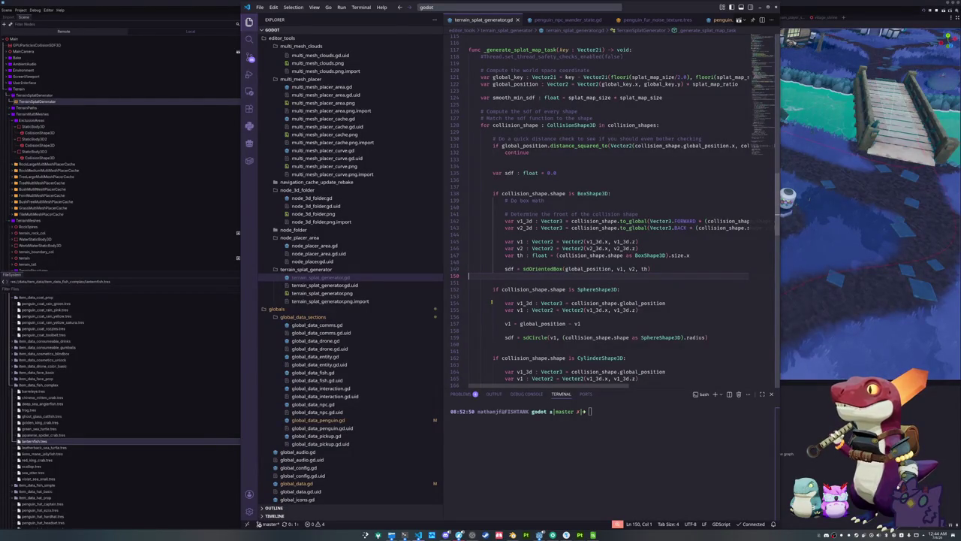
# Step: Step down through the box, sphere, cylinder and path SDF lines from line 144 to line 200
pyautogui.press('Up')
pyautogui.press('Up')
pyautogui.press('Up')
pyautogui.press('Down')
pyautogui.press('Down')
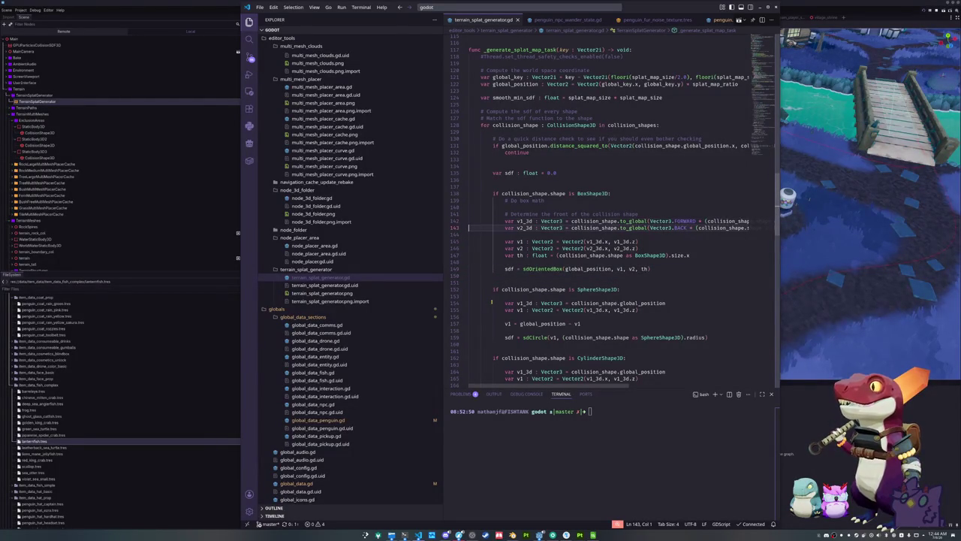
pyautogui.press('Up')
pyautogui.press('End')
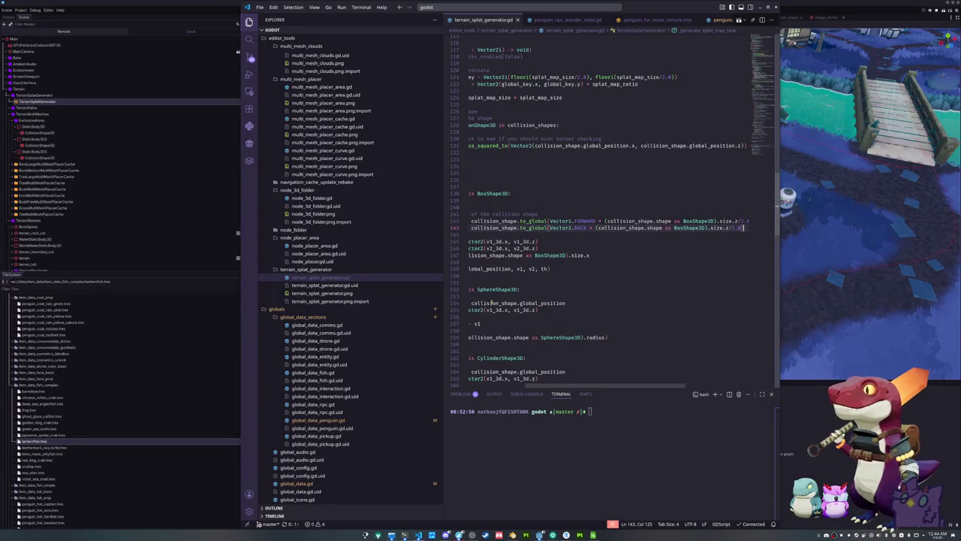
pyautogui.press('Down')
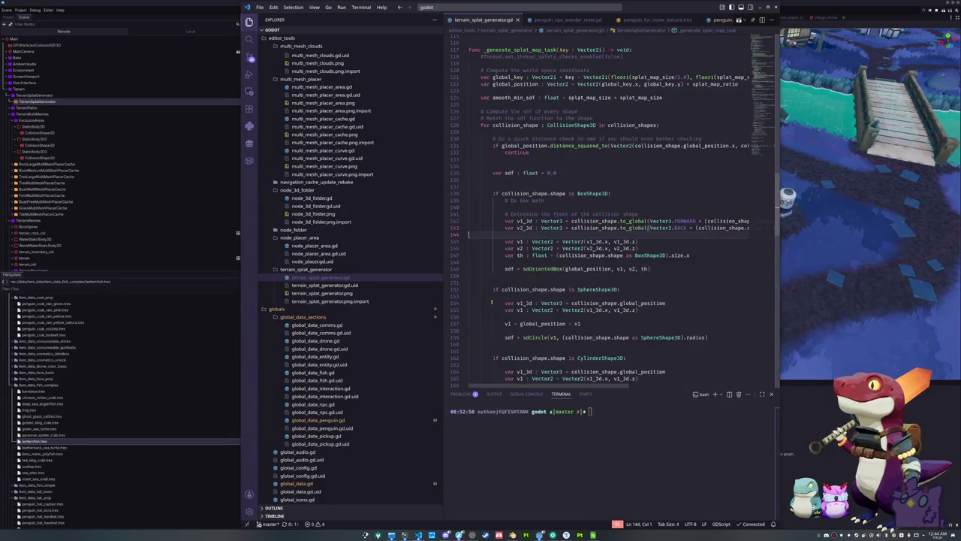
pyautogui.press('Down')
pyautogui.press('Down')
pyautogui.press('Down')
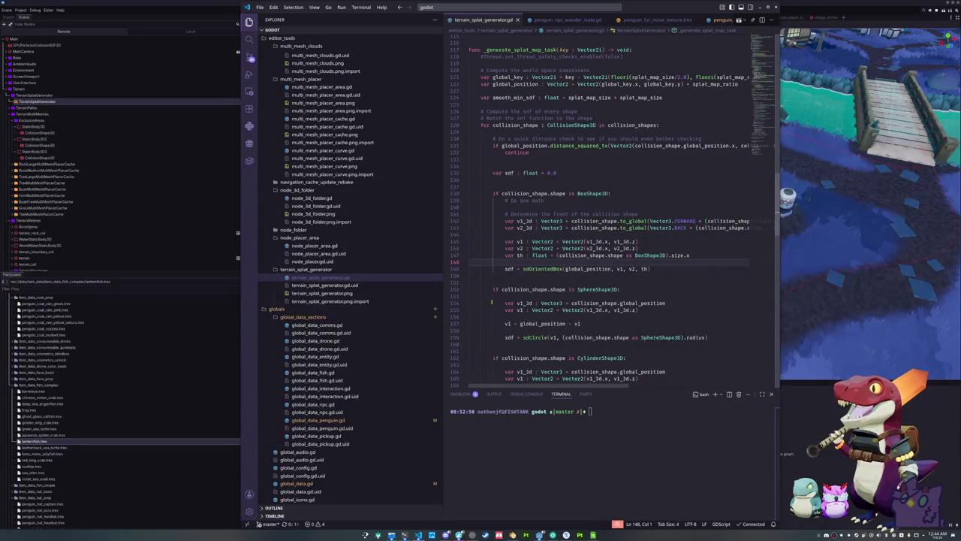
pyautogui.press('Down')
pyautogui.press('Down')
pyautogui.press('Down')
pyautogui.press('Down')
pyautogui.press('Down')
pyautogui.press('Down')
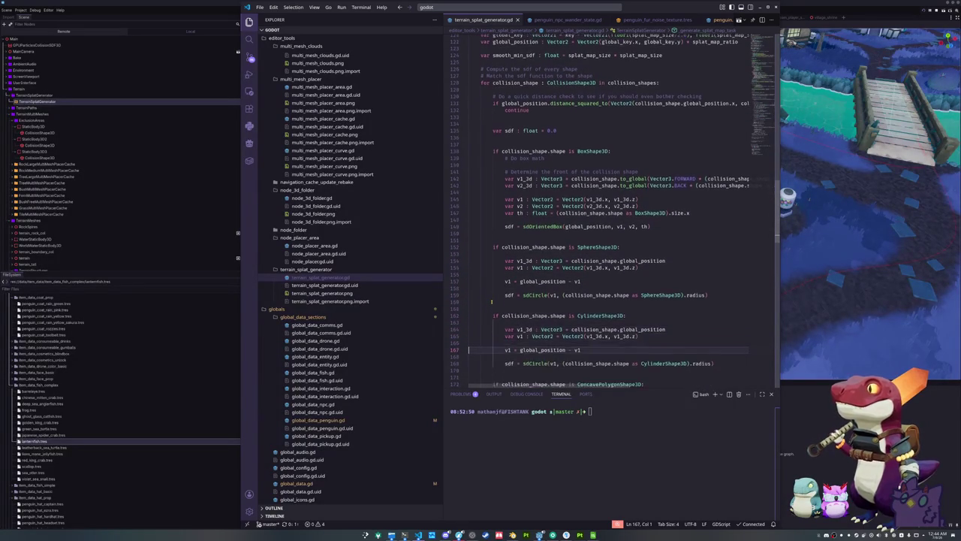
pyautogui.press('Down')
pyautogui.press('Down')
pyautogui.press('Down')
pyautogui.press('Down')
pyautogui.press('Down')
pyautogui.press('Down')
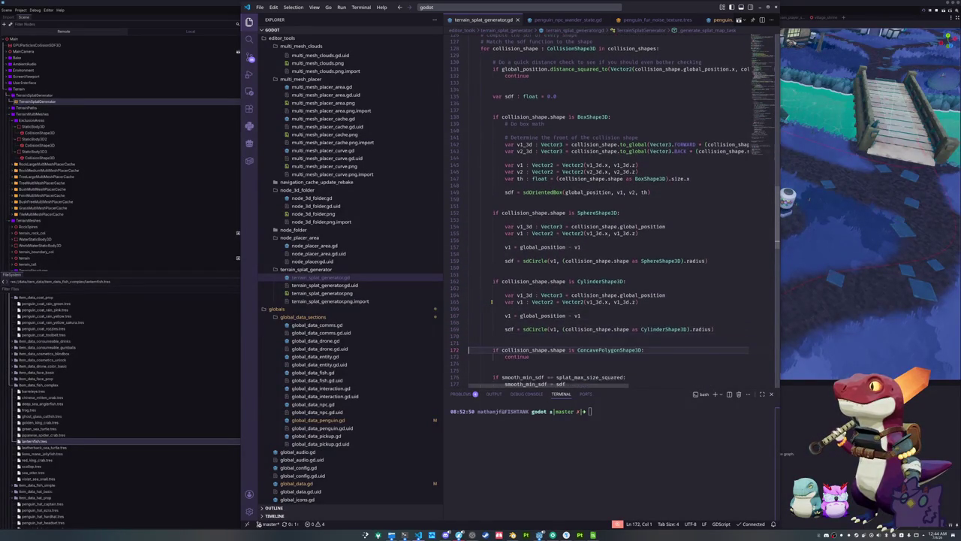
pyautogui.press('Down')
pyautogui.press('Down')
pyautogui.press('Down')
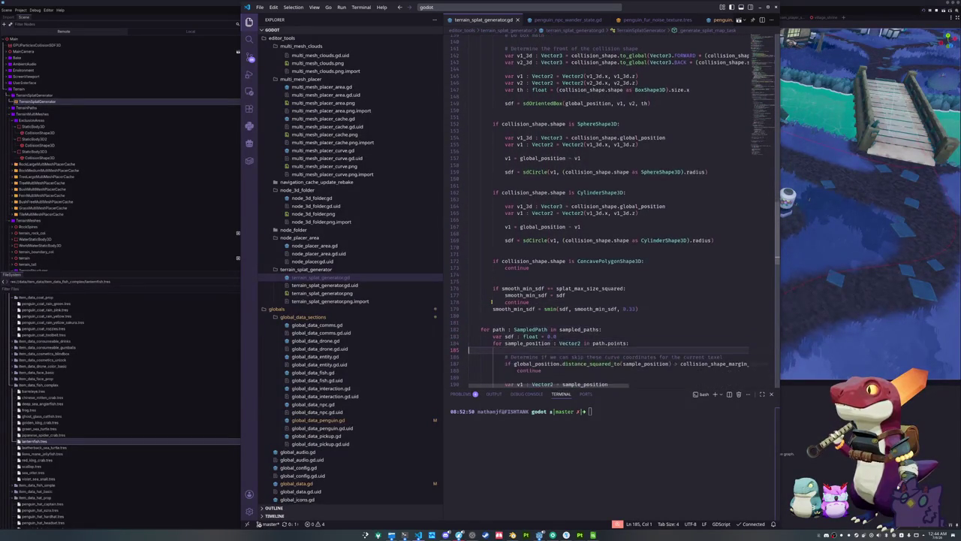
pyautogui.press('Down')
pyautogui.press('Down')
pyautogui.press('Down')
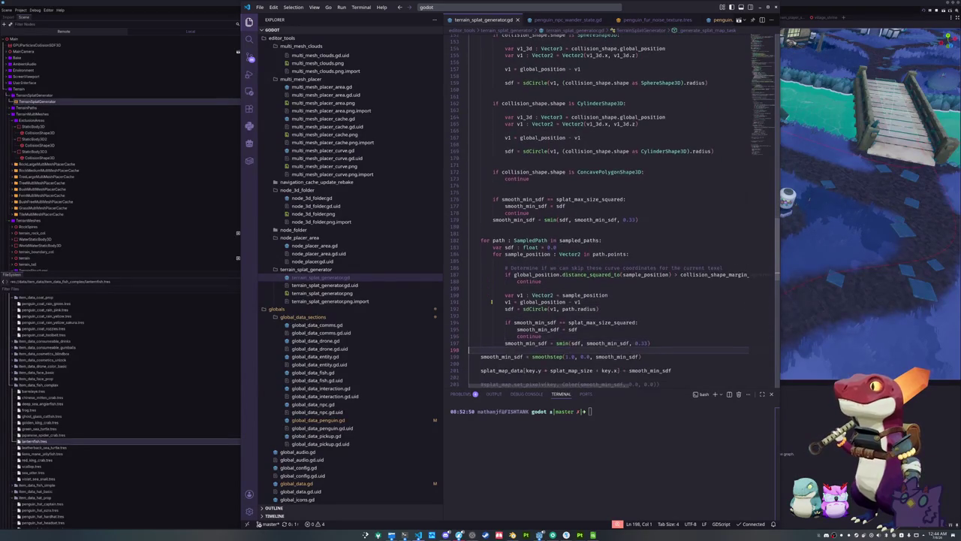
pyautogui.press('Up')
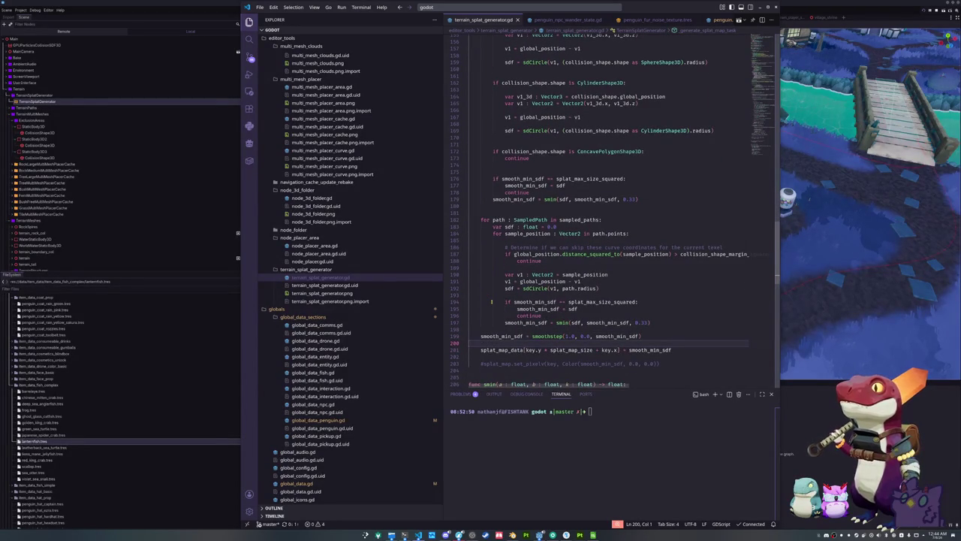
# Step: Select smooth_min_sdf to highlight its uses in the shape and path blending code
pyautogui.doubleClick(617, 336)
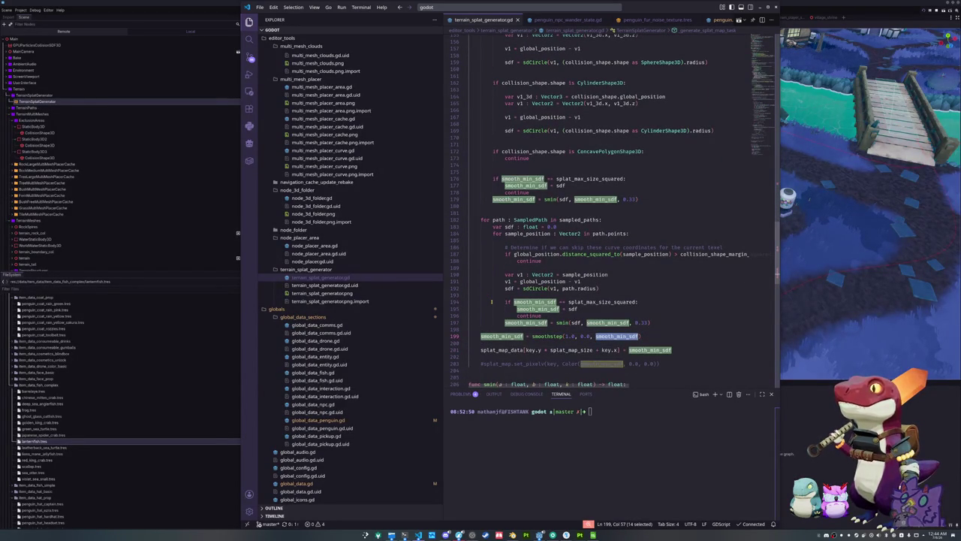
pyautogui.press('Down')
pyautogui.press('Down')
pyautogui.press('Down')
pyautogui.press('Down')
pyautogui.press('Down')
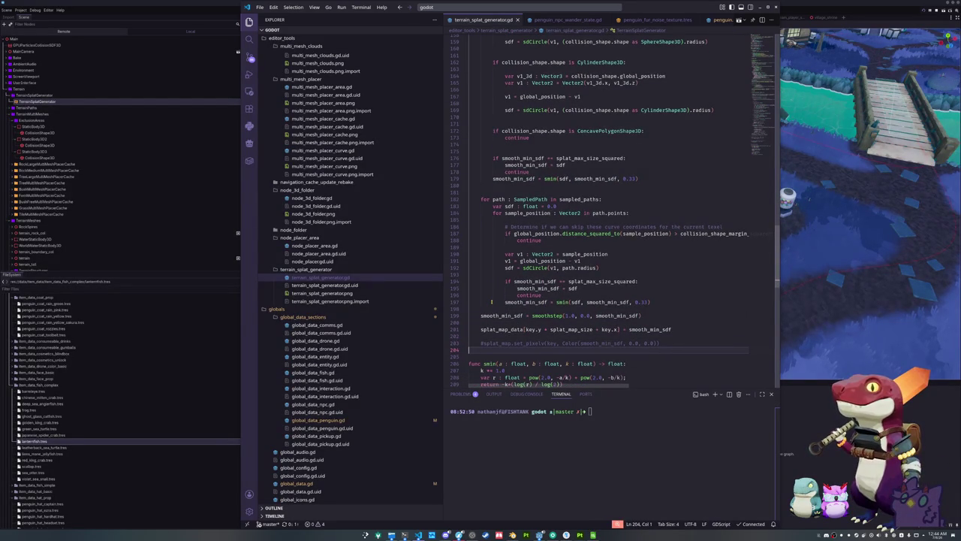
pyautogui.press('Up')
pyautogui.press('Up')
pyautogui.press('Up')
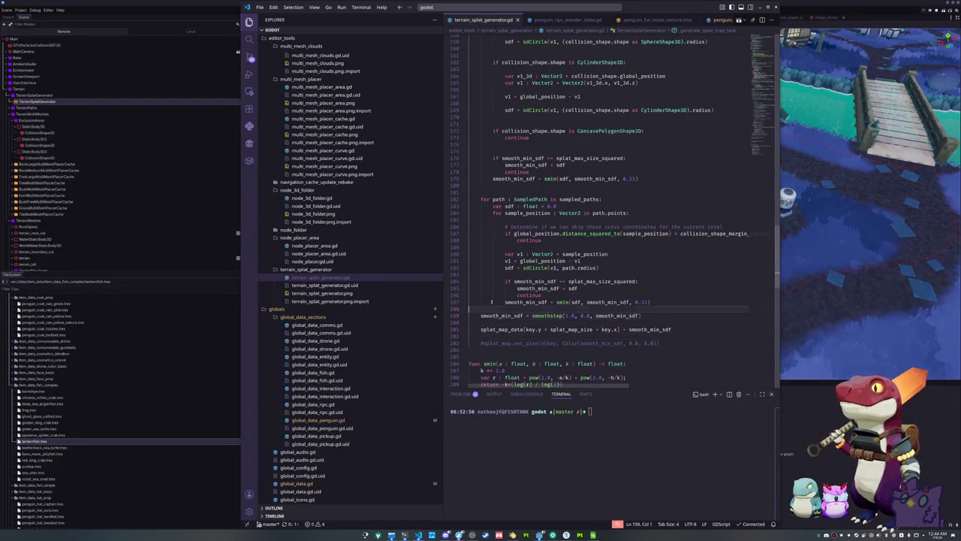
pyautogui.scroll(9, 491, 273)
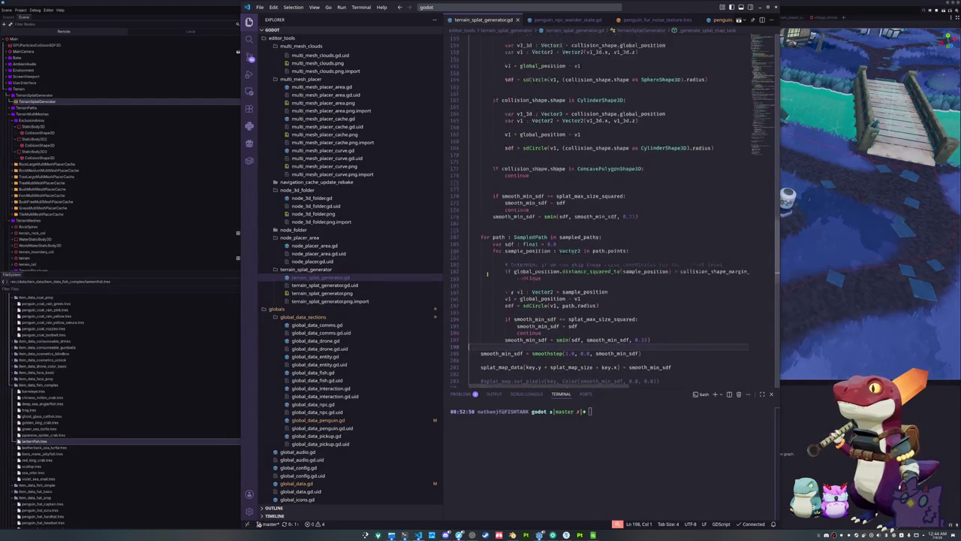
pyautogui.scroll(9, 573, 142)
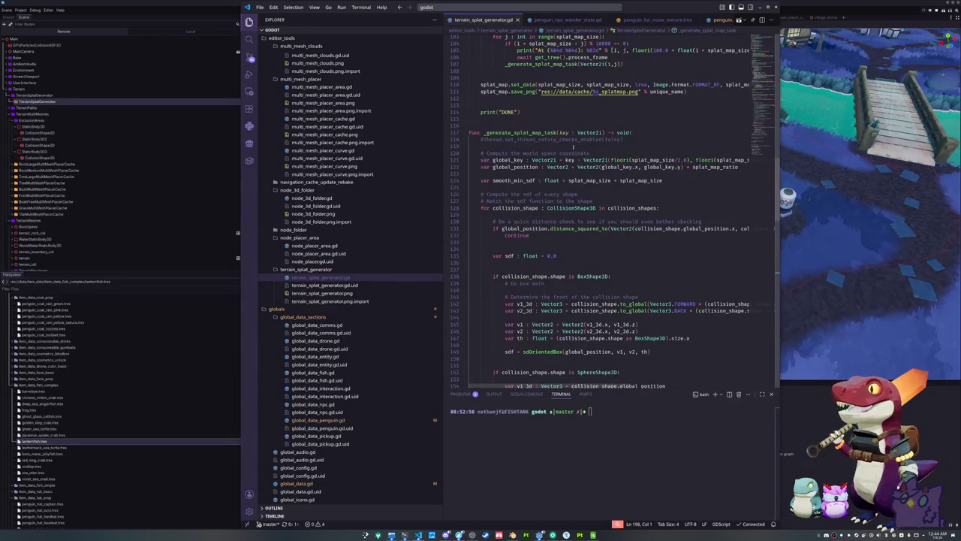
pyautogui.scroll(-9, 541, 153)
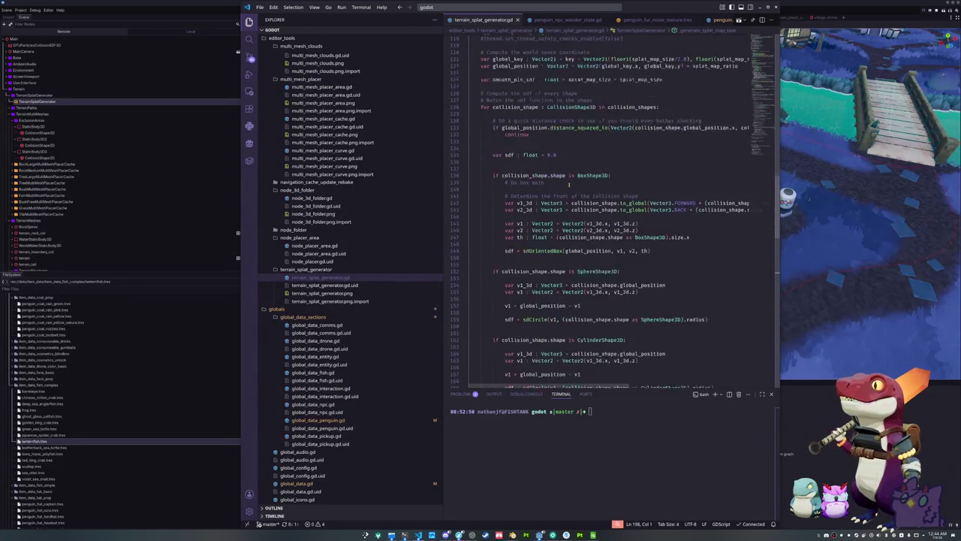
pyautogui.scroll(-7, 588, 175)
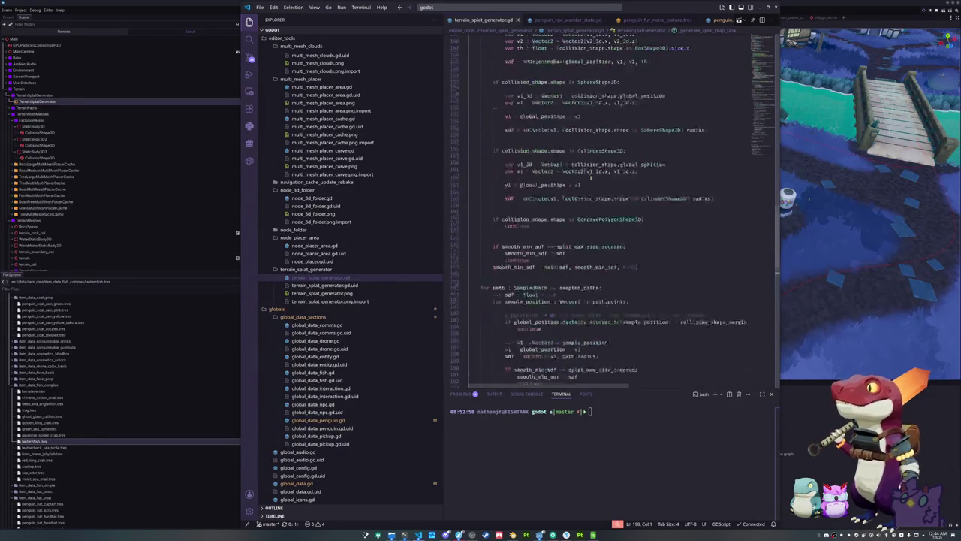
# Step: Change both smin smoothing factors to 0.125 and save the script
pyautogui.hotkey('ctrl', 'd')
pyautogui.scroll(-5, 701, 223)
pyautogui.scroll(9, 701, 223)
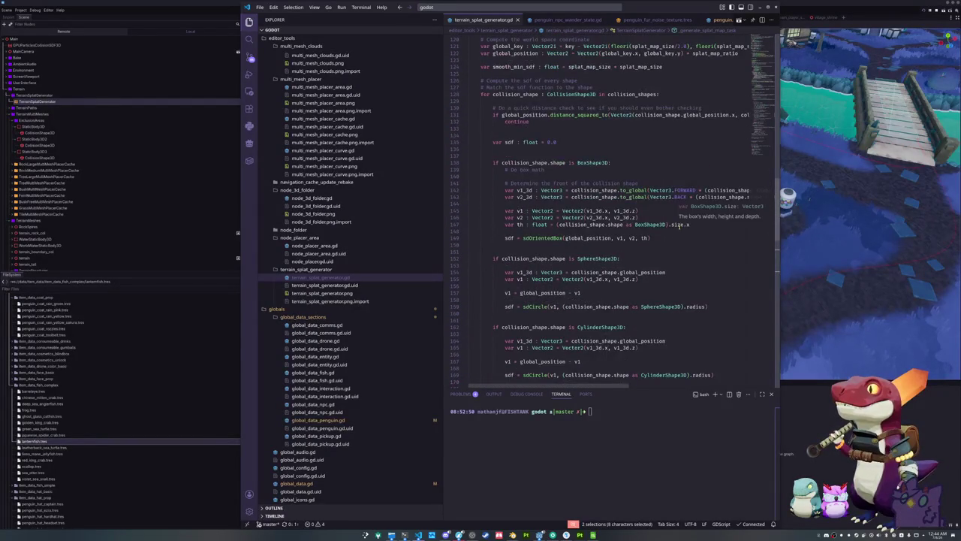
pyautogui.scroll(-2, 500, 248)
pyautogui.scroll(-5, 684, 221)
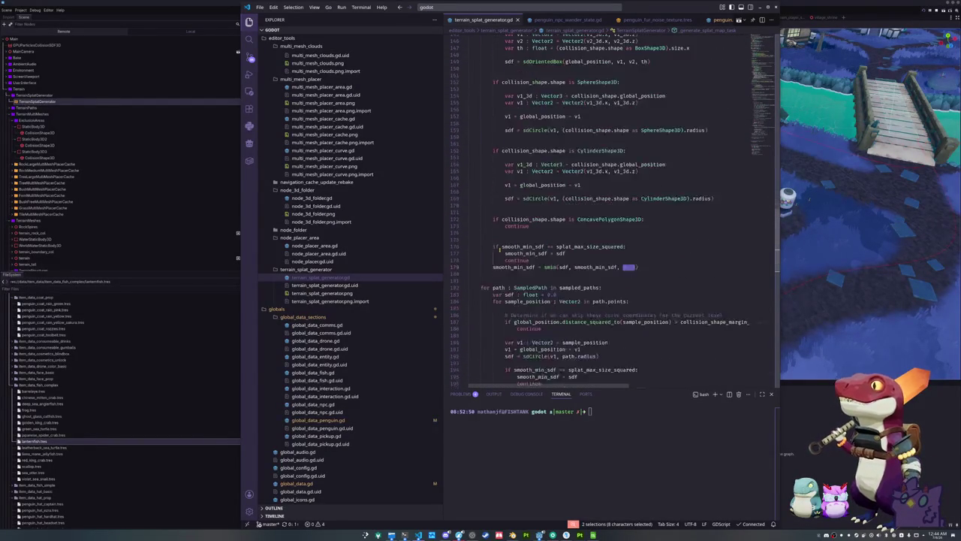
pyautogui.write('0.1')
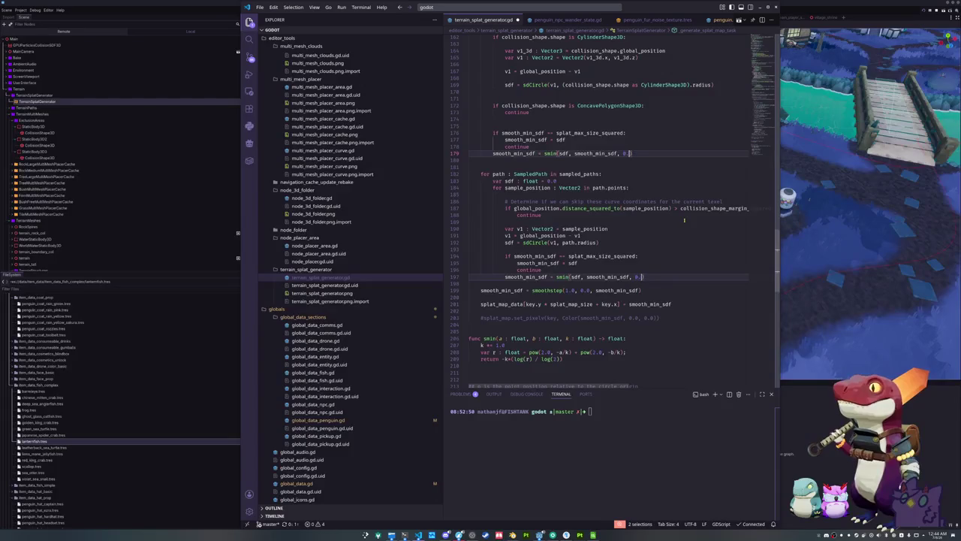
pyautogui.hotkey('ctrl', 's')
pyautogui.hotkey('alt', 'Tab')
# Step: Orbit around the riverside houses and select the terrain mesh under the village
pyautogui.scroll(-8, 685, 222)
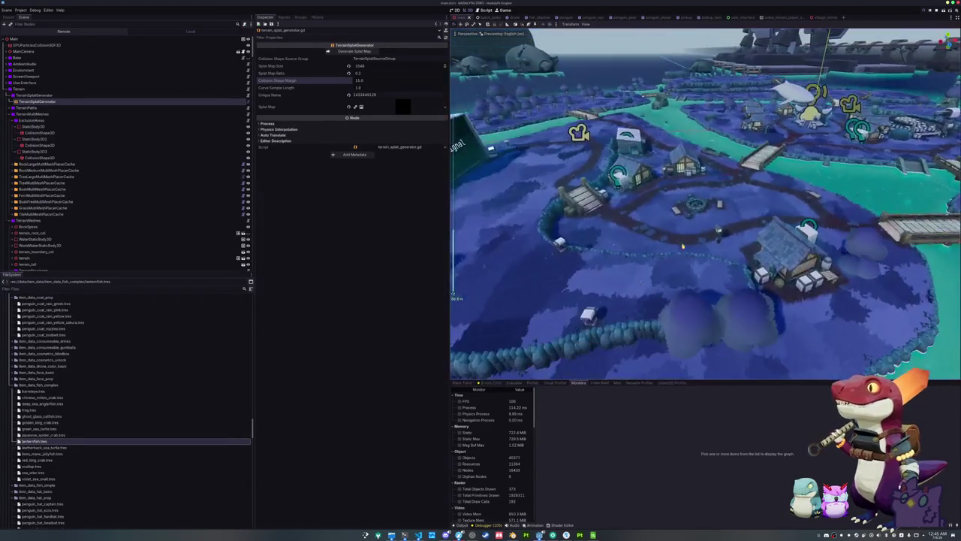
pyautogui.scroll(5, 683, 245)
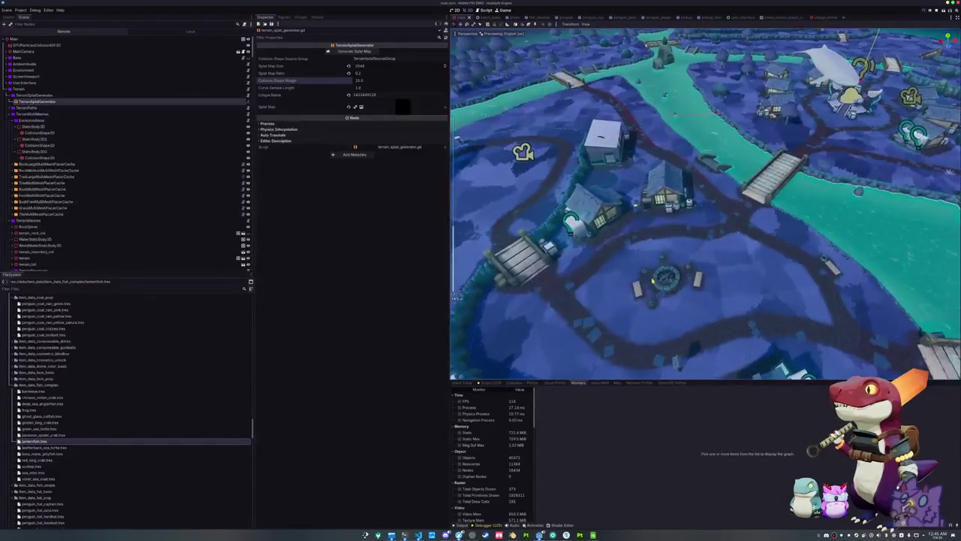
pyautogui.moveTo(598, 262)
pyautogui.mouseDown()
pyautogui.moveTo(671, 232)
pyautogui.moveTo(657, 274)
pyautogui.moveTo(644, 240)
pyautogui.moveTo(683, 223)
pyautogui.mouseUp()
pyautogui.click(683, 223)
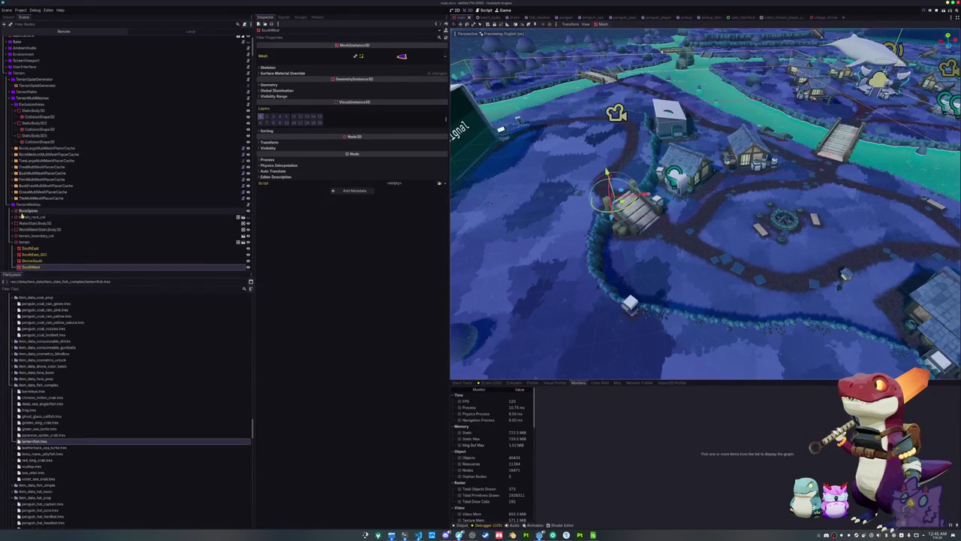
# Step: Expand TerrainPaths, inspect RadiusPath304 through RadiusPath3012, then show TerrainSplatGenerator's properties
pyautogui.click(11, 93)
pyautogui.click(23, 91)
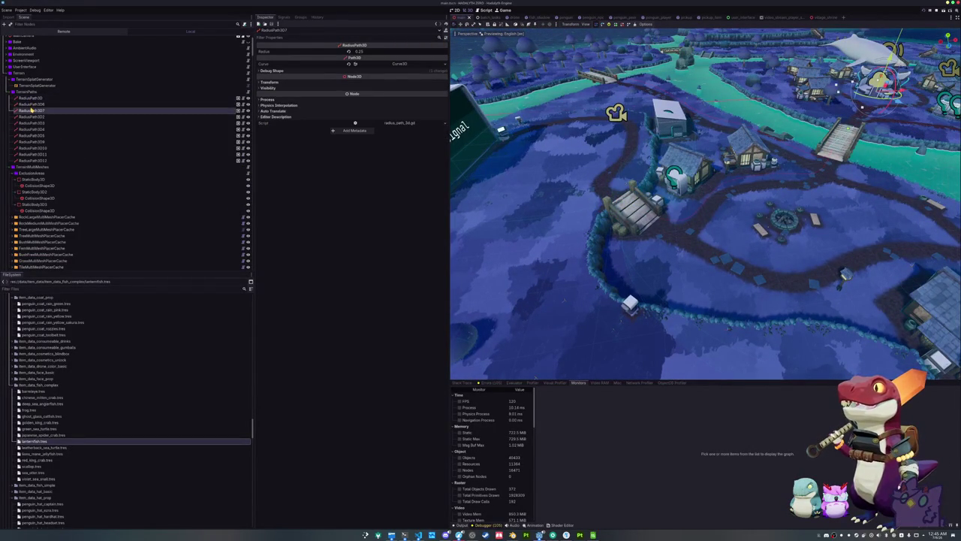
pyautogui.click(36, 129)
pyautogui.click(41, 142)
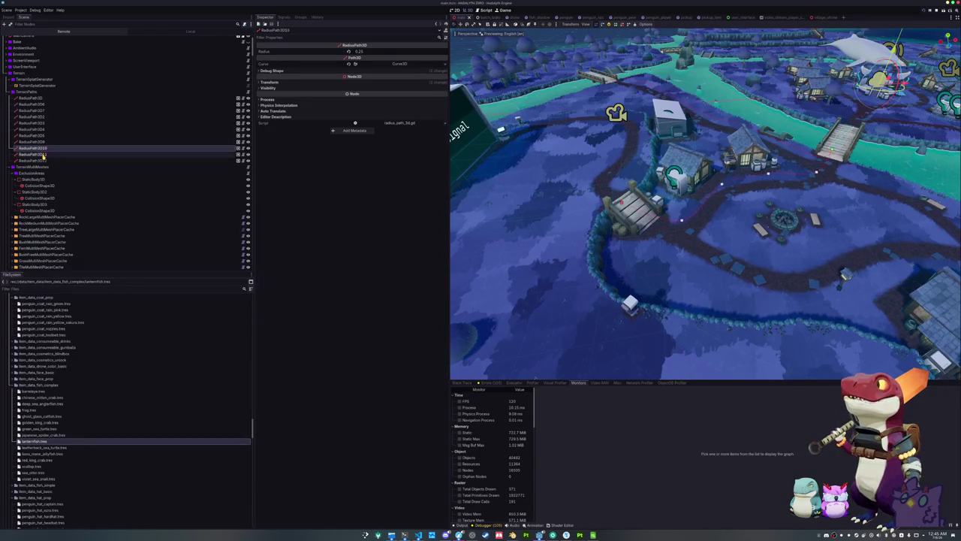
pyautogui.click(45, 154)
pyautogui.click(53, 159)
pyautogui.click(33, 85)
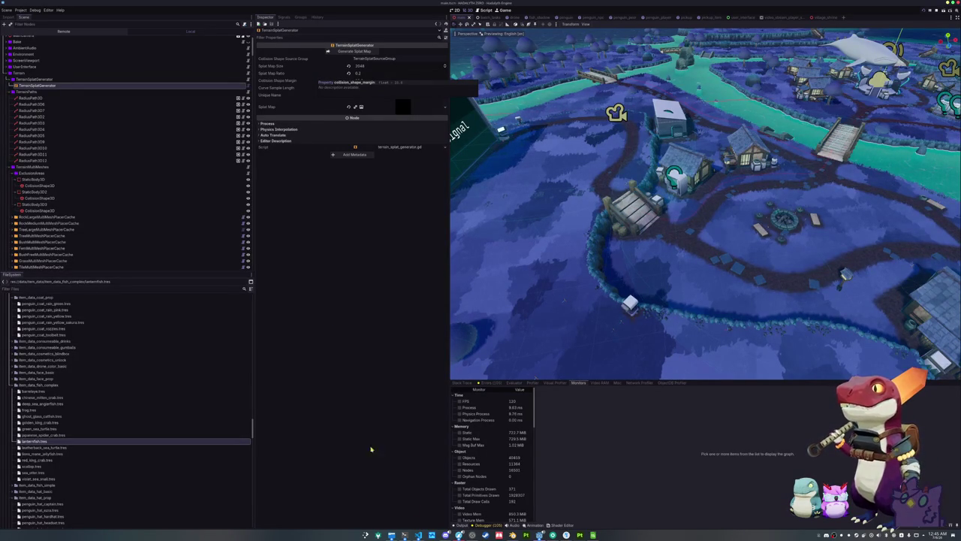
pyautogui.click(418, 535)
# Step: Highlight the collision_shape_margin variable and scroll through its uses in the shape and path loops
pyautogui.scroll(20, 552, 237)
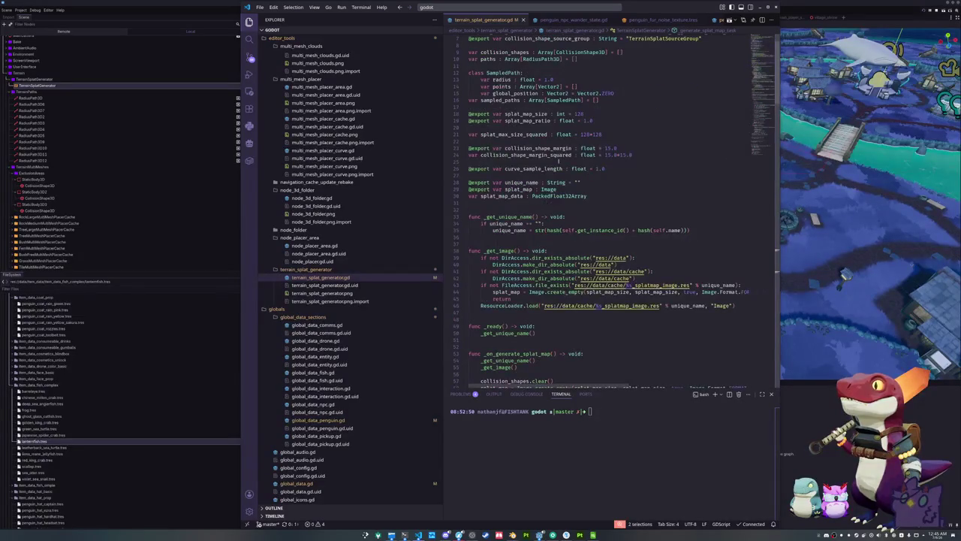
pyautogui.doubleClick(535, 149)
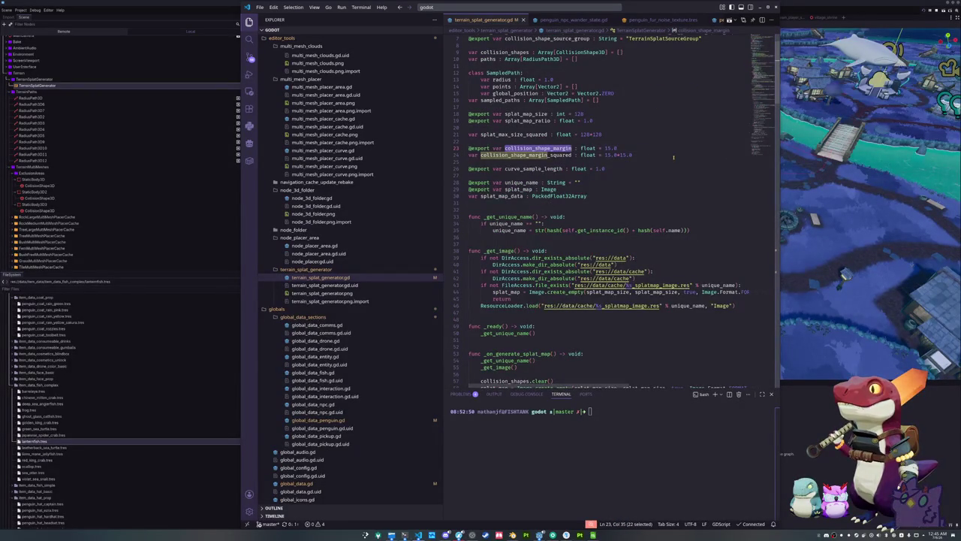
pyautogui.scroll(-14, 673, 157)
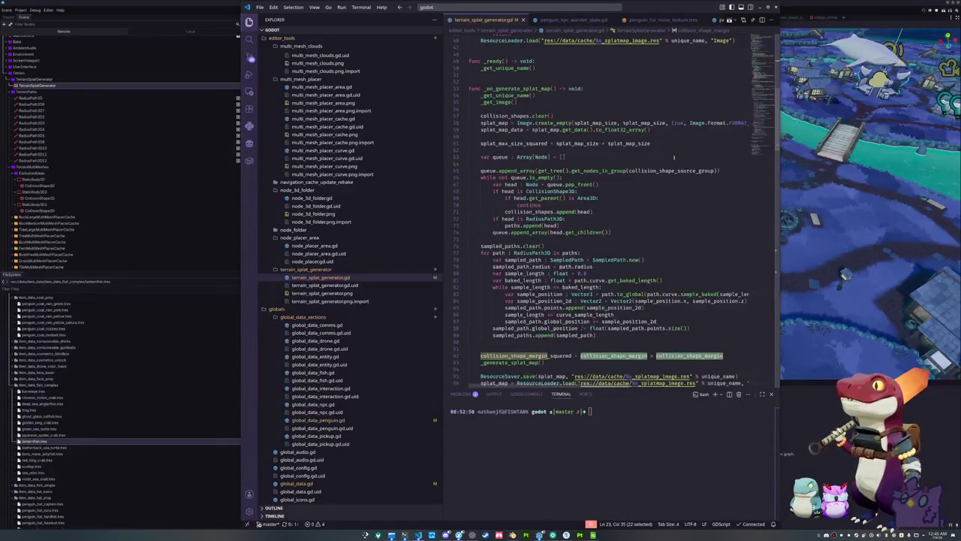
pyautogui.scroll(-6, 674, 157)
pyautogui.scroll(-1, 674, 157)
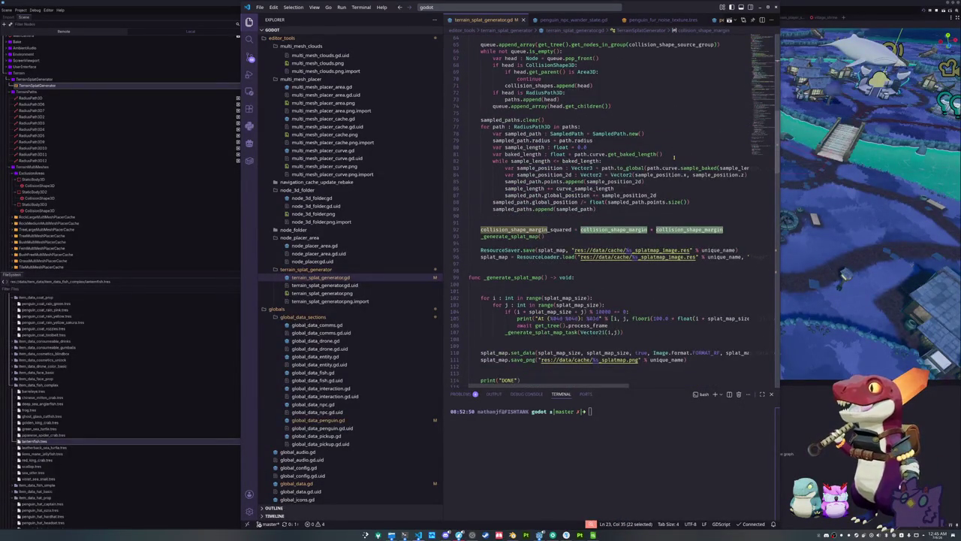
pyautogui.scroll(-20, 674, 157)
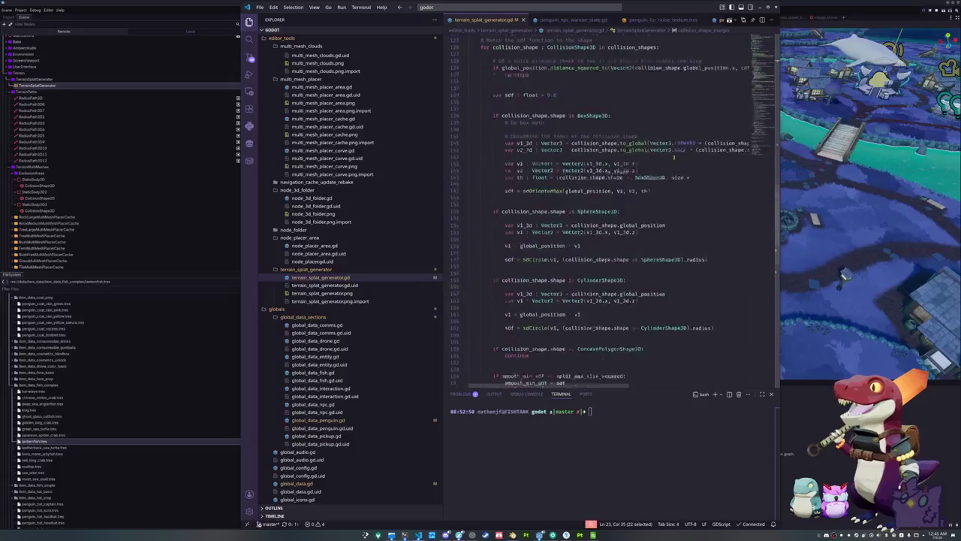
pyautogui.scroll(-11, 674, 157)
pyautogui.scroll(-1, 674, 157)
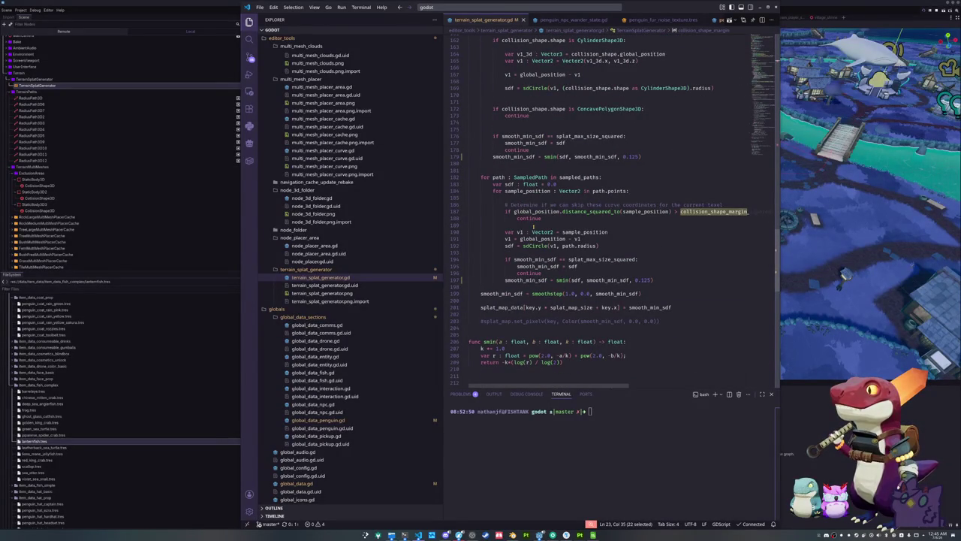
pyautogui.scroll(15, 533, 226)
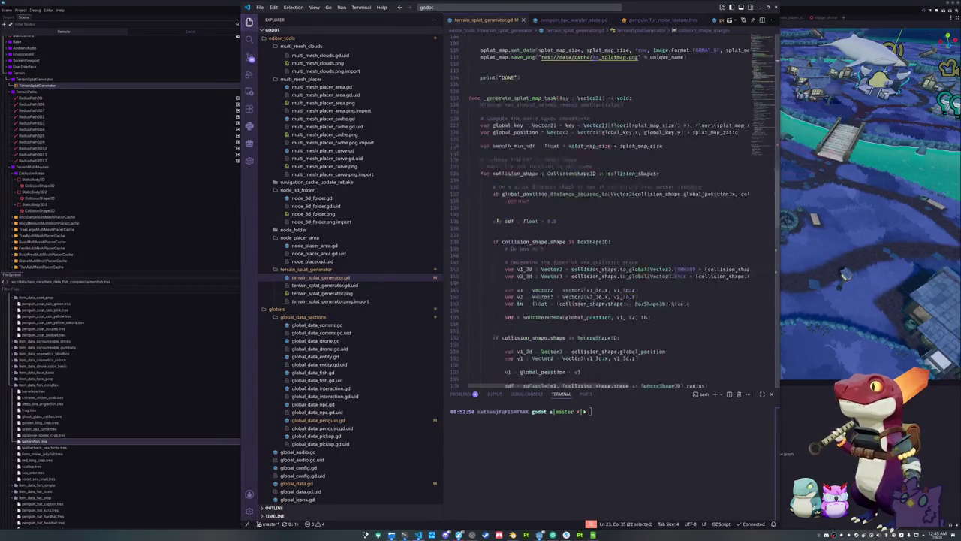
pyautogui.scroll(2, 497, 220)
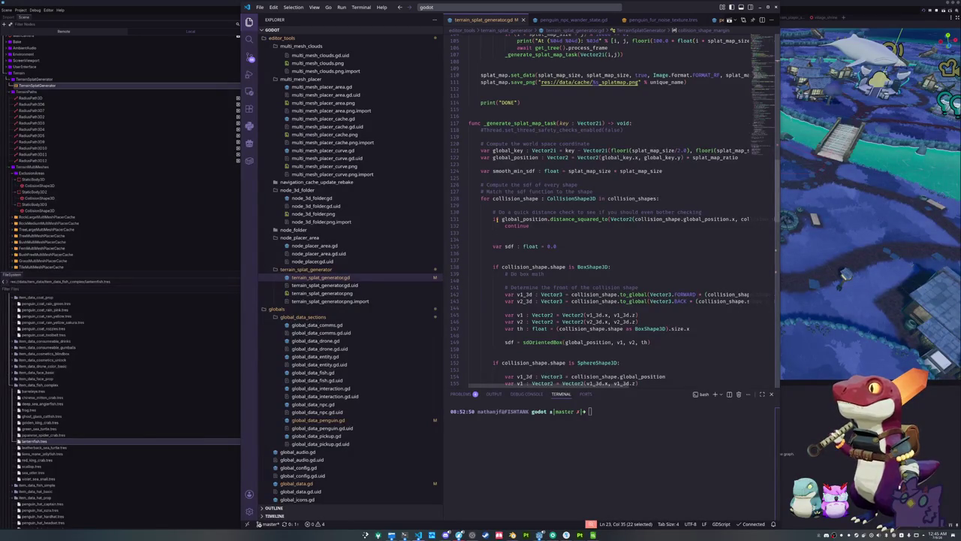
pyautogui.scroll(-2, 496, 219)
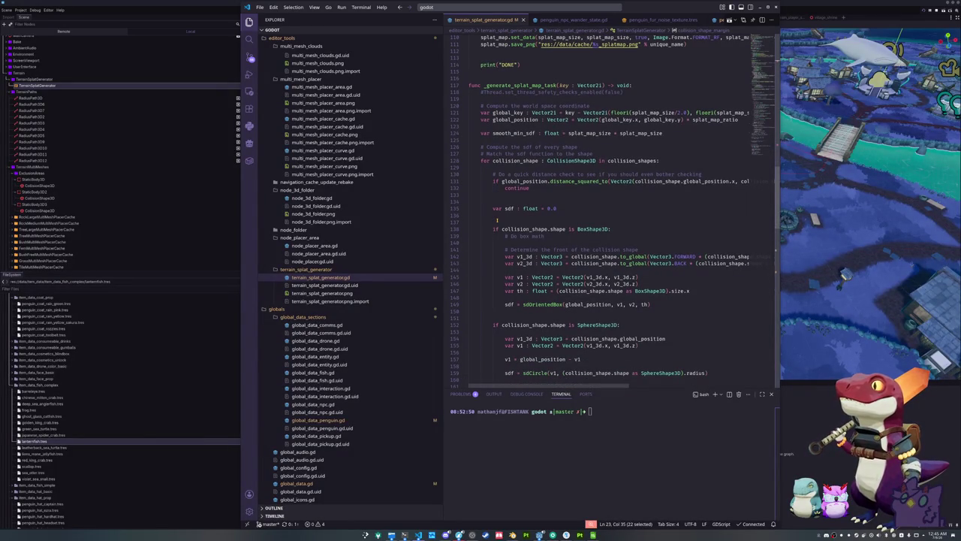
# Step: Step through the shape and path distance checks down past the commented set_pixel line
pyautogui.click(518, 189)
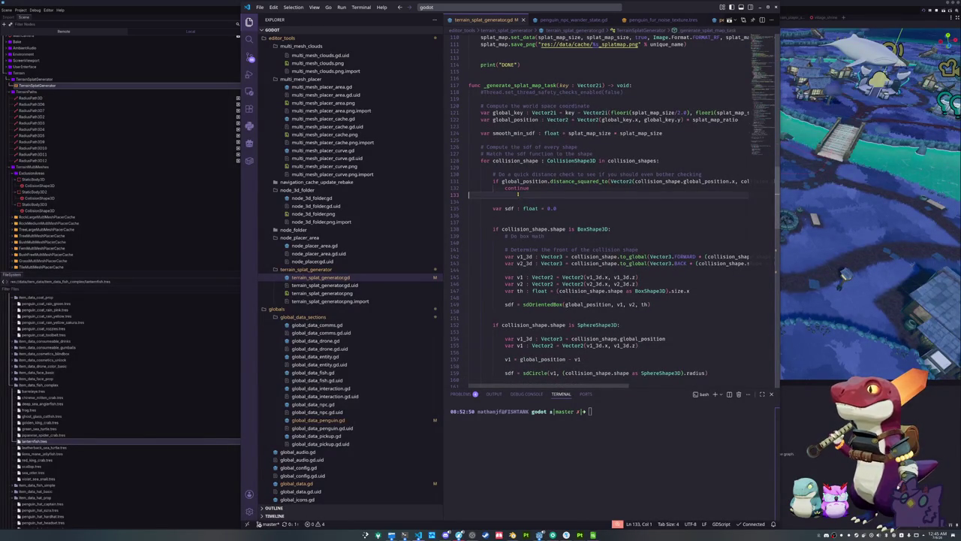
pyautogui.press('Up')
pyautogui.press('End')
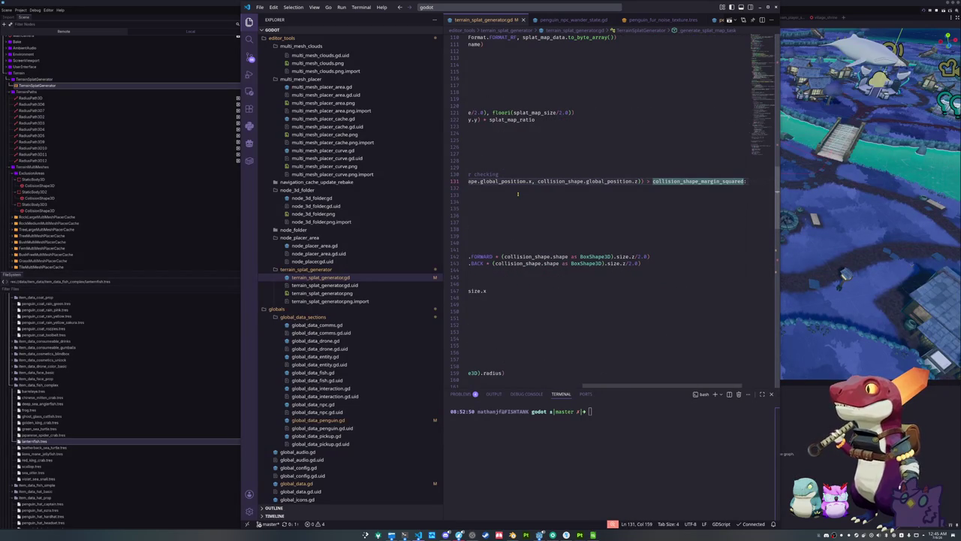
pyautogui.press('Down')
pyautogui.press('Down')
pyautogui.press('Down')
pyautogui.press('Home')
pyautogui.press('Home')
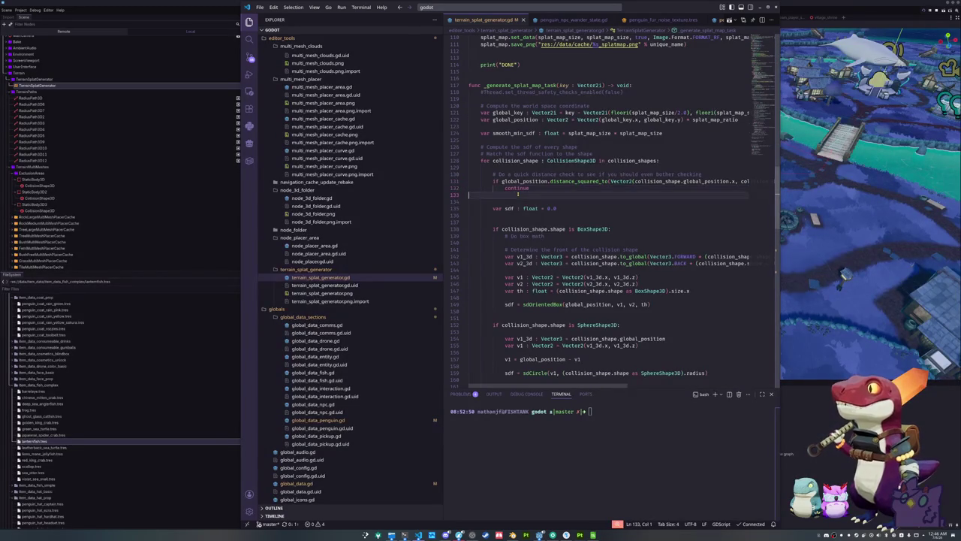
pyautogui.press('Down')
pyautogui.press('Down')
pyautogui.press('Down')
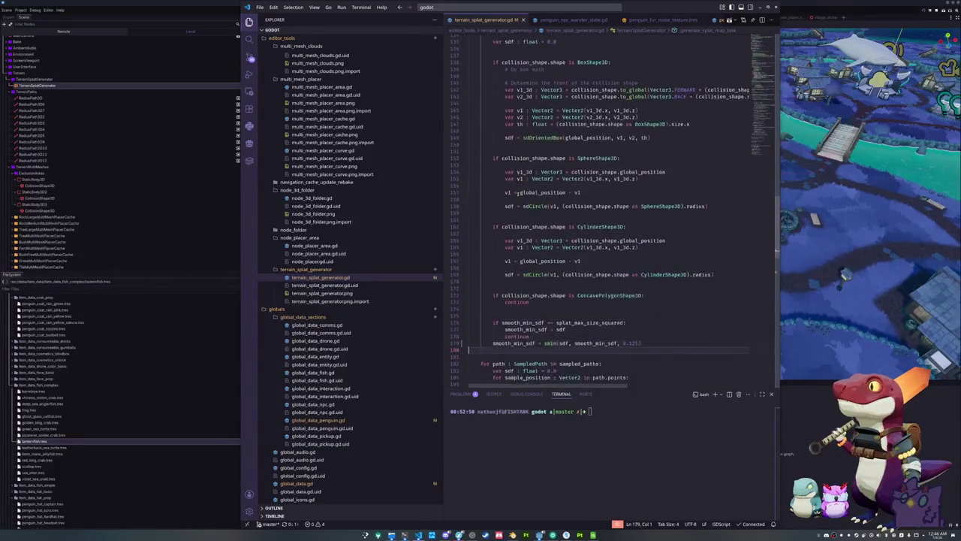
pyautogui.press('Up')
pyautogui.press('Up')
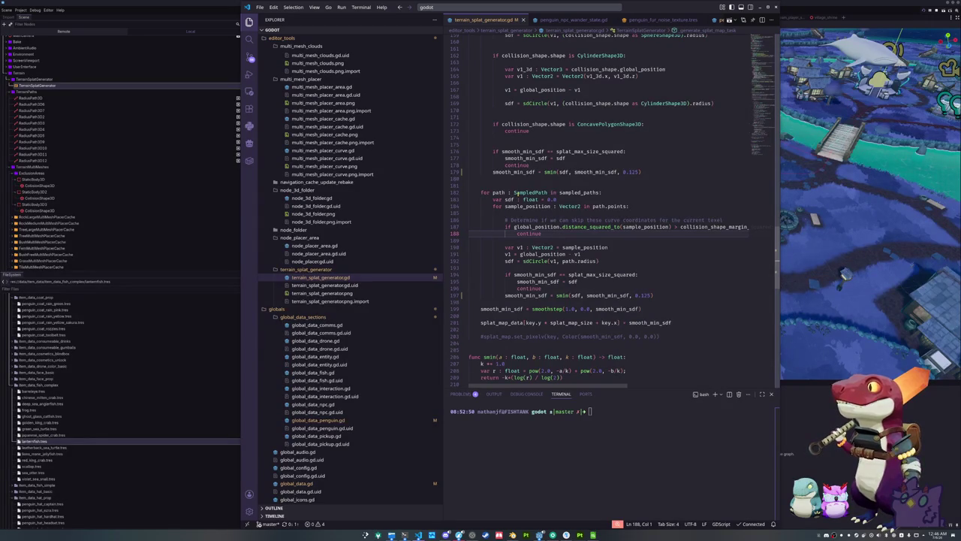
pyautogui.press('Left')
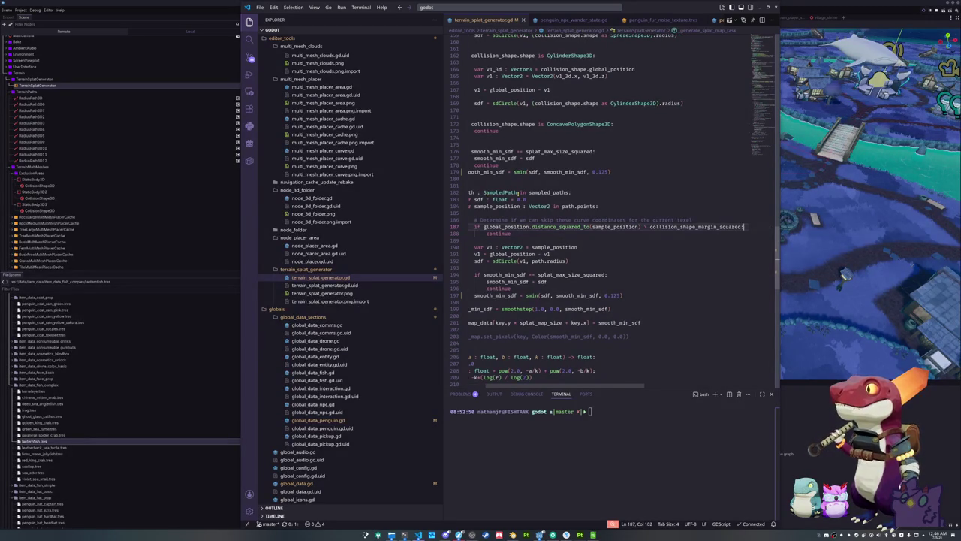
pyautogui.press('Right')
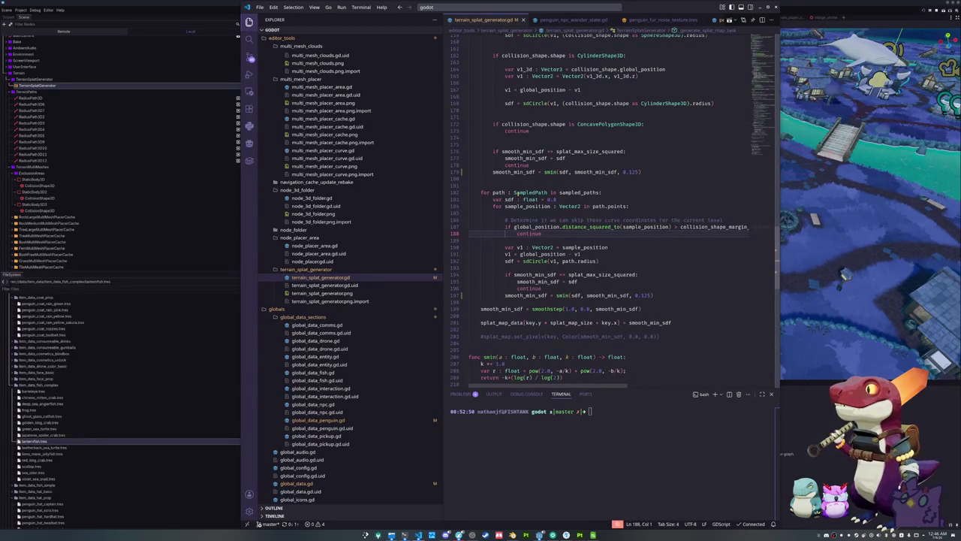
pyautogui.press('Down')
pyautogui.press('Down')
pyautogui.press('Down')
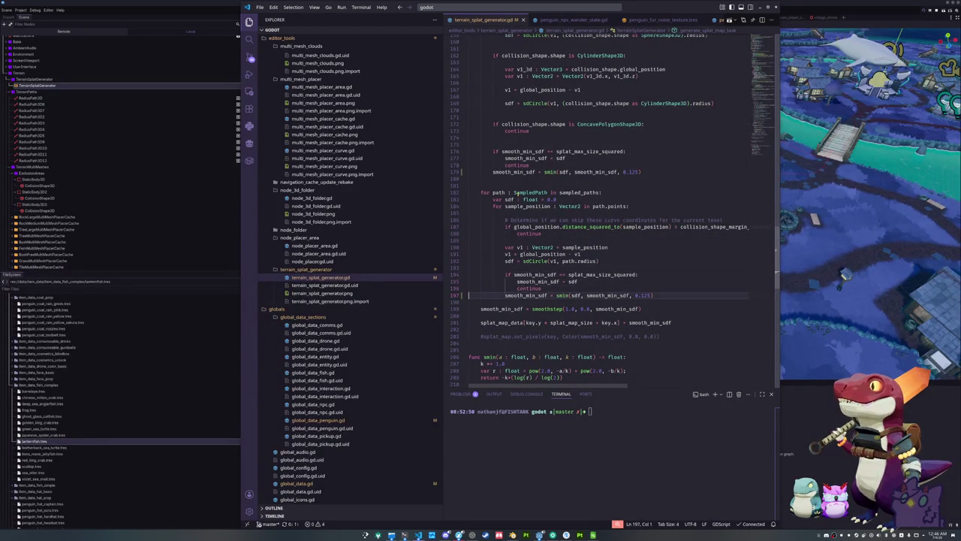
pyautogui.press('Down')
pyautogui.press('Down')
pyautogui.press('Down')
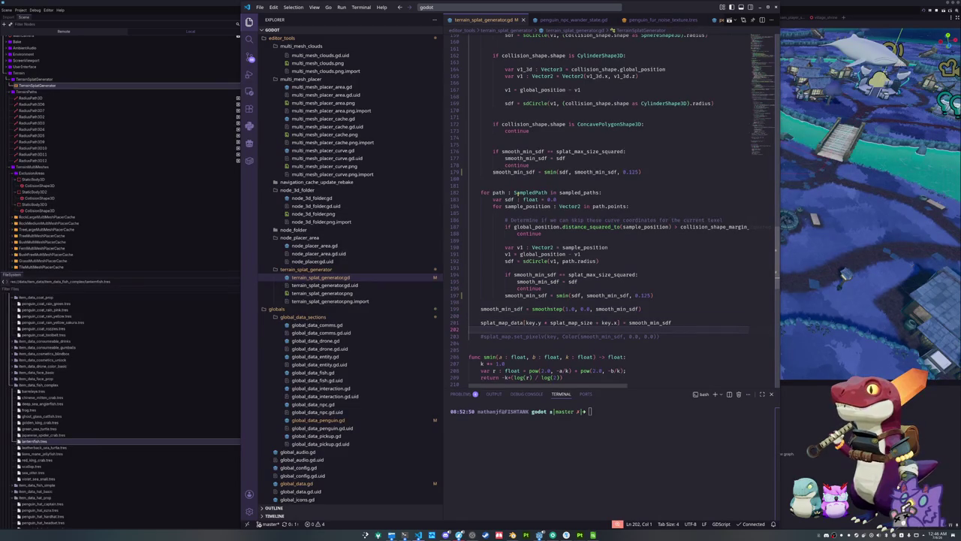
pyautogui.press('Down')
pyautogui.press('Down')
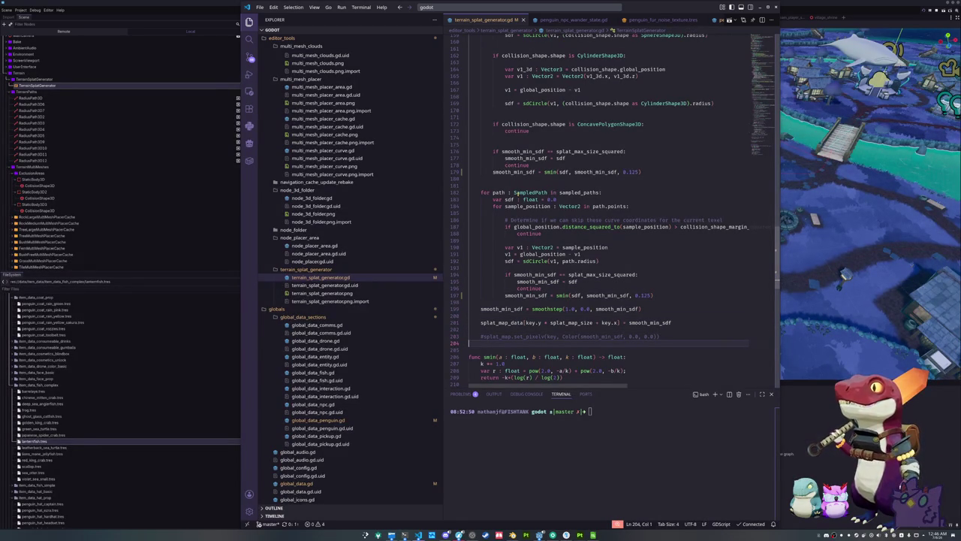
pyautogui.hotkey('alt', 'Tab')
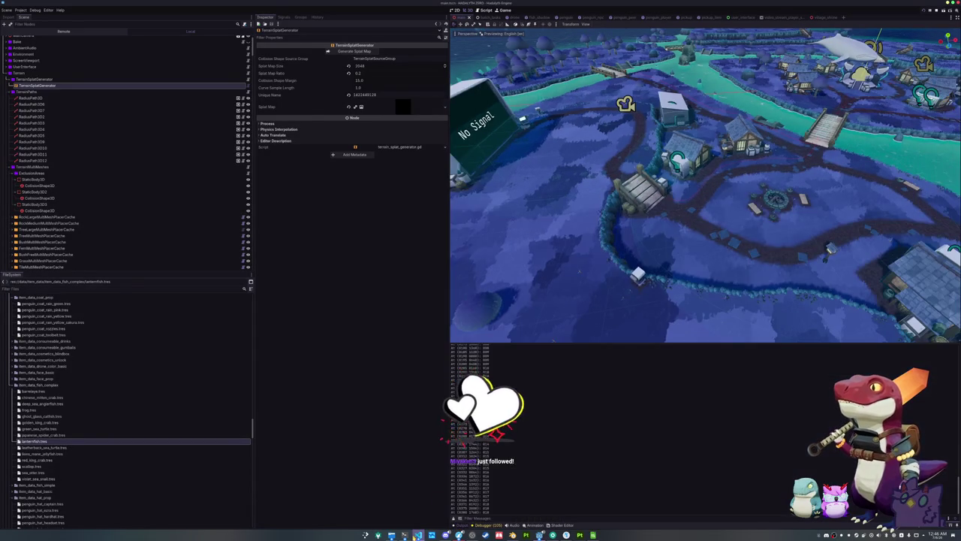
# Step: Save terrain_splat_generator.gd so Godot reloads it, and set Collision Shape Margin to 20.0
pyautogui.click(418, 535)
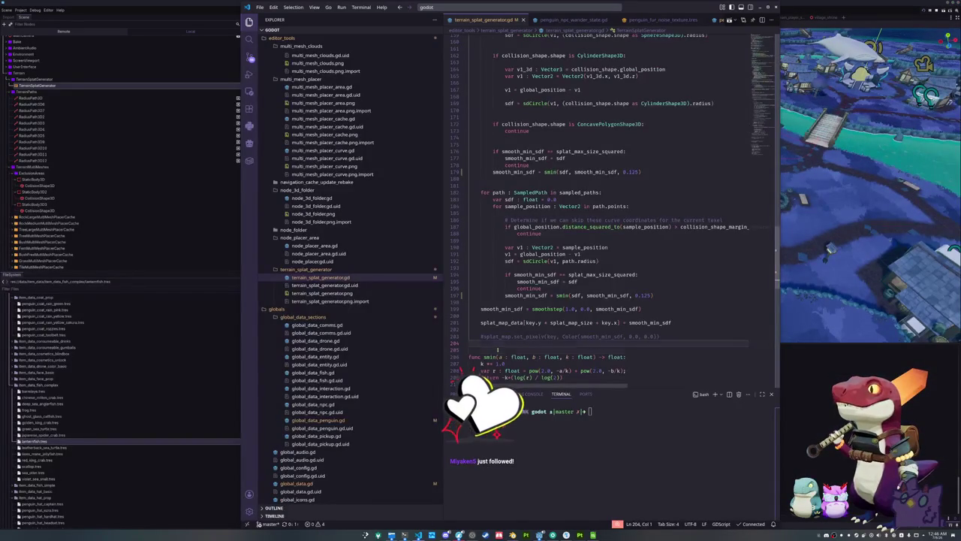
pyautogui.hotkey('ctrl', 's')
pyautogui.hotkey('alt', 'Tab')
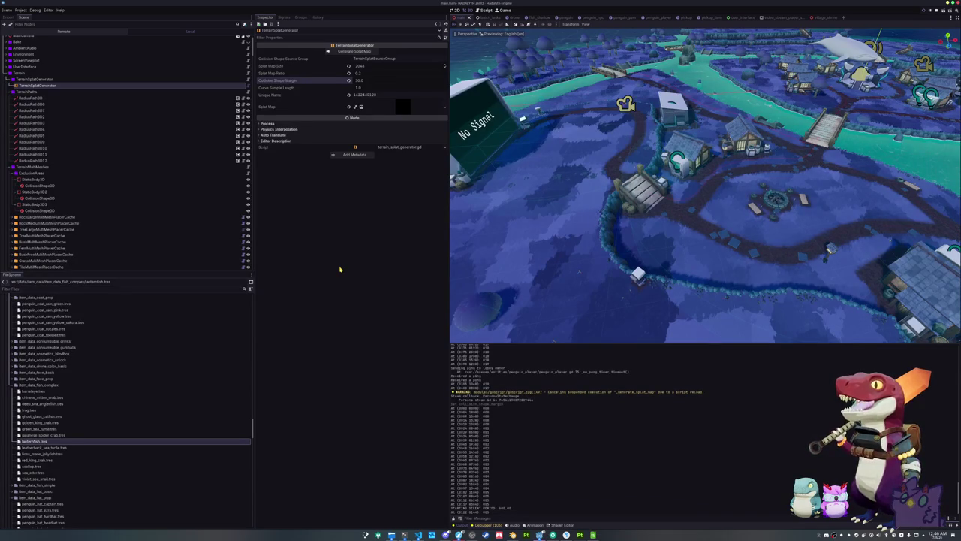
pyautogui.click(418, 534)
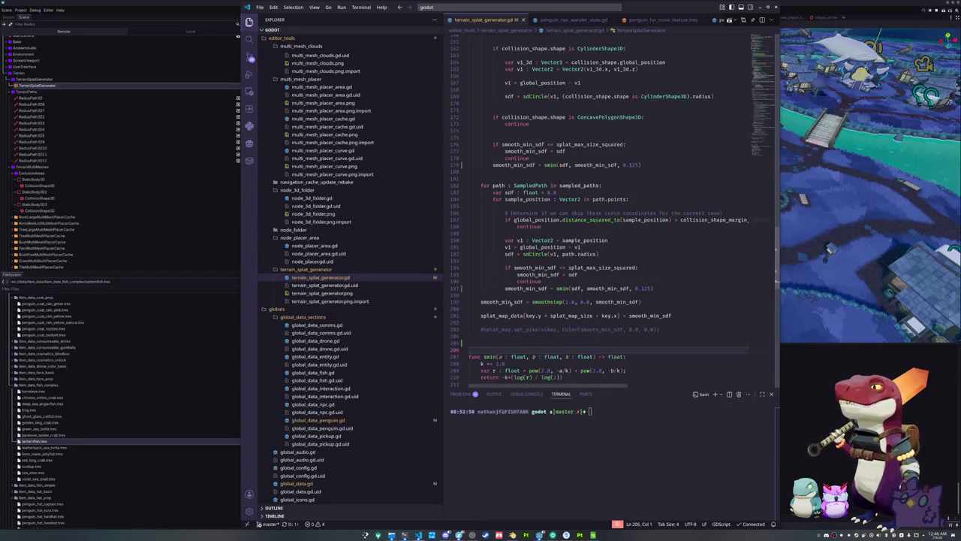
pyautogui.scroll(-1, 474, 324)
pyautogui.scroll(-9, 475, 324)
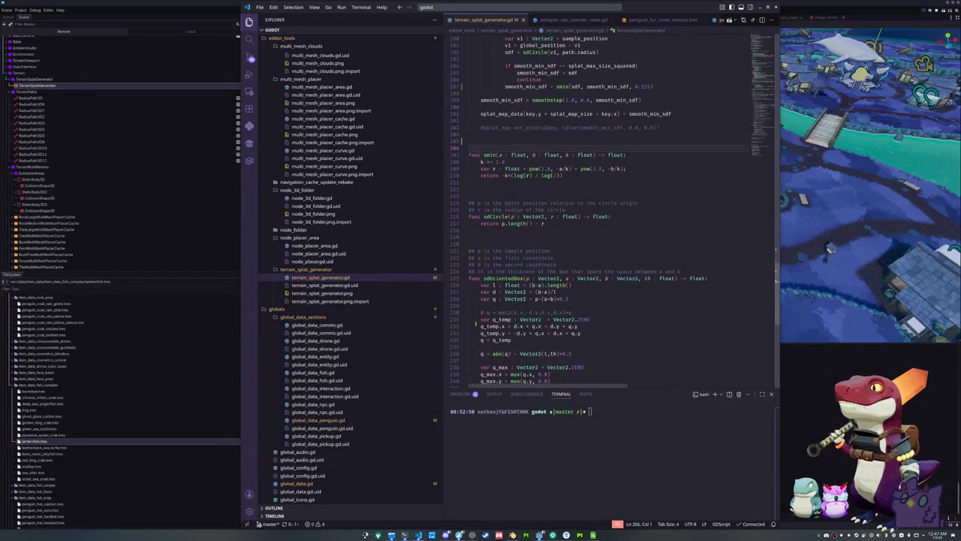
pyautogui.scroll(-3, 475, 324)
pyautogui.scroll(13, 479, 278)
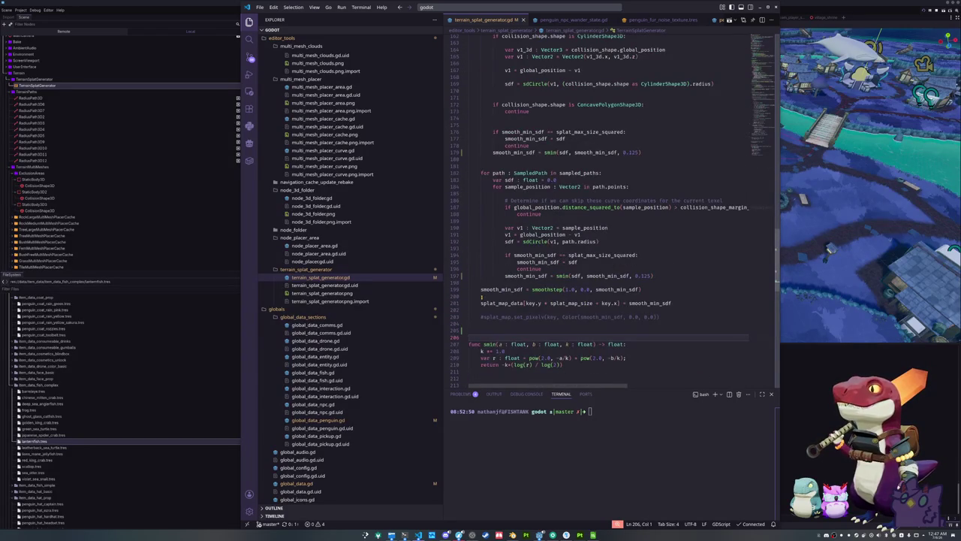
pyautogui.scroll(-1, 481, 297)
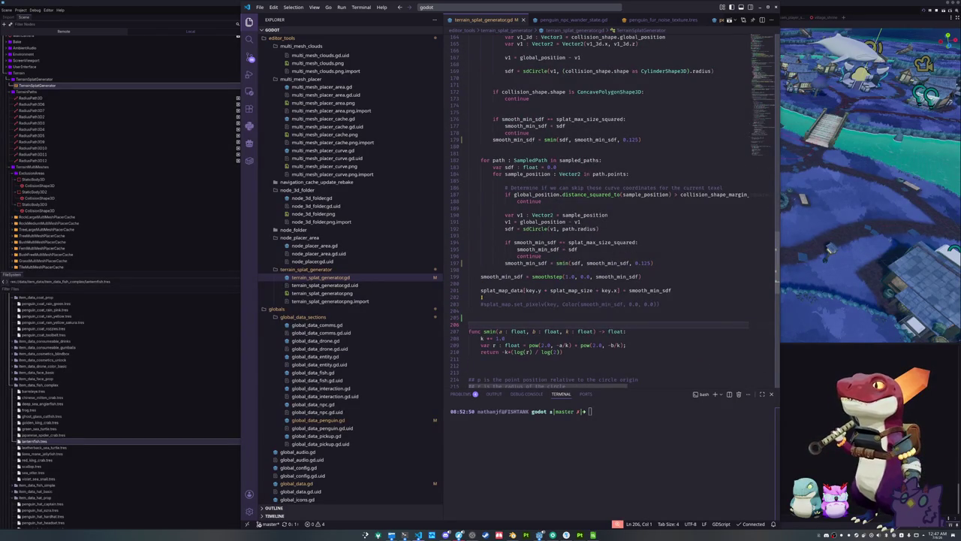
pyautogui.scroll(4, 481, 297)
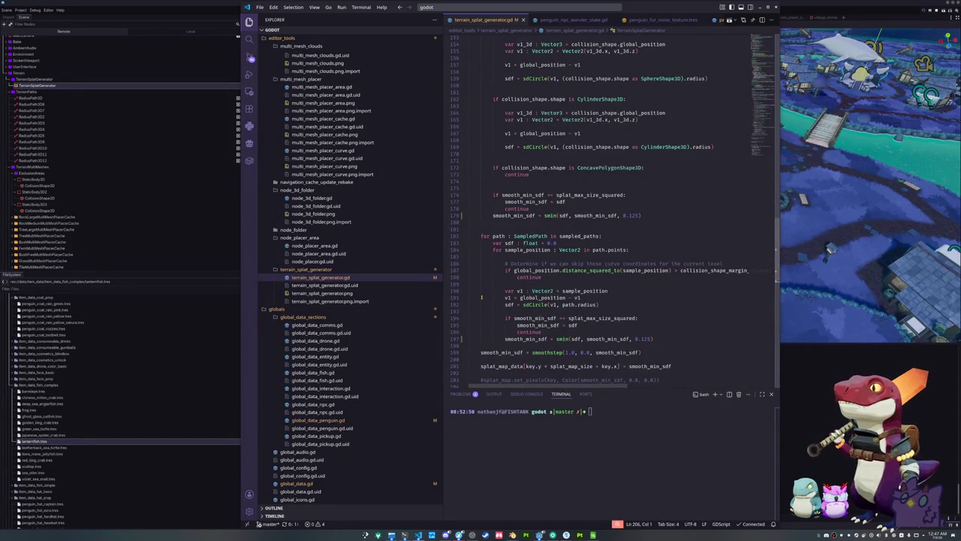
pyautogui.scroll(2, 481, 297)
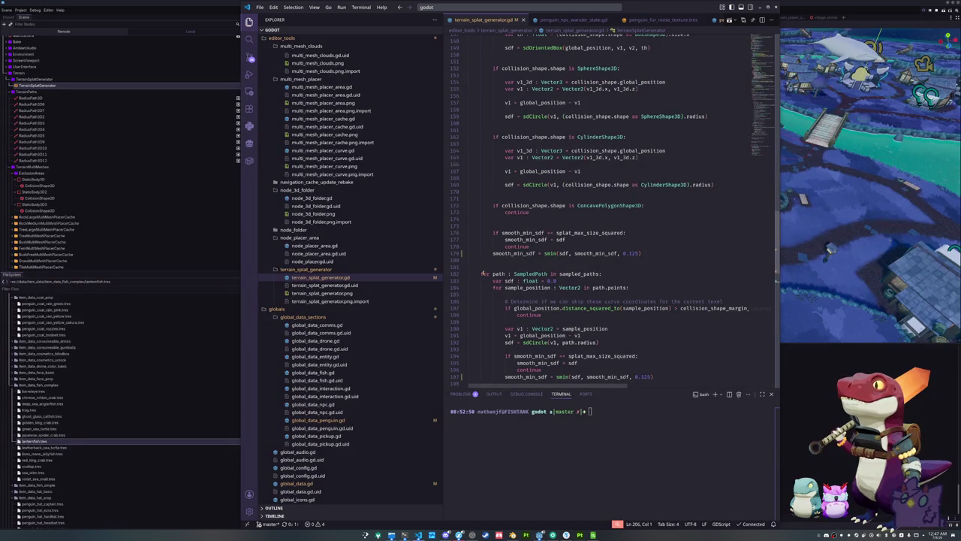
pyautogui.moveTo(483, 274); pyautogui.dragTo(639, 287)
pyautogui.scroll(-2, 639, 287)
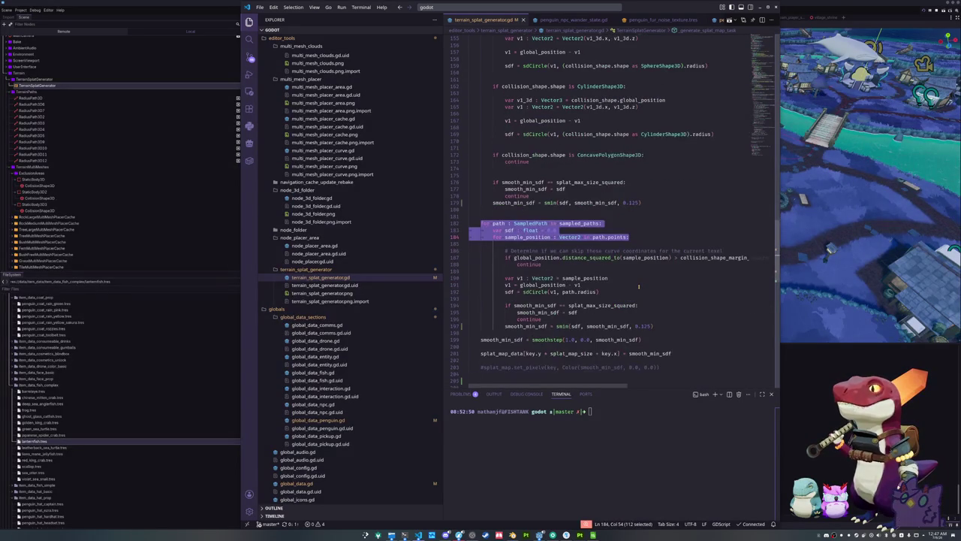
pyautogui.click(577, 299)
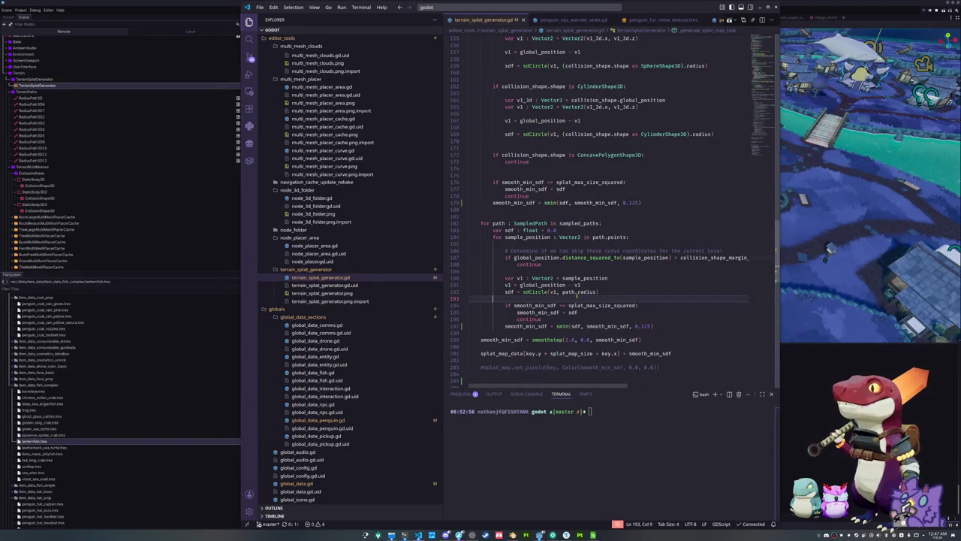
pyautogui.click(547, 332)
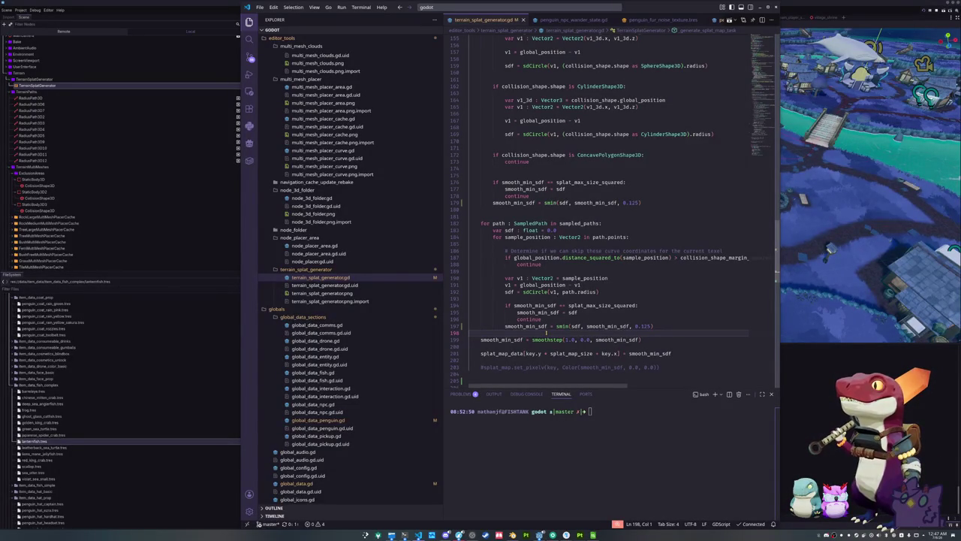
pyautogui.moveTo(479, 221); pyautogui.dragTo(471, 333)
pyautogui.scroll(3, 644, 321)
pyautogui.scroll(3, 645, 321)
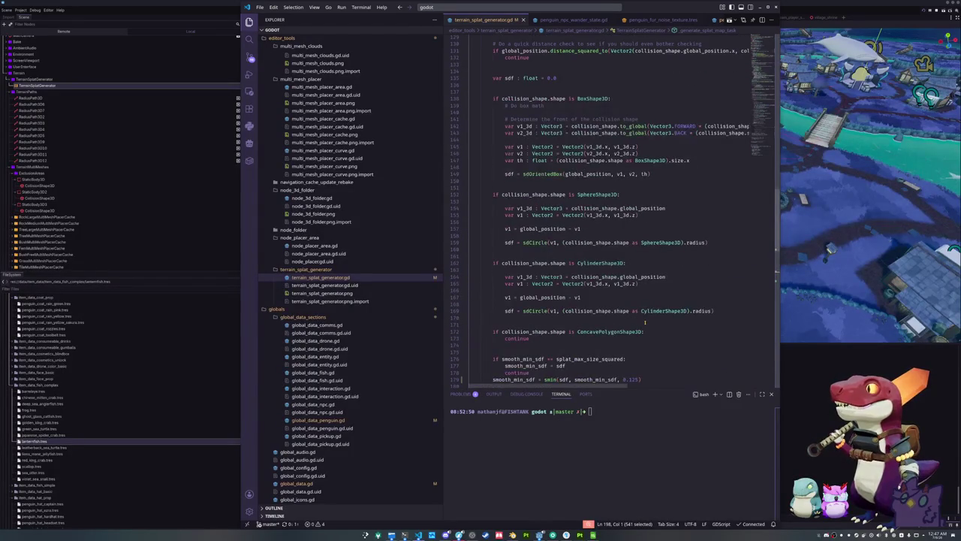
pyautogui.scroll(-1, 644, 322)
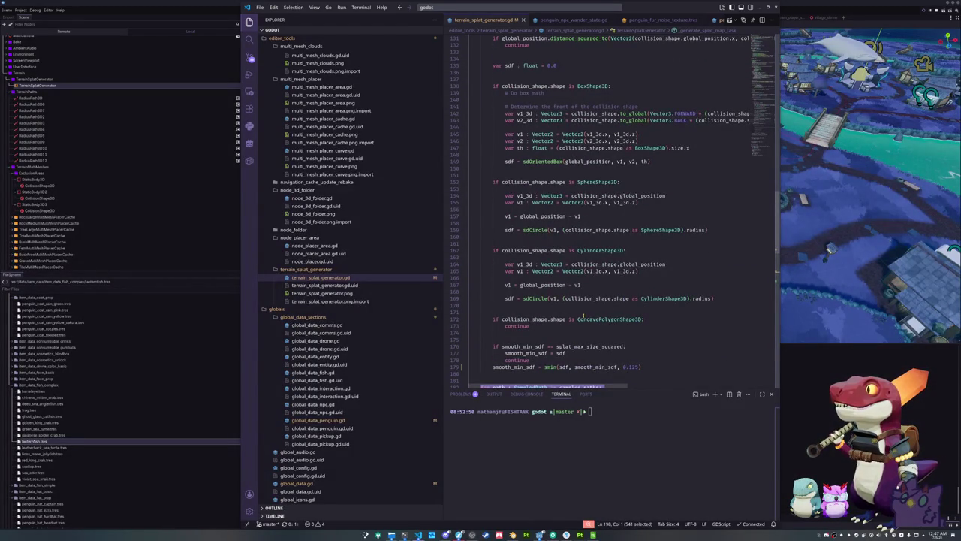
pyautogui.scroll(2, 584, 317)
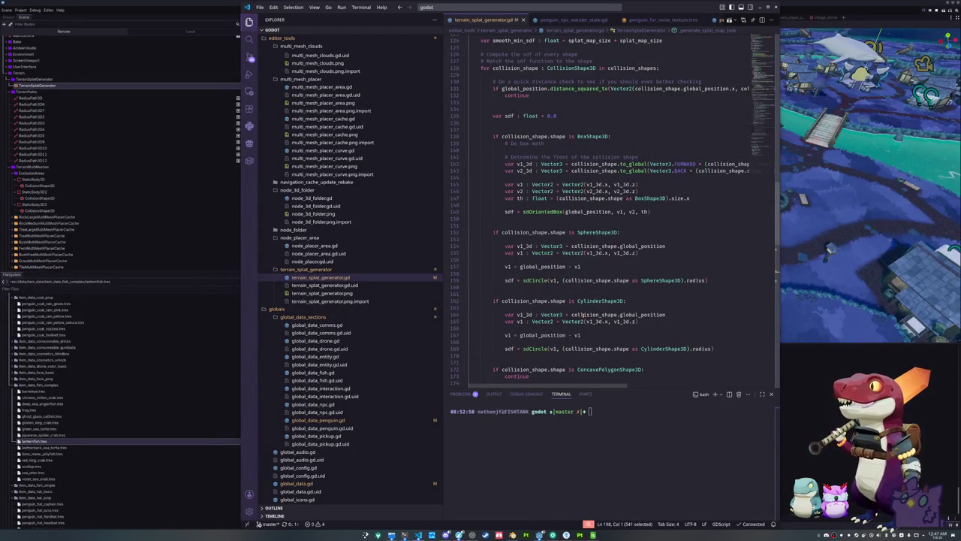
pyautogui.scroll(1, 583, 315)
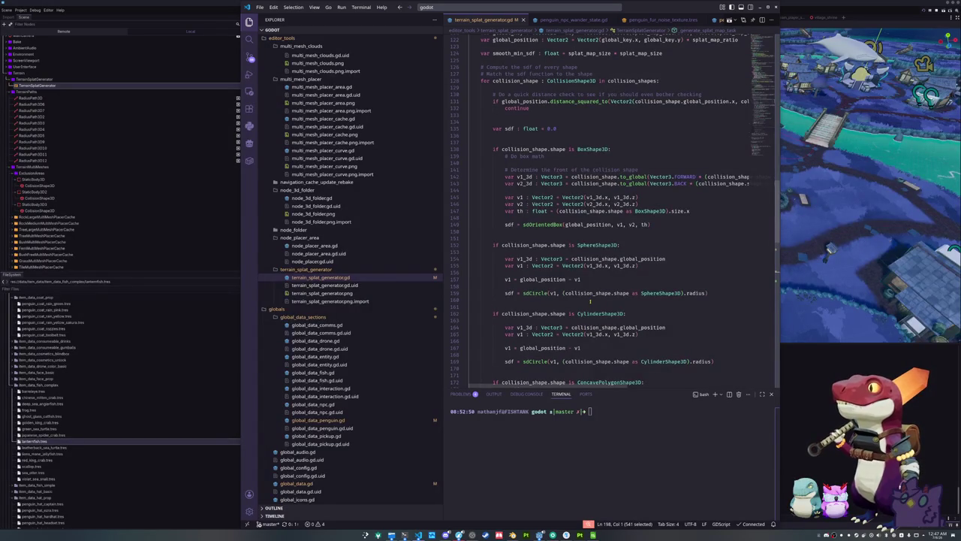
pyautogui.scroll(3, 571, 296)
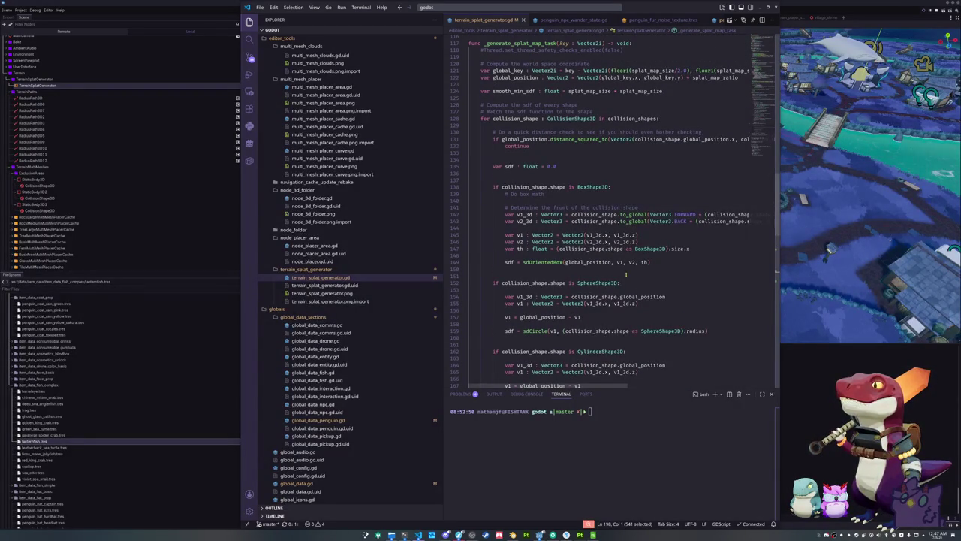
pyautogui.scroll(-5, 626, 274)
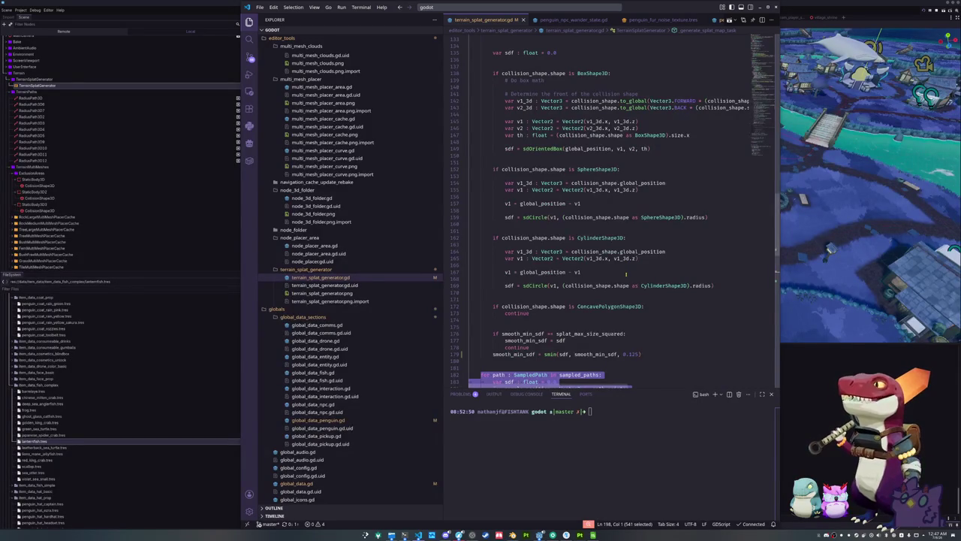
pyautogui.scroll(6, 626, 275)
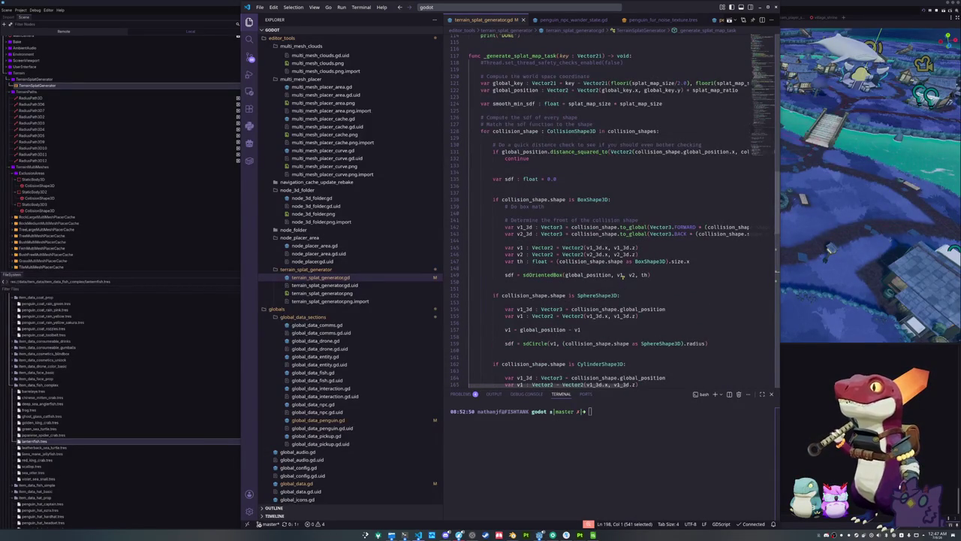
pyautogui.scroll(1, 621, 276)
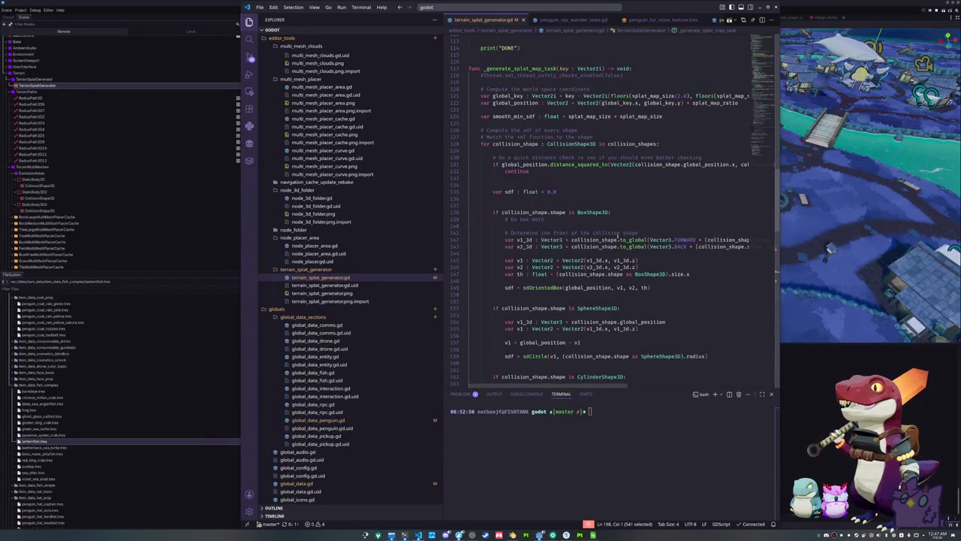
pyautogui.click(577, 171)
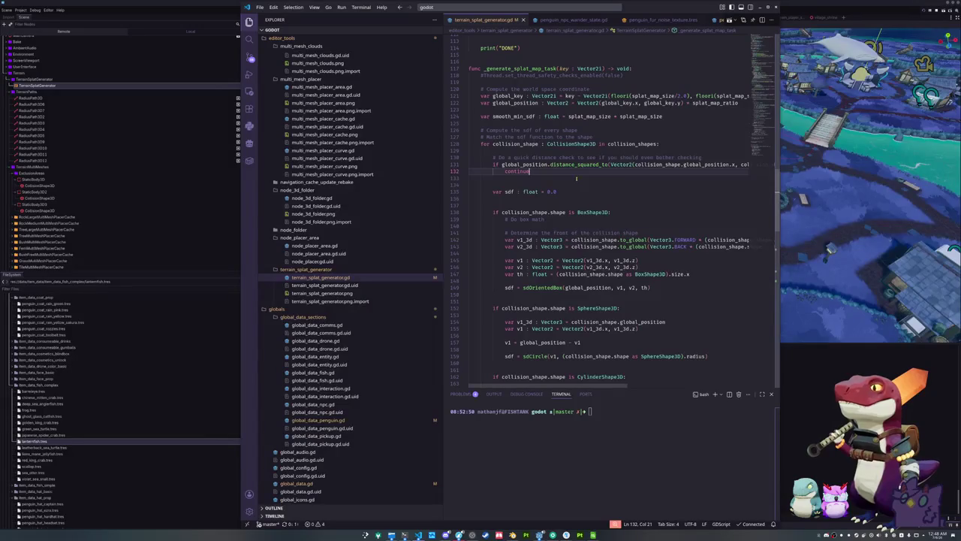
# Step: Highlight every smooth_min_sdf use in terrain_splat_generator.gd and scroll down through the SDF code
pyautogui.doubleClick(514, 116)
pyautogui.scroll(-10, 608, 210)
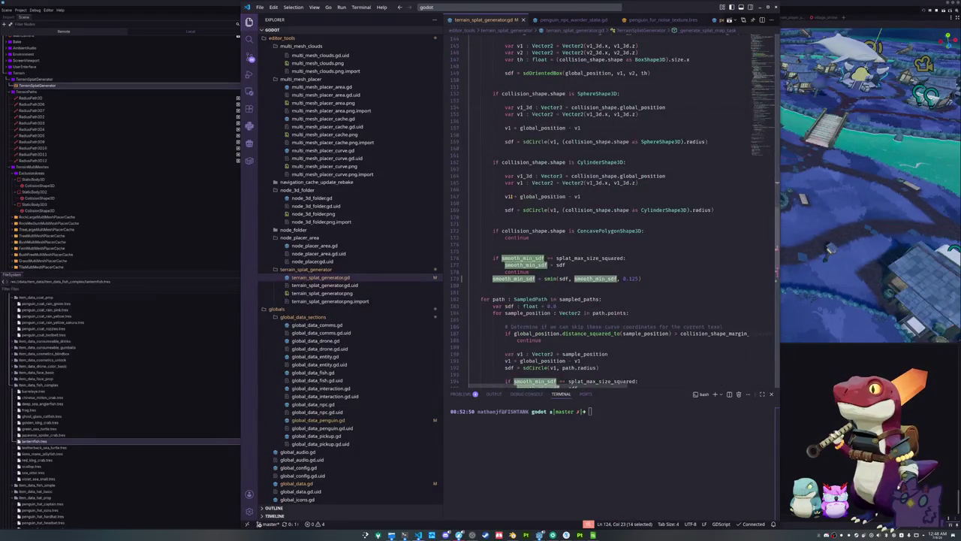
pyautogui.scroll(-1, 511, 196)
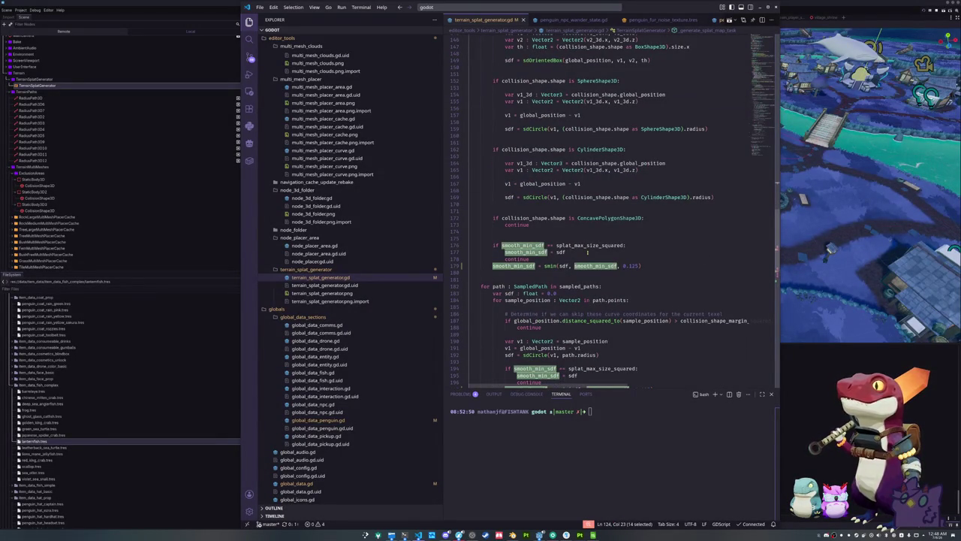
pyautogui.moveTo(562, 253)
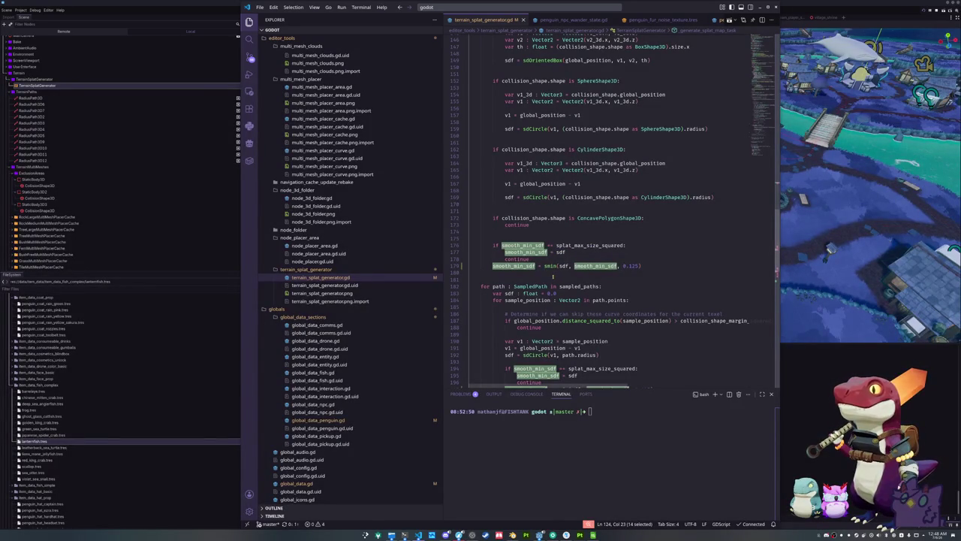
pyautogui.scroll(-2, 498, 277)
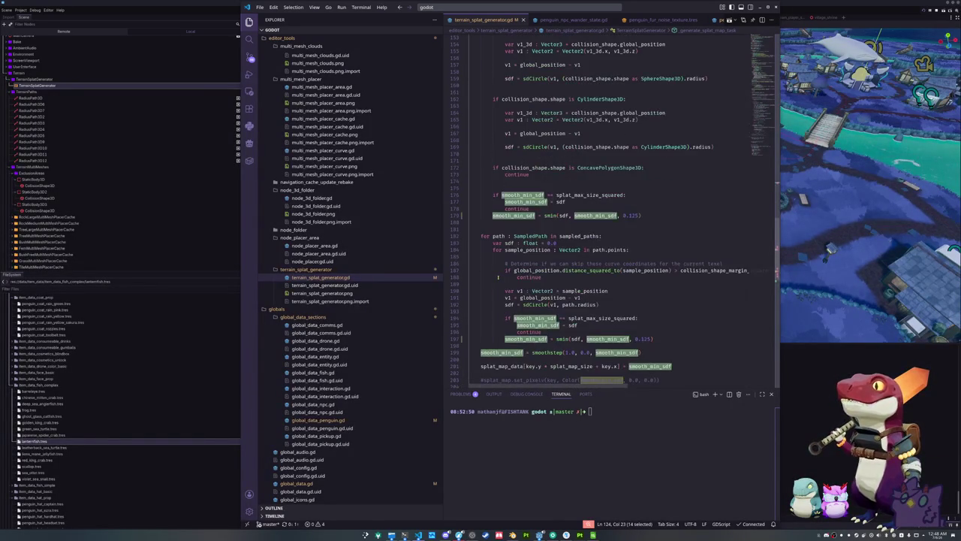
pyautogui.scroll(-1, 498, 277)
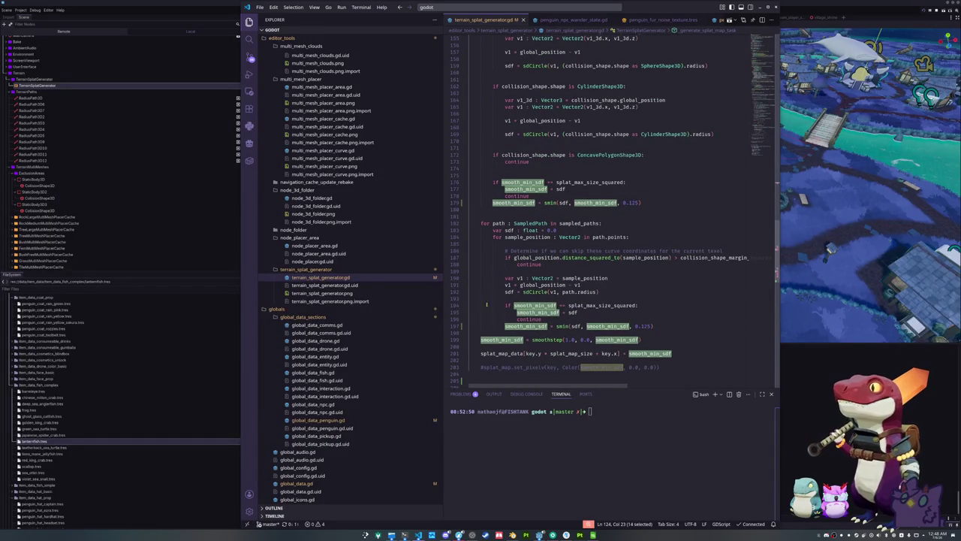
pyautogui.moveTo(487, 338)
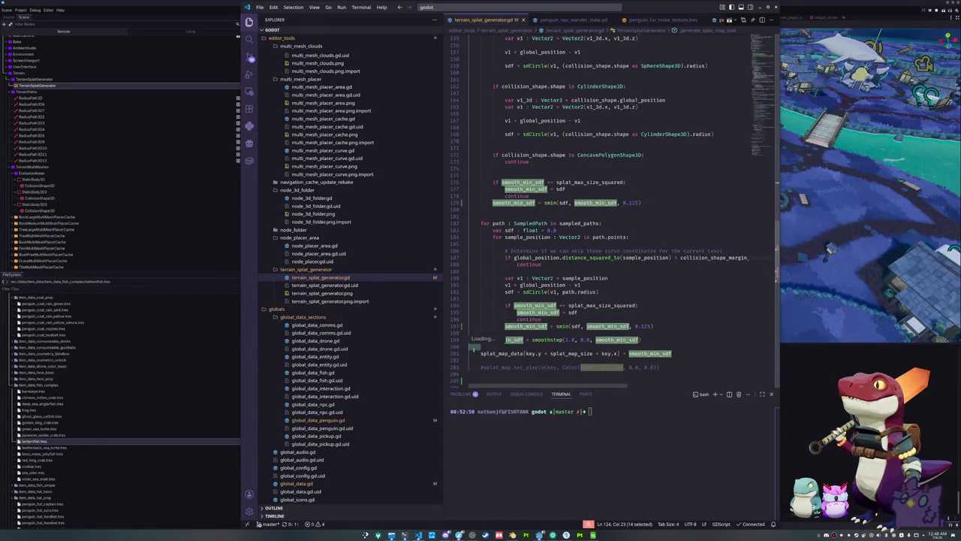
# Step: Review the path-blending SDF code once more, then bring the Godot editor to the front
pyautogui.scroll(10, 474, 349)
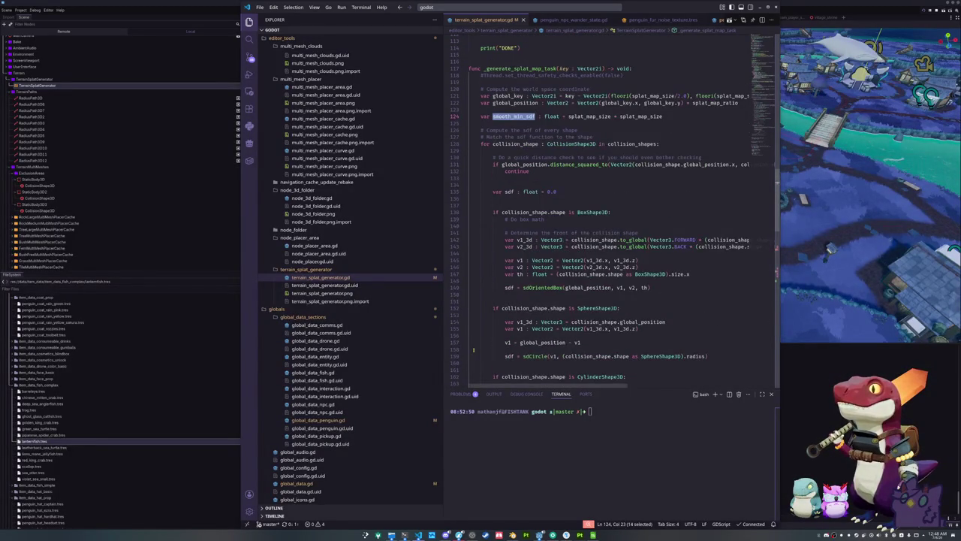
pyautogui.scroll(-10, 473, 349)
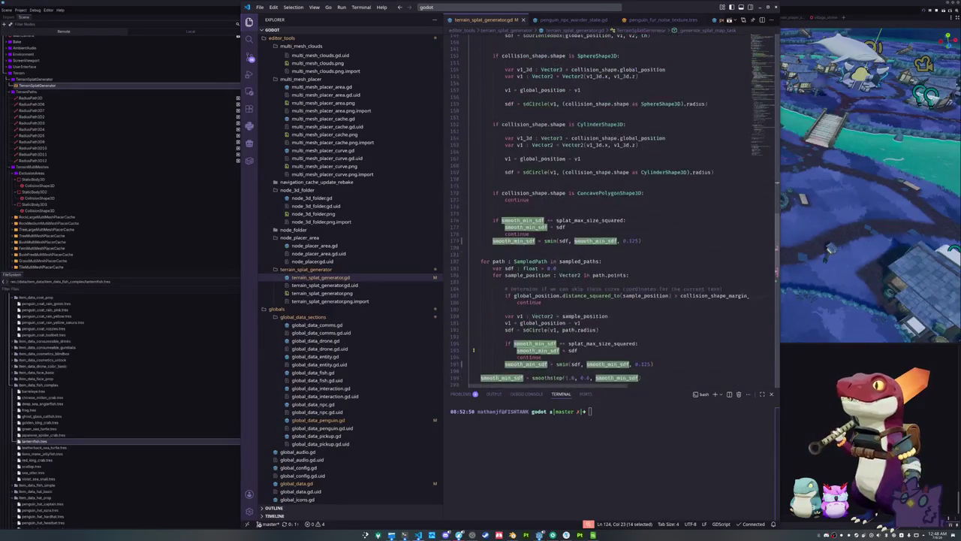
pyautogui.scroll(-3, 473, 349)
pyautogui.scroll(5, 474, 350)
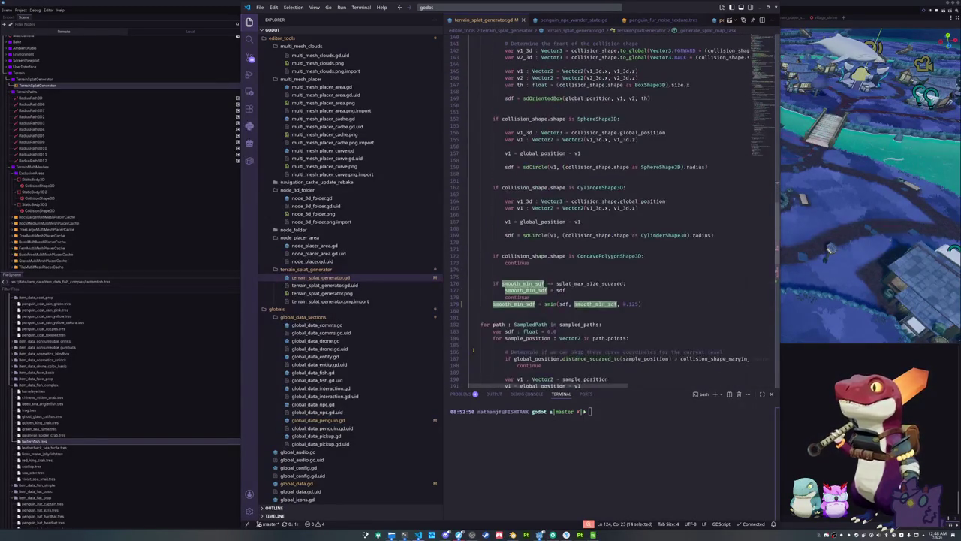
pyautogui.scroll(-5, 474, 349)
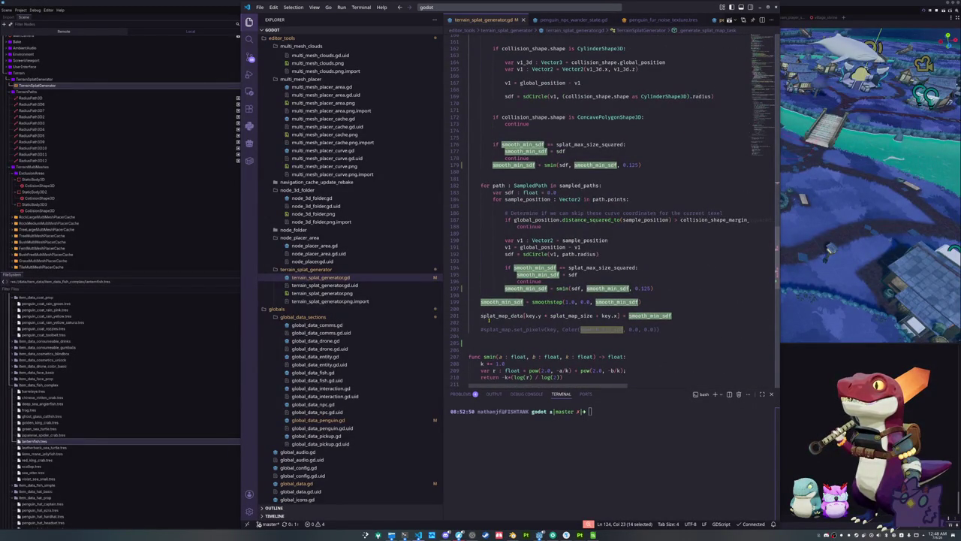
pyautogui.scroll(6, 489, 320)
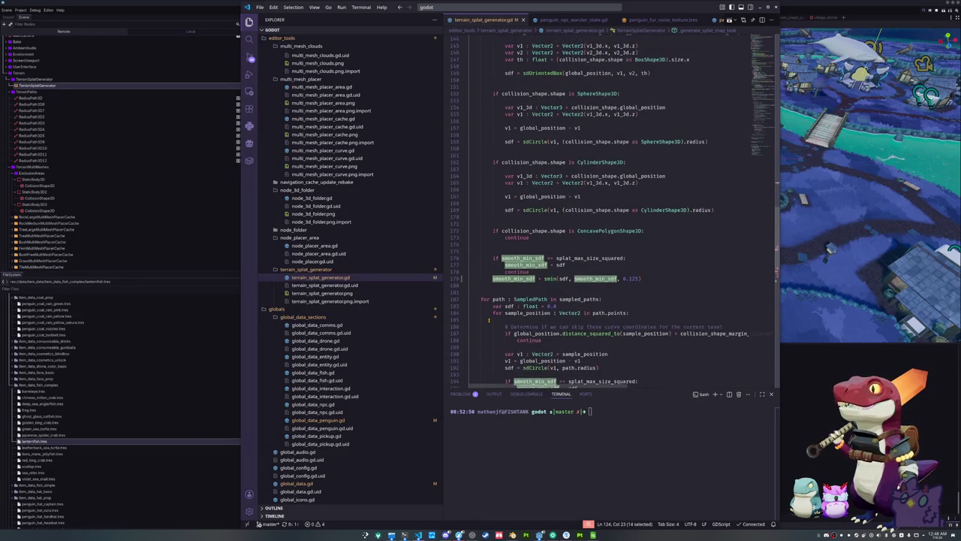
pyautogui.scroll(8, 487, 321)
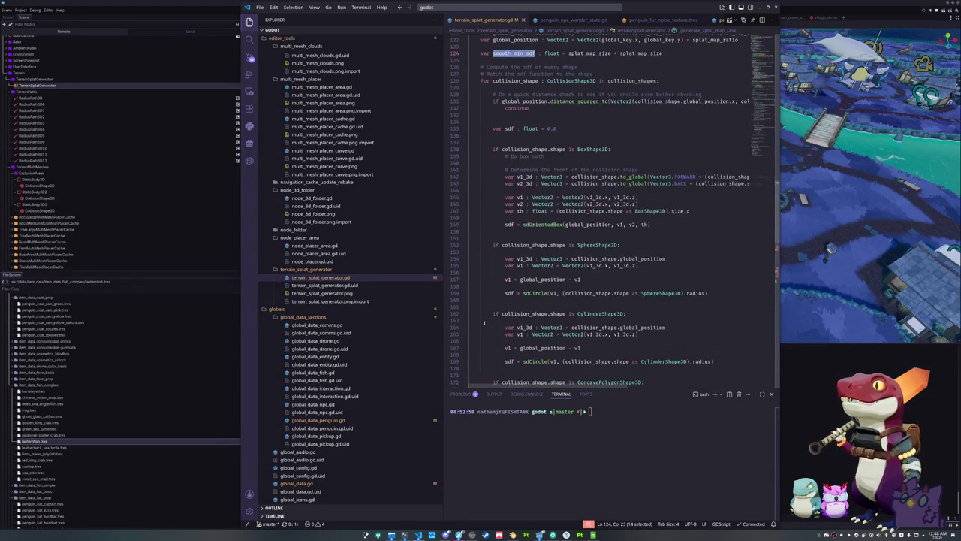
pyautogui.scroll(3, 485, 323)
pyautogui.scroll(-1, 484, 323)
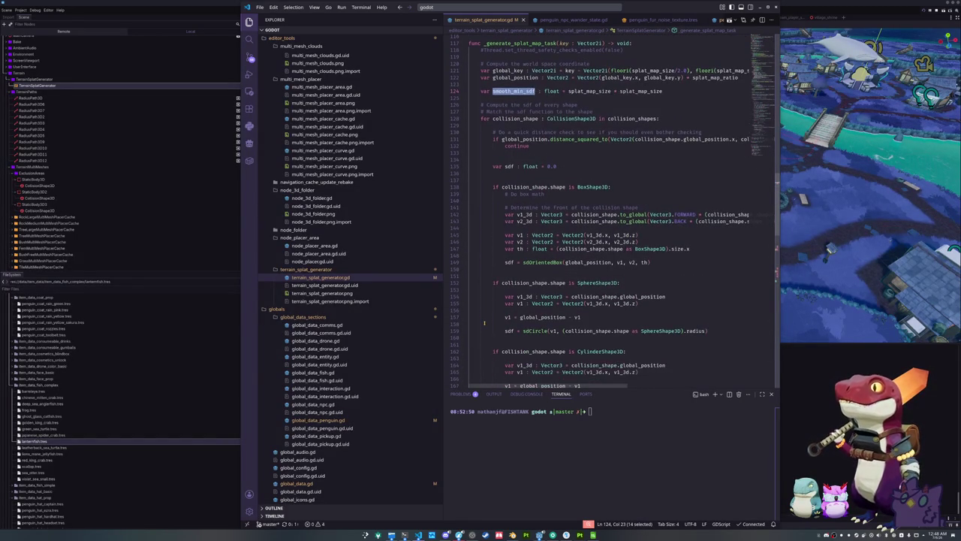
pyautogui.scroll(-8, 485, 322)
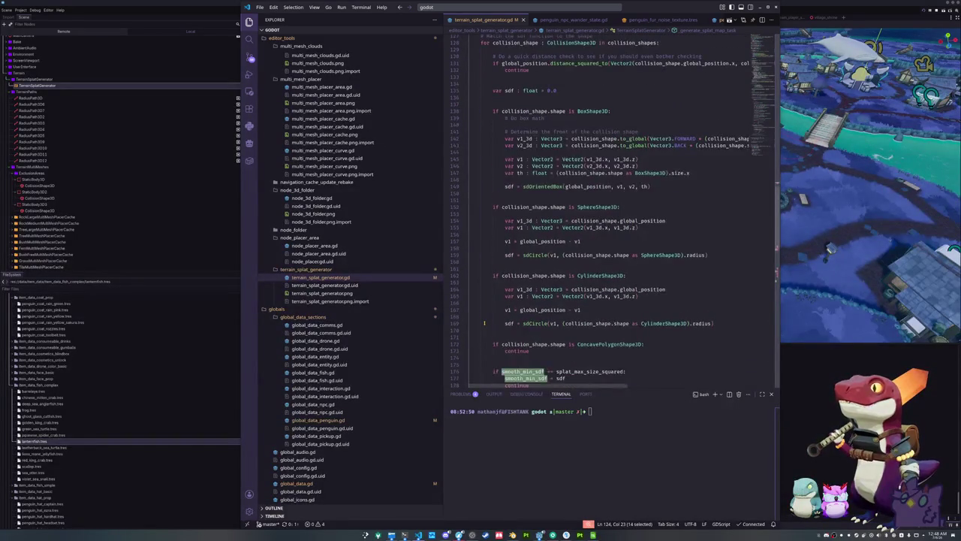
pyautogui.click(806, 380)
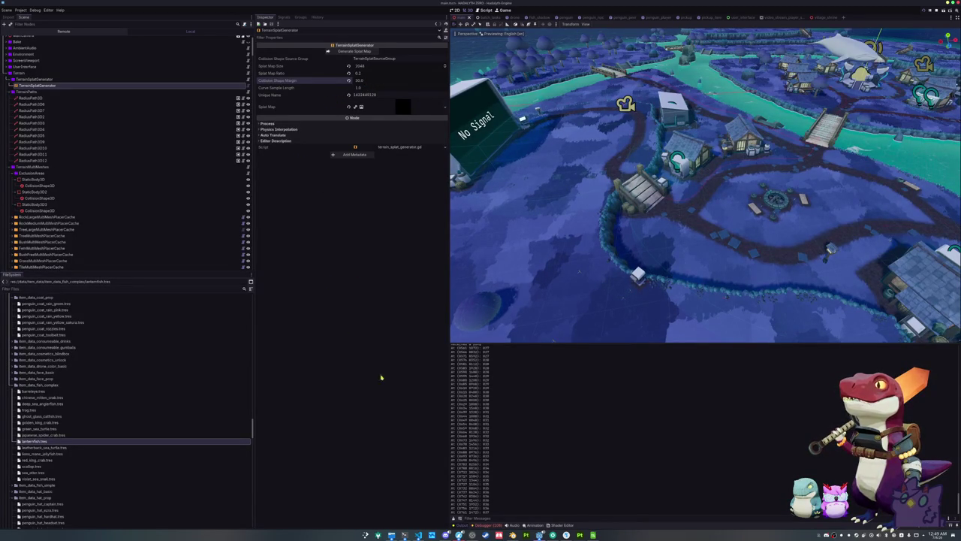
# Step: Clear the smooth_min_sdf highlights, then set TerrainSplatGenerator's Collision Shape Margin to 5.0
pyautogui.click(418, 534)
pyautogui.click(517, 277)
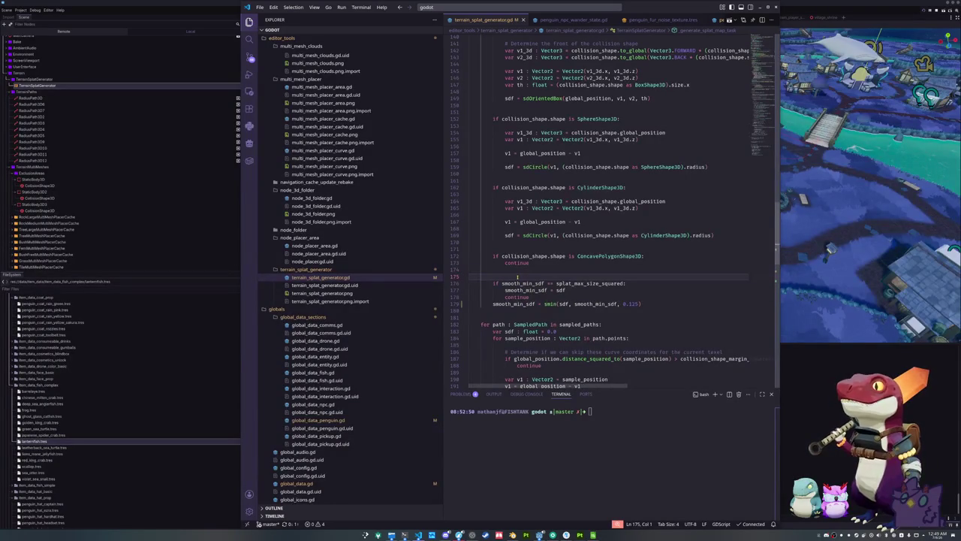
pyautogui.hotkey('alt', 'Tab')
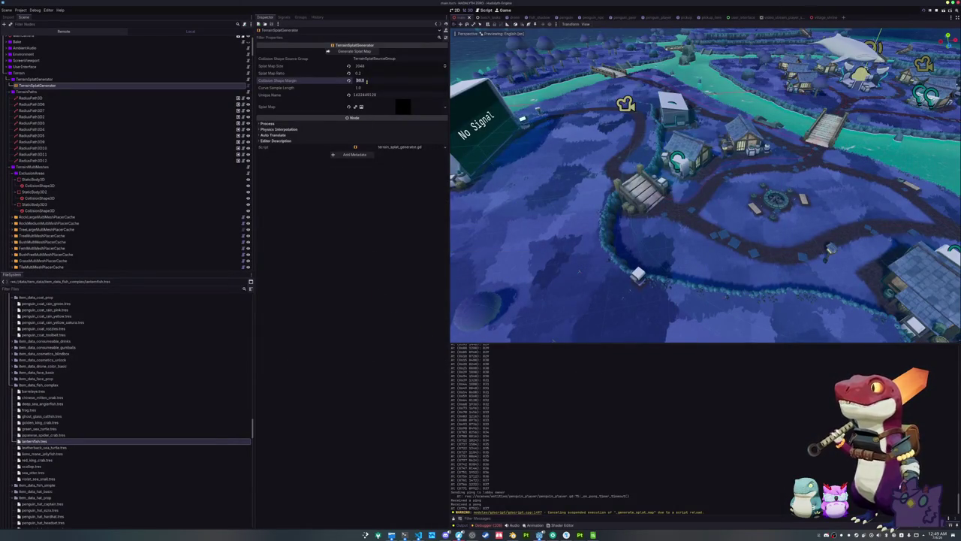
pyautogui.write('5')
pyautogui.press('Return')
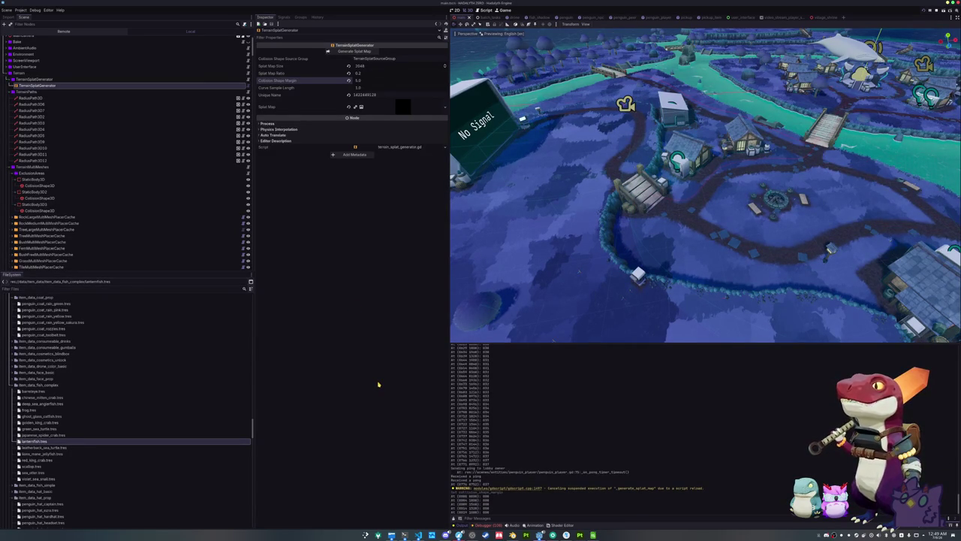
pyautogui.click(404, 534)
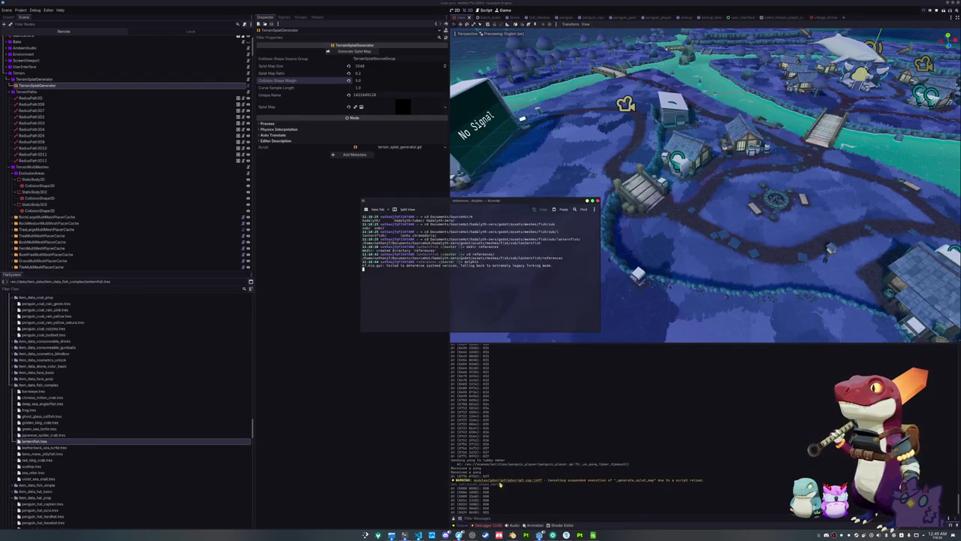
pyautogui.moveTo(404, 535)
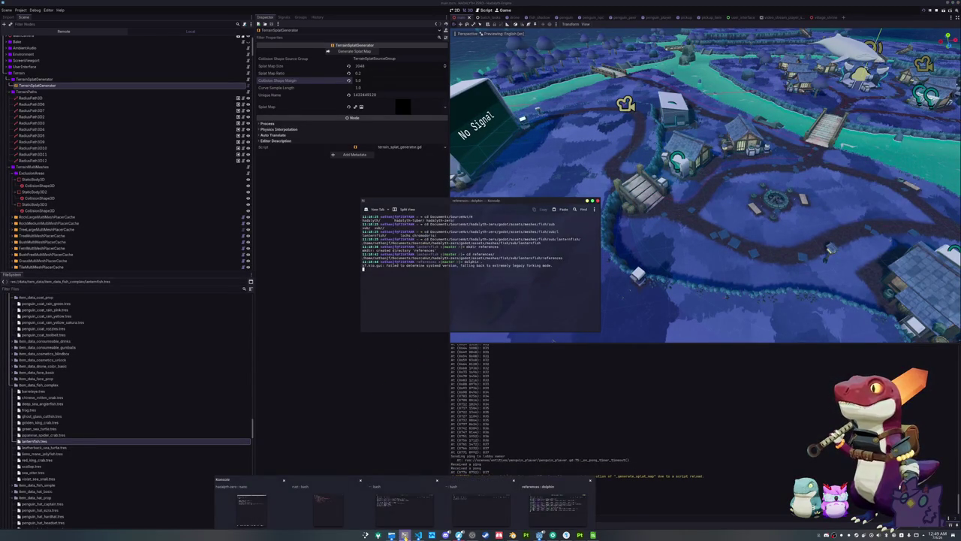
pyautogui.click(252, 502)
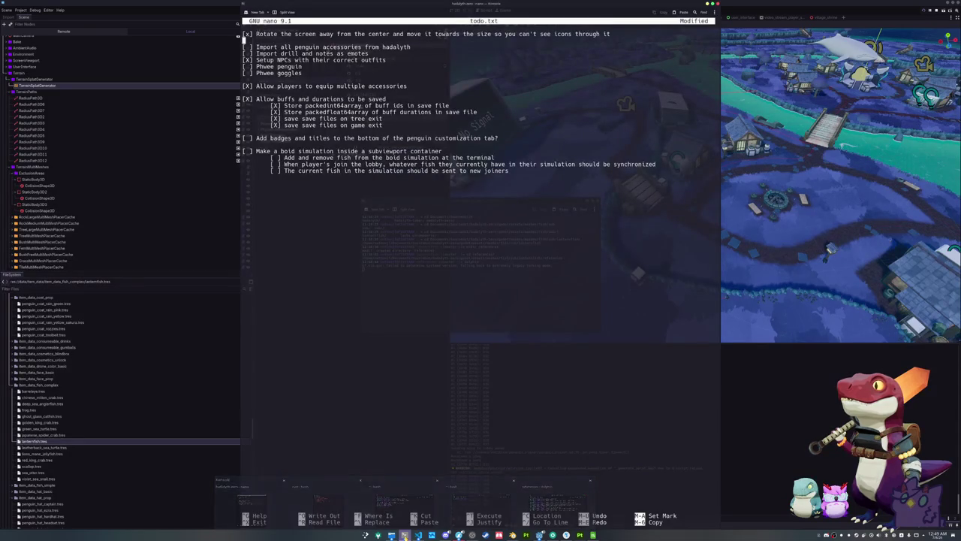
pyautogui.press('Down')
pyautogui.press('Down')
pyautogui.press('Down')
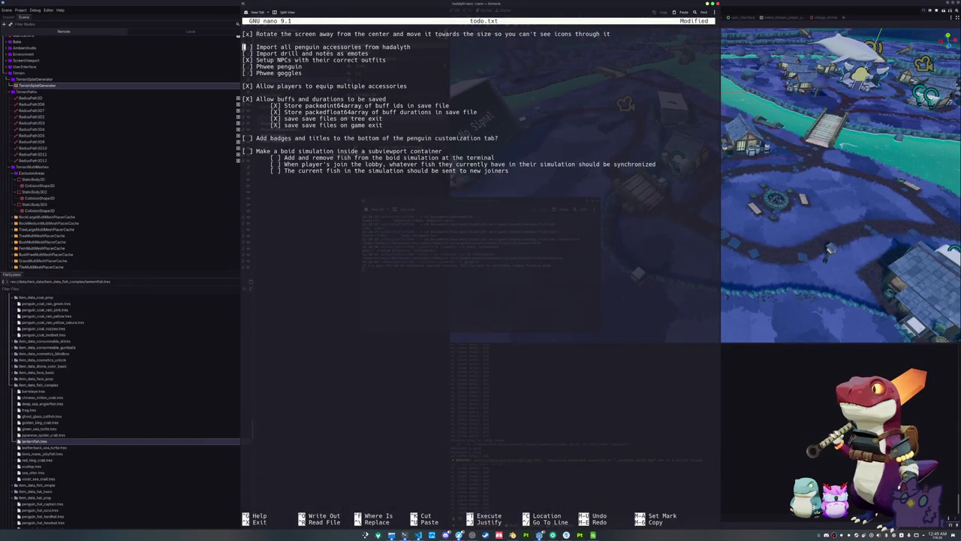
pyautogui.press('Down')
pyautogui.press('Down')
pyautogui.press('Down')
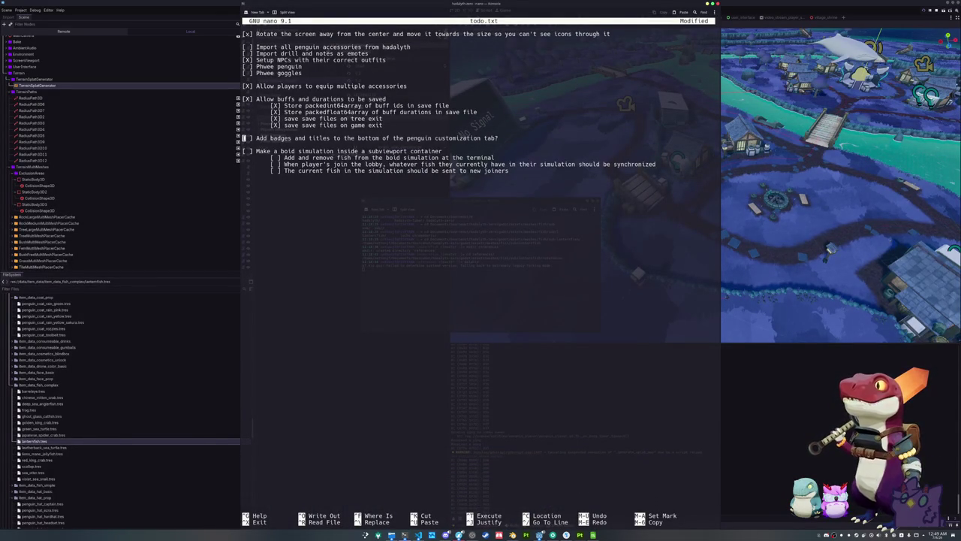
pyautogui.press('Right')
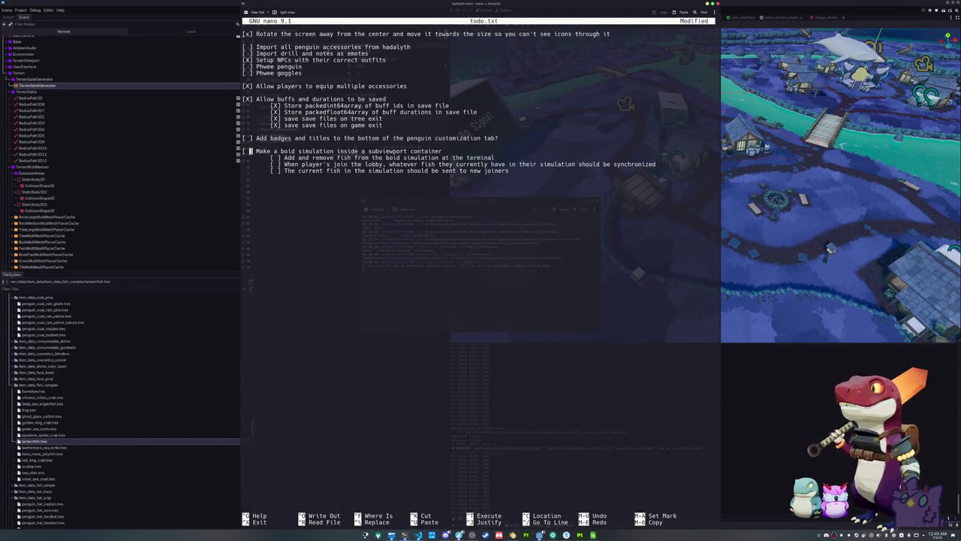
pyautogui.press('Up')
pyautogui.press('Up')
pyautogui.press('Up')
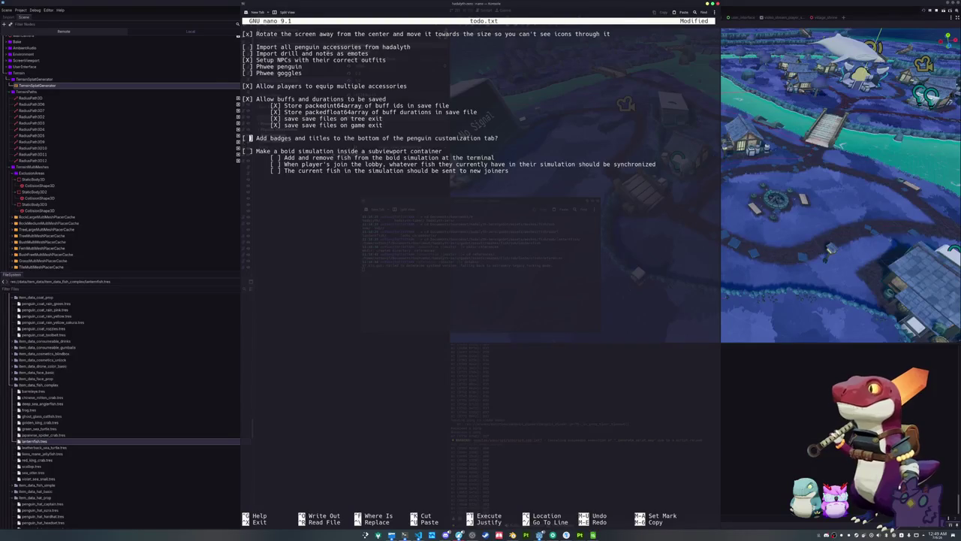
pyautogui.press('Up')
pyautogui.press('Up')
pyautogui.press('Up')
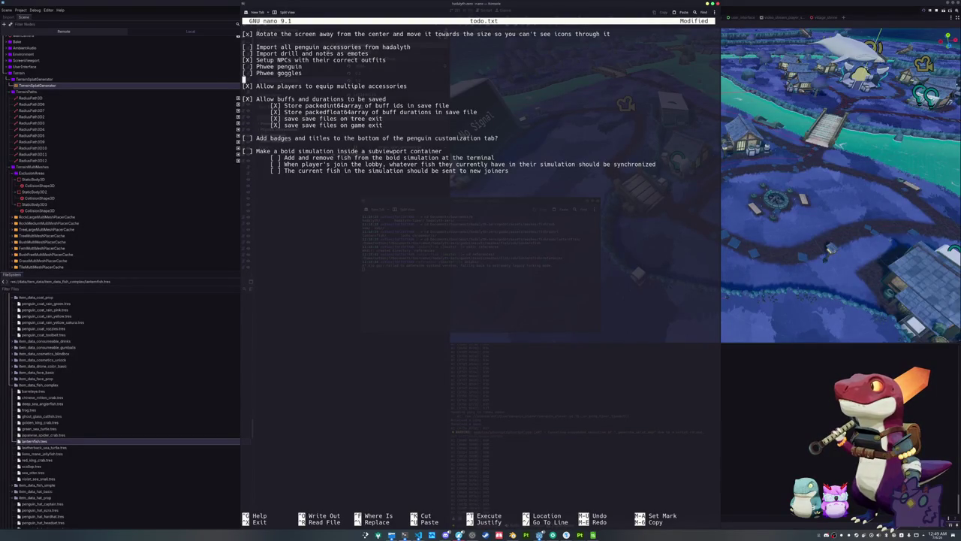
pyautogui.press('Up')
pyautogui.press('Up')
pyautogui.press('Up')
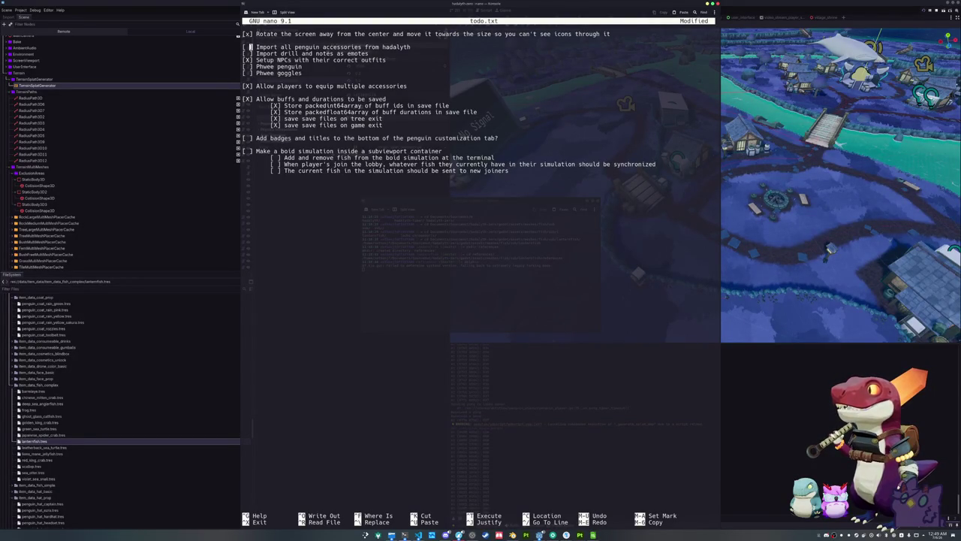
pyautogui.hotkey('alt', 'Tab')
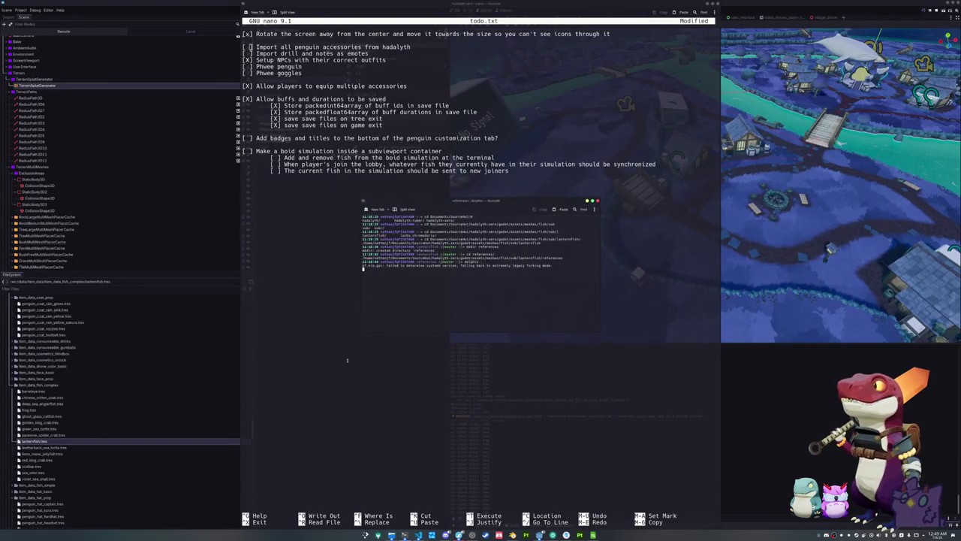
pyautogui.click(45, 86)
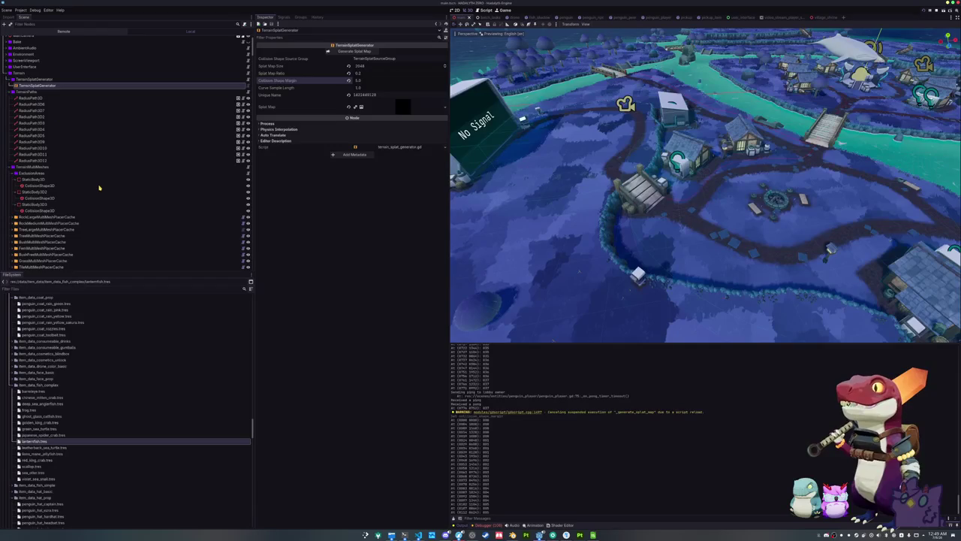
# Step: Scroll through the bird nodes in the Remote scene tree and inspect Boid80's settings
pyautogui.scroll(-5, 94, 225)
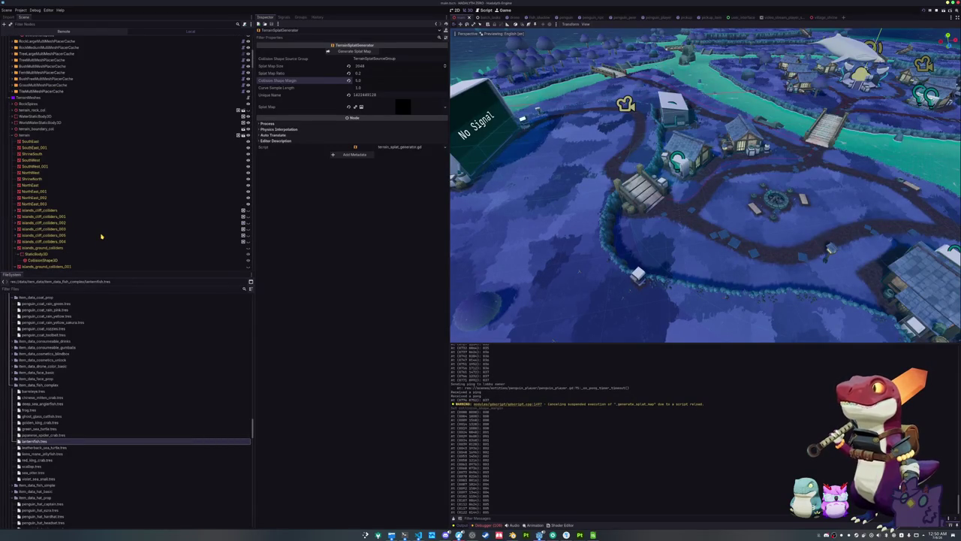
pyautogui.scroll(-10, 102, 237)
pyautogui.scroll(-10, 102, 236)
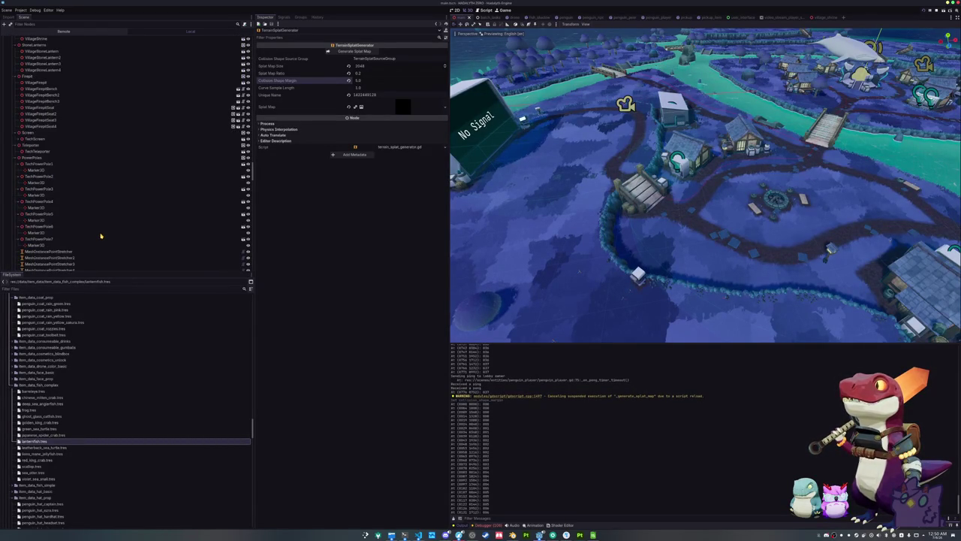
pyautogui.scroll(-10, 100, 237)
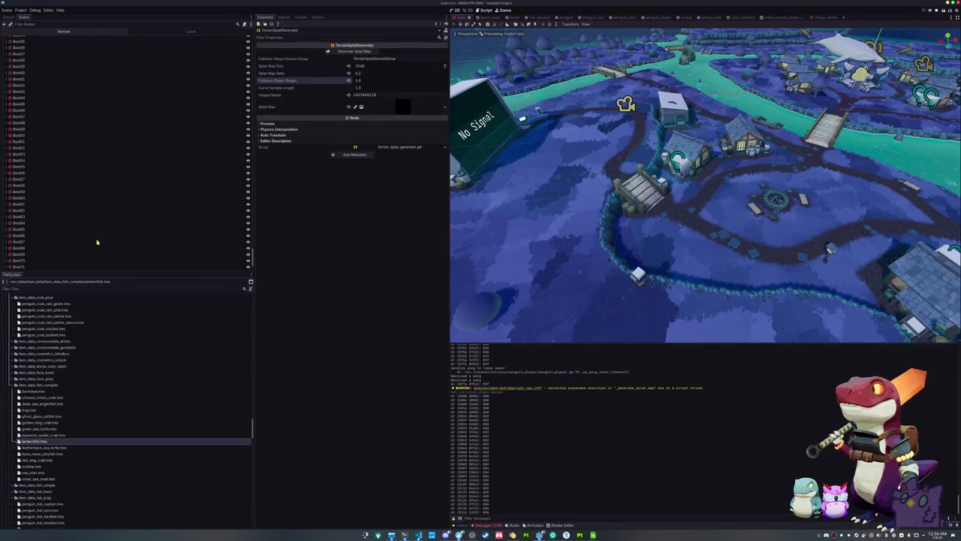
pyautogui.scroll(-3, 32, 251)
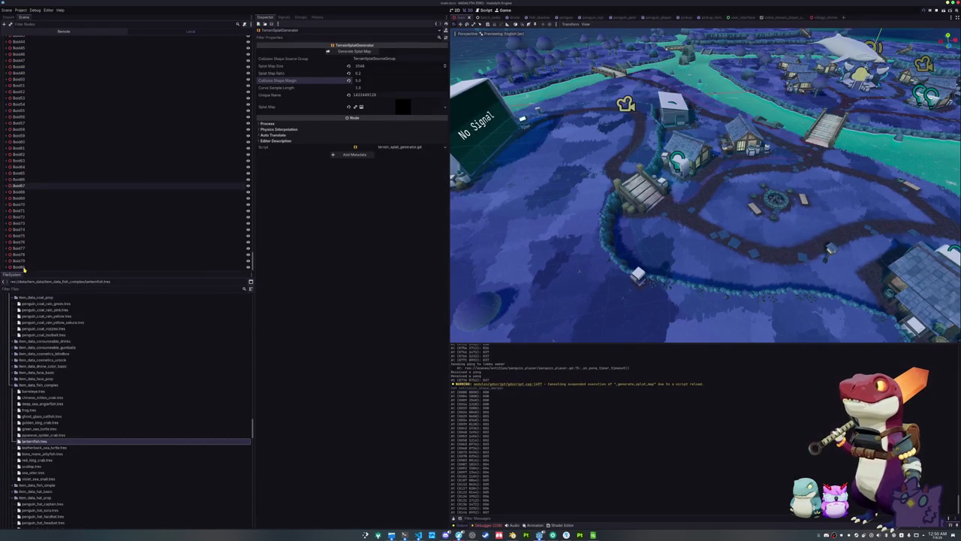
pyautogui.press('End')
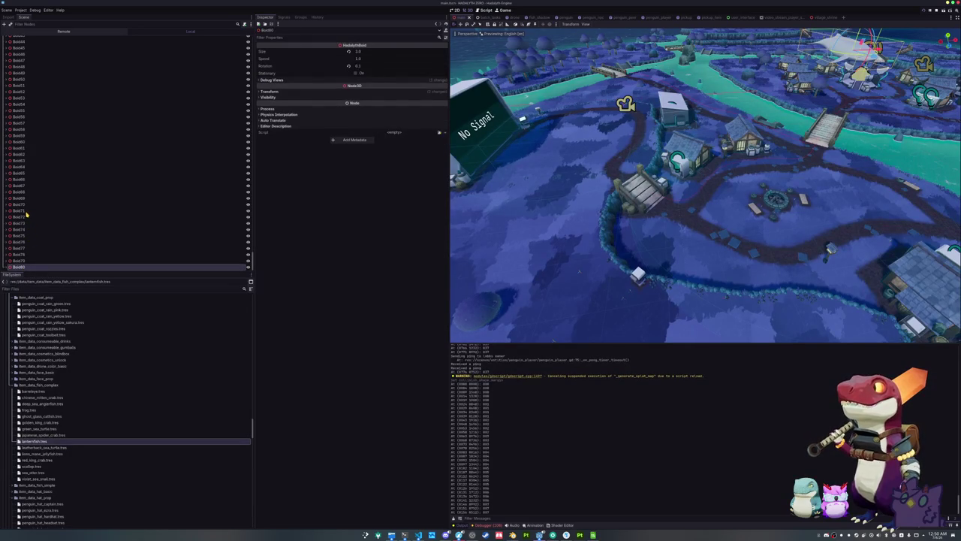
pyautogui.scroll(2, 26, 215)
pyautogui.scroll(8, 24, 196)
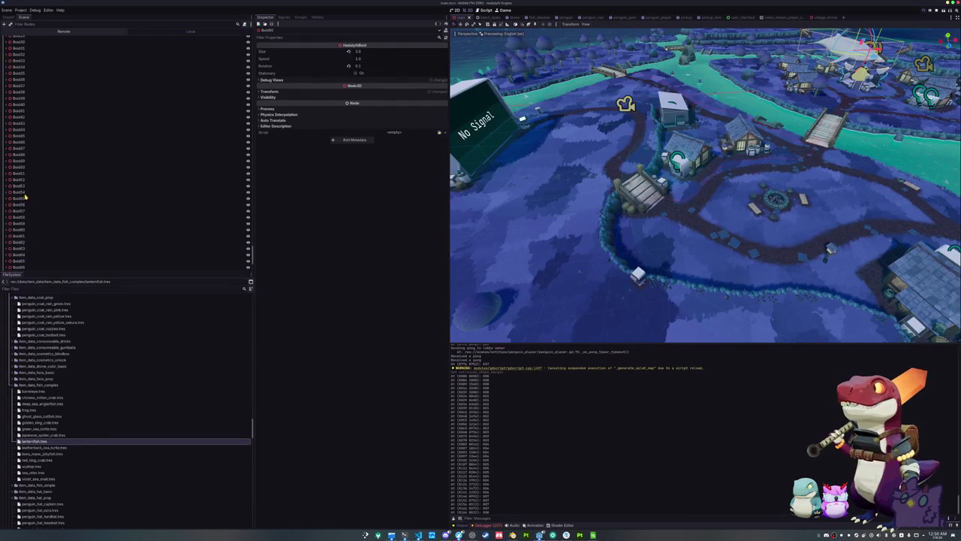
pyautogui.scroll(10, 25, 190)
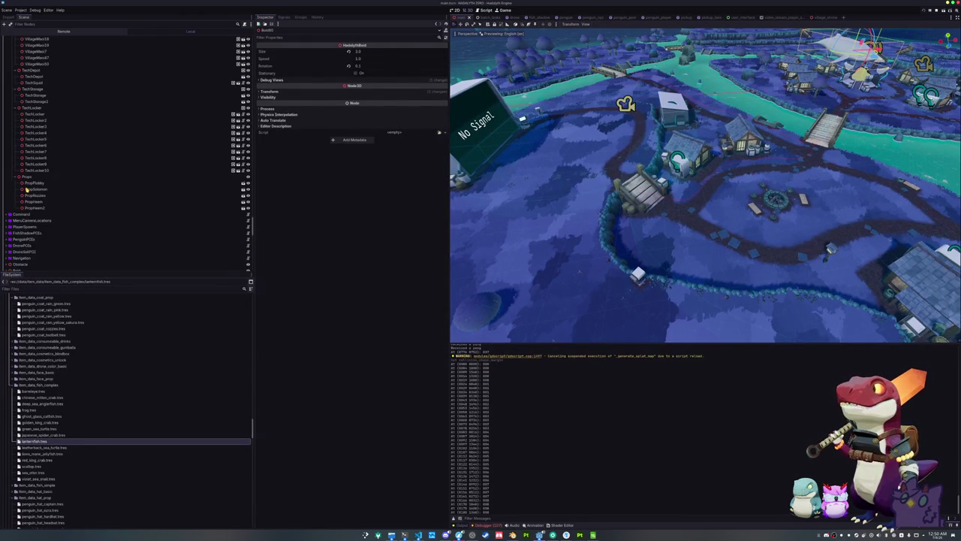
pyautogui.scroll(-3, 24, 240)
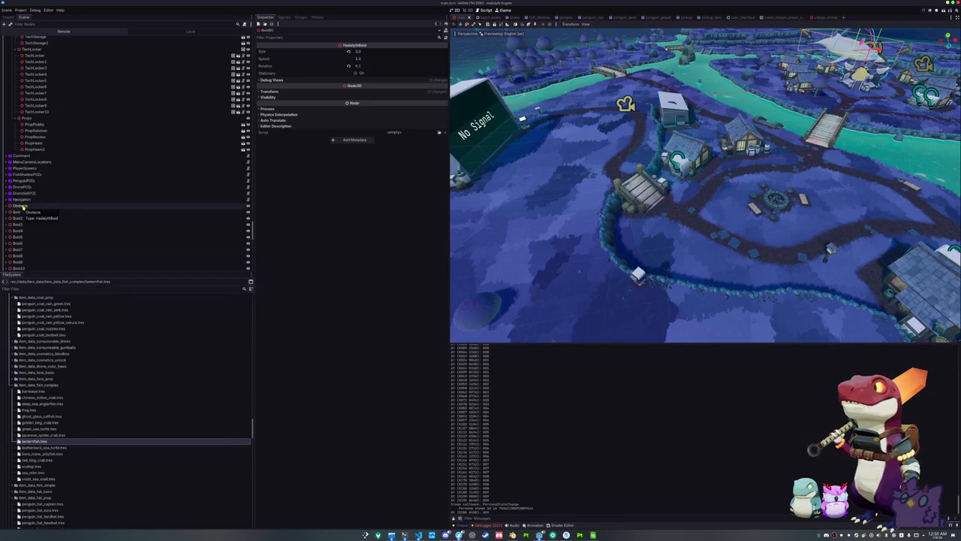
# Step: Select the Obstacle node with all the boids and delete the 81 nodes
pyautogui.keyDown('shift'); pyautogui.click(23, 207); pyautogui.keyUp('shift')
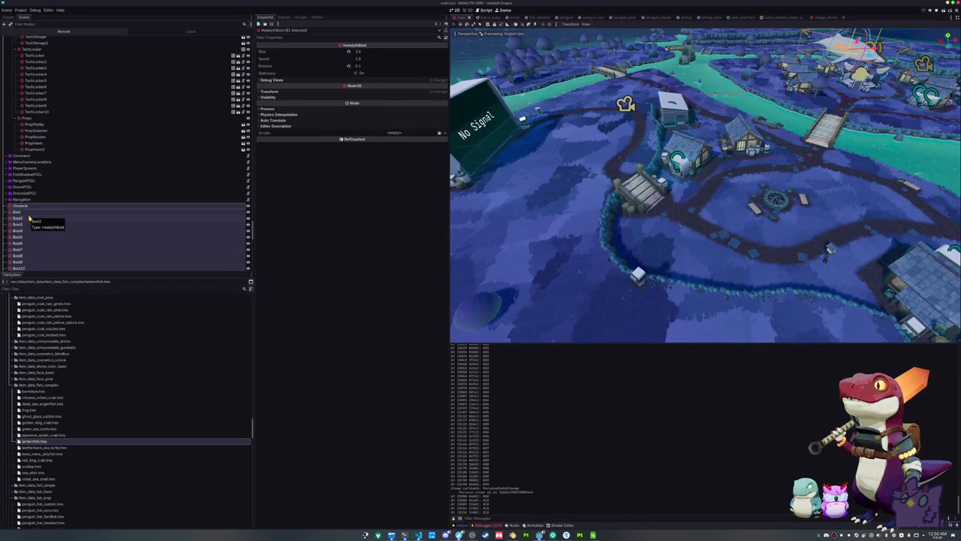
pyautogui.press('Delete')
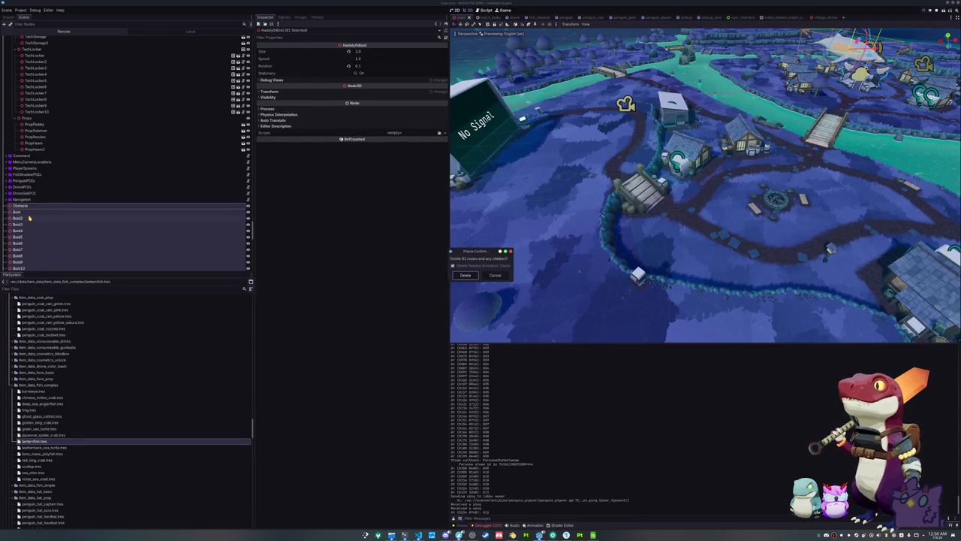
pyautogui.press('Escape')
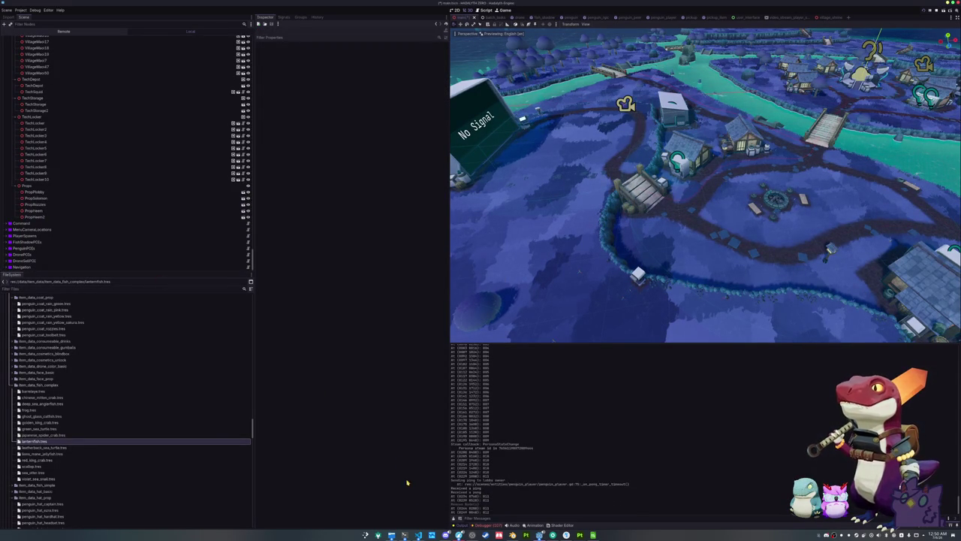
pyautogui.click(418, 534)
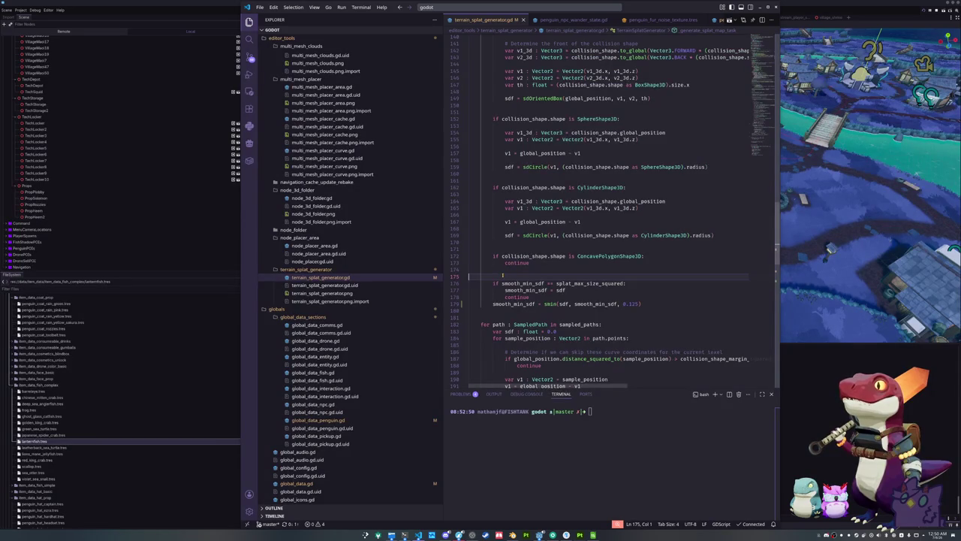
pyautogui.scroll(10, 503, 275)
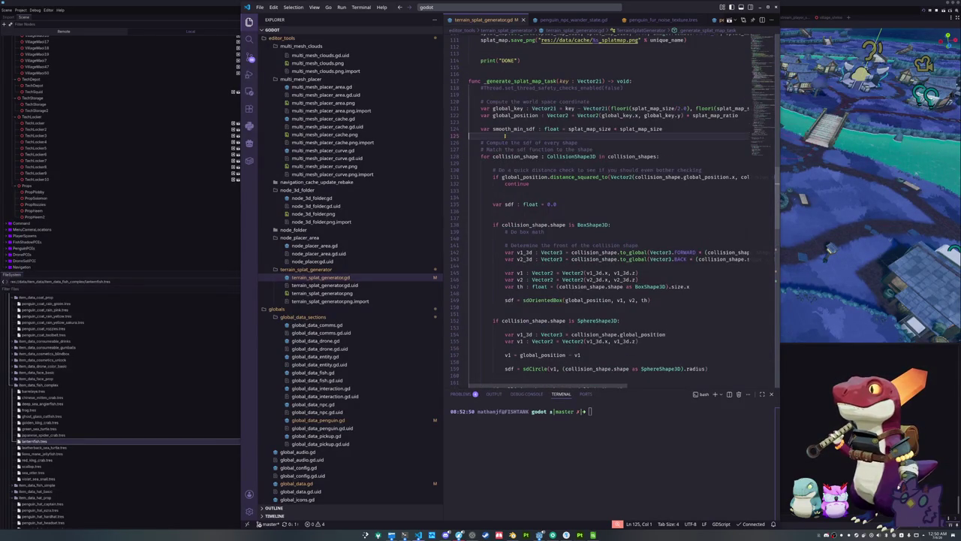
pyautogui.scroll(11, 496, 172)
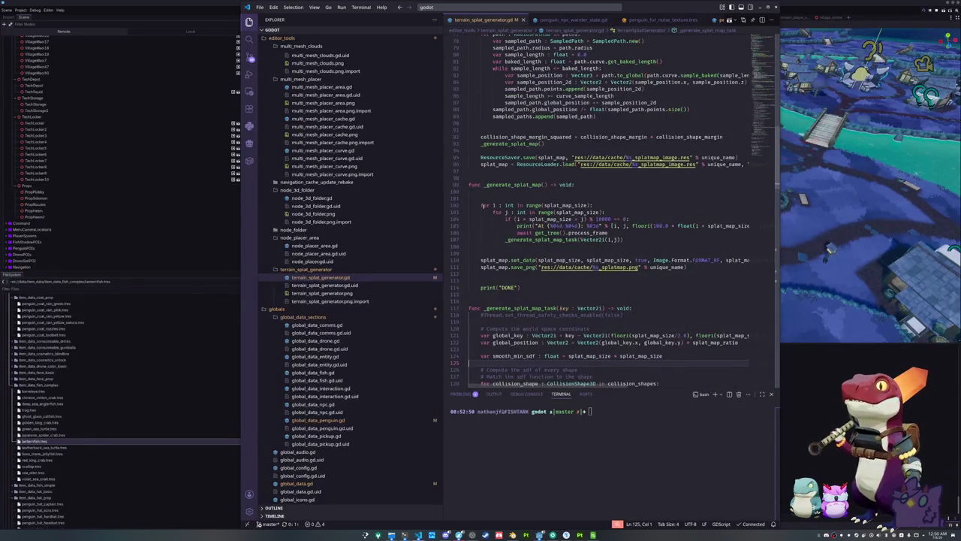
pyautogui.scroll(2, 484, 204)
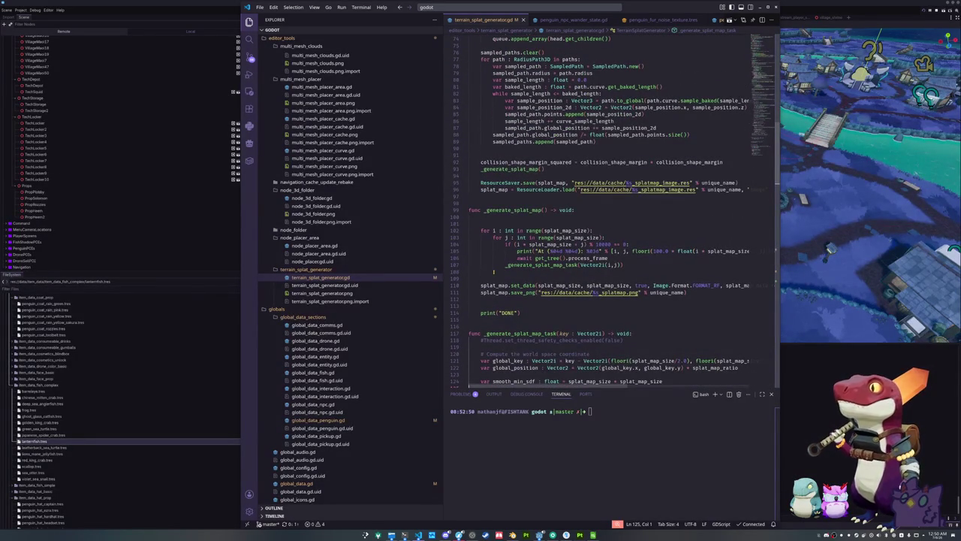
pyautogui.scroll(3, 494, 272)
pyautogui.scroll(-10, 483, 268)
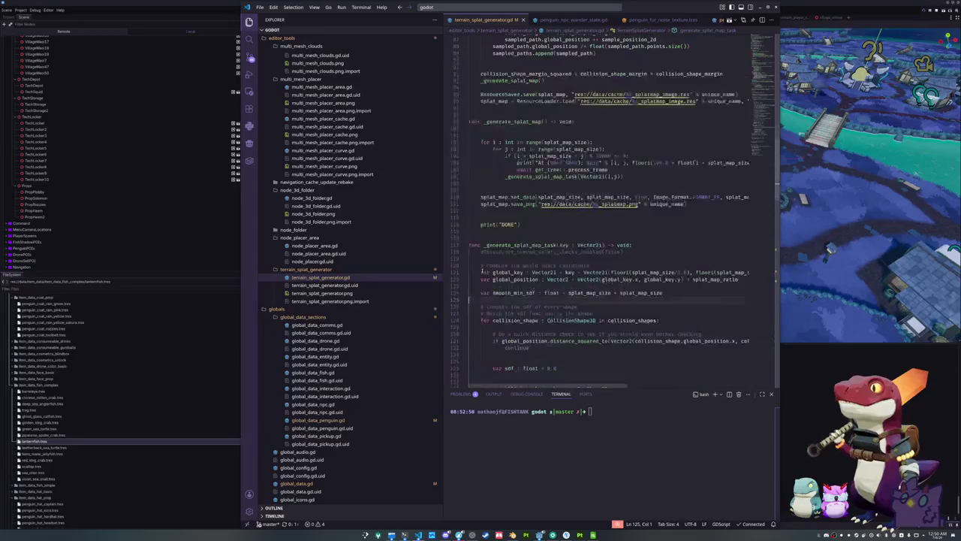
pyautogui.doubleClick(633, 269)
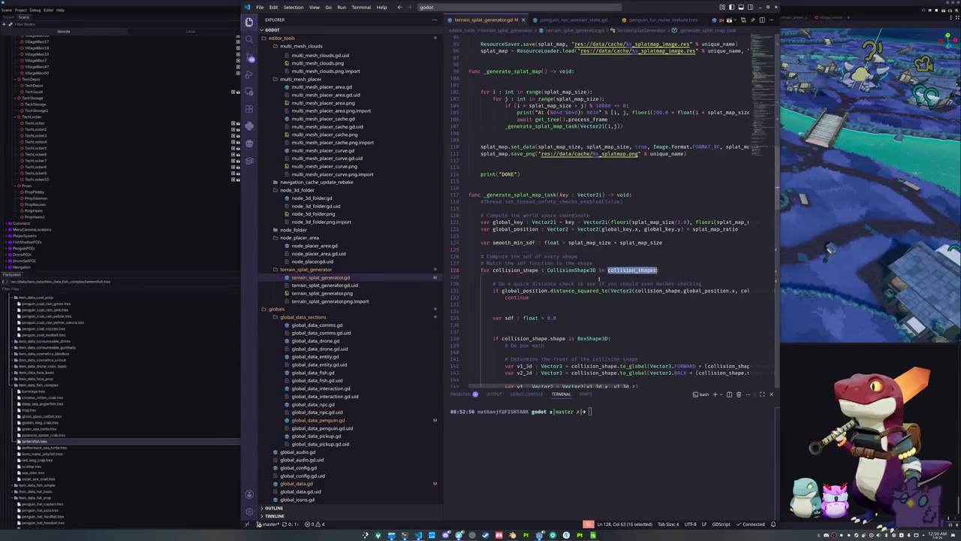
pyautogui.scroll(16, 482, 297)
pyautogui.scroll(4, 482, 297)
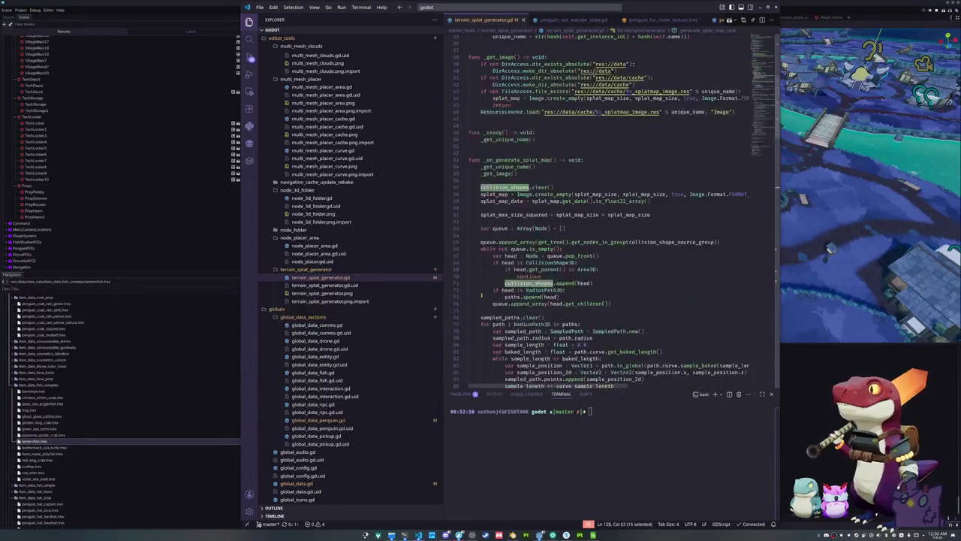
pyautogui.scroll(-3, 485, 266)
pyautogui.scroll(-1, 551, 129)
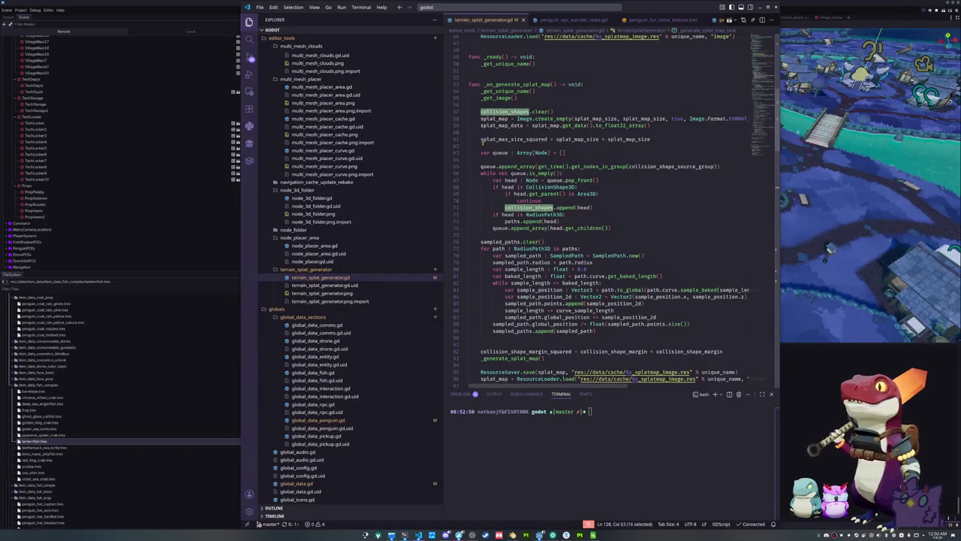
pyautogui.scroll(-3, 497, 195)
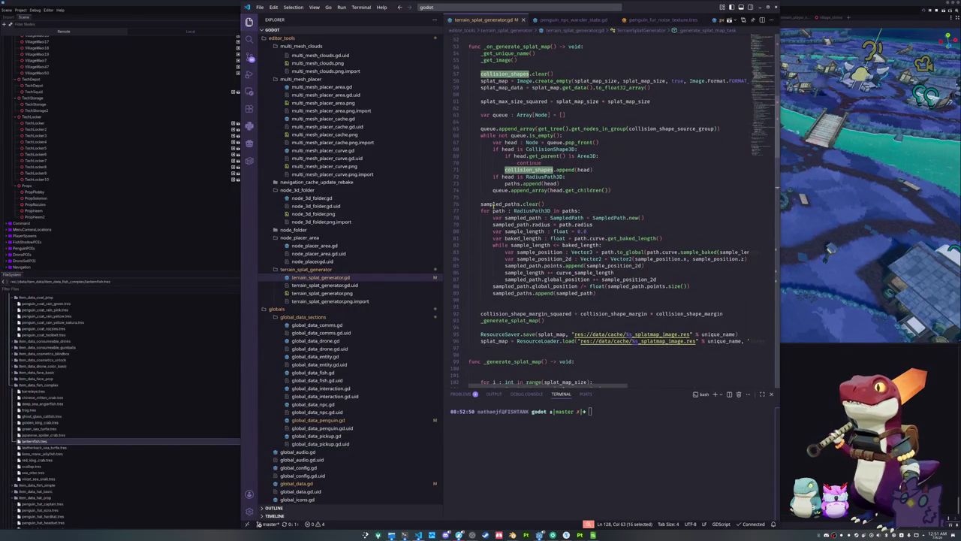
pyautogui.scroll(-1, 488, 241)
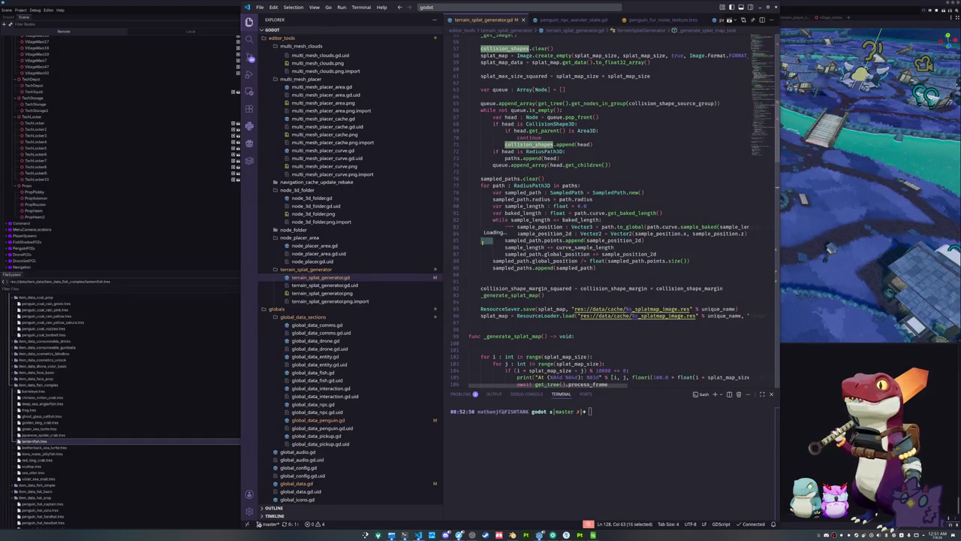
pyautogui.moveTo(626, 226)
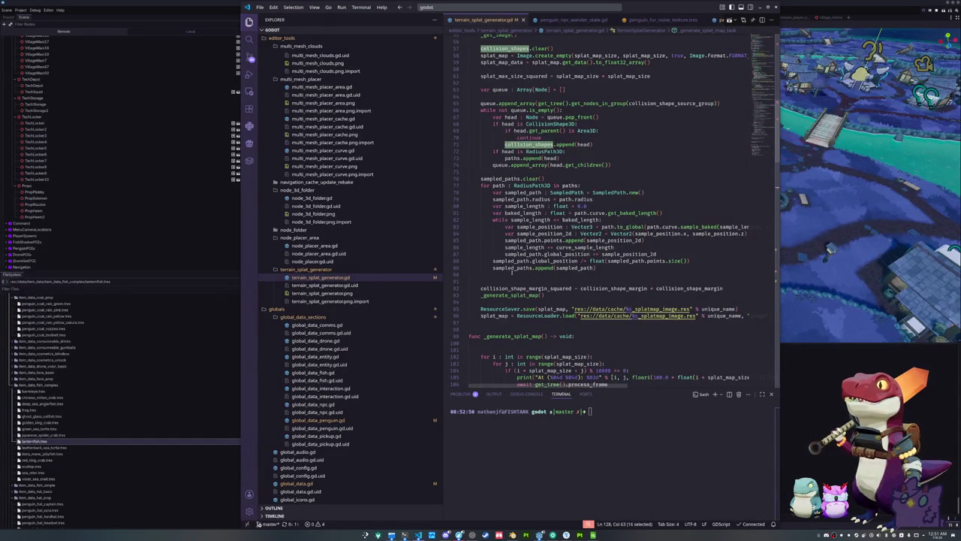
pyautogui.scroll(-2, 486, 282)
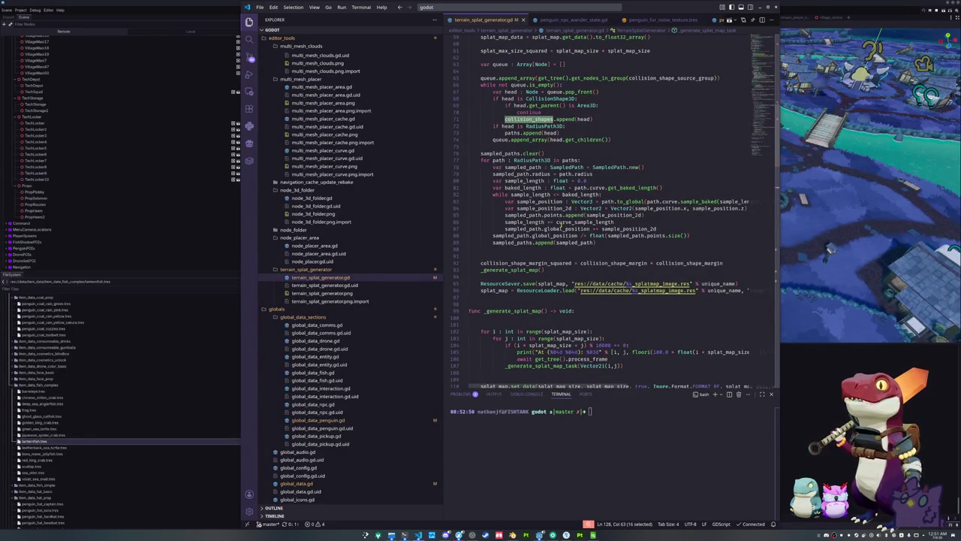
pyautogui.scroll(-1, 557, 230)
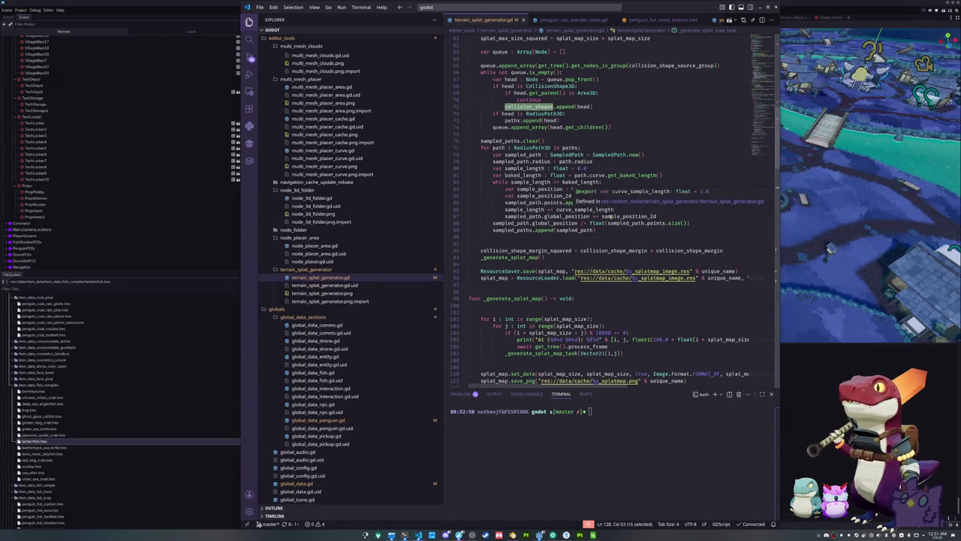
pyautogui.moveTo(660, 223)
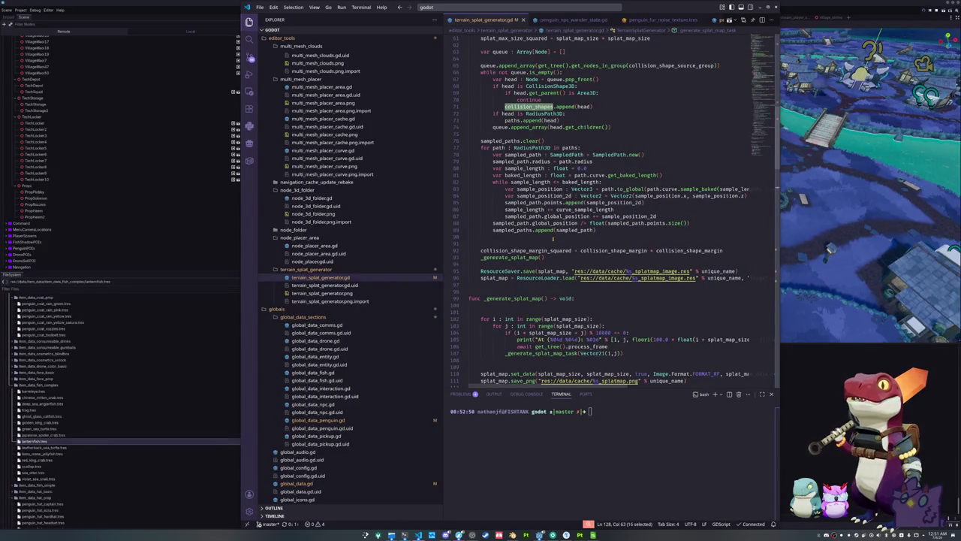
pyautogui.moveTo(620, 176)
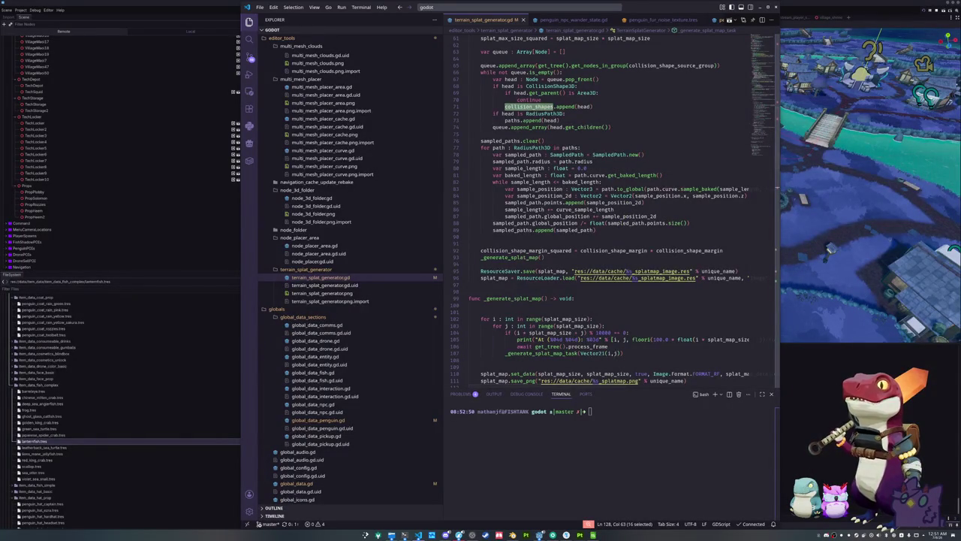
pyautogui.hotkey('alt', 'Tab')
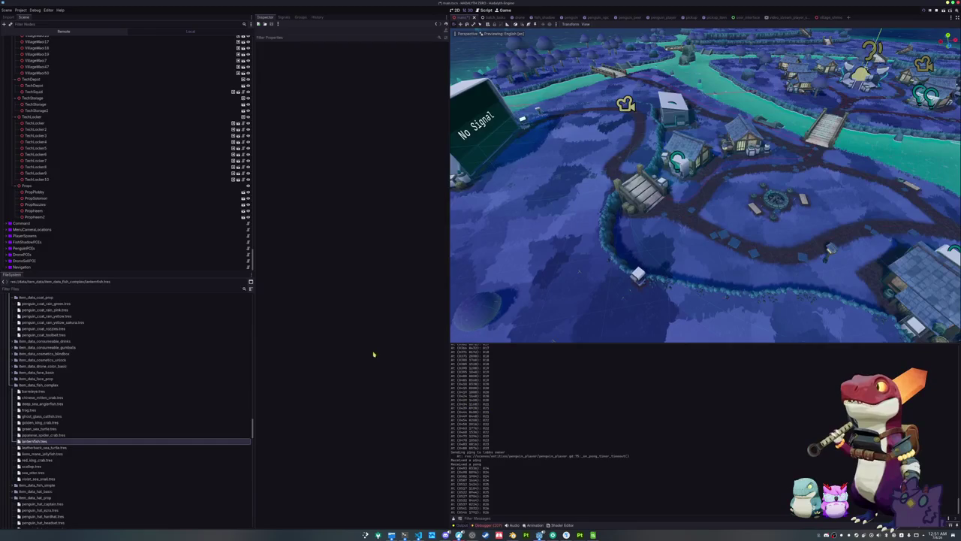
# Step: Scroll back up through the splat generator script, then return to the Godot Scene tree
pyautogui.scroll(4, 153, 176)
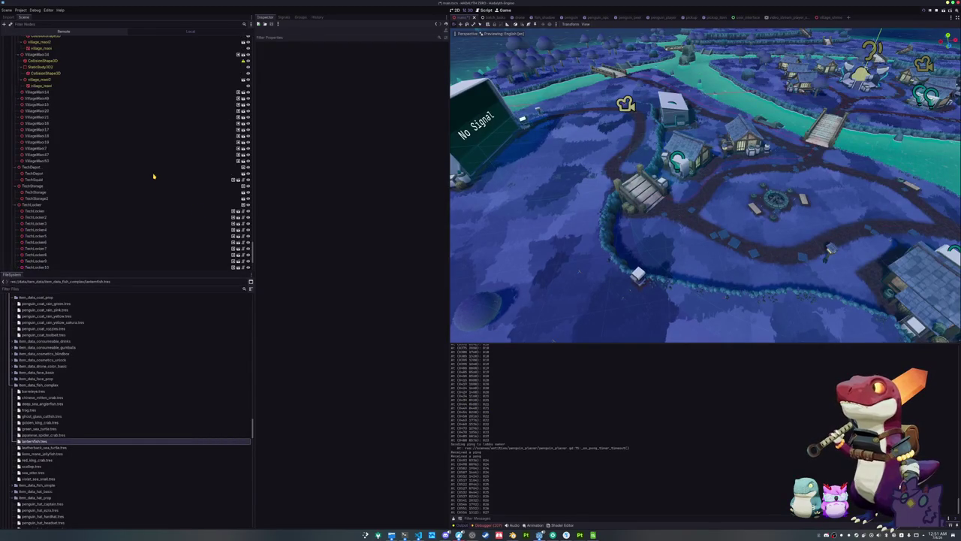
pyautogui.scroll(9, 153, 176)
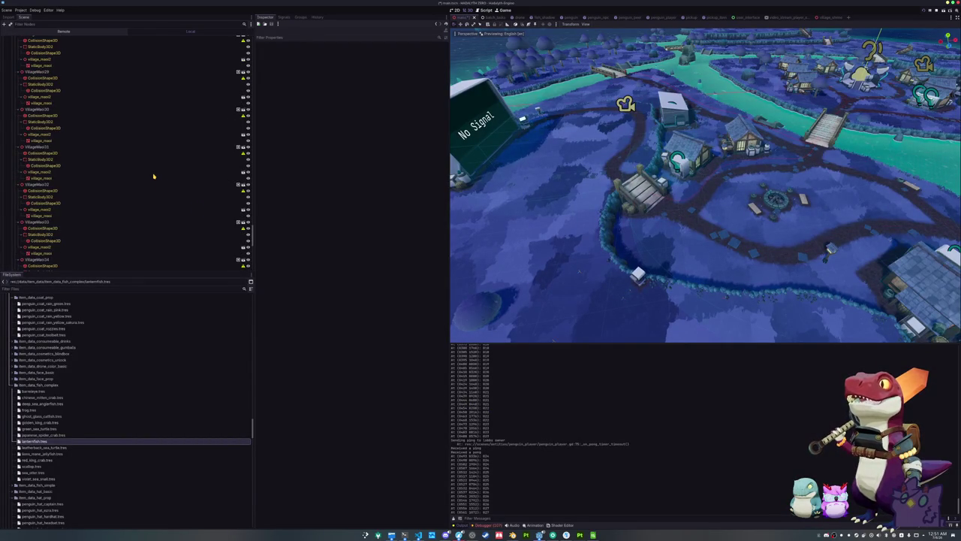
pyautogui.scroll(8, 153, 176)
pyautogui.scroll(7, 154, 177)
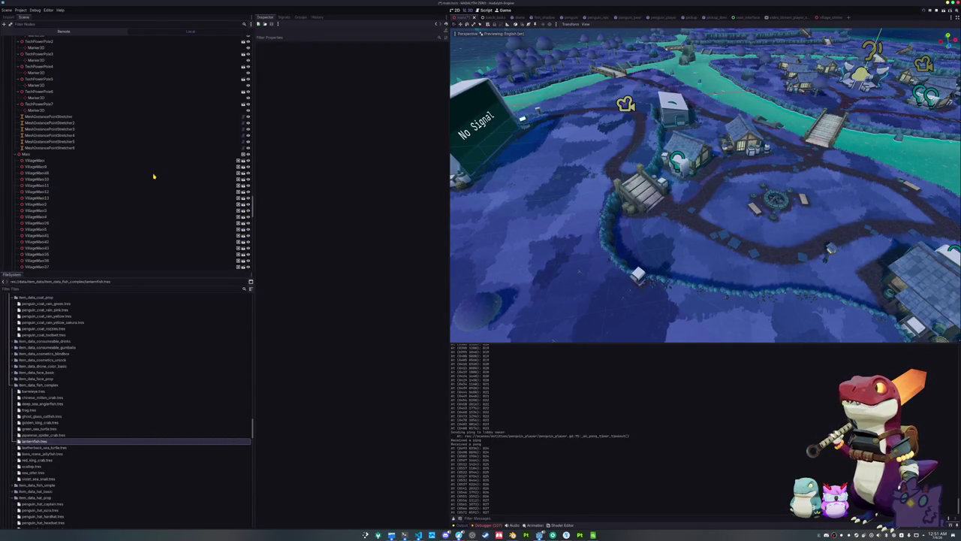
pyautogui.scroll(10, 153, 176)
pyautogui.click(418, 534)
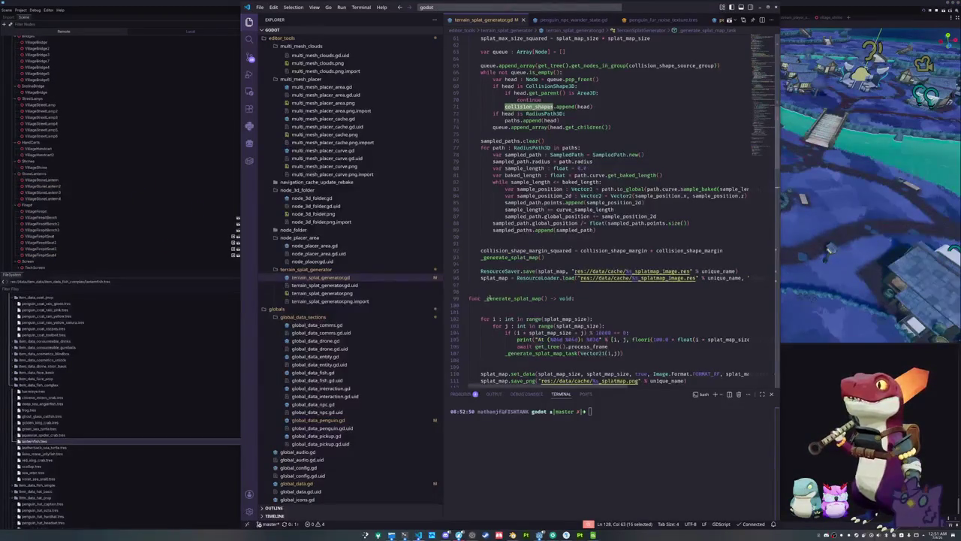
pyautogui.hotkey('alt', 'Tab')
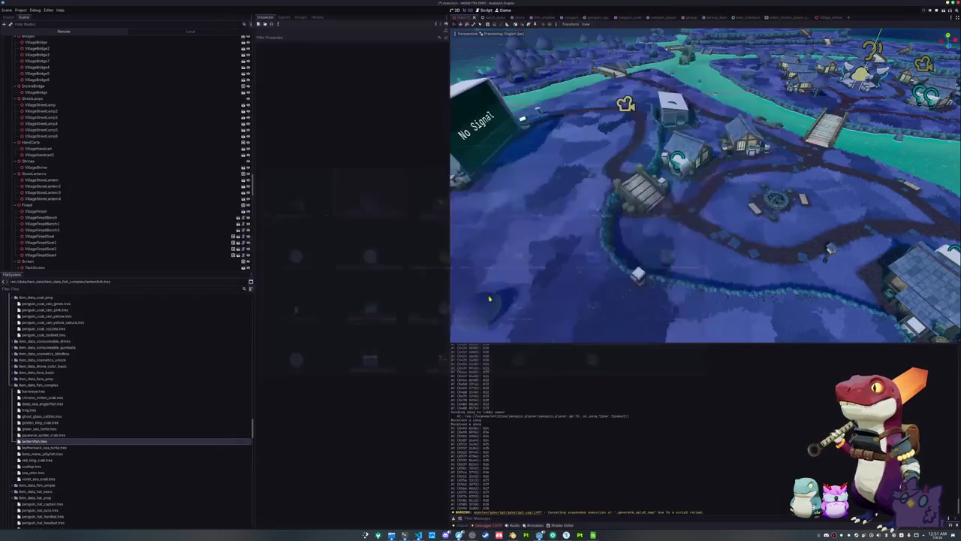
pyautogui.scroll(7, 85, 163)
pyautogui.scroll(10, 85, 163)
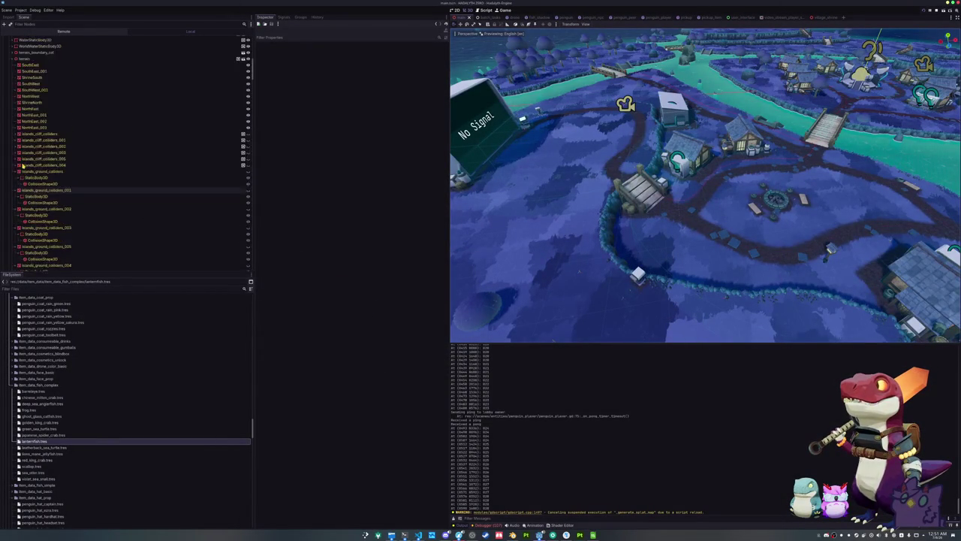
pyautogui.scroll(5, 24, 165)
# Step: Check the groups of TerrainPaths and its 11 RadiusPath3D paths, then show TerrainSplatGenerator's properties
pyautogui.click(34, 110)
pyautogui.click(34, 114)
pyautogui.keyDown('shift'); pyautogui.click(47, 178); pyautogui.keyUp('shift')
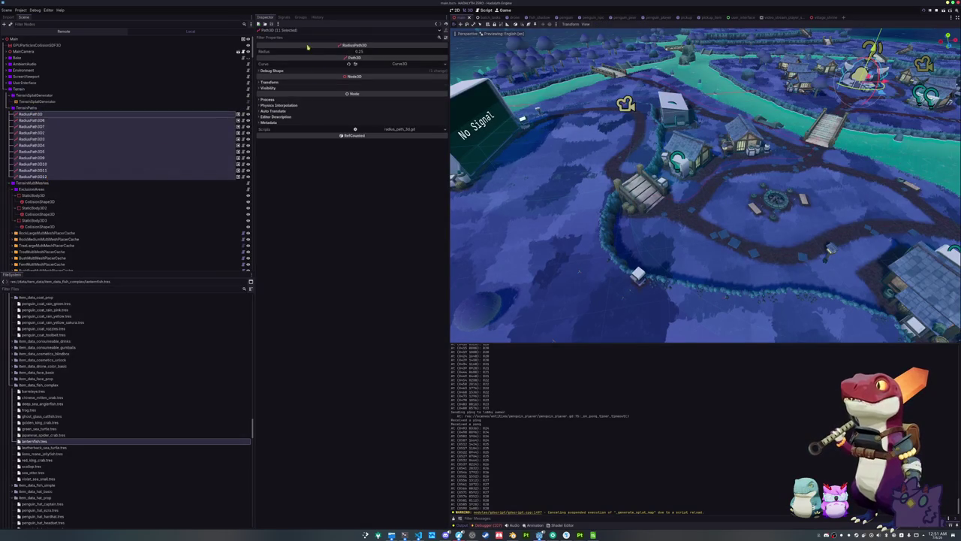
pyautogui.click(301, 17)
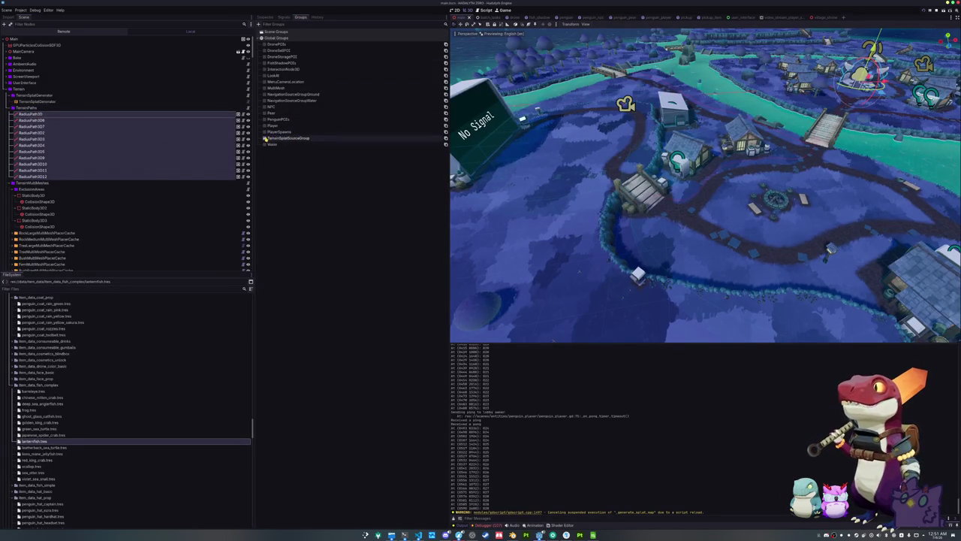
pyautogui.click(45, 102)
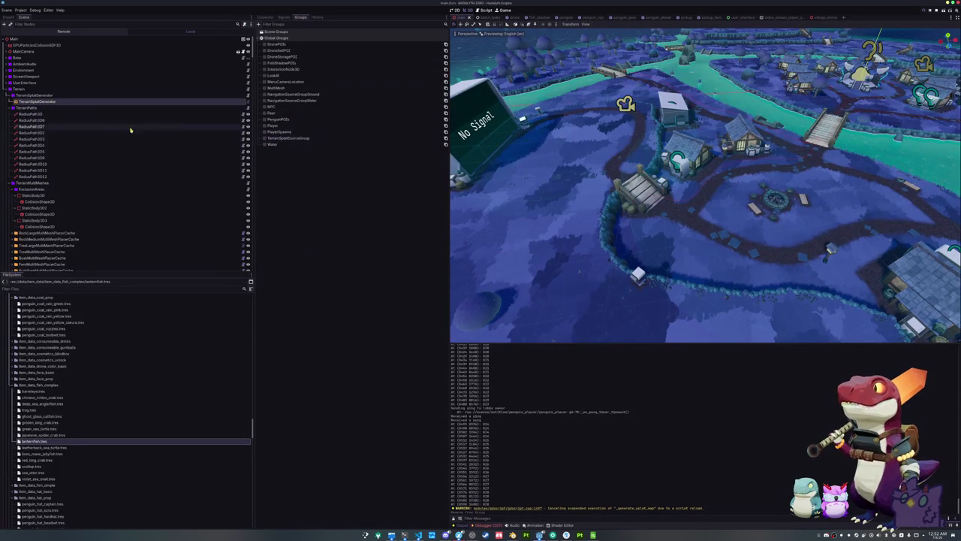
pyautogui.click(267, 17)
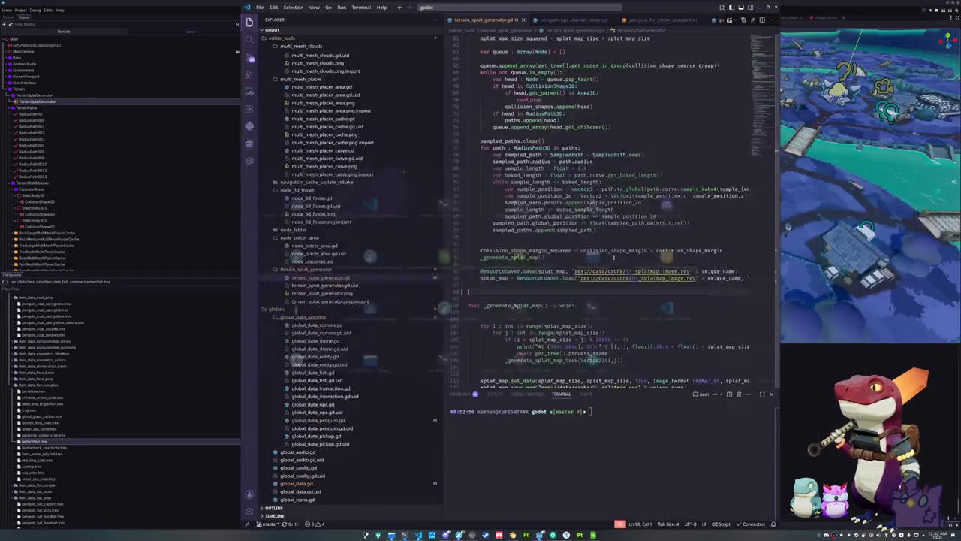
pyautogui.scroll(-2, 706, 188)
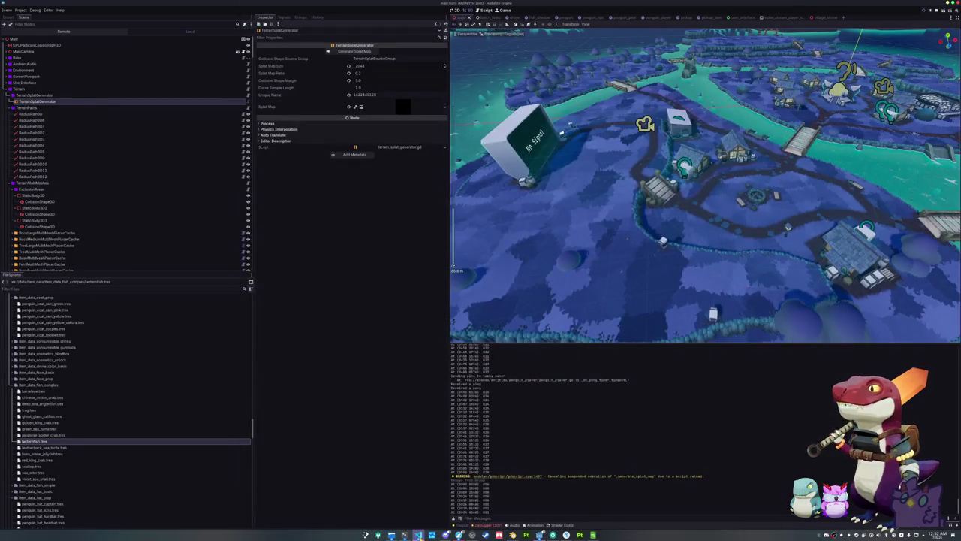
pyautogui.click(418, 535)
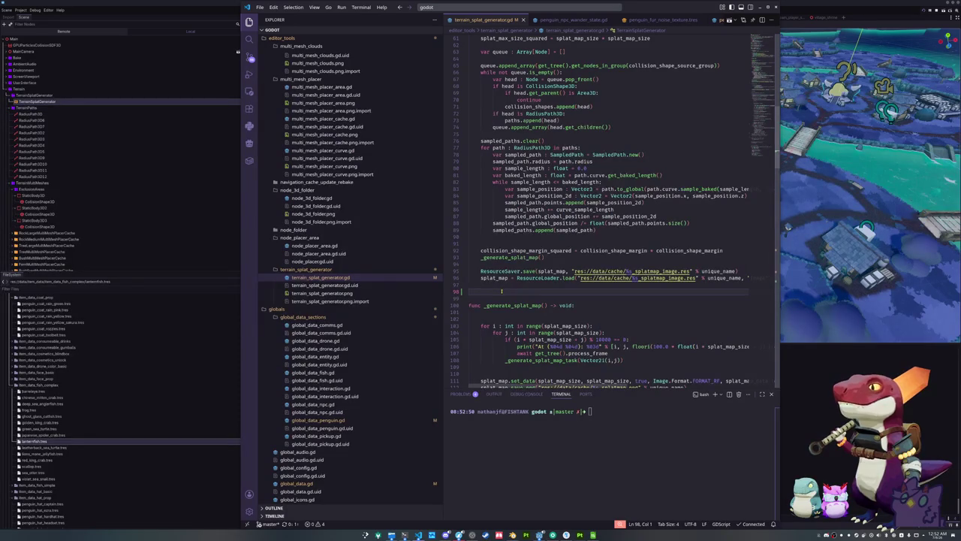
pyautogui.scroll(3, 493, 245)
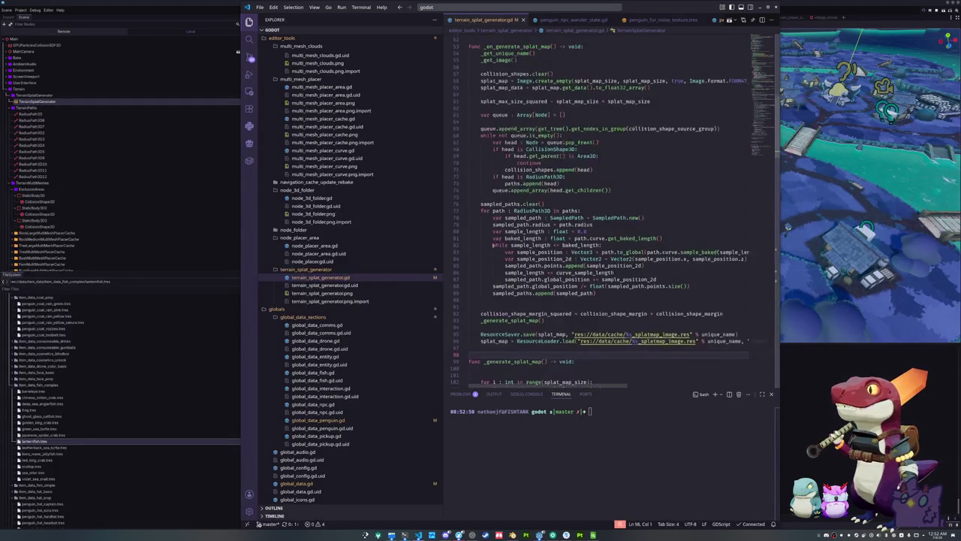
pyautogui.scroll(2, 488, 247)
pyautogui.click(481, 234)
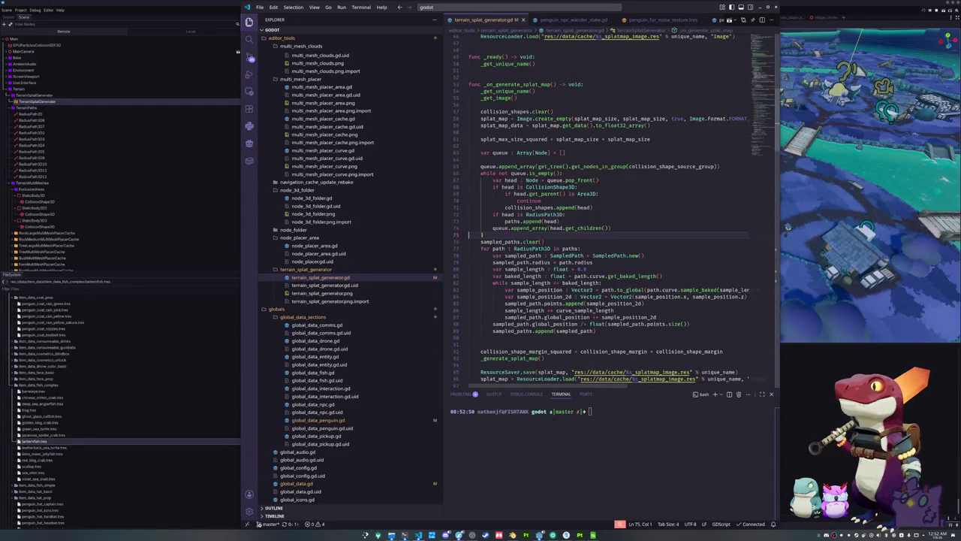
pyautogui.scroll(1, 481, 235)
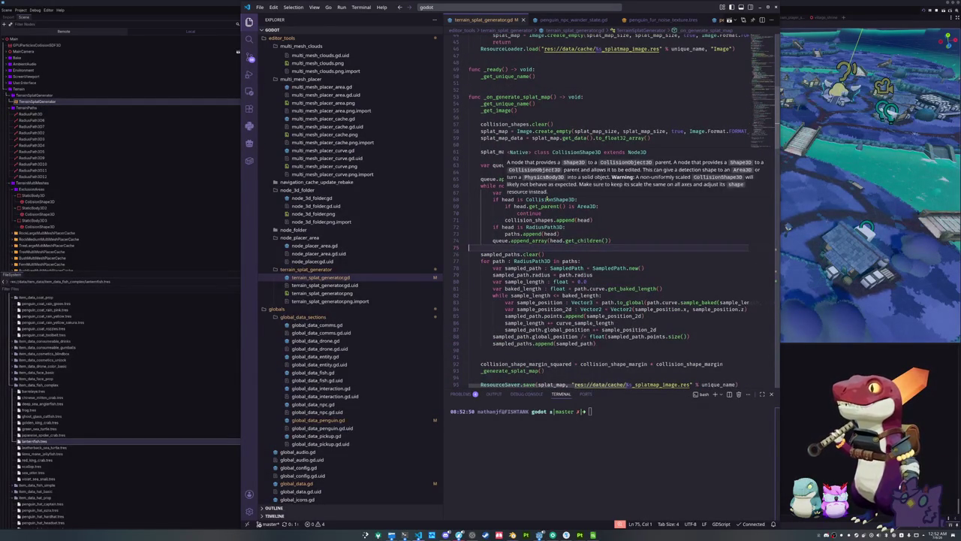
pyautogui.click(547, 213)
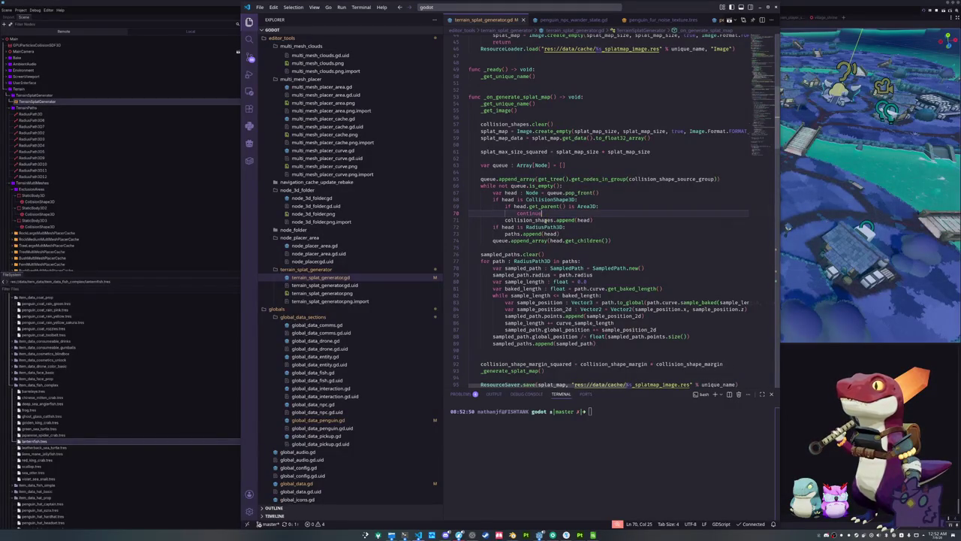
pyautogui.moveTo(546, 220)
pyautogui.click(595, 220)
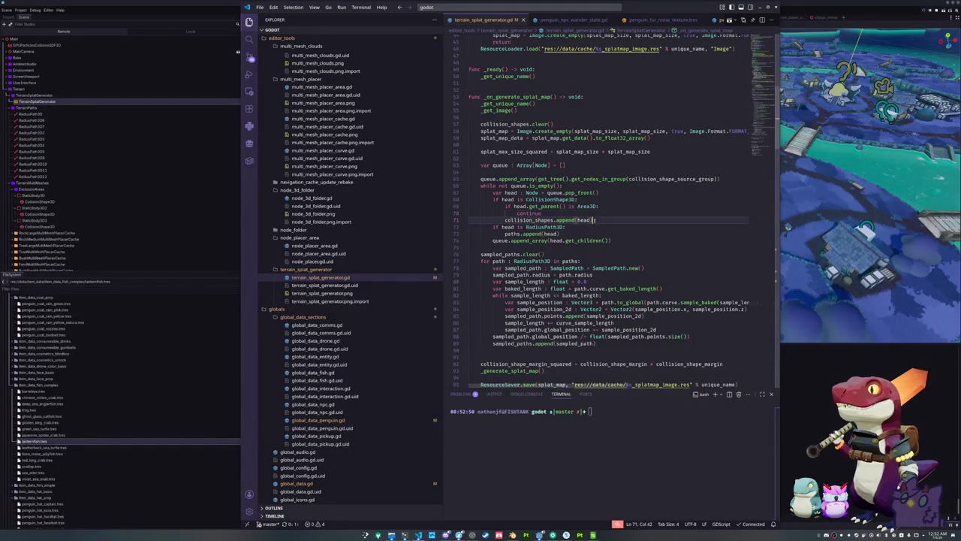
pyautogui.press('Down')
pyautogui.press('Down')
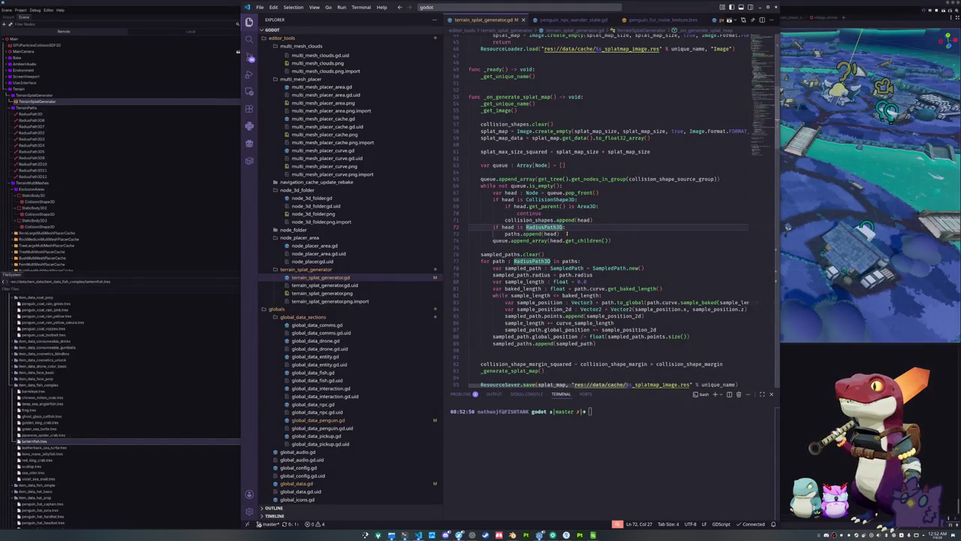
pyautogui.click(616, 240)
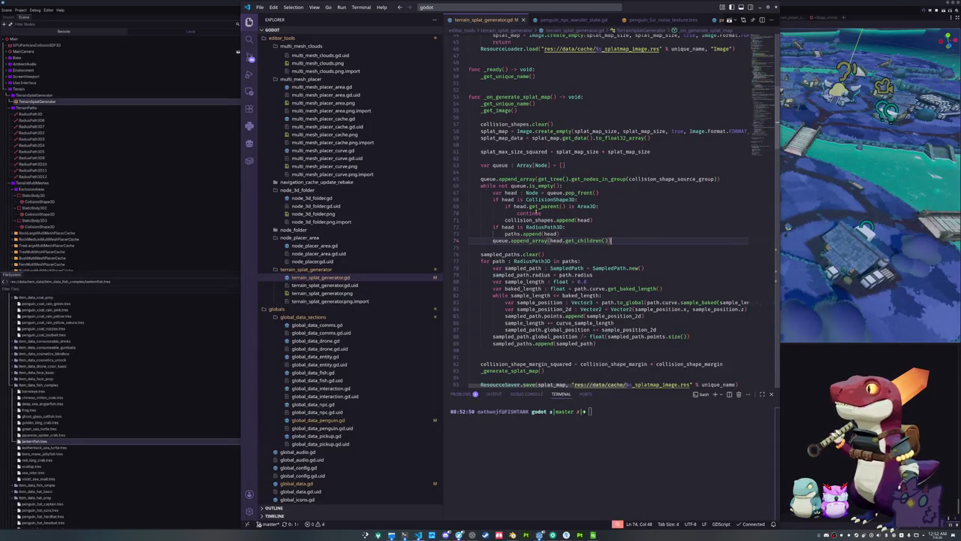
pyautogui.click(546, 213)
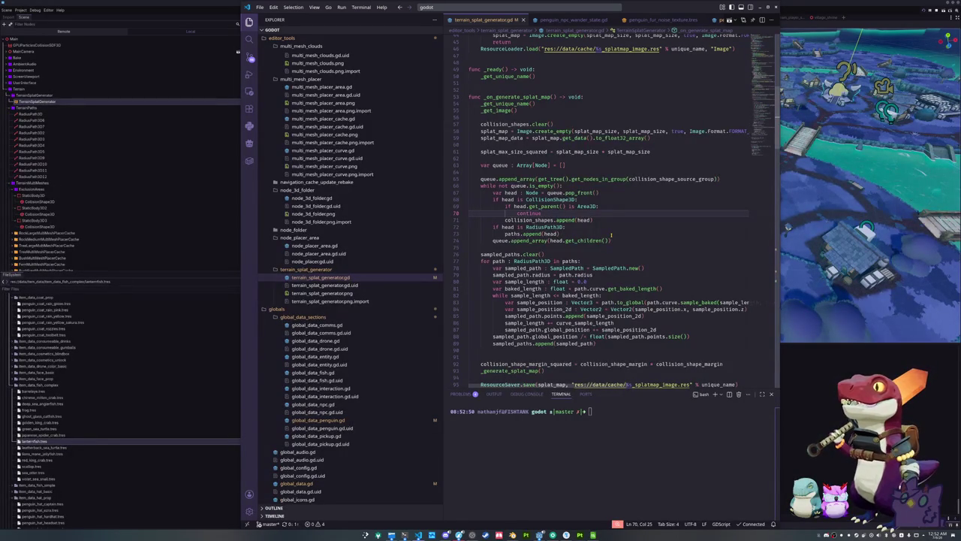
pyautogui.scroll(-12, 611, 235)
pyautogui.scroll(-7, 483, 272)
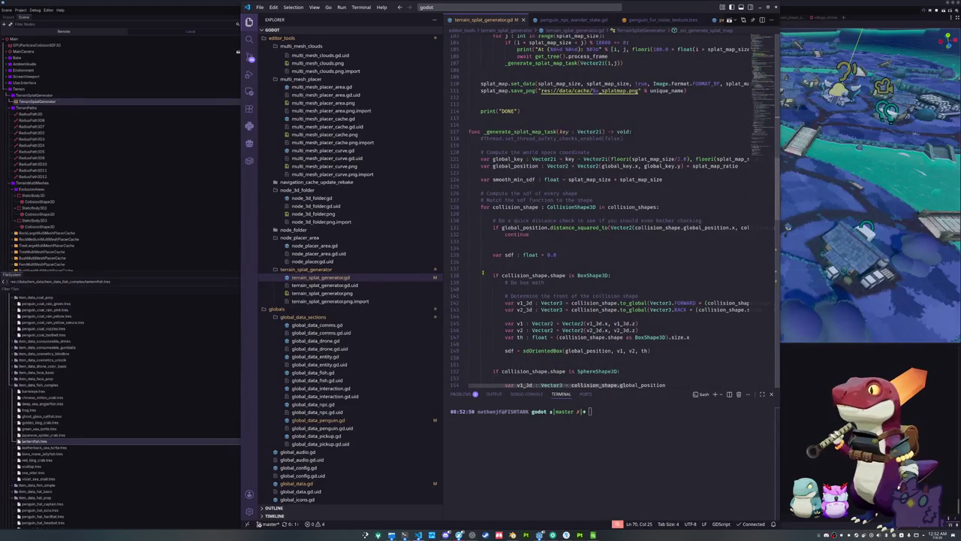
pyautogui.scroll(-4, 483, 273)
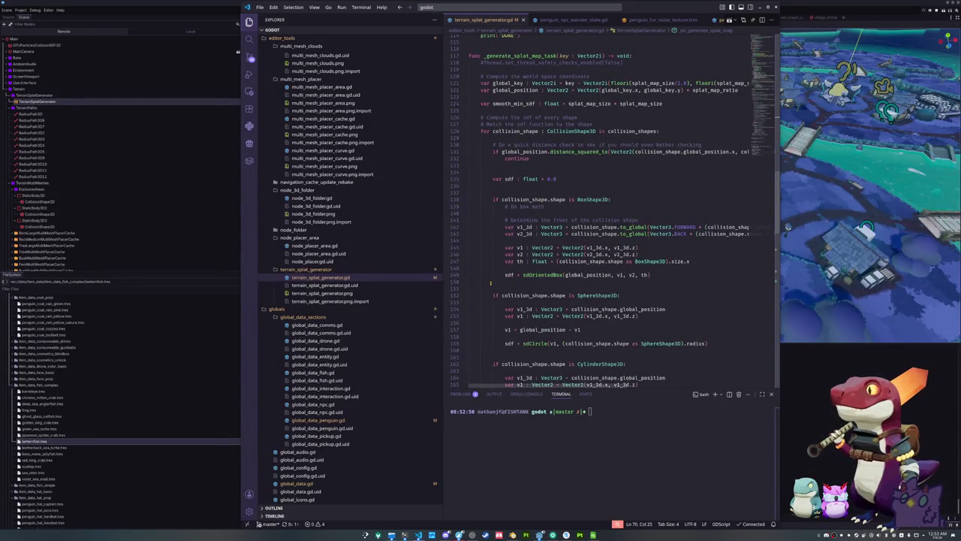
pyautogui.scroll(-3, 491, 282)
pyautogui.scroll(-6, 490, 282)
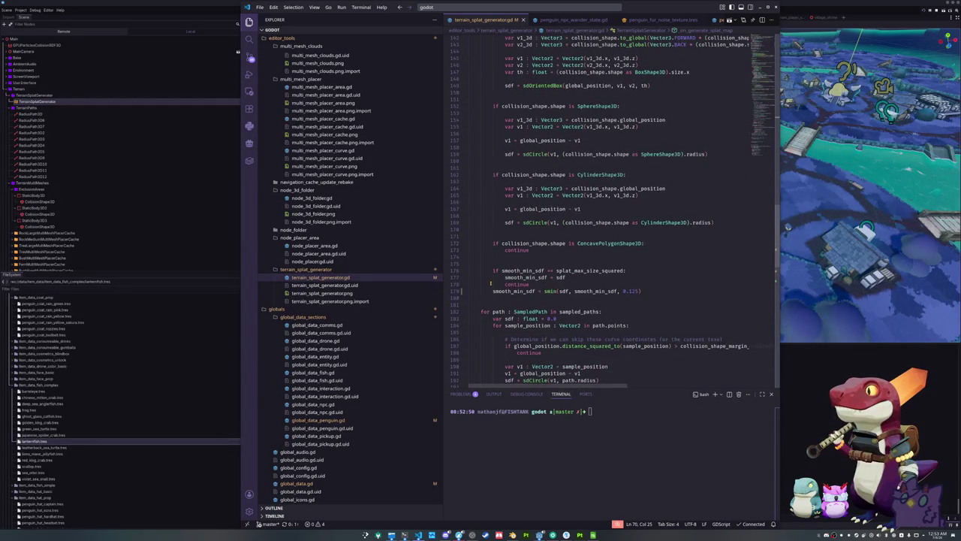
pyautogui.scroll(-1, 491, 284)
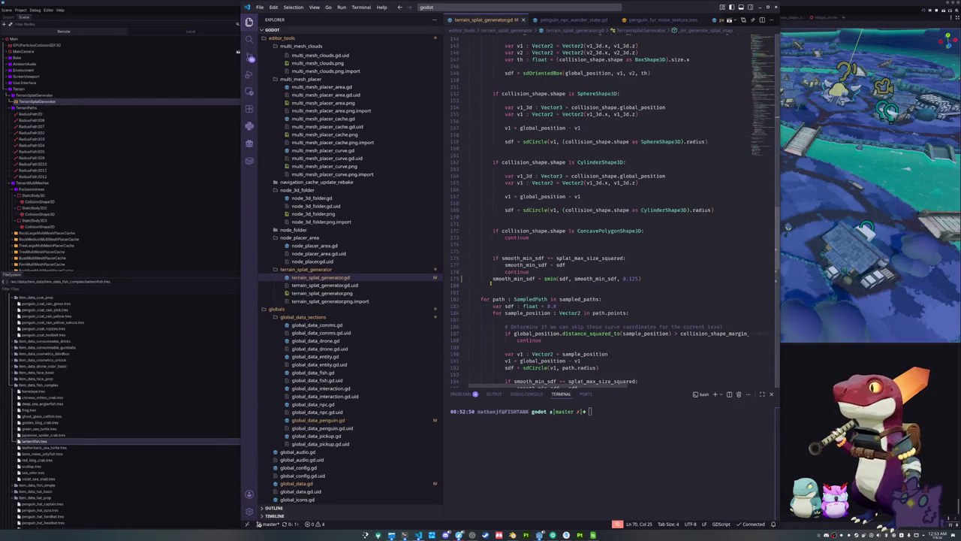
pyautogui.scroll(2, 492, 282)
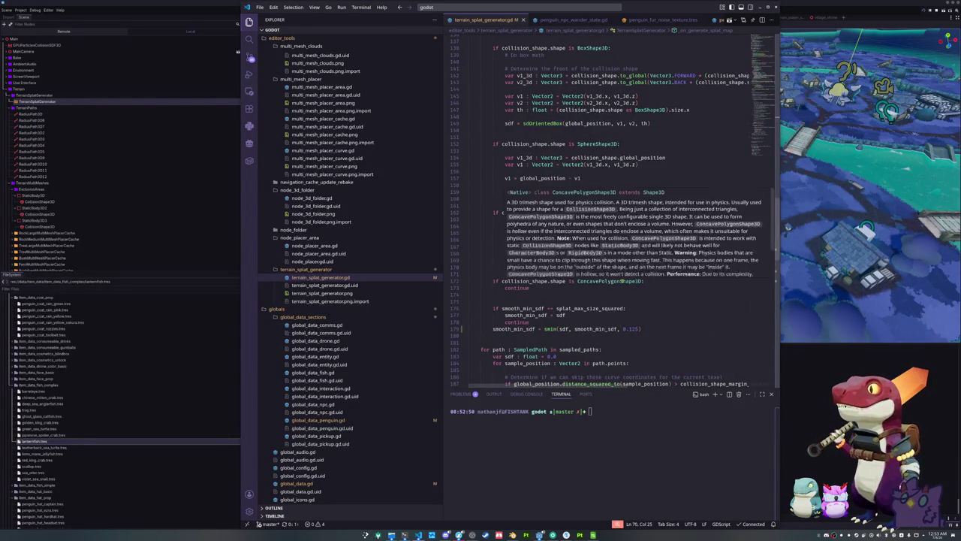
pyautogui.scroll(-8, 506, 301)
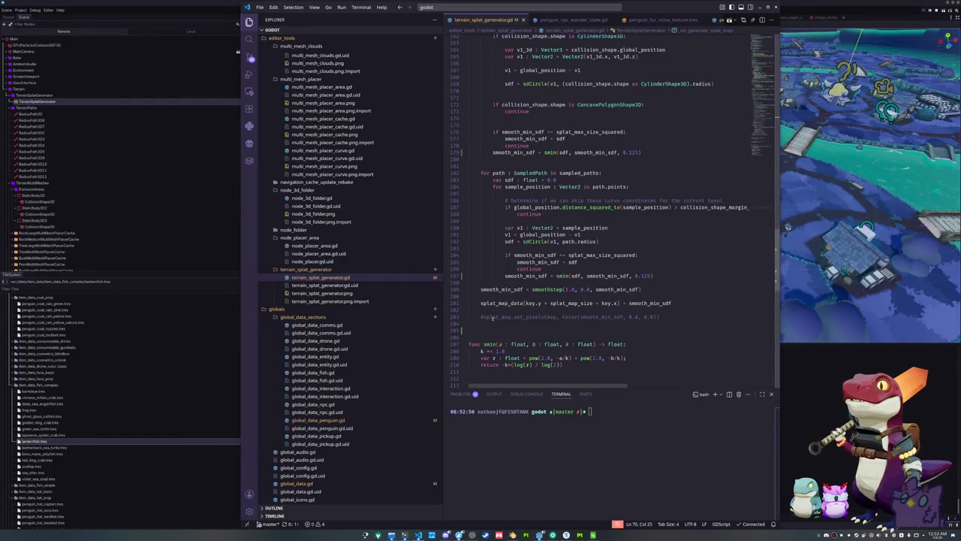
pyautogui.scroll(-1, 492, 318)
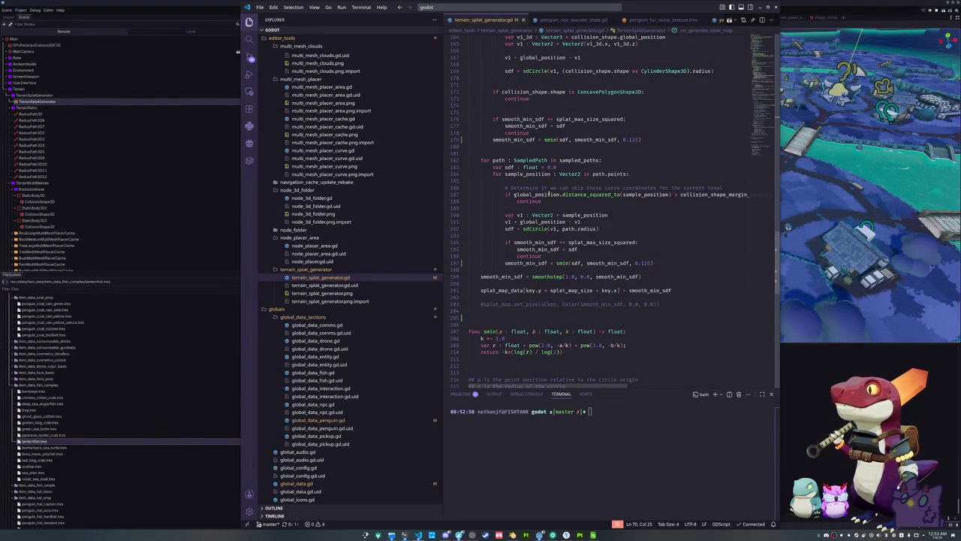
pyautogui.moveTo(542, 202)
pyautogui.mouseDown()
pyautogui.moveTo(469, 202)
pyautogui.moveTo(470, 188)
pyautogui.mouseUp()
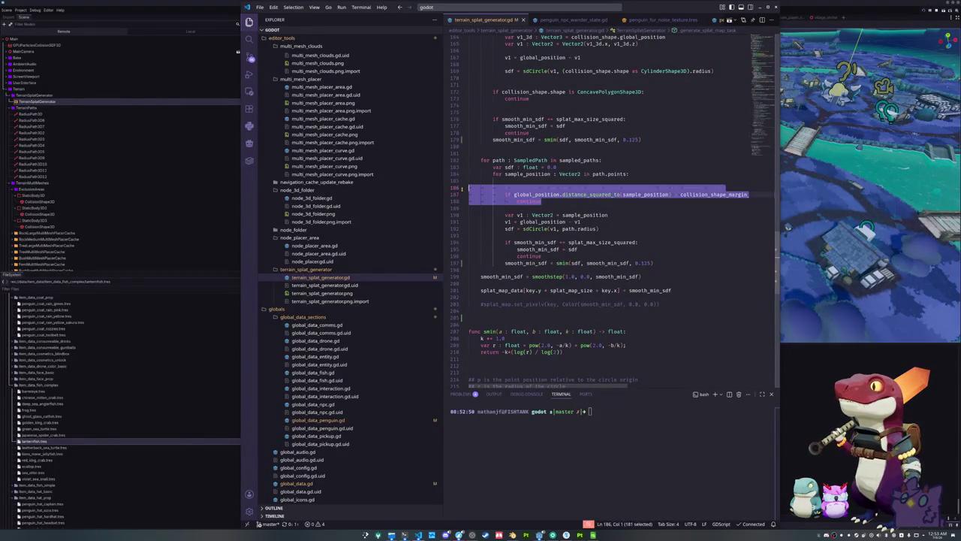
pyautogui.scroll(15, 510, 190)
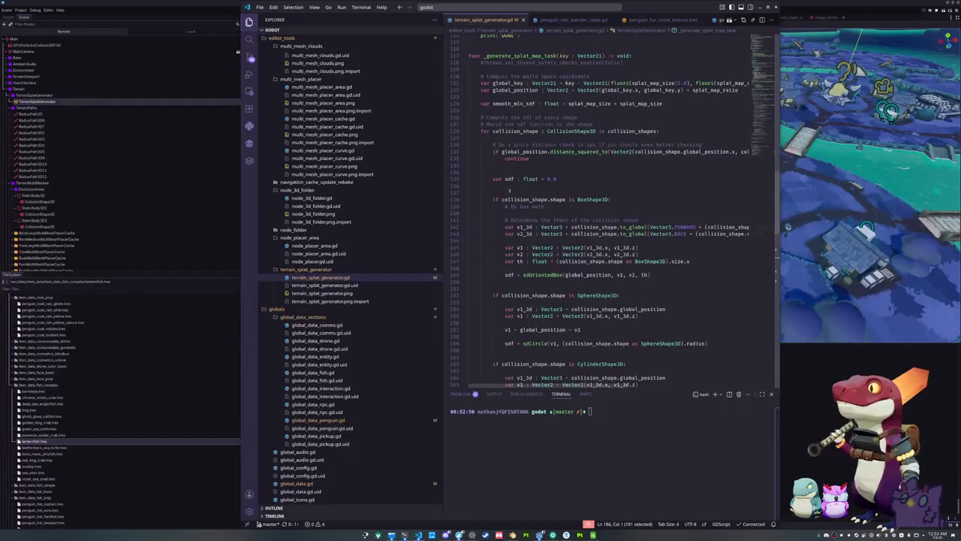
pyautogui.moveTo(542, 158); pyautogui.dragTo(470, 145)
# Step: Comment out the quick shape-distance check, save the script, and regenerate the splat map
pyautogui.hotkey('ctrl', '/')
pyautogui.hotkey('ctrl', 's')
pyautogui.hotkey('alt', 'Tab')
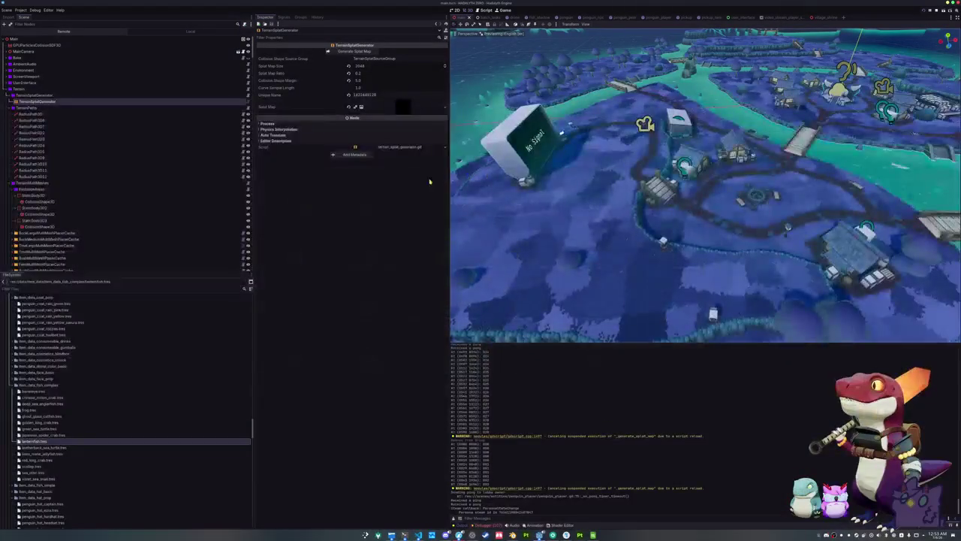
pyautogui.click(349, 54)
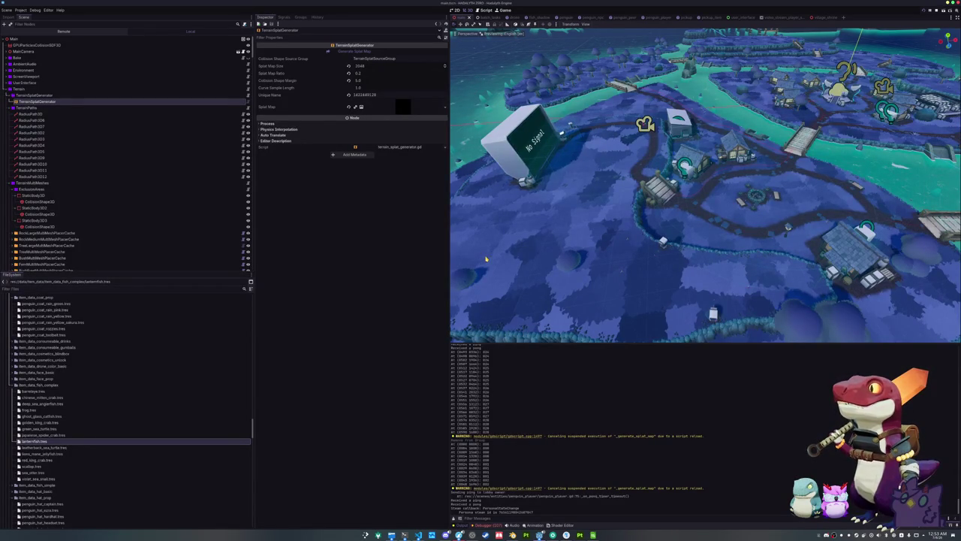
# Step: Save the scene and regenerate the splat map again with all the islands in view
pyautogui.hotkey('alt', 'Tab')
pyautogui.click(505, 168)
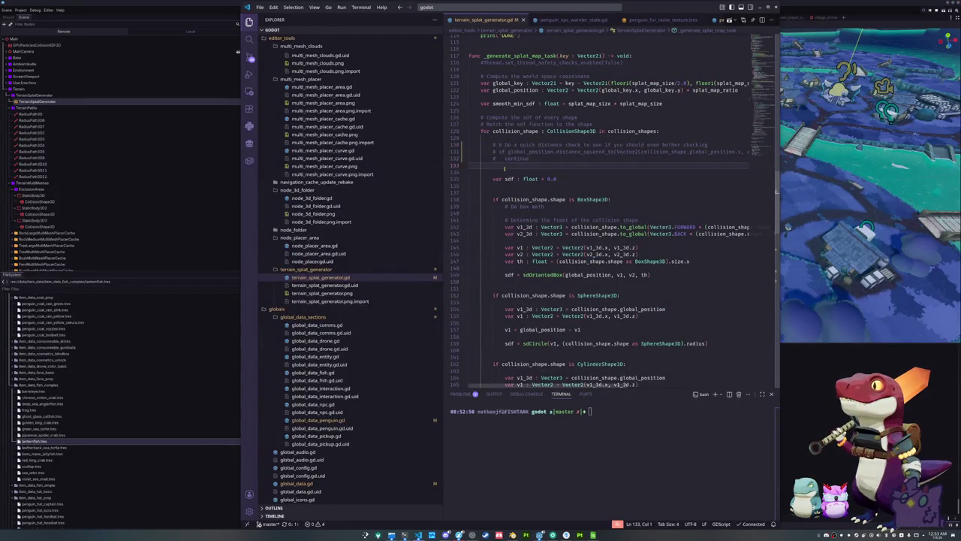
pyautogui.hotkey('alt', 'Tab')
pyautogui.hotkey('ctrl', 's')
pyautogui.moveTo(520, 234); pyautogui.dragTo(586, 222)
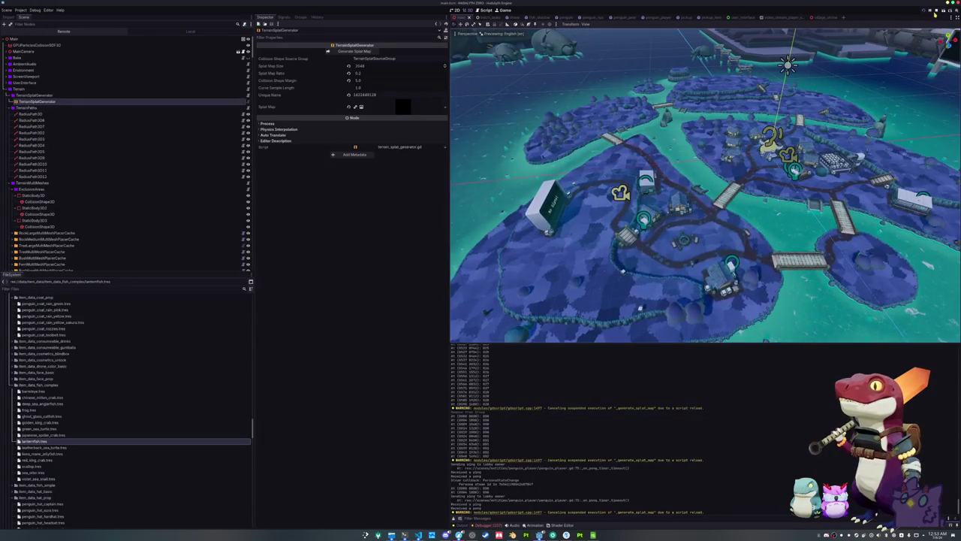
pyautogui.click(346, 50)
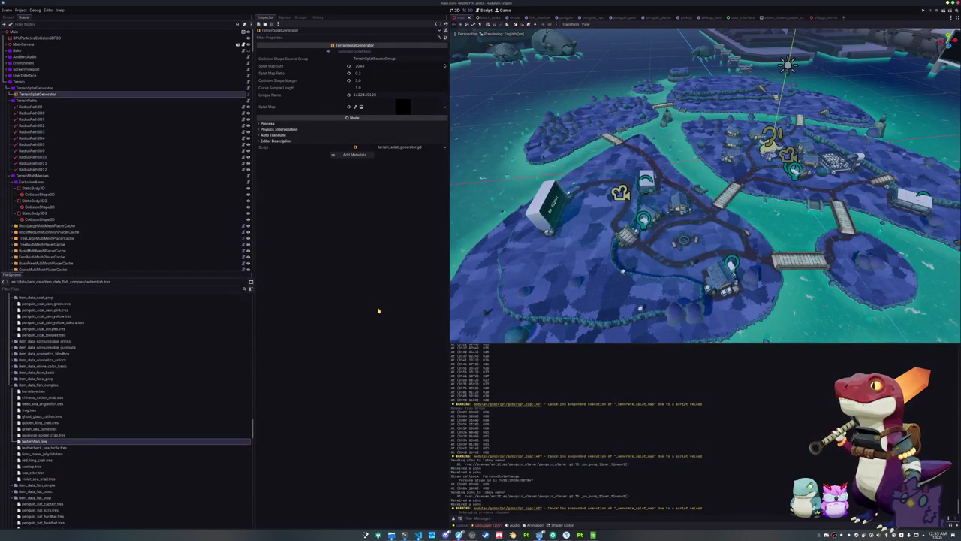
pyautogui.click(417, 534)
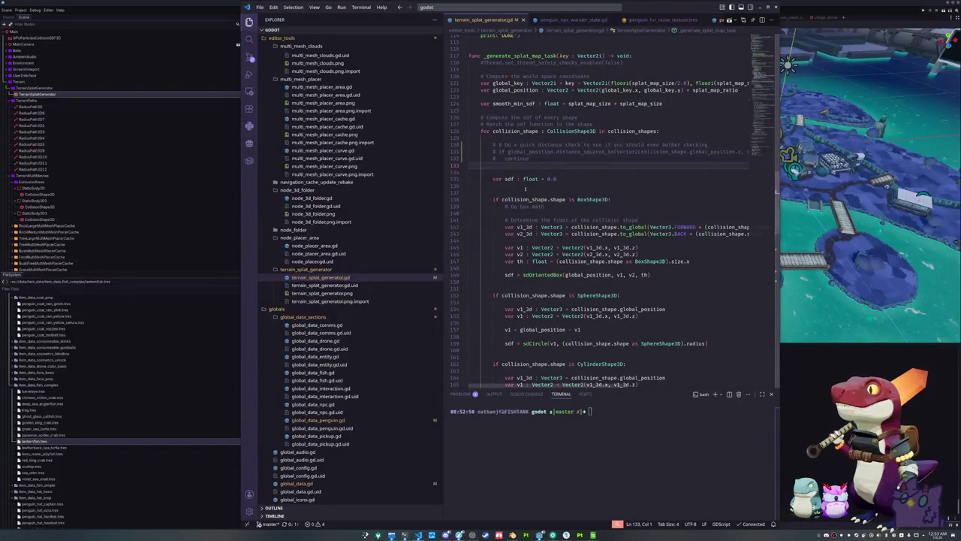
# Step: Uncomment the distance-check lines and save so Godot reloads the script
pyautogui.hotkey('shift', 'Up')
pyautogui.hotkey('shift', 'Up')
pyautogui.hotkey('ctrl', '/')
pyautogui.hotkey('ctrl', 's')
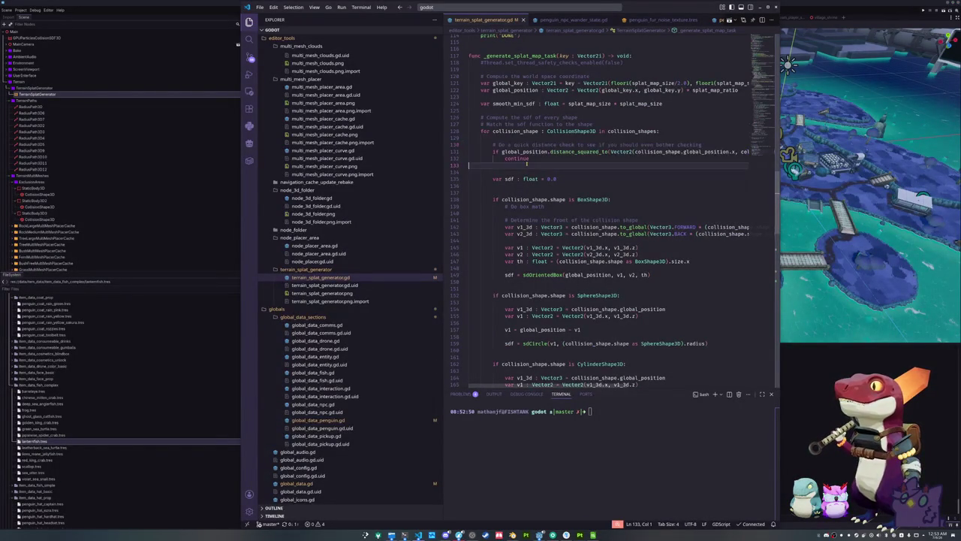
pyautogui.hotkey('alt', 'Tab')
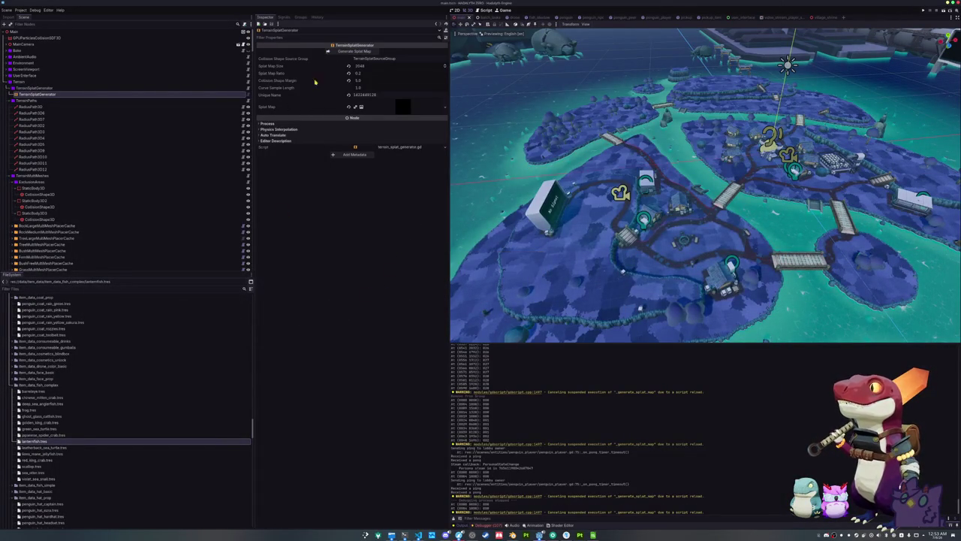
pyautogui.hotkey('alt', 'Tab')
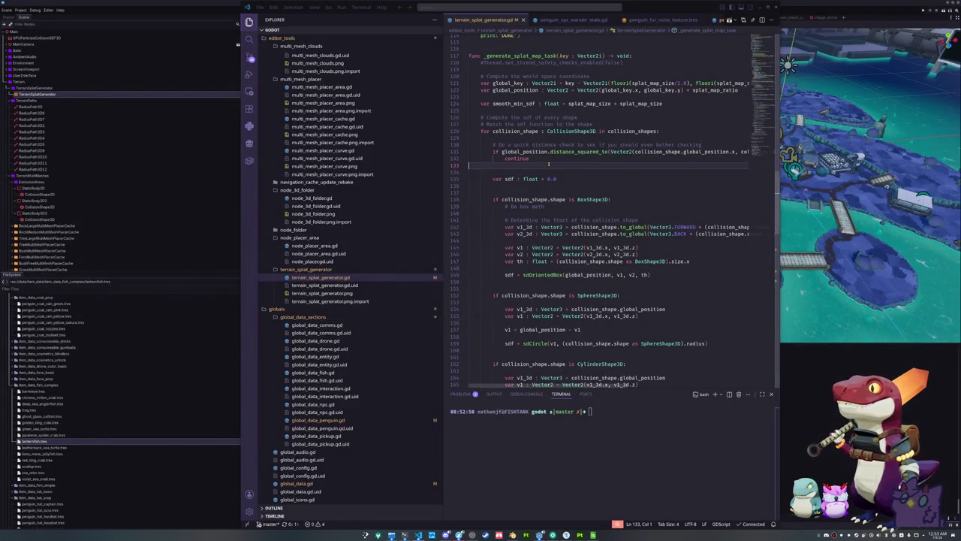
# Step: Select distance_squared_to on line 131, then place the caret on empty line 116
pyautogui.press('Up')
pyautogui.press('Up')
pyautogui.press('End')
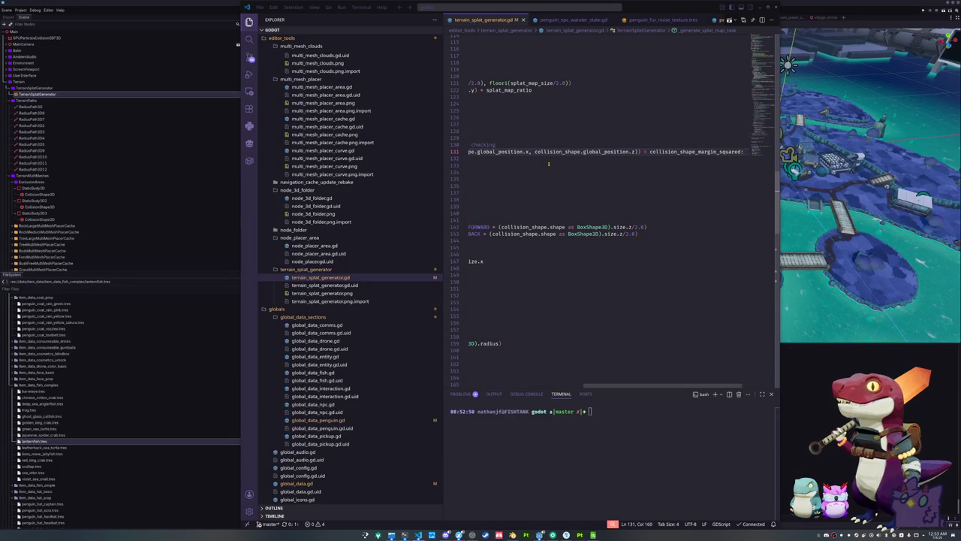
pyautogui.press('Home')
pyautogui.hotkey('ctrl', 'Right')
pyautogui.hotkey('ctrl', 'Right')
pyautogui.hotkey('ctrl', 'Right')
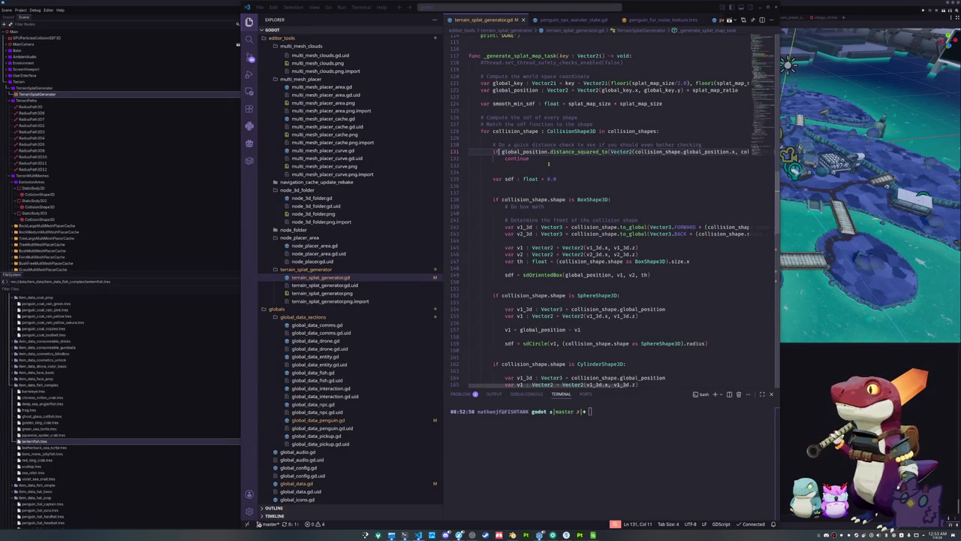
pyautogui.hotkey('ctrl', 'shift', 'Left')
pyautogui.hotkey('ctrl', 'shift', 'Left')
pyautogui.hotkey('ctrl', 'shift', 'Right')
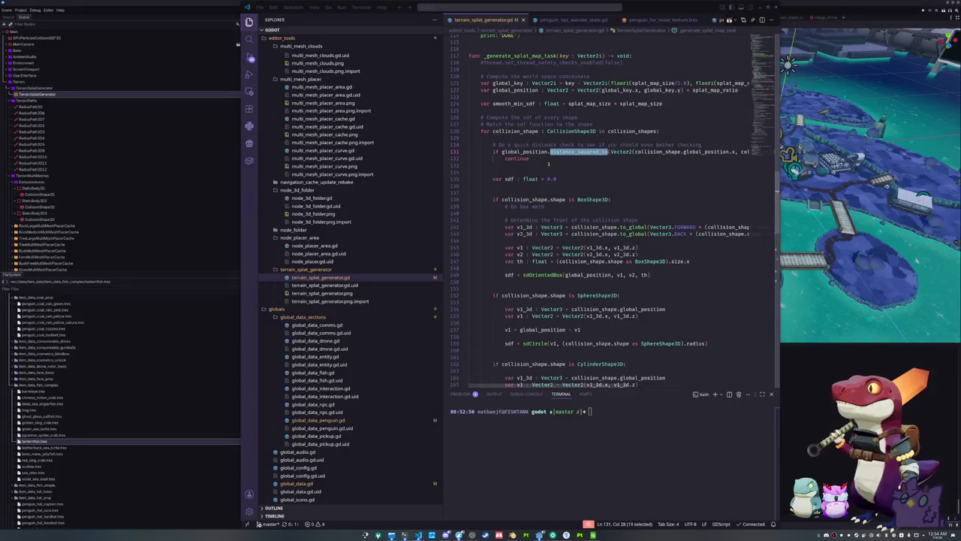
pyautogui.press('Up')
pyautogui.press('Up')
pyautogui.press('Up')
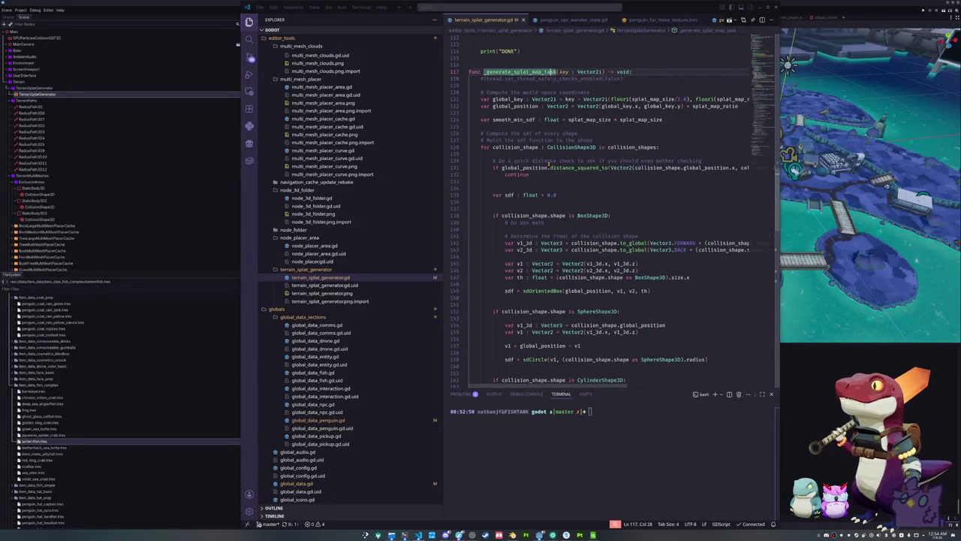
# Step: Add the signature func _chebyshev(a : Vector2, b : Vector2) -> float: above _generate_splat_map_task
pyautogui.scroll(1, 549, 163)
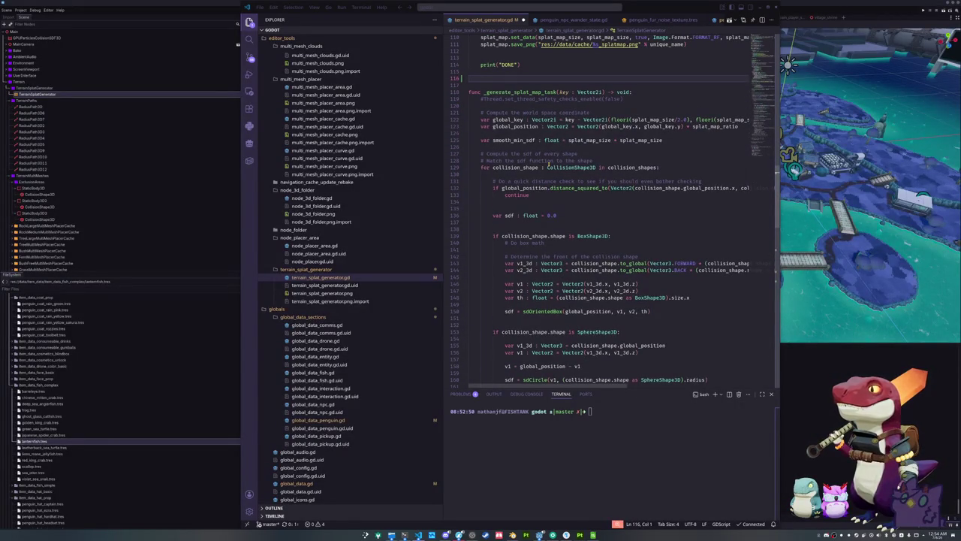
pyautogui.write('func _che')
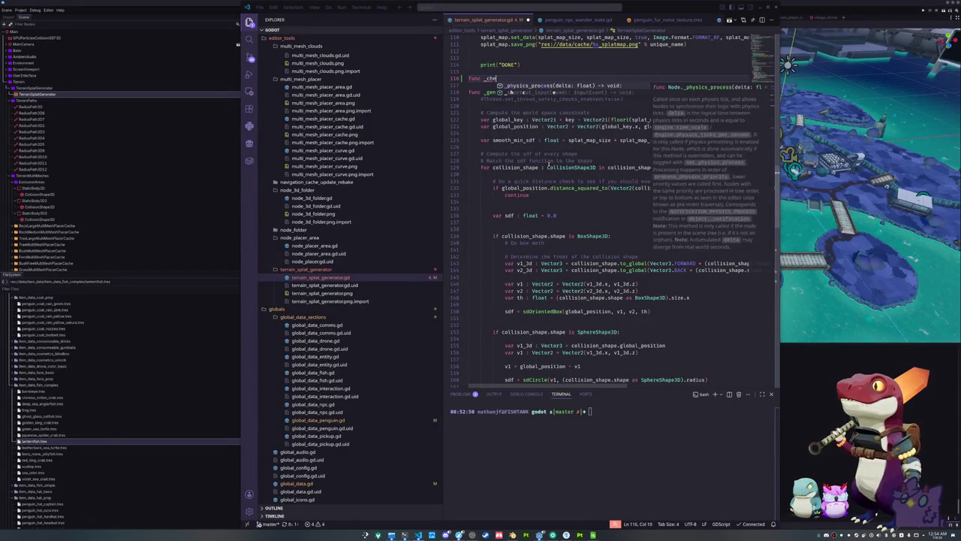
pyautogui.write('byshev() -')
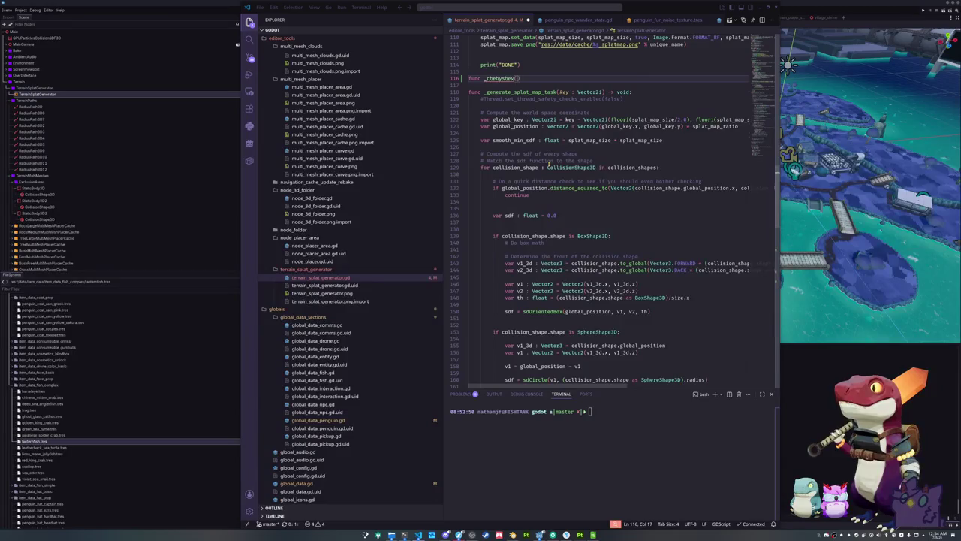
pyautogui.press('BackSpace')
pyautogui.press('BackSpace')
pyautogui.press('BackSpace')
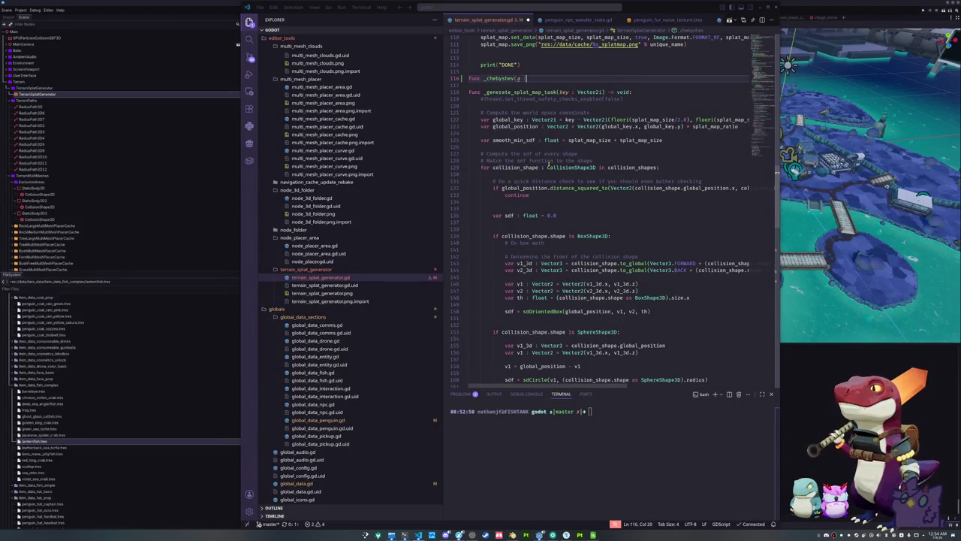
pyautogui.write('a : Vector2, b : Ve')
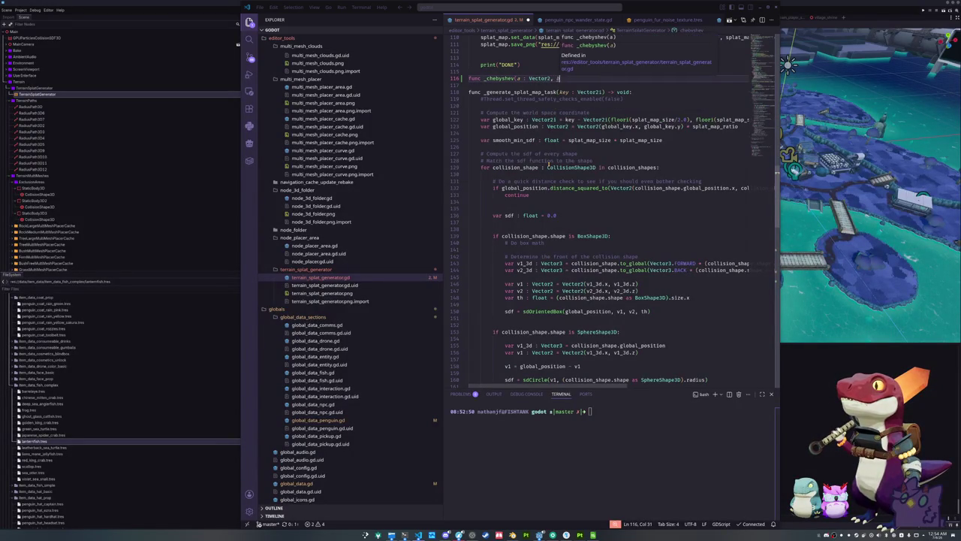
pyautogui.write('ctor2')
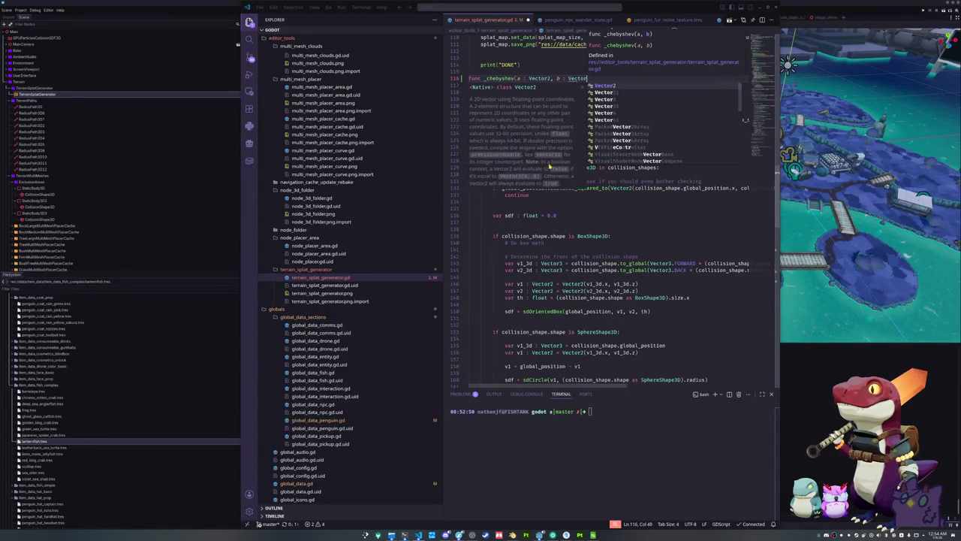
pyautogui.write(') ->')
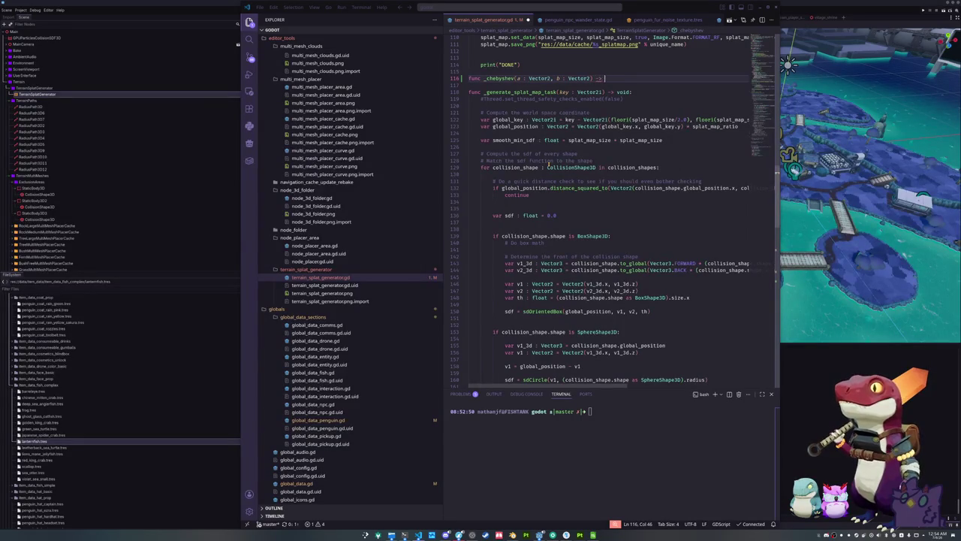
pyautogui.write(' float:')
pyautogui.press('Return')
# Step: Write the body return max(abs(a.x - b.x), abs(a.y - b.y)), fixing the typos
pyautogui.write('return max(a')
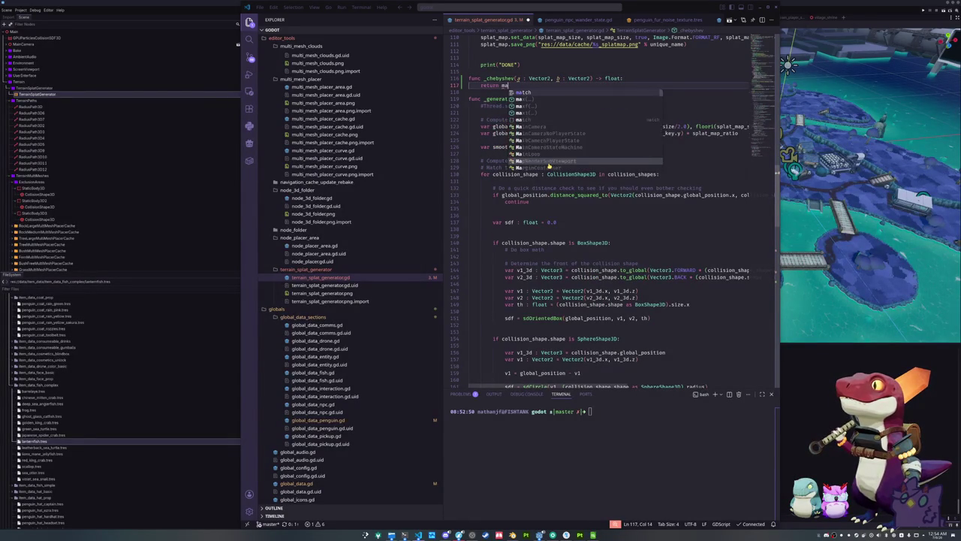
pyautogui.write('.x -')
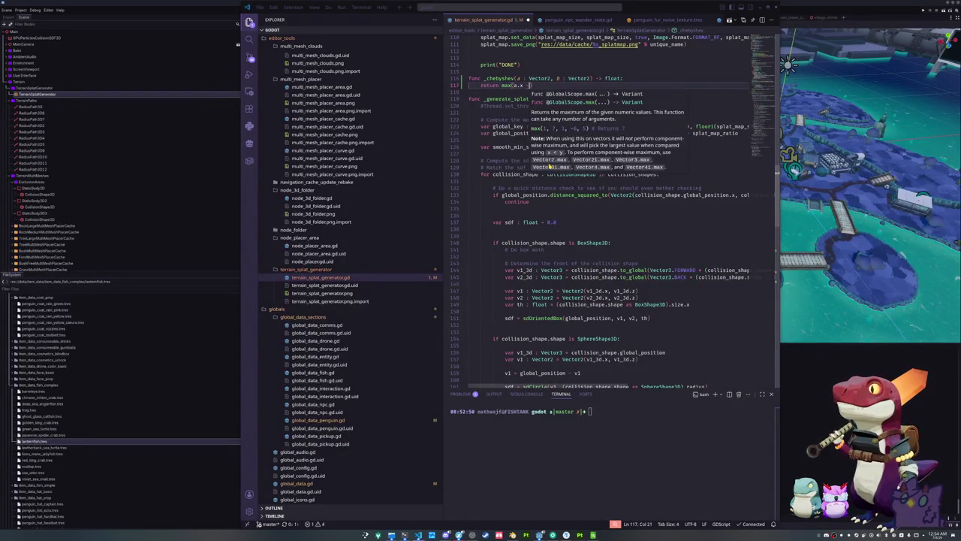
pyautogui.write(' b.x, a.')
pyautogui.write('y, b.y')
pyautogui.press('Left')
pyautogui.press('Left')
pyautogui.press('BackSpace')
pyautogui.press('BackSpace')
pyautogui.write('-')
pyautogui.click(514, 85)
pyautogui.write('abs(')
pyautogui.press('Right')
pyautogui.press('Right')
pyautogui.press('Right')
pyautogui.press('Right')
pyautogui.press('Right')
pyautogui.write(')')
pyautogui.press('Right')
pyautogui.press('Right')
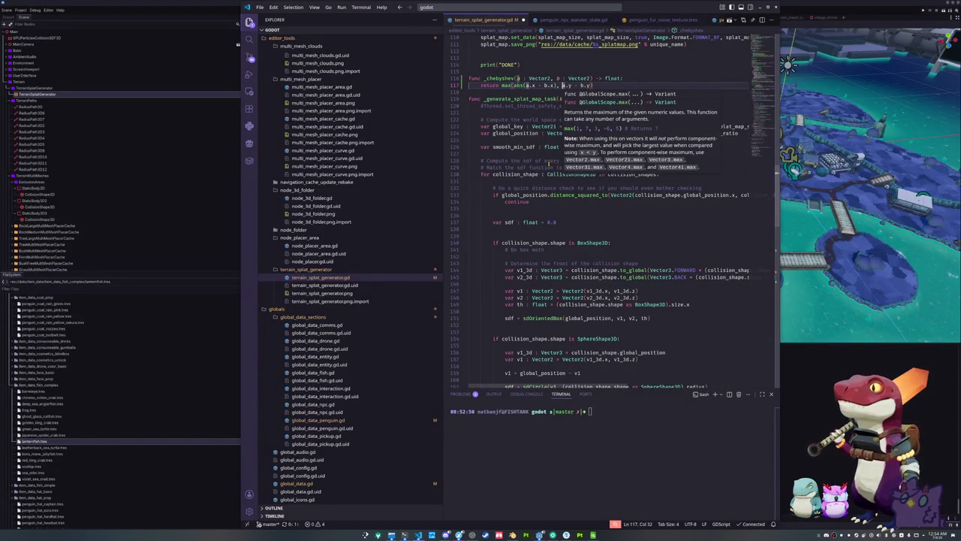
pyautogui.write('abs(')
pyautogui.press('Right')
pyautogui.press('Right')
pyautogui.press('Right')
pyautogui.press('Right')
pyautogui.press('Right')
pyautogui.write(')')
pyautogui.press('Right')
# Step: Select the old distance-check lines in the collision-shape loop
pyautogui.press('Escape')
pyautogui.press('Down')
pyautogui.press('Down')
pyautogui.press('Down')
pyautogui.press('Home')
pyautogui.press('Down')
pyautogui.press('Down')
pyautogui.press('Down')
pyautogui.hotkey('ctrl', 'Right')
pyautogui.press('Home')
pyautogui.hotkey('shift', 'Down')
pyautogui.hotkey('shift', 'Down')
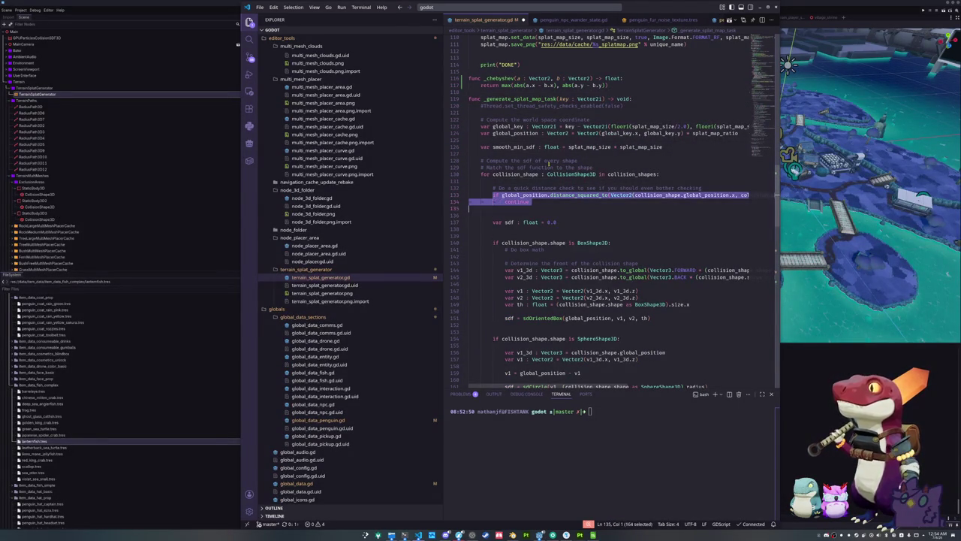
# Step: Comment out the old distance check and start an if _chebyshev(global_position, Vector2(...)) check
pyautogui.hotkey('ctrl', '/')
pyautogui.write('if global_pos')
pyautogui.press('BackSpace')
pyautogui.press('BackSpace')
pyautogui.press('BackSpace')
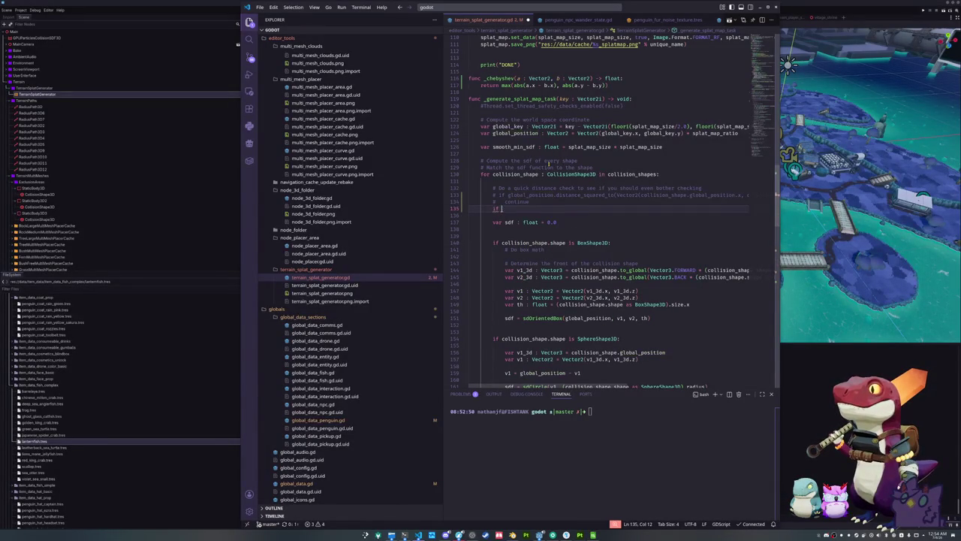
pyautogui.write('if ')
pyautogui.write('(c')
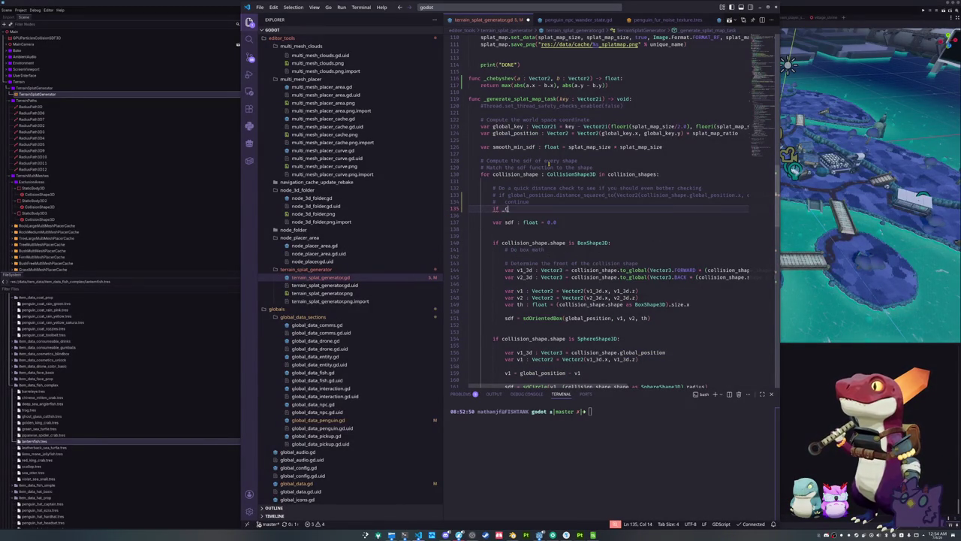
pyautogui.press('Return')
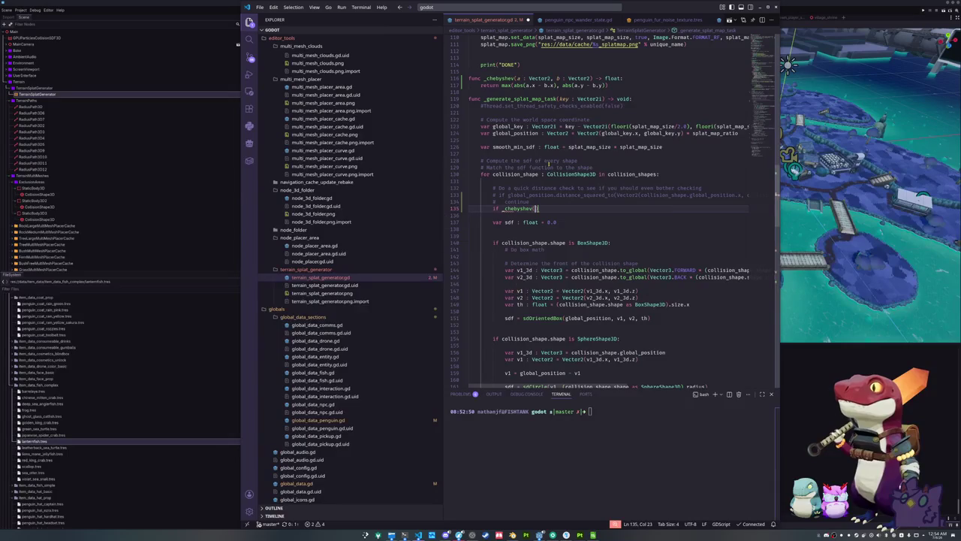
pyautogui.write('global_position, ')
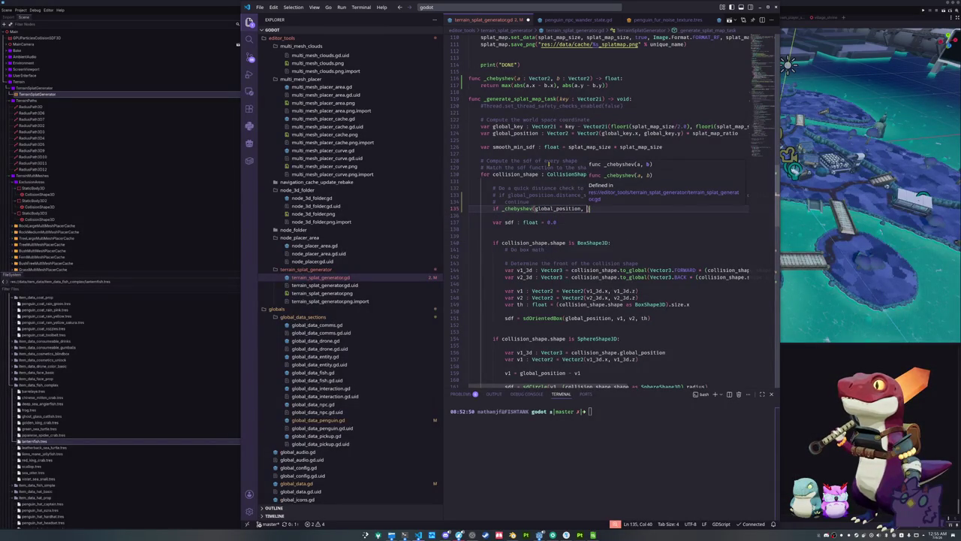
pyautogui.write('Vec')
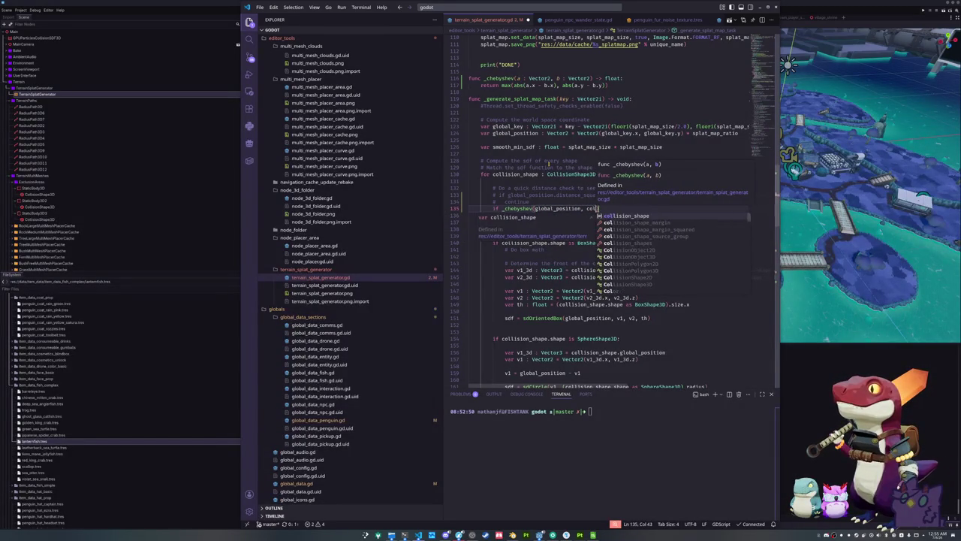
pyautogui.write('tor')
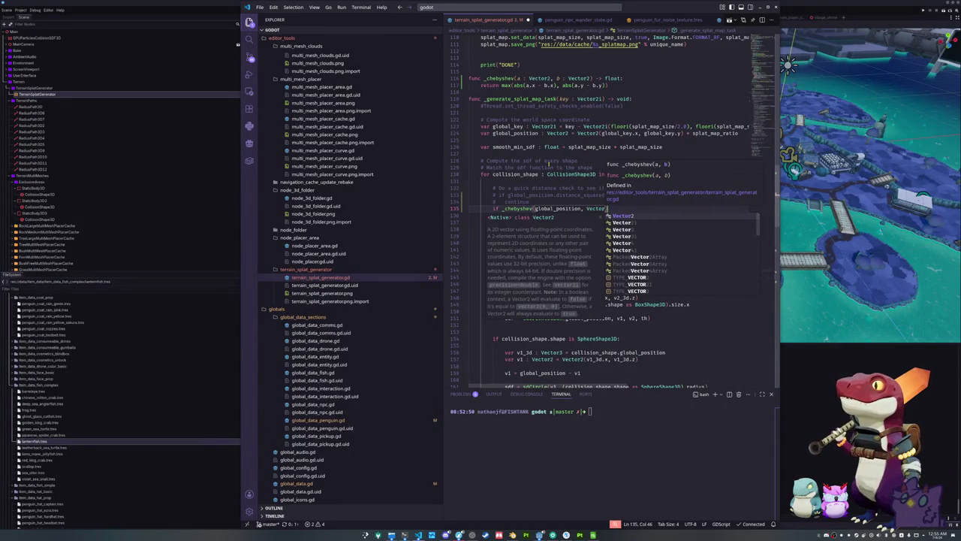
pyautogui.write('2(colli')
pyautogui.press('Return')
pyautogui.write('.global_')
pyautogui.press('Return')
pyautogui.write('.x, coll')
pyautogui.press('Return')
# Step: Finish the check with the z coordinate and a > collision_shape_margin skip, adding a blank line
pyautogui.write('.global_posi')
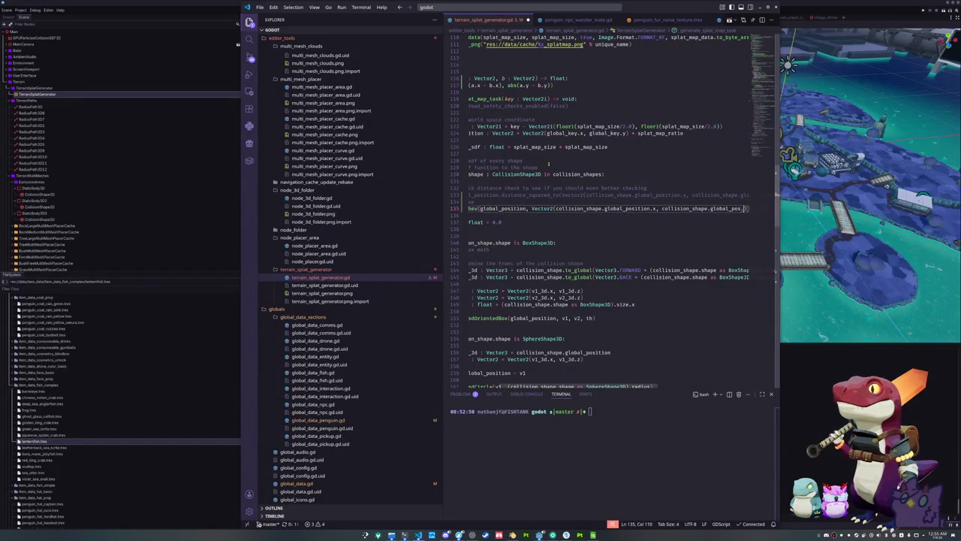
pyautogui.write('ition.z));')
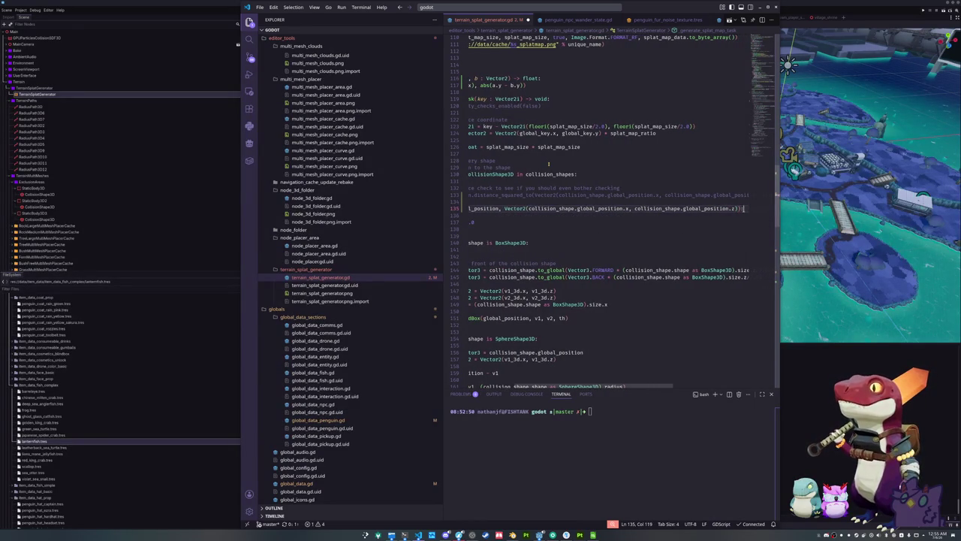
pyautogui.write('< coll')
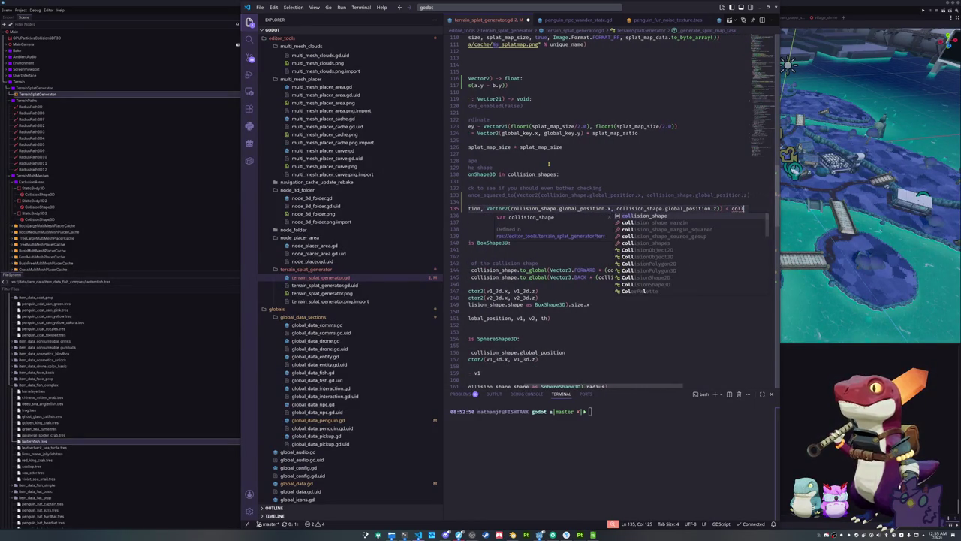
pyautogui.press('BackSpace')
pyautogui.press('BackSpace')
pyautogui.press('BackSpace')
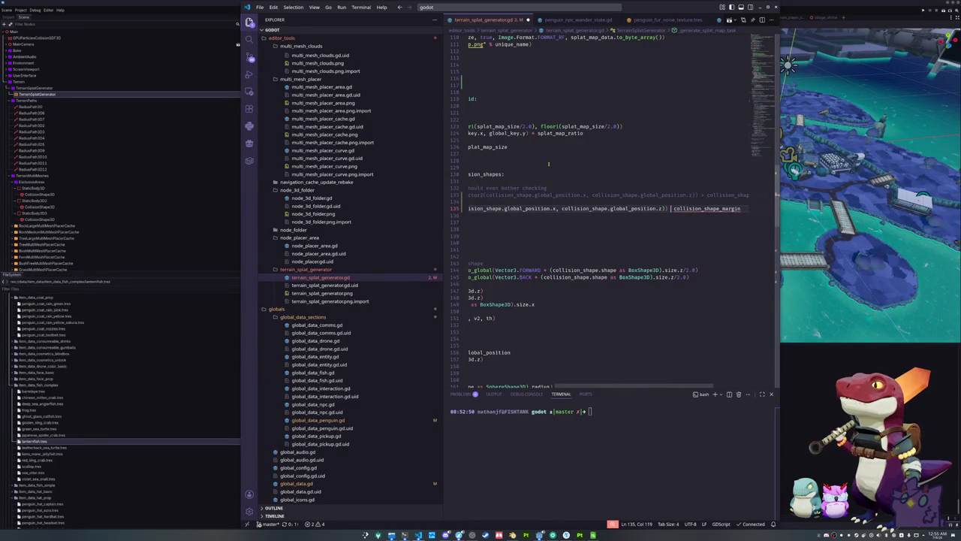
pyautogui.press('Down')
pyautogui.press('Up')
pyautogui.press('Tab')
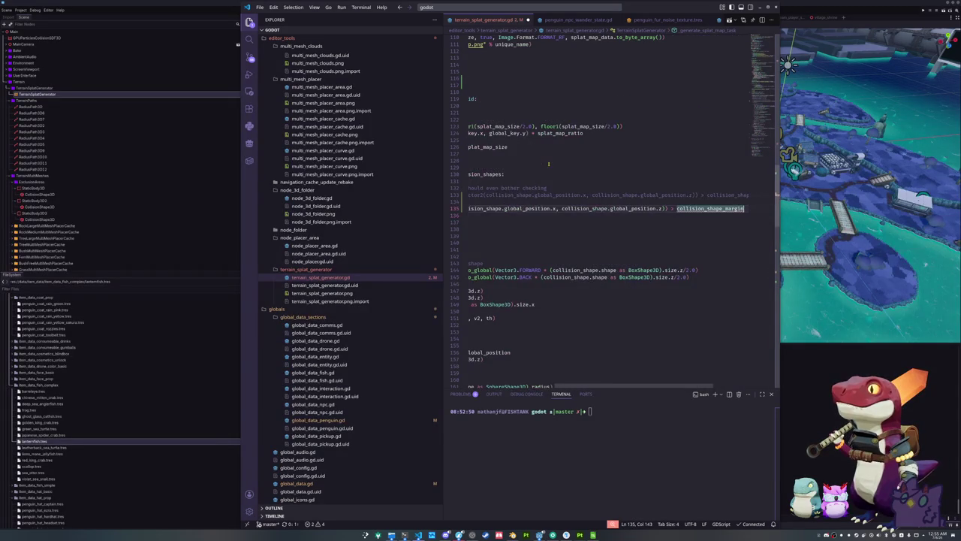
pyautogui.press('Down')
pyautogui.press('Down')
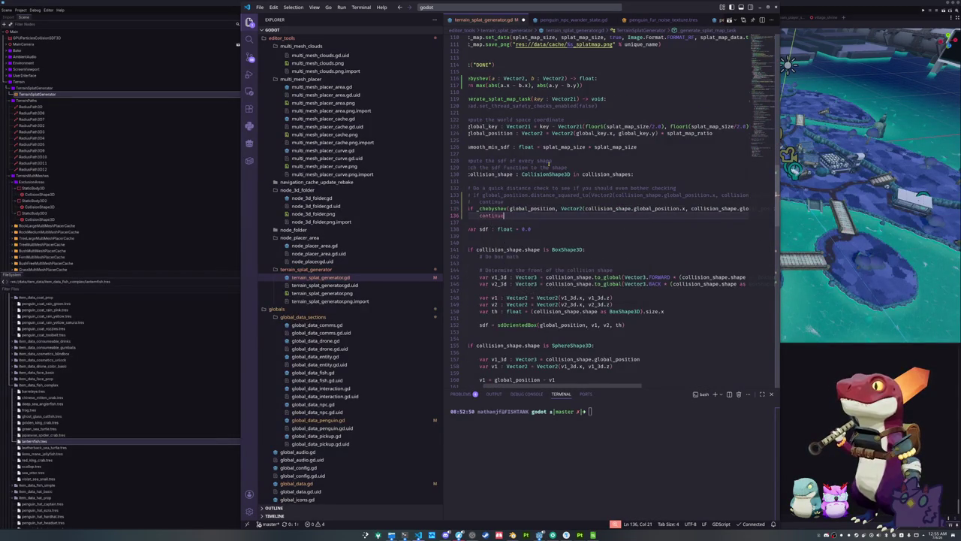
pyautogui.press('Return')
pyautogui.press('Up')
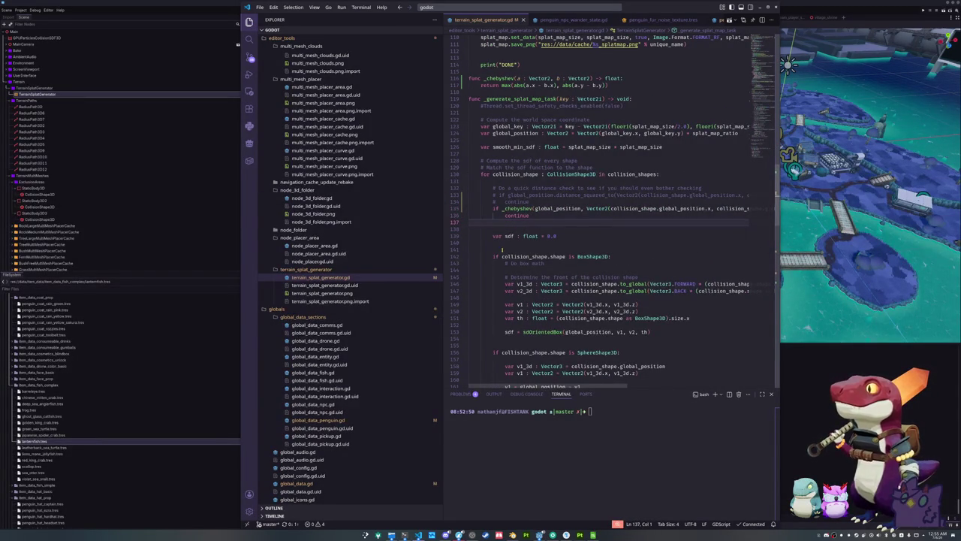
pyautogui.scroll(-4, 498, 246)
pyautogui.hotkey('shift', 'Up')
pyautogui.hotkey('shift', 'Up')
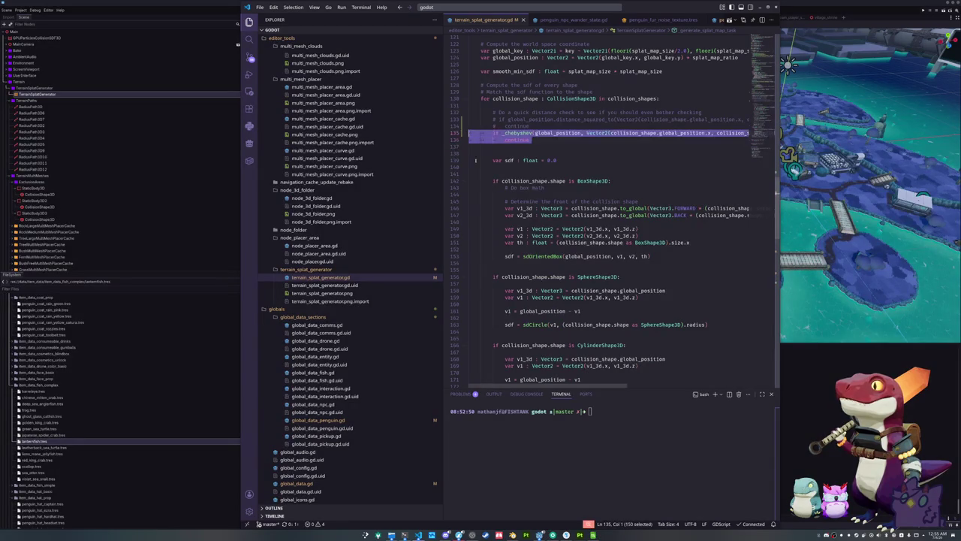
pyautogui.scroll(-10, 484, 246)
pyautogui.hotkey('alt', 'Tab')
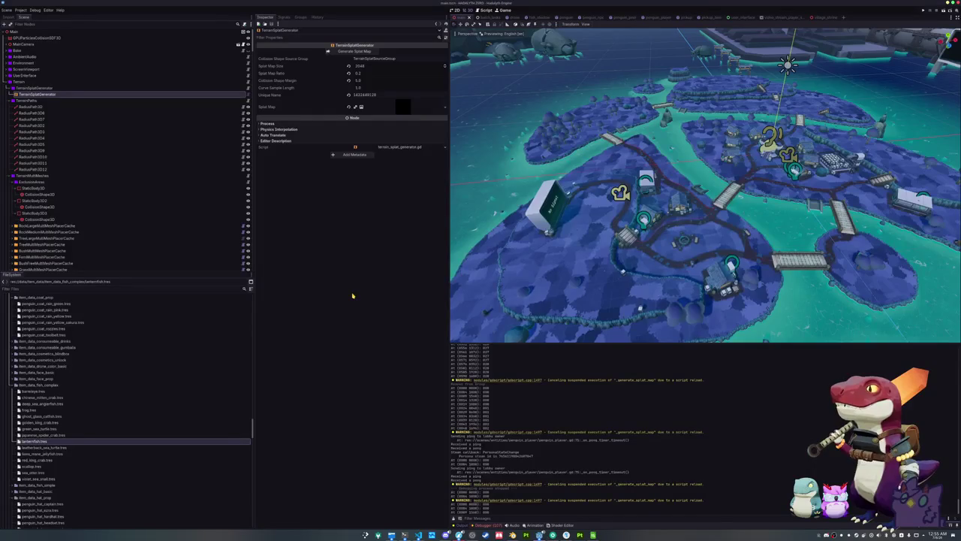
# Step: Delete the new _chebyshev check and uncomment the original distance_squared_to skip
pyautogui.hotkey('alt', 'Tab')
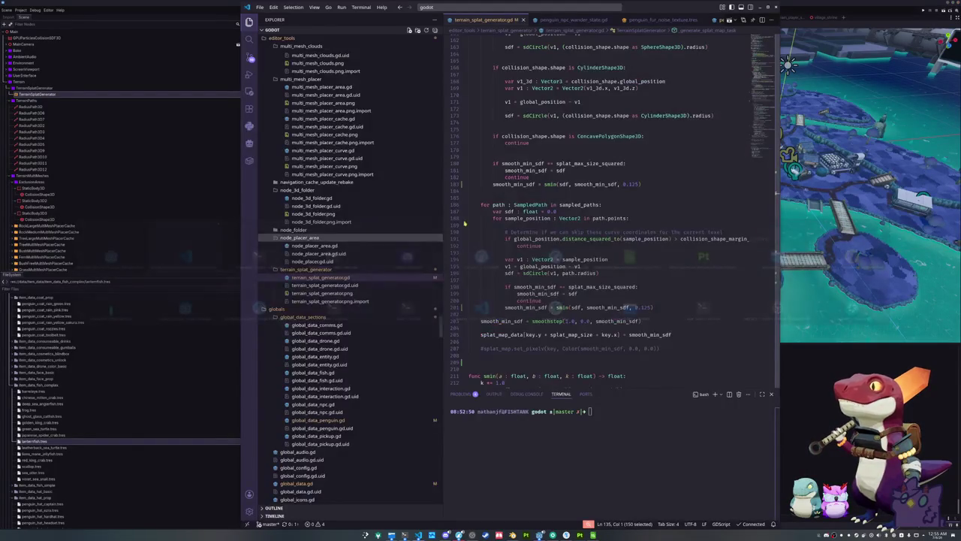
pyautogui.scroll(3, 488, 222)
pyautogui.scroll(1, 488, 223)
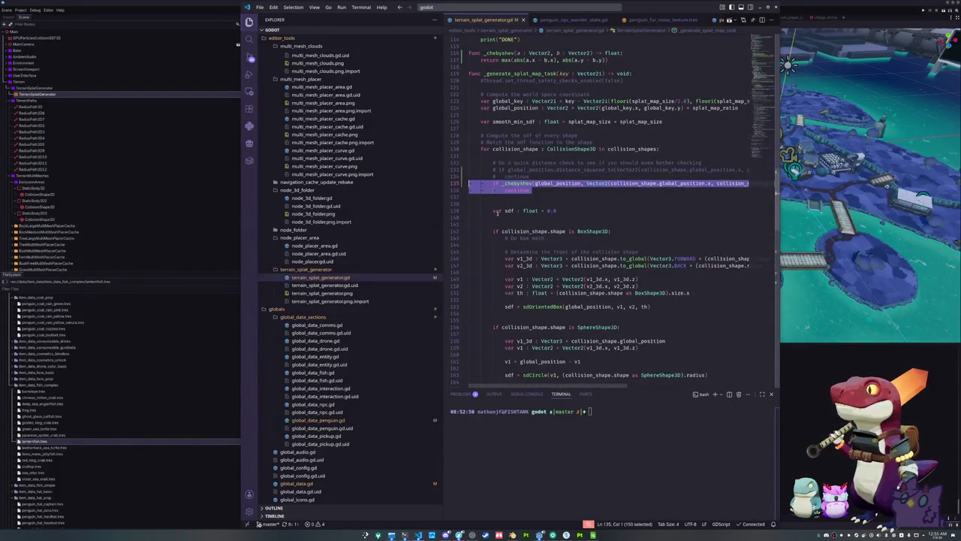
pyautogui.press('Delete')
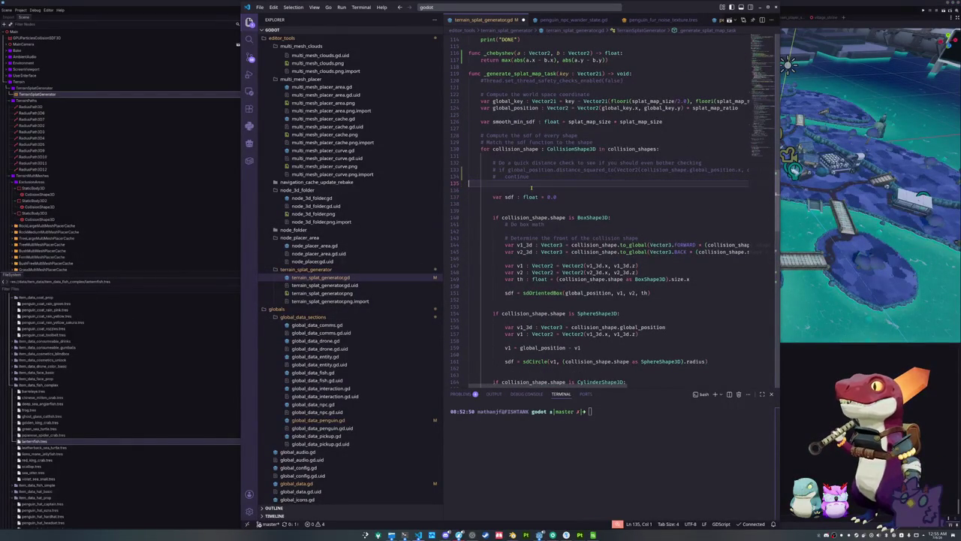
pyautogui.hotkey('shift', 'Up')
pyautogui.hotkey('shift', 'Up')
pyautogui.hotkey('shift', 'Up')
pyautogui.hotkey('ctrl', '/')
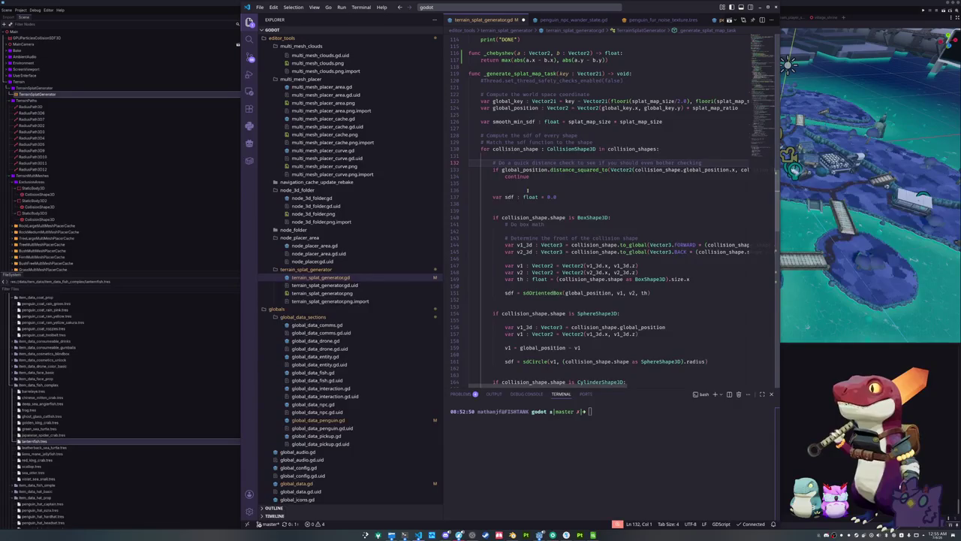
# Step: Delete the _chebyshev helper function, leaving a blank line above _generate_splat_map_task
pyautogui.scroll(3, 528, 185)
pyautogui.moveTo(526, 111); pyautogui.dragTo(461, 97)
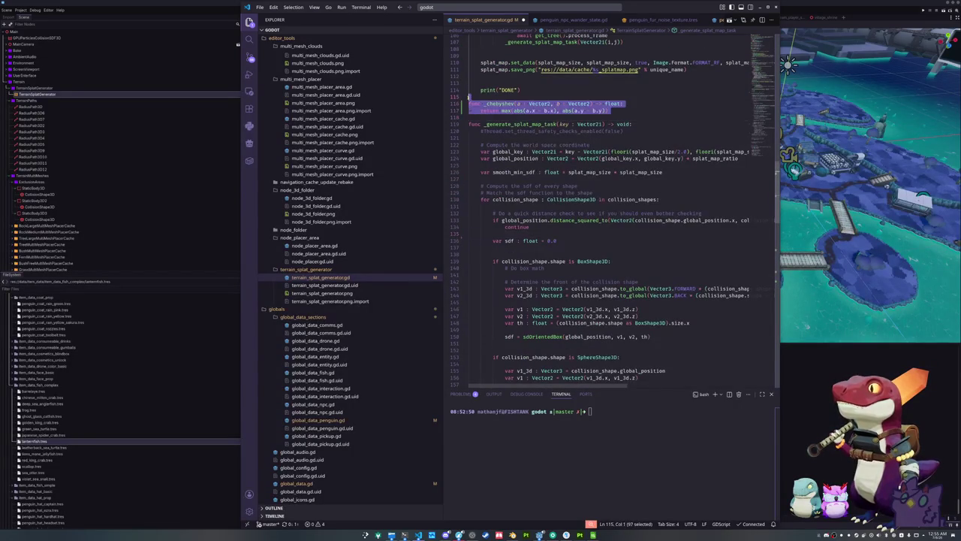
pyautogui.press('Delete')
pyautogui.press('Return')
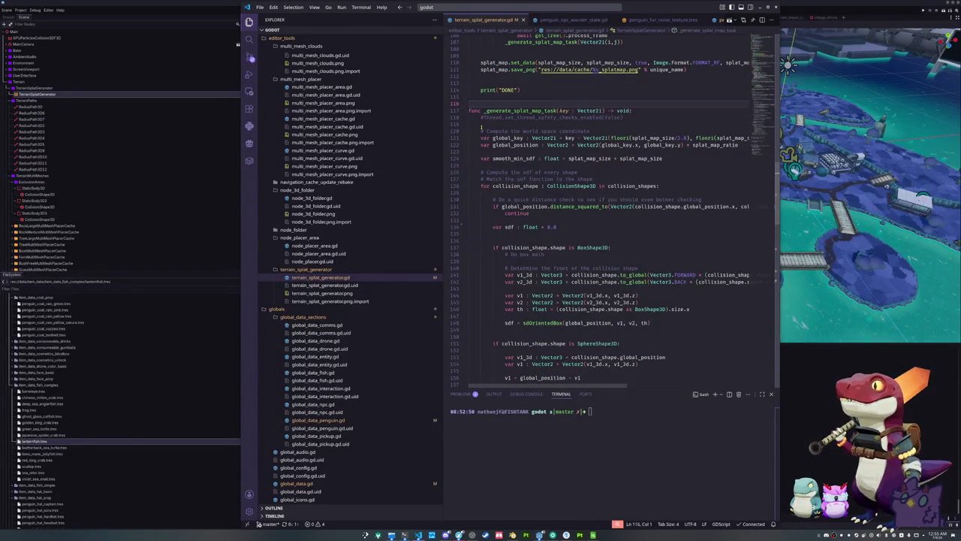
pyautogui.hotkey('alt', 'Tab')
# Step: Add all 11 RadiusPath3D nodes to TerrainSplatSourceGroup
pyautogui.click(104, 113)
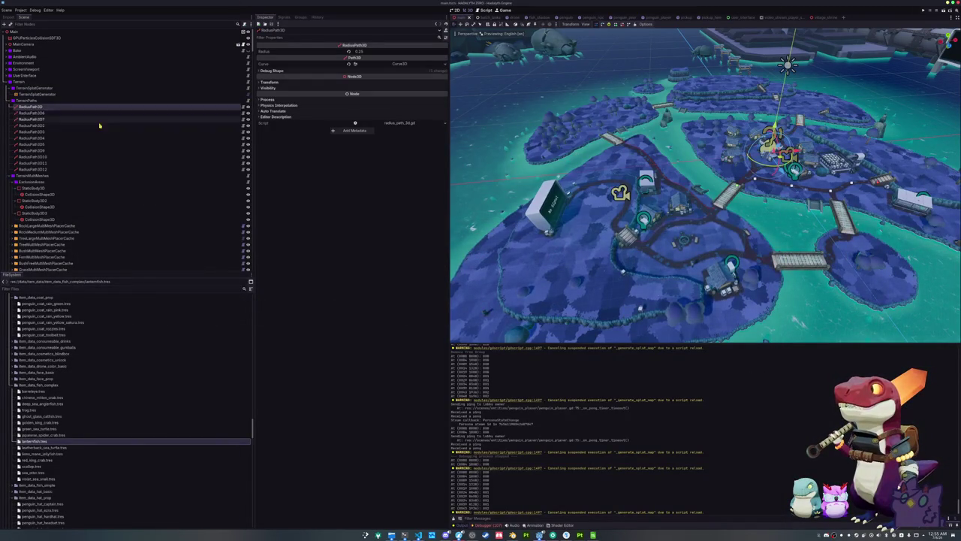
pyautogui.keyDown('shift'); pyautogui.click(75, 169); pyautogui.keyUp('shift')
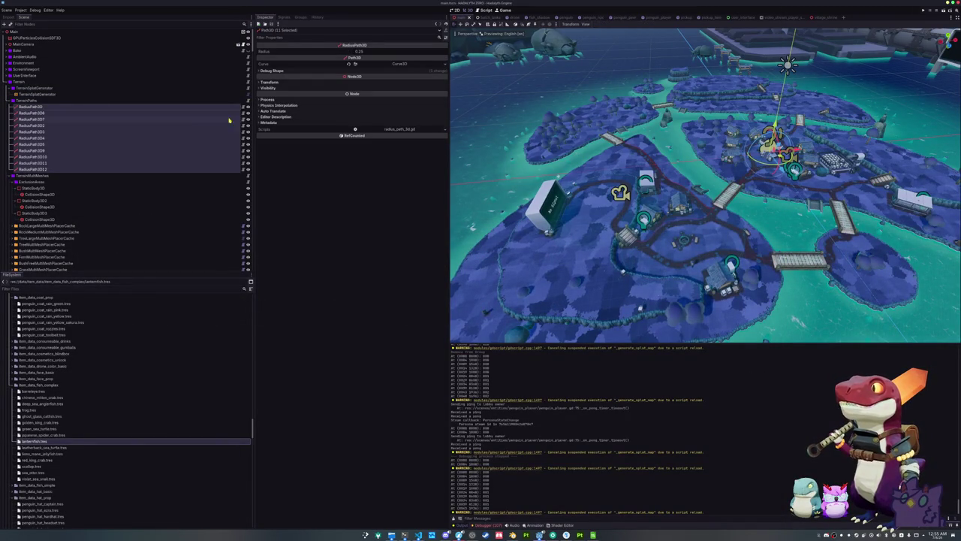
pyautogui.click(301, 16)
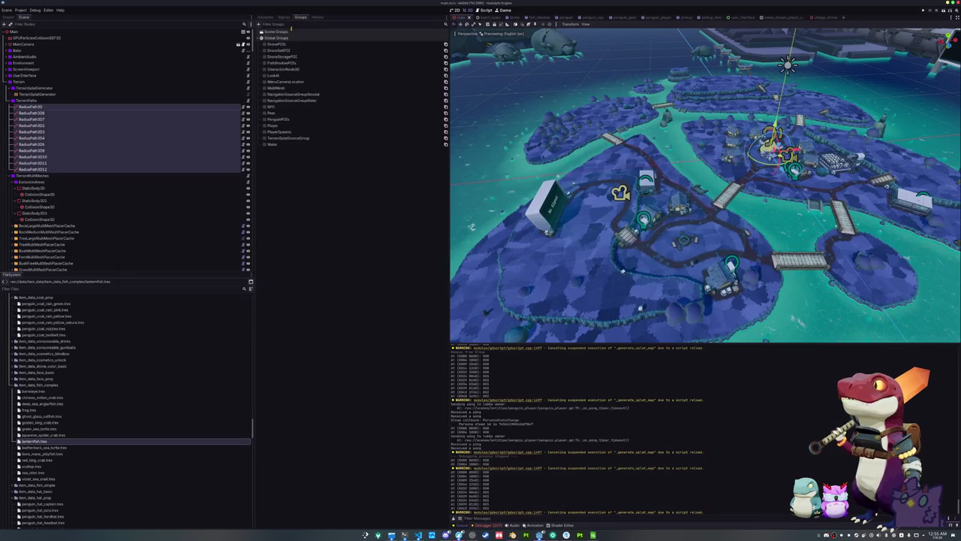
pyautogui.click(267, 139)
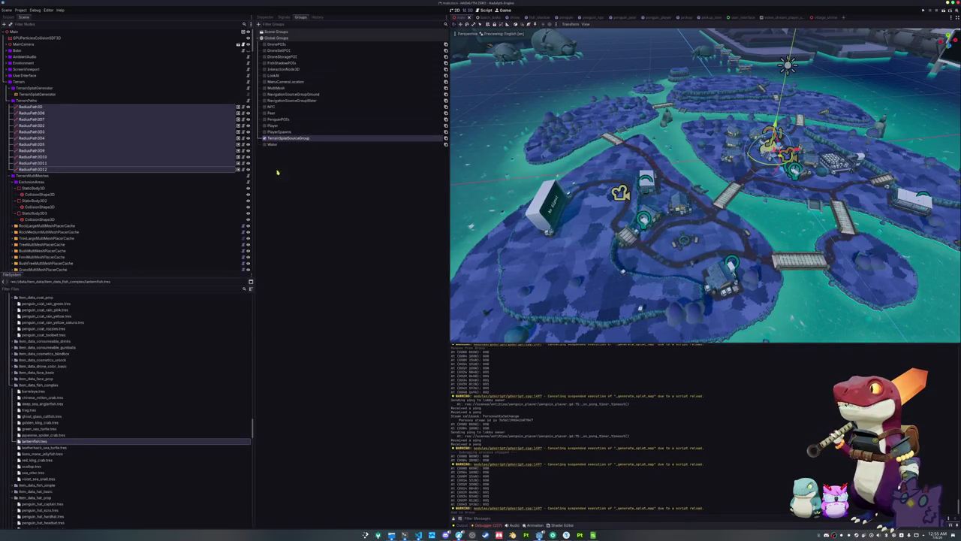
# Step: Reselect the first RadiusPath3D and collapse the three islands_ground_colliders branches
pyautogui.click(69, 106)
pyautogui.scroll(-10, 166, 178)
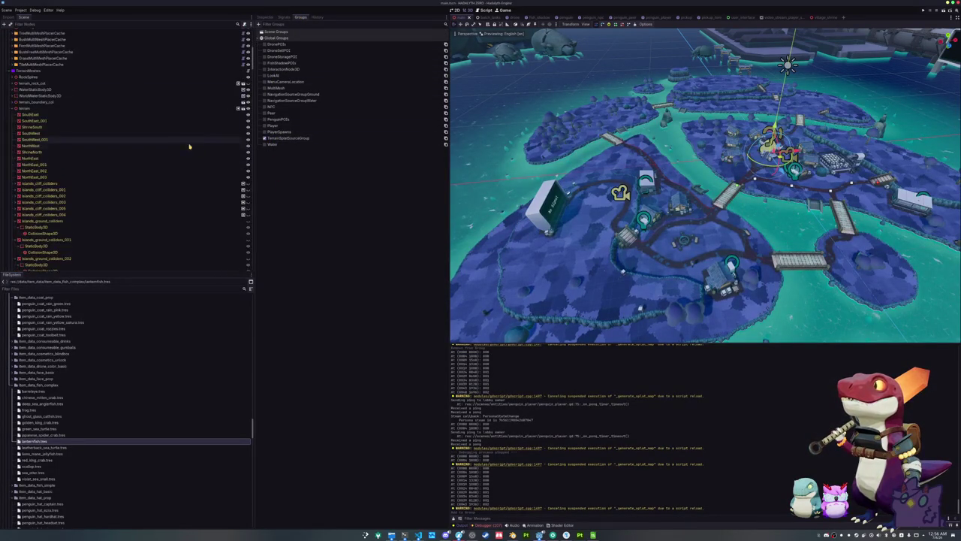
pyautogui.scroll(4, 139, 189)
pyautogui.click(18, 191)
pyautogui.click(18, 197)
pyautogui.click(18, 203)
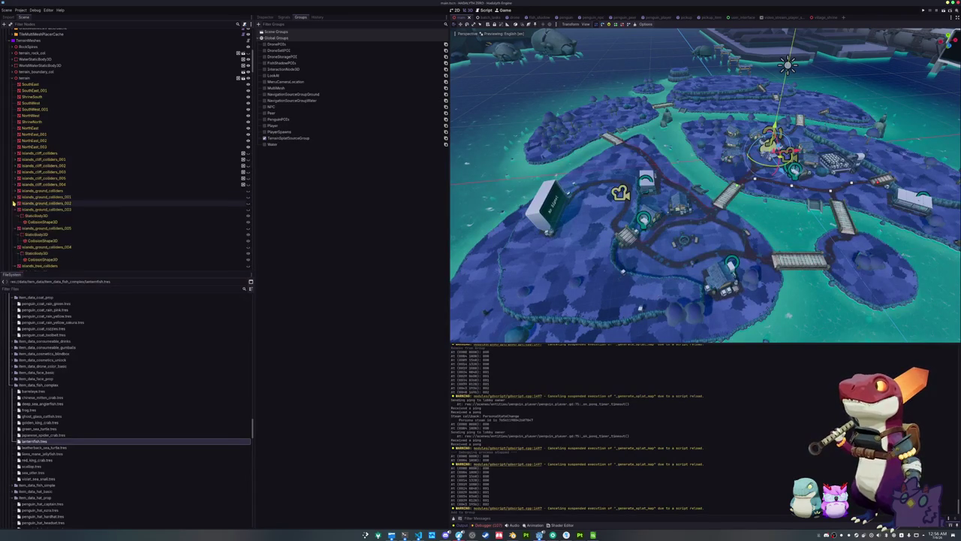
# Step: Filter the scene tree by group membership with 'TerrainSplat'
pyautogui.click(52, 24)
pyautogui.write('gr')
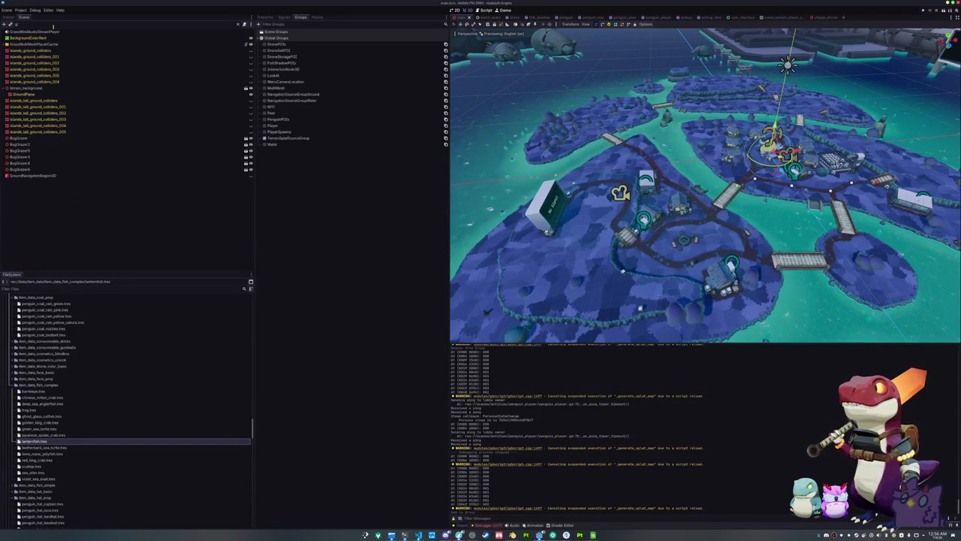
pyautogui.press('BackSpace')
pyautogui.press('BackSpace')
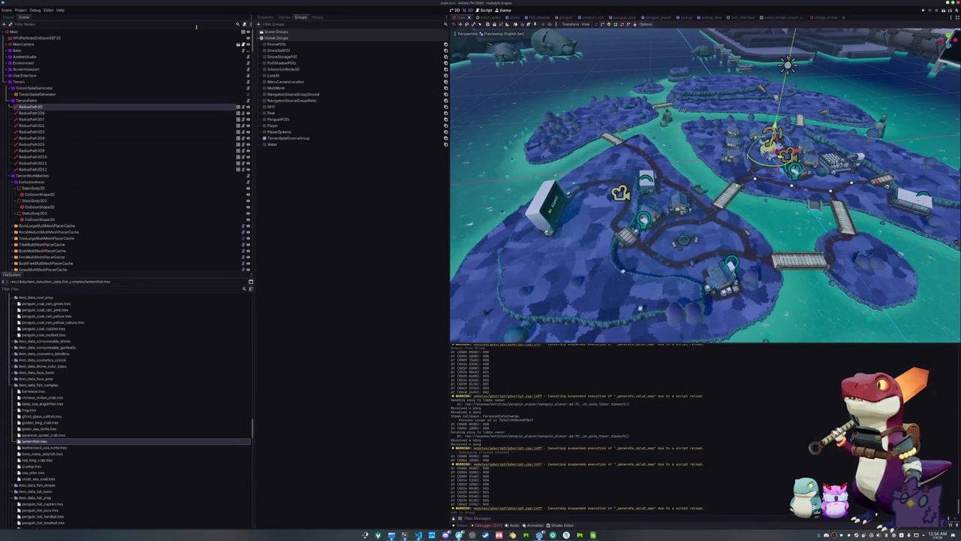
pyautogui.click(249, 26)
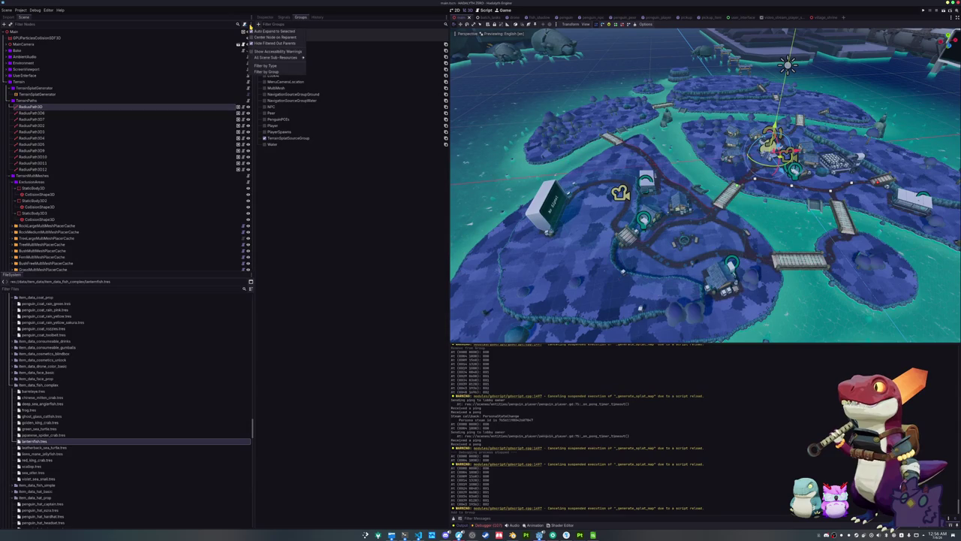
pyautogui.click(272, 72)
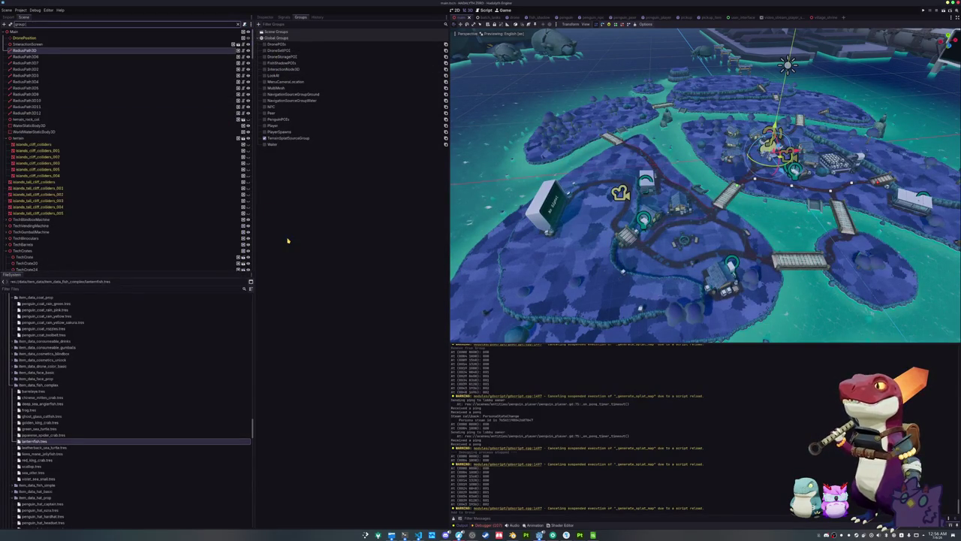
pyautogui.write('TerrainSplat')
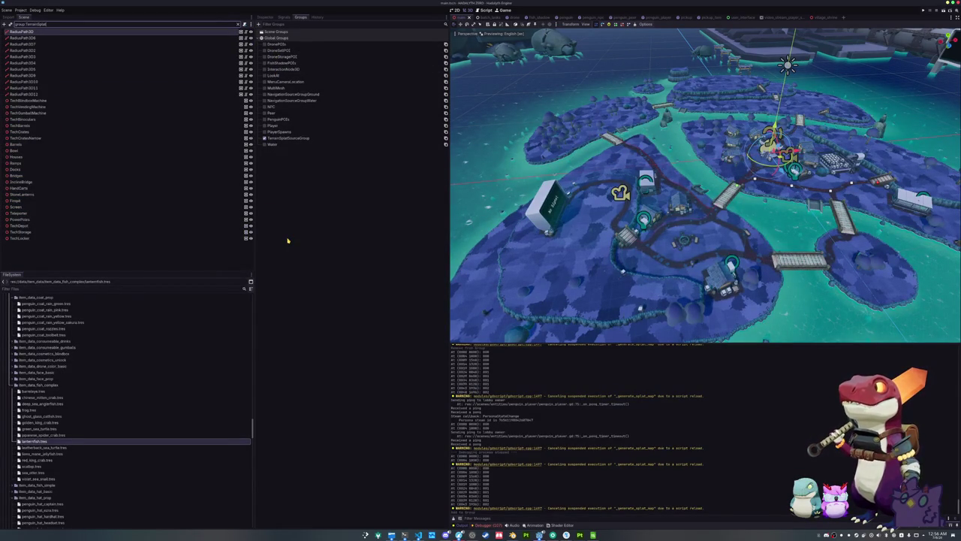
# Step: Check where each grouped node sits, from TechBlindboxMachine through Teleporter
pyautogui.click(128, 100)
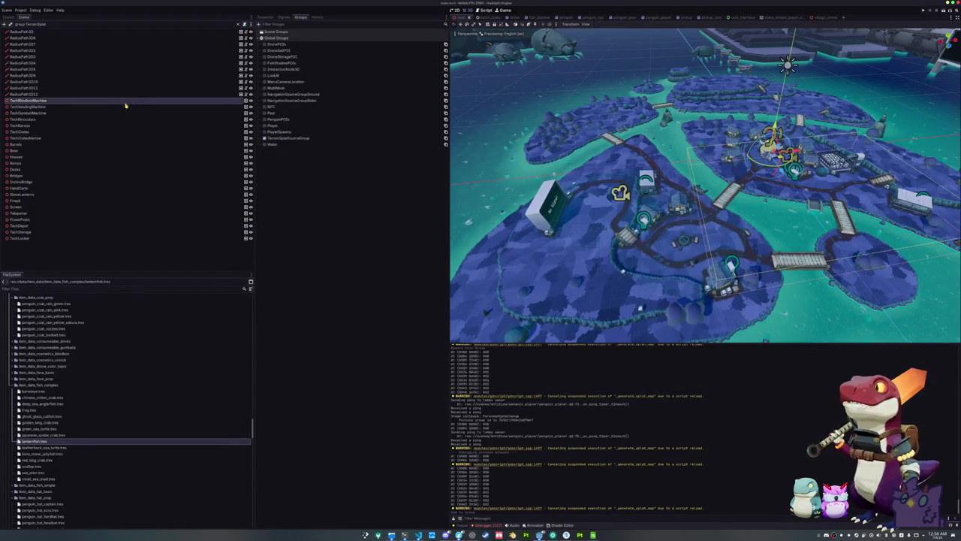
pyautogui.click(121, 109)
pyautogui.click(116, 119)
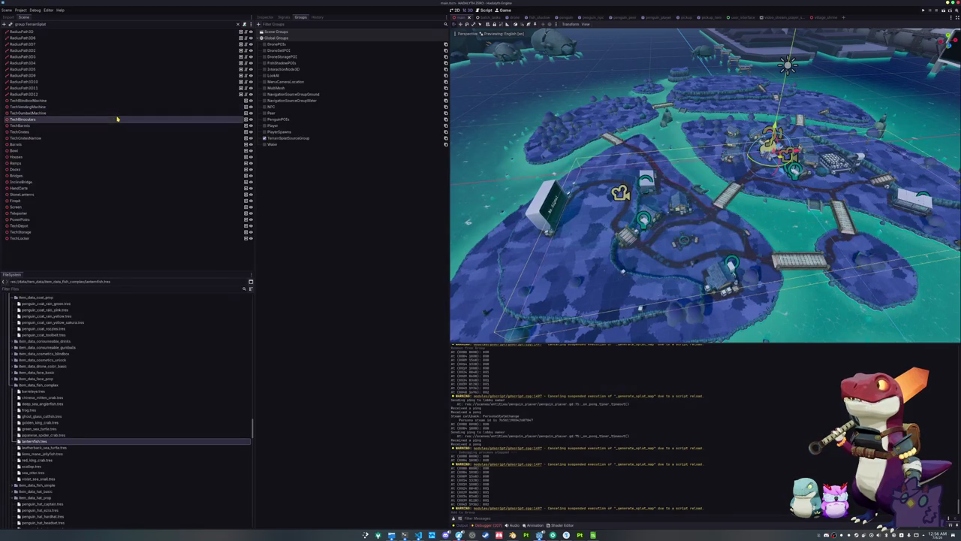
pyautogui.click(112, 126)
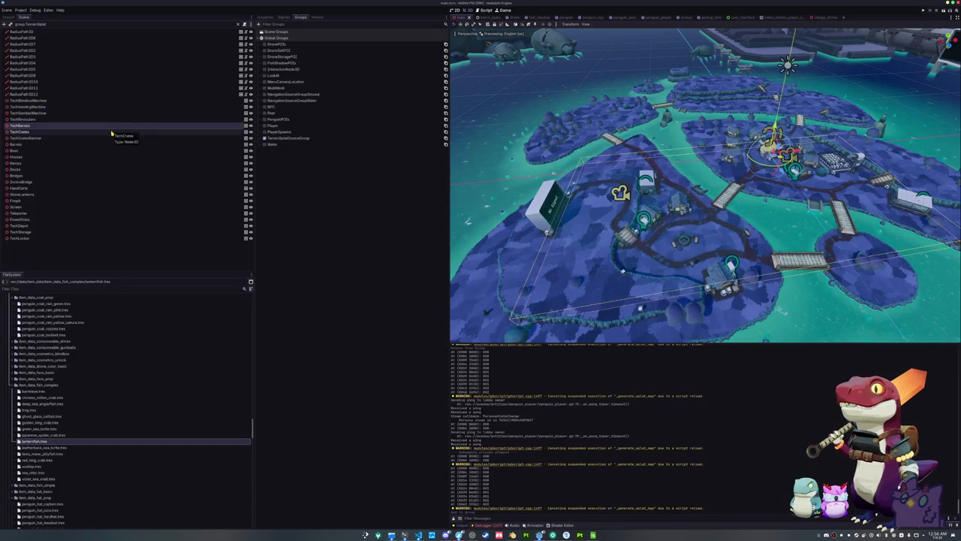
pyautogui.click(112, 131)
pyautogui.click(108, 138)
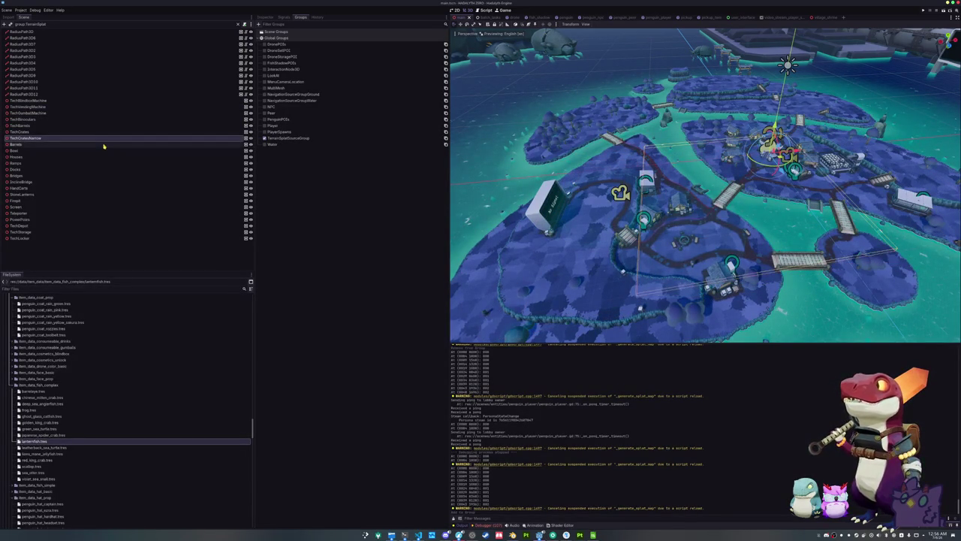
pyautogui.click(104, 144)
pyautogui.click(103, 150)
pyautogui.click(100, 157)
pyautogui.click(99, 163)
pyautogui.click(97, 170)
pyautogui.click(95, 176)
pyautogui.click(95, 183)
pyautogui.click(94, 188)
pyautogui.click(94, 195)
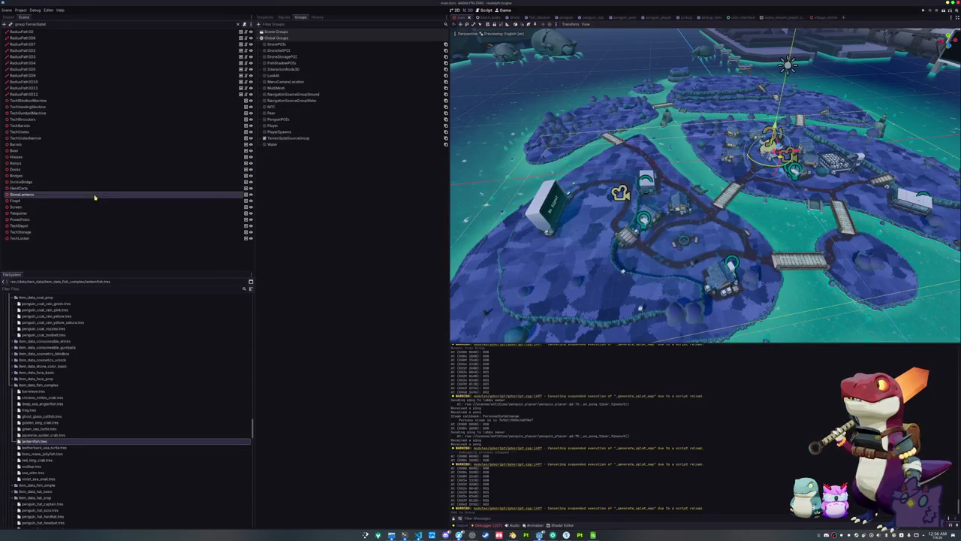
pyautogui.click(94, 202)
pyautogui.click(92, 207)
pyautogui.click(92, 214)
# Step: Remove PowerPoles from TerrainSplatSourceGroup and confirm RadiusPath3D3 is still in it
pyautogui.click(90, 220)
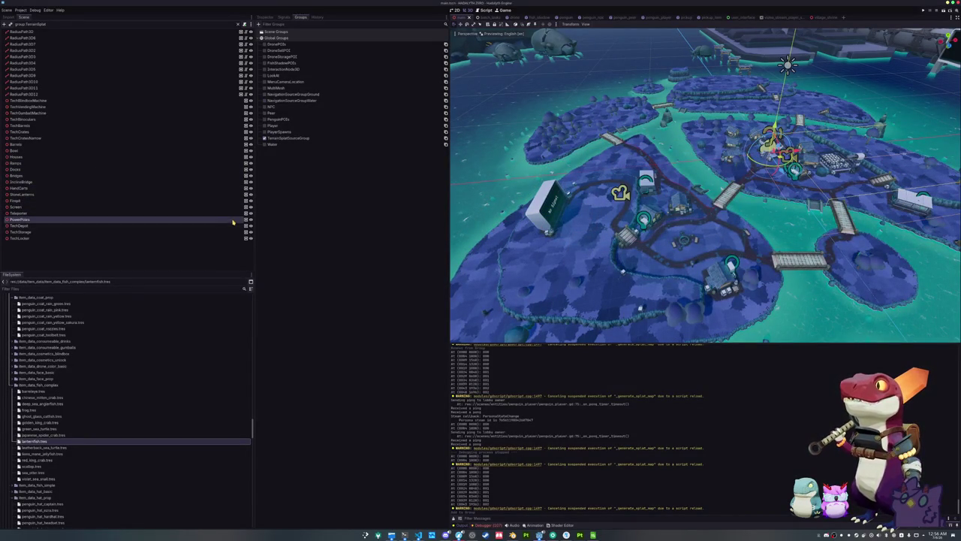
pyautogui.click(284, 138)
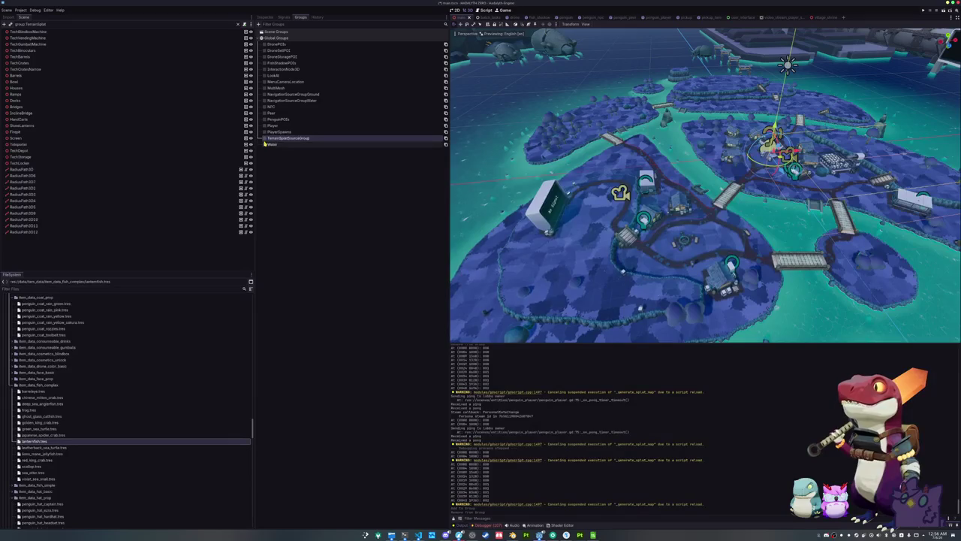
pyautogui.click(148, 195)
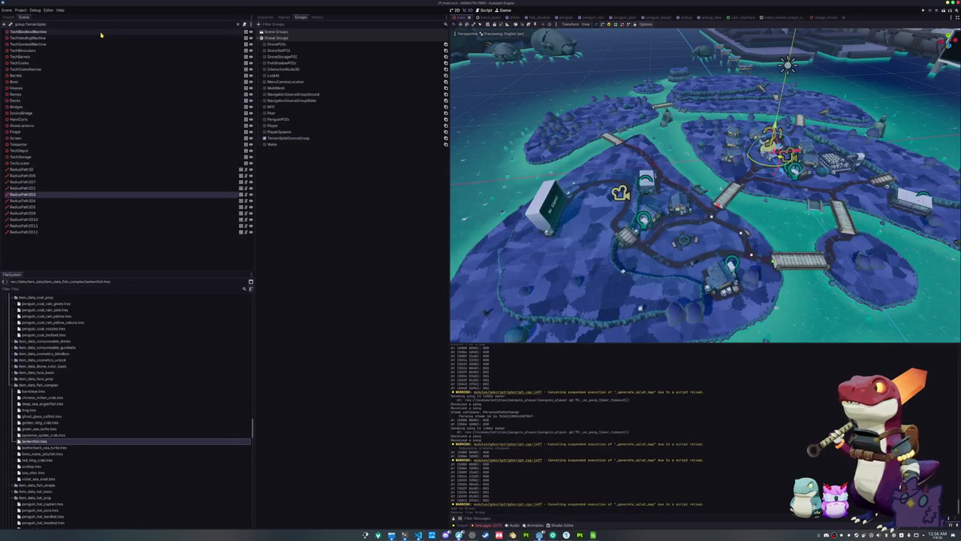
pyautogui.click(44, 164)
# Step: Frame TechLocker in the 3D view and remove it from TerrainSplatSourceGroup
pyautogui.press('f')
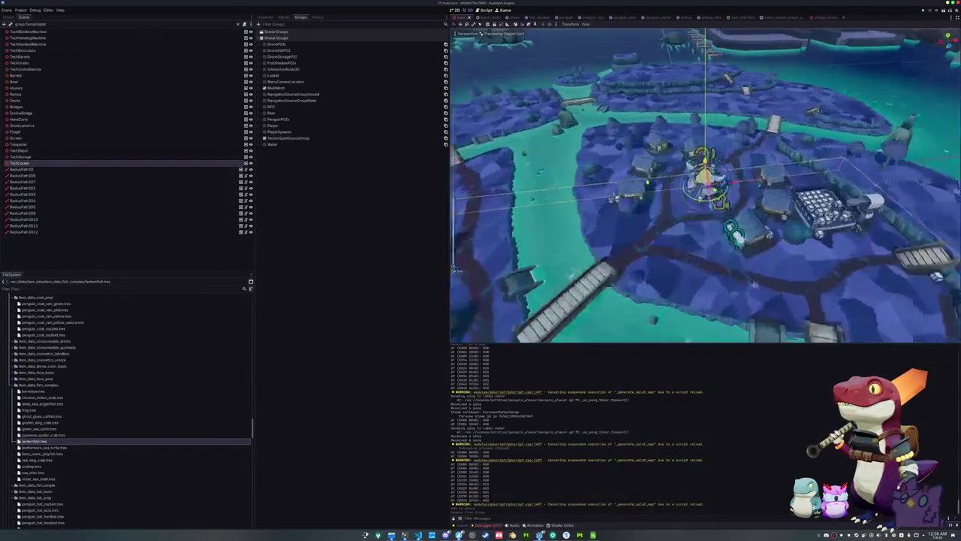
pyautogui.scroll(10, 645, 184)
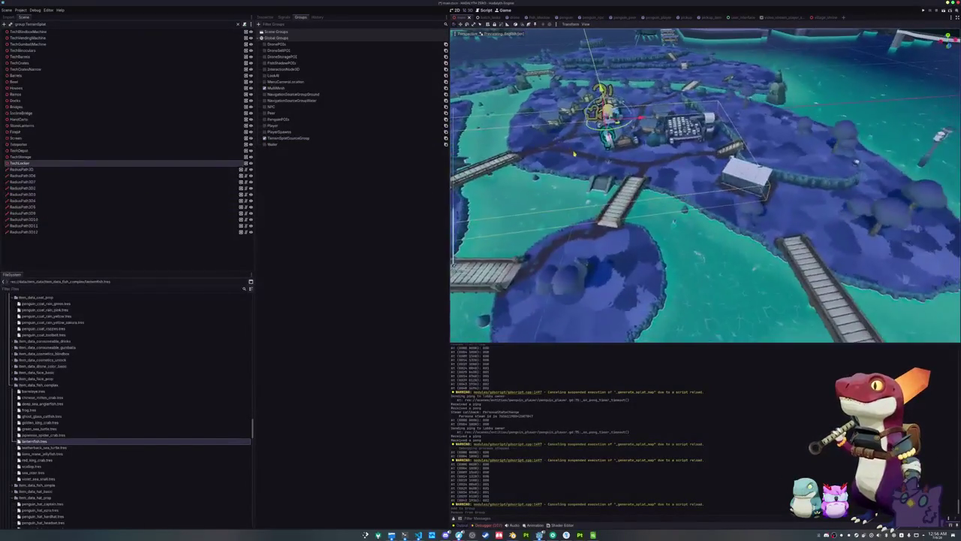
pyautogui.scroll(-10, 588, 179)
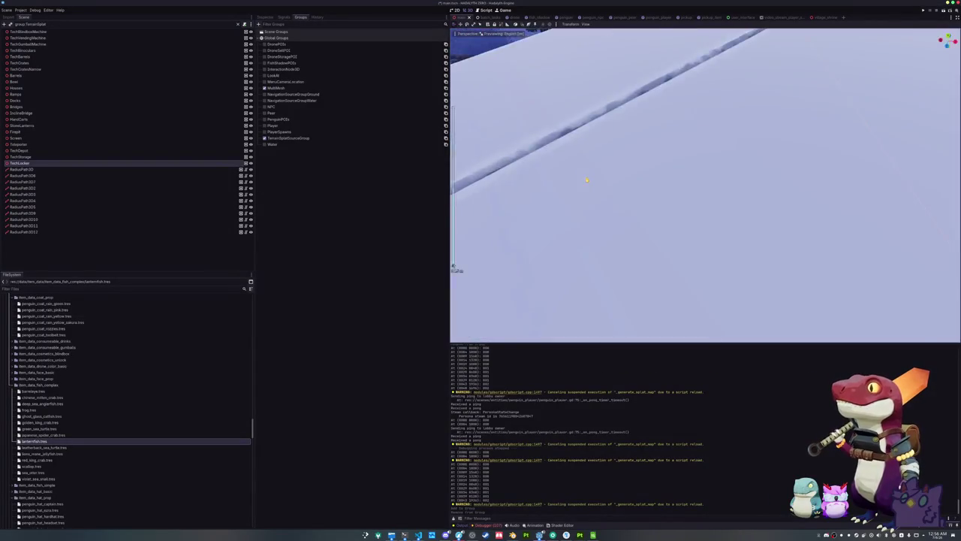
pyautogui.click(265, 138)
# Step: Frame TechStorage and check where TechDepot, Teleporter, Screen, Firepit and StoneLanterns sit
pyautogui.click(58, 157)
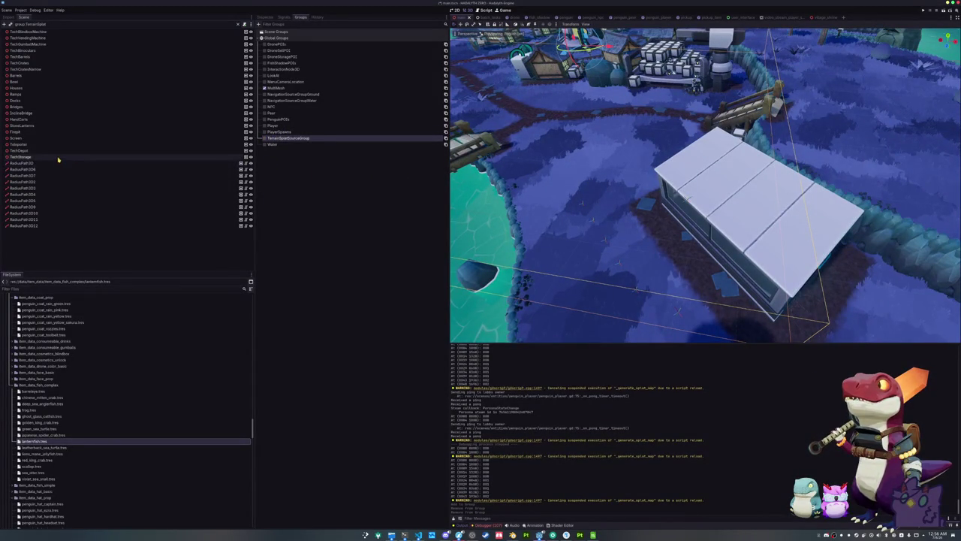
pyautogui.press('f')
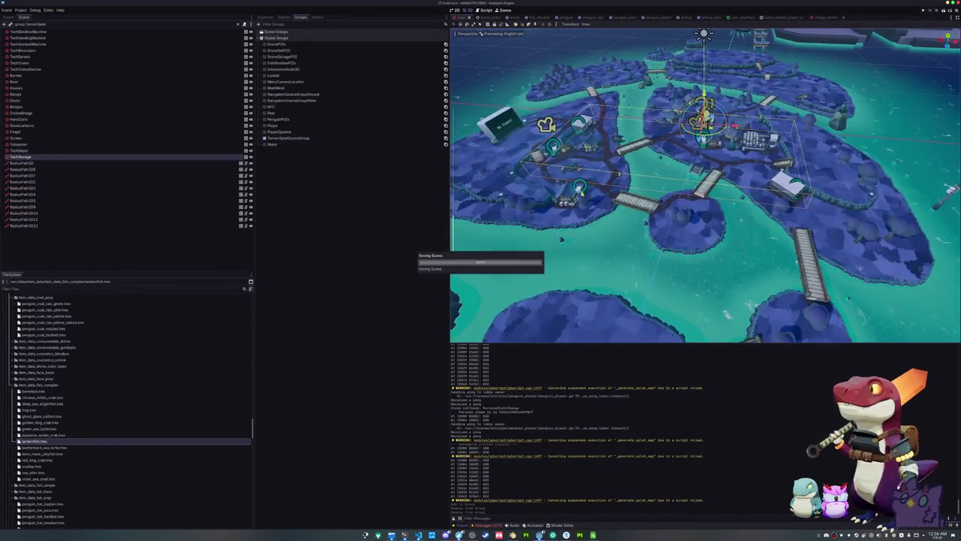
pyautogui.click(49, 150)
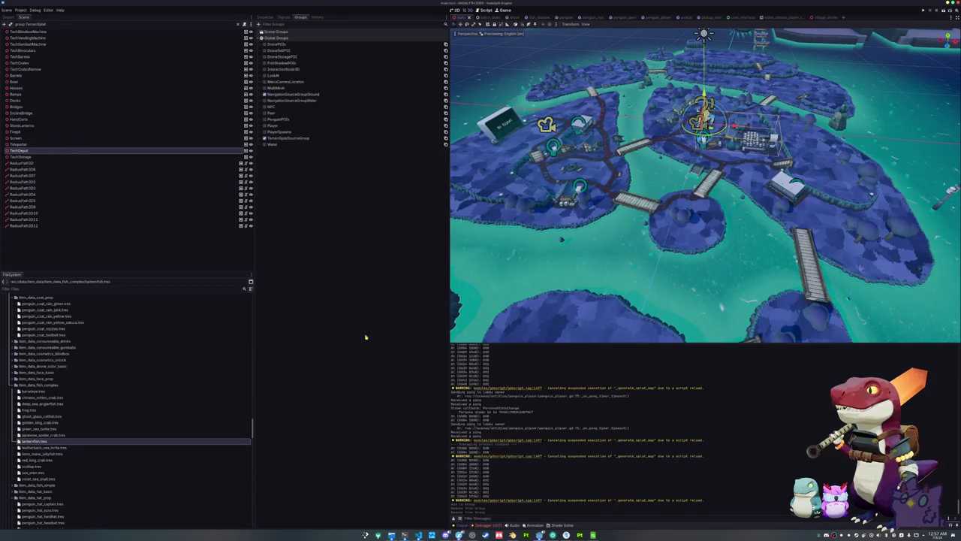
pyautogui.click(64, 143)
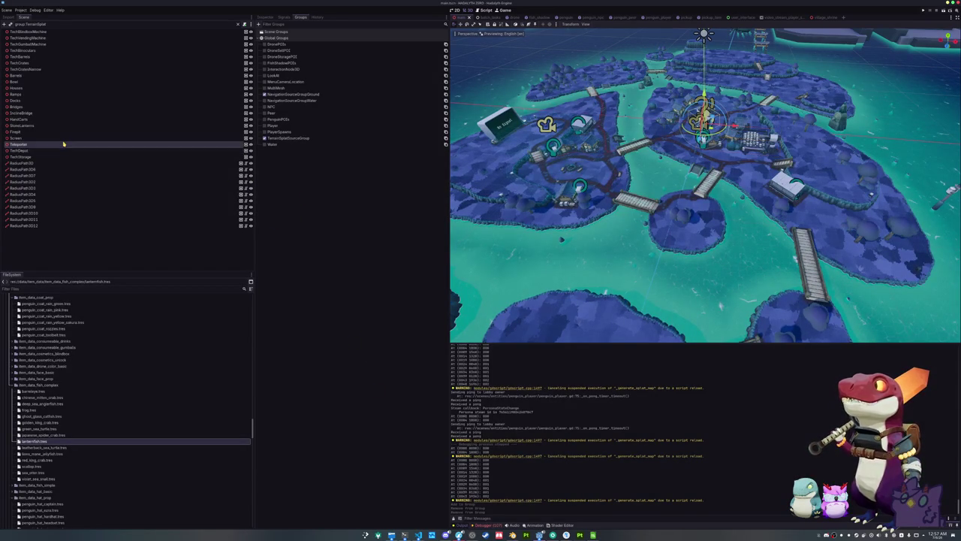
pyautogui.click(63, 138)
pyautogui.click(64, 132)
pyautogui.click(65, 125)
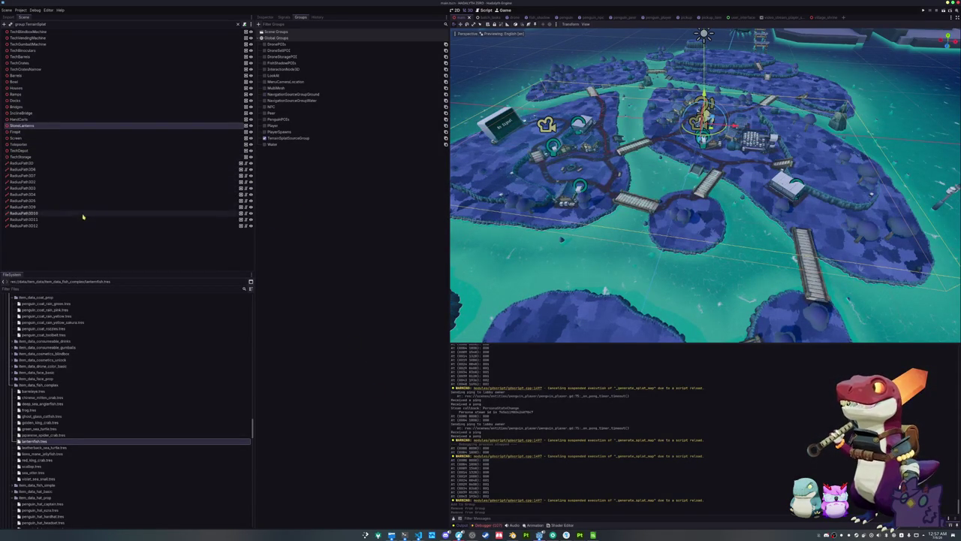
pyautogui.click(80, 249)
pyautogui.click(70, 150)
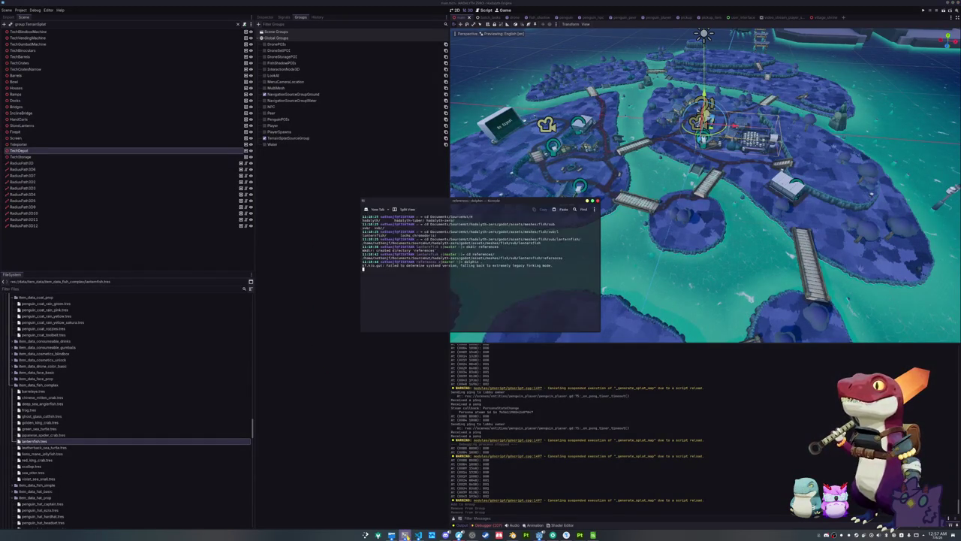
pyautogui.click(418, 535)
# Step: Insert 'if collision_shapes.has(head):' on a new line after the continue line
pyautogui.scroll(15, 504, 173)
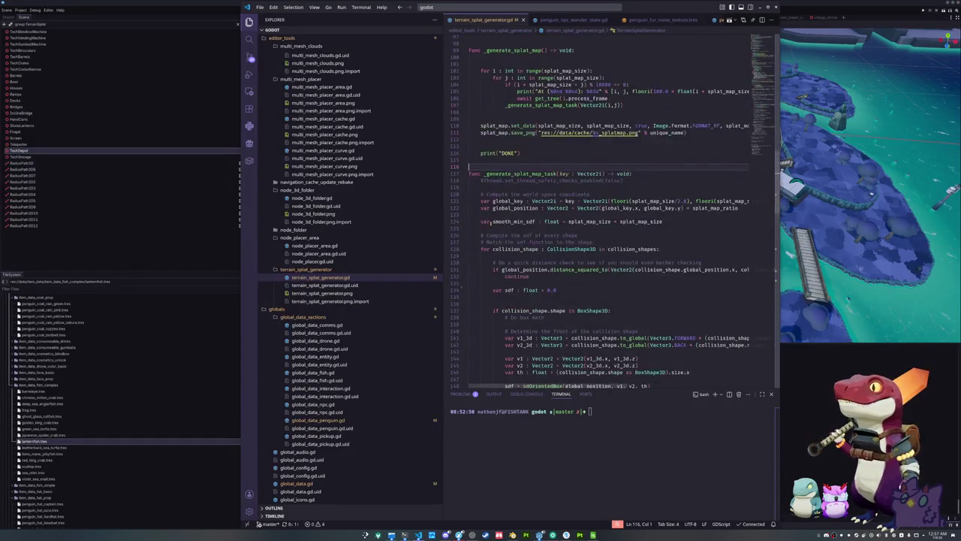
pyautogui.scroll(2, 489, 232)
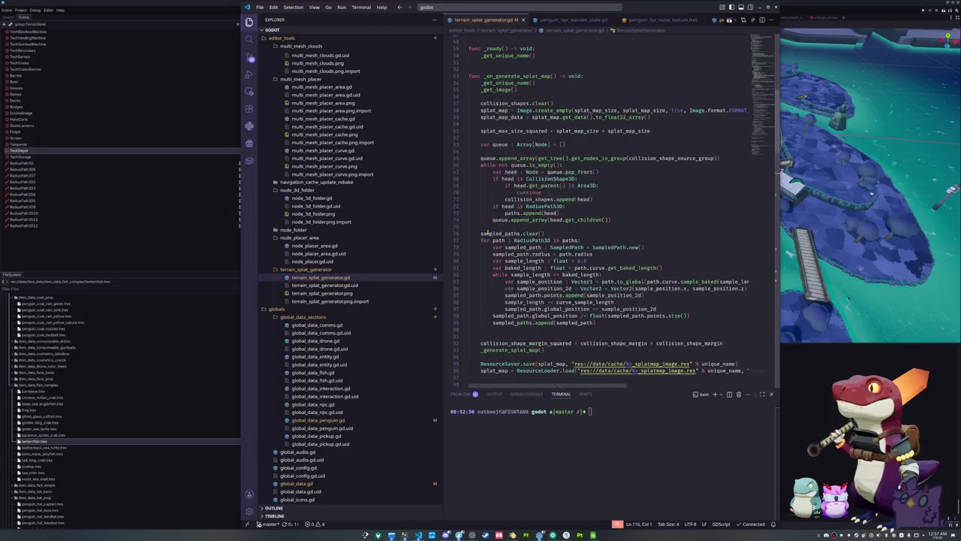
pyautogui.click(594, 254)
pyautogui.scroll(3, 598, 254)
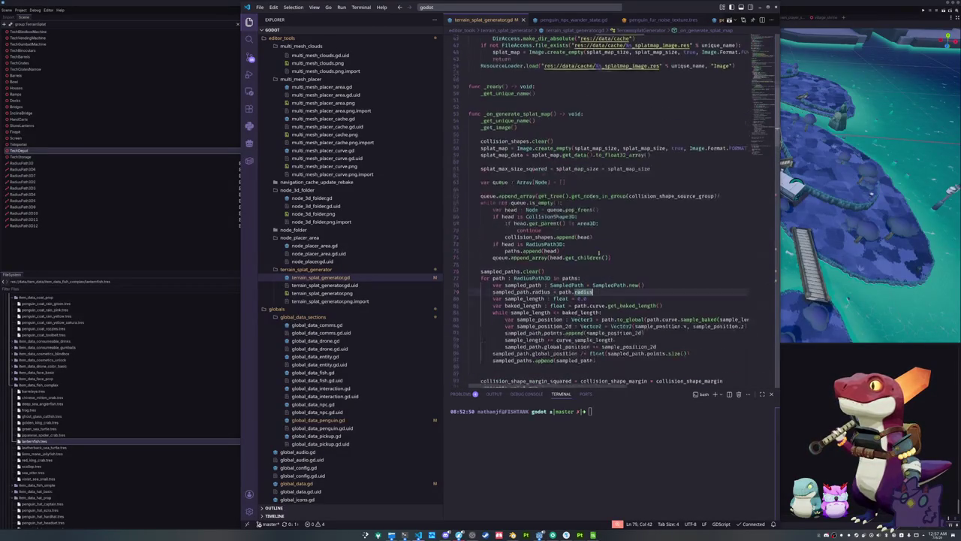
pyautogui.click(607, 242)
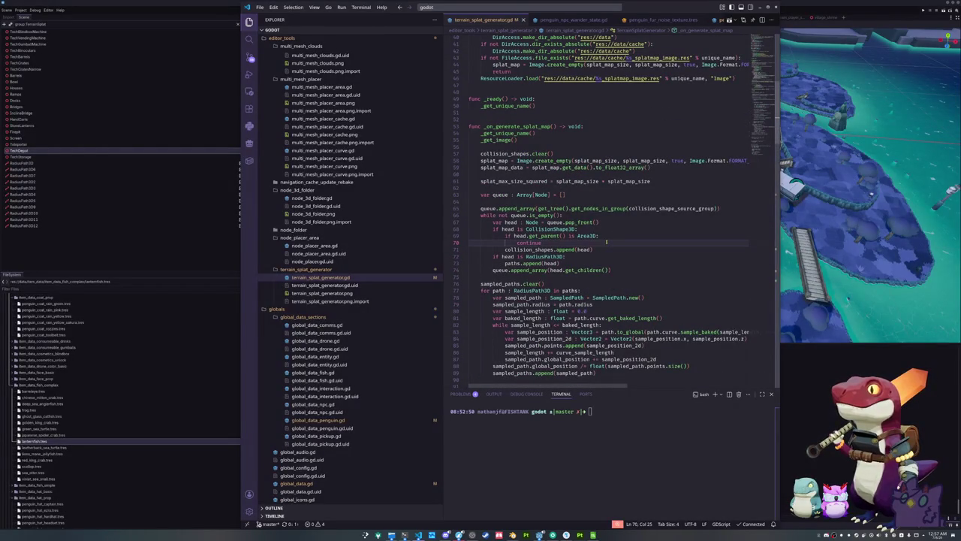
pyautogui.press('Return')
pyautogui.press('BackSpace')
pyautogui.write('if')
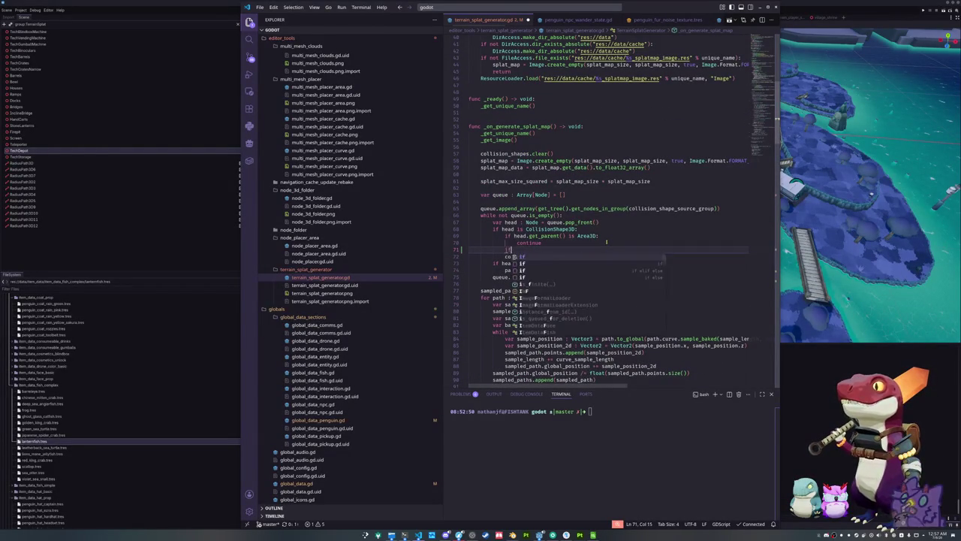
pyautogui.write(' collision_s')
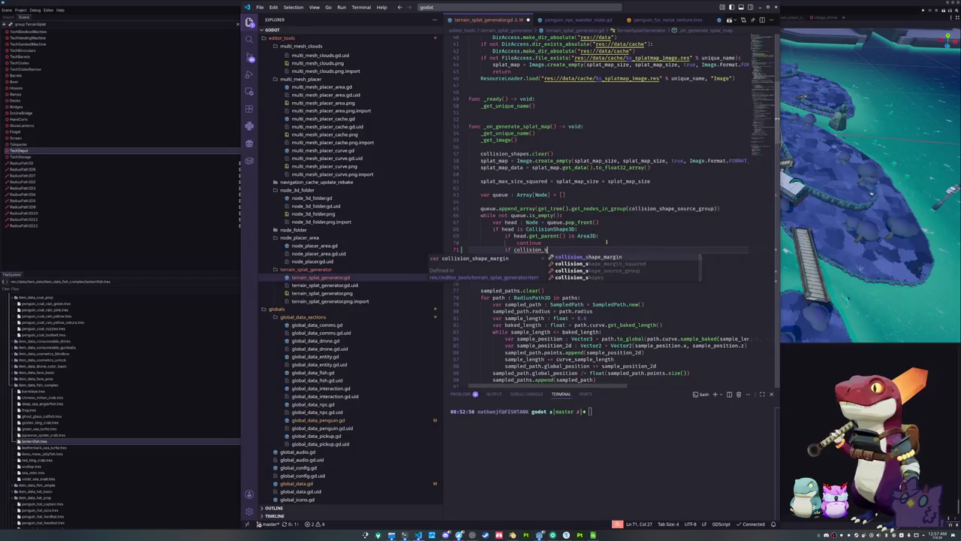
pyautogui.write('hapes.has(head')
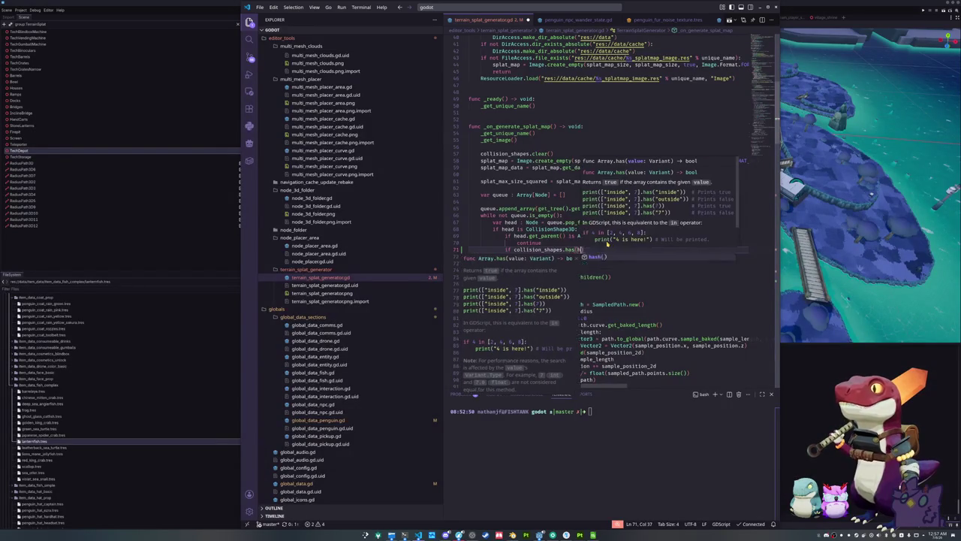
pyautogui.write(')')
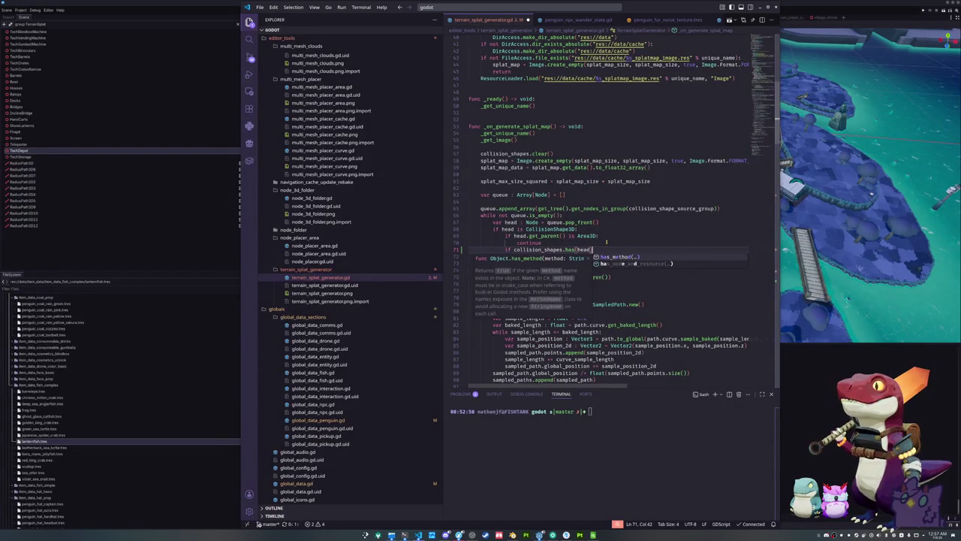
pyautogui.write(':')
# Step: Negate the check to 'if not', indent the append line under it, and save
pyautogui.press('Home')
pyautogui.hotkey('ctrl', 'Right')
pyautogui.hotkey('ctrl', 's')
pyautogui.write('ot')
pyautogui.press('Escape')
pyautogui.press('Down')
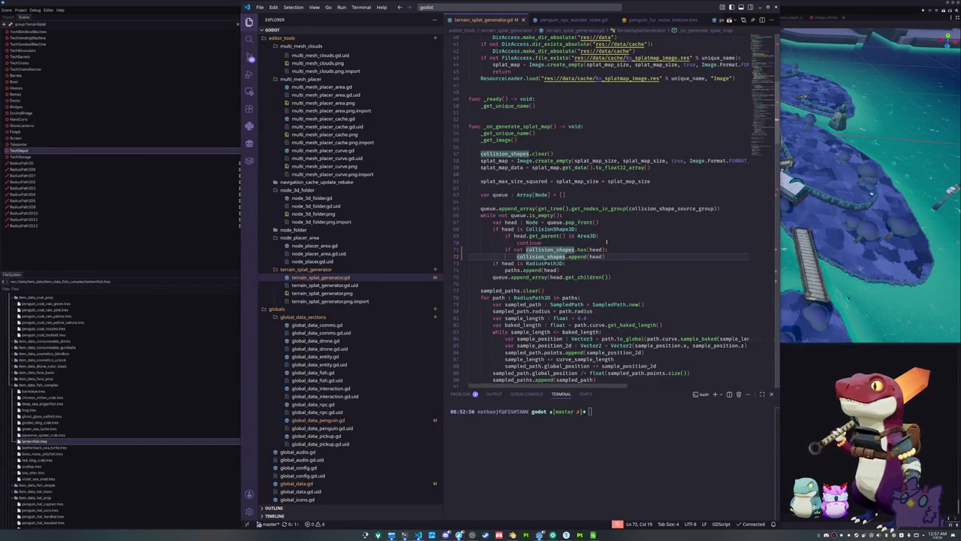
pyautogui.hotkey('alt', 'Tab')
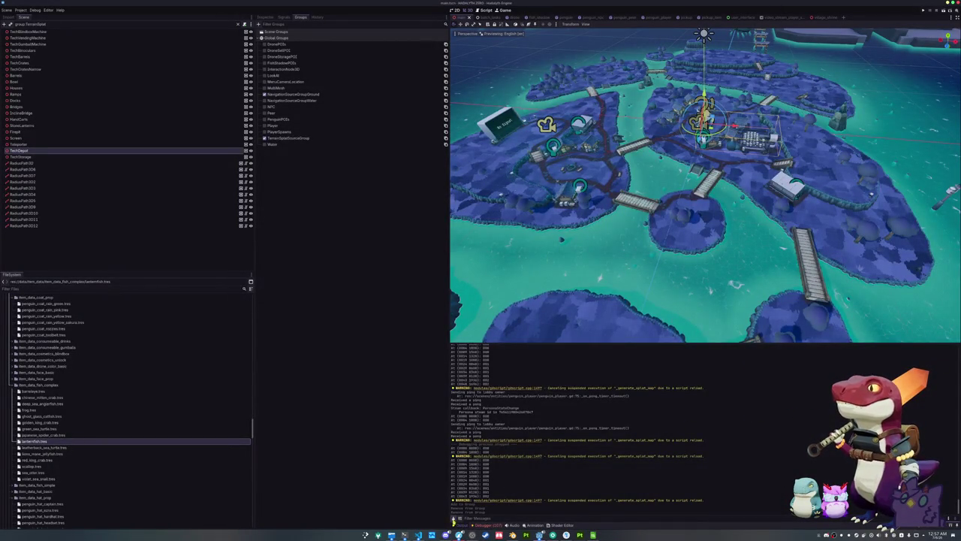
# Step: Reload the scene with F5 and show TerrainSplatGenerator's properties in the Inspector
pyautogui.press('F5')
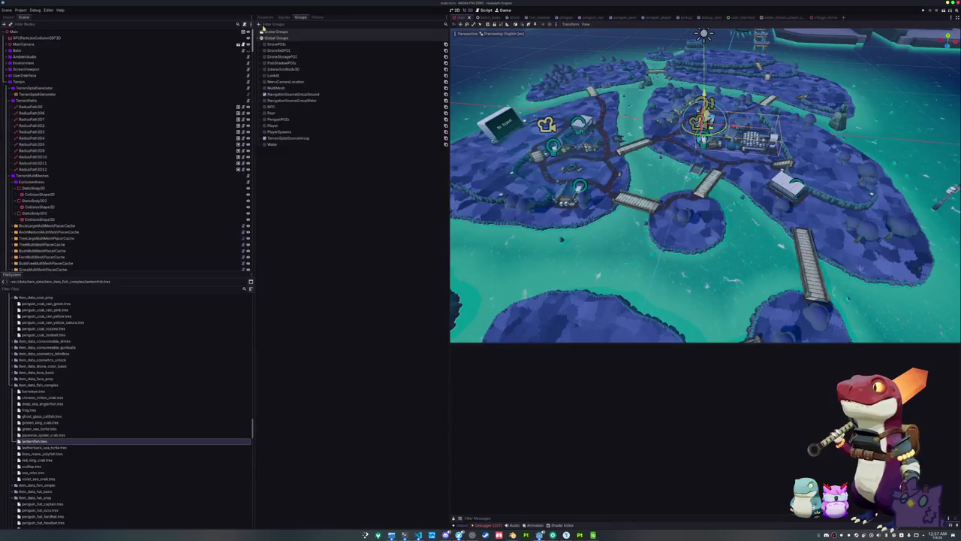
pyautogui.click(36, 96)
pyautogui.click(265, 17)
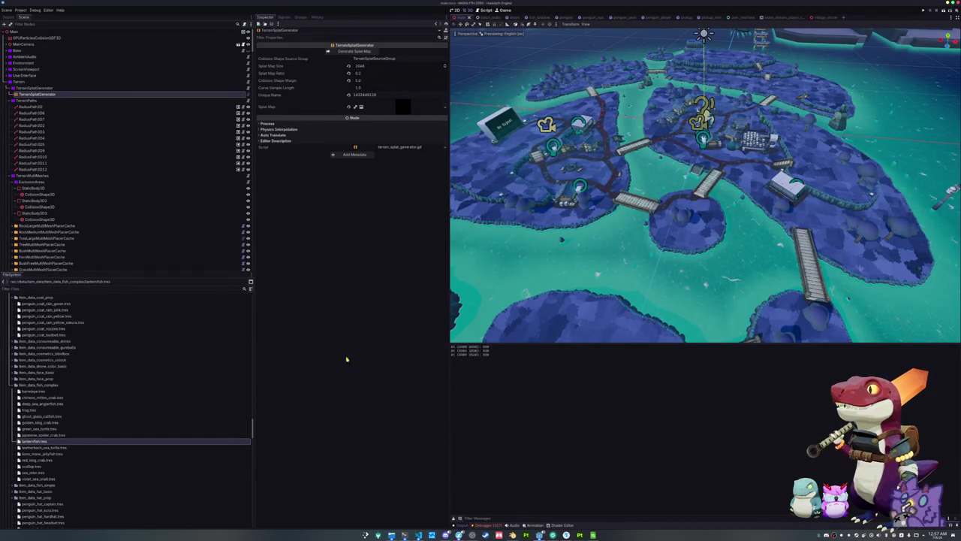
pyautogui.click(512, 535)
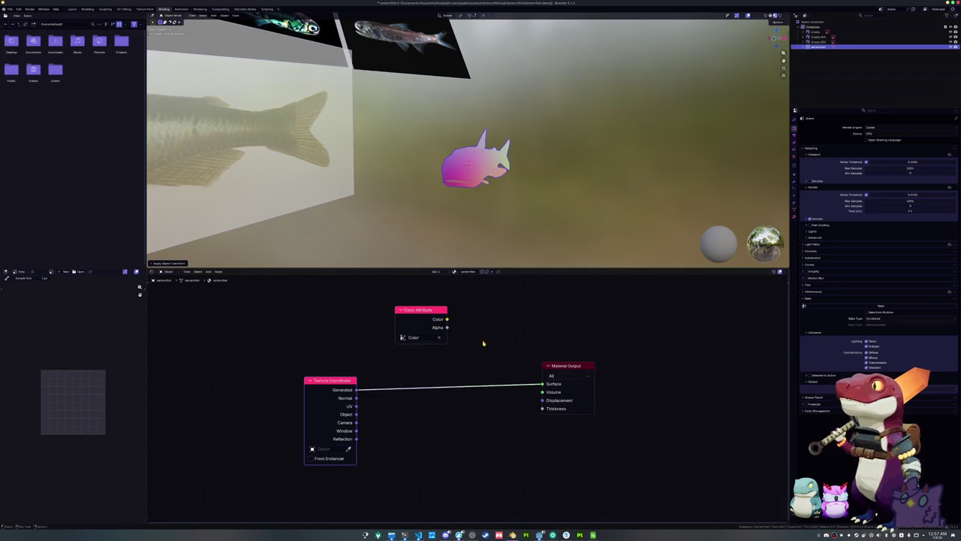
# Step: Load the recent penguin .blend file, replacing the fish scene
pyautogui.click(10, 8)
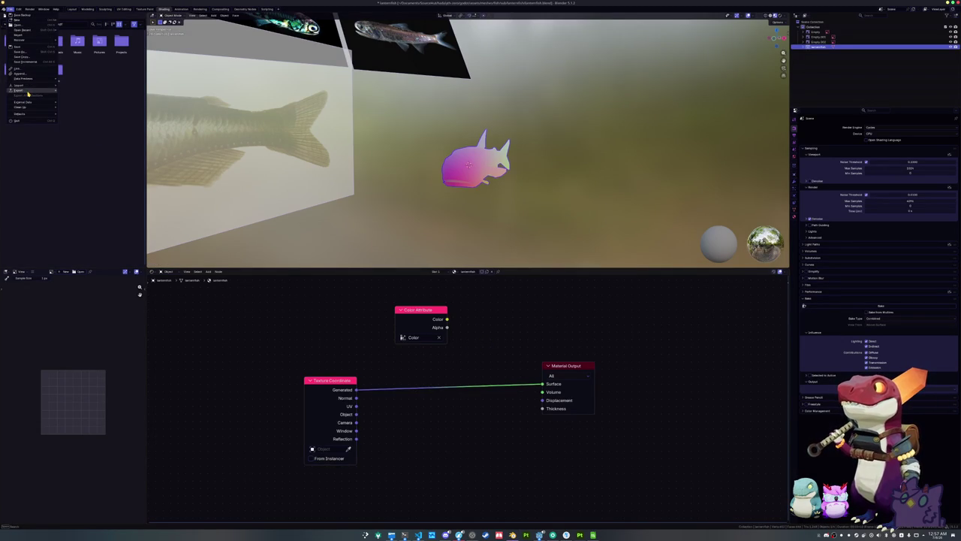
pyautogui.moveTo(29, 31)
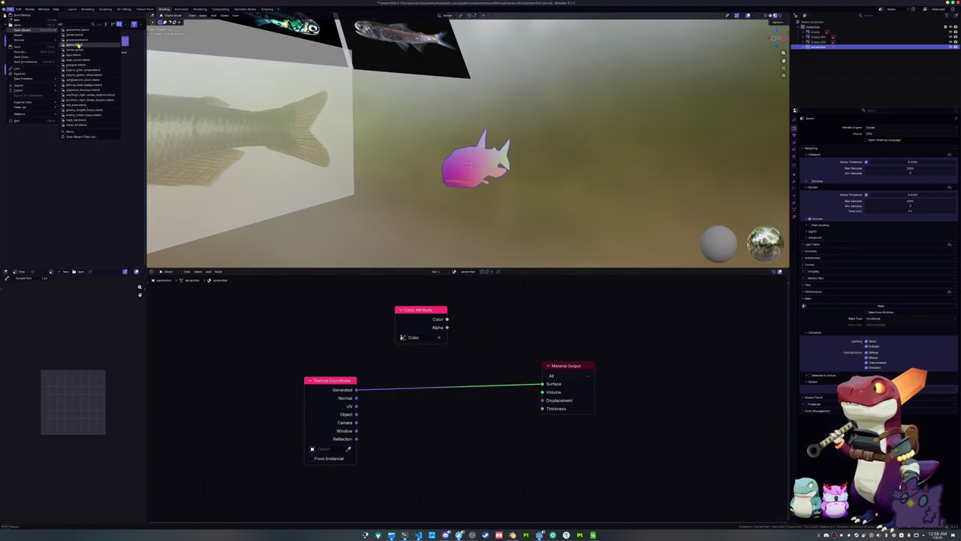
pyautogui.click(89, 66)
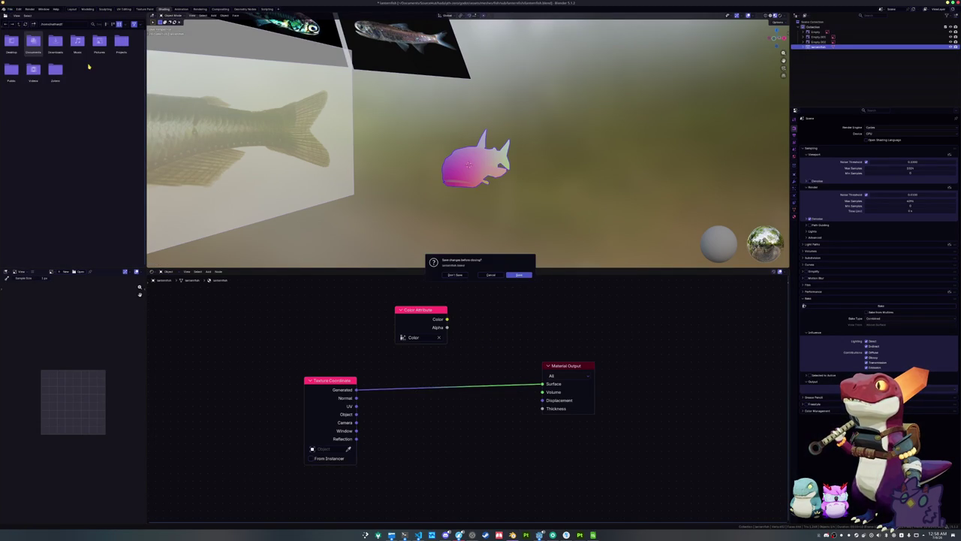
pyautogui.click(519, 276)
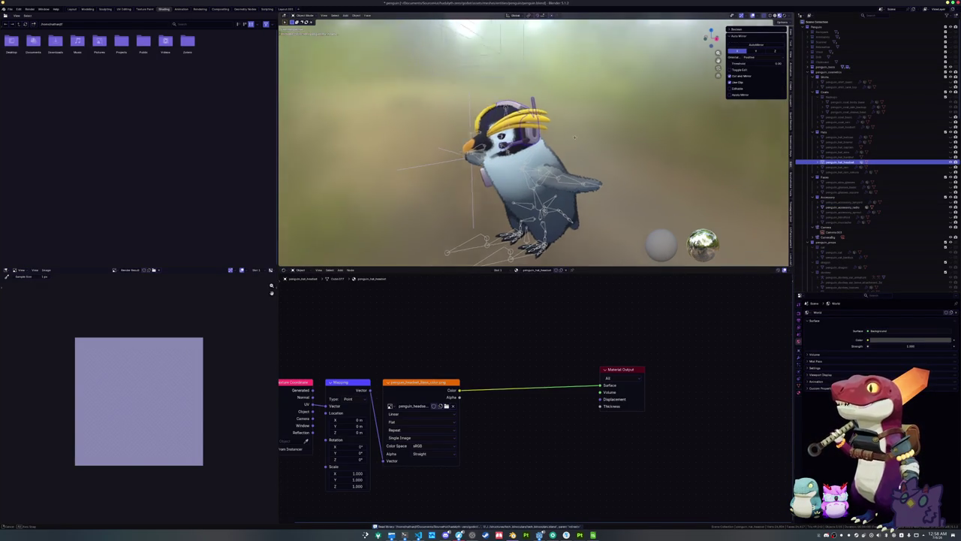
# Step: Hide the penguin's goggles accessory, frame the penguin, and enlarge the 3D viewport
pyautogui.click(484, 174)
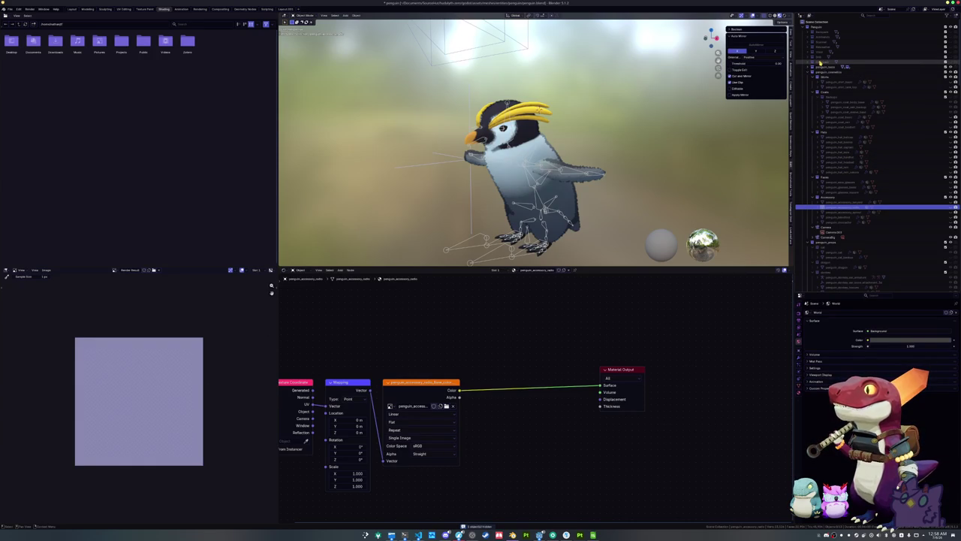
pyautogui.click(851, 57)
pyautogui.click(853, 47)
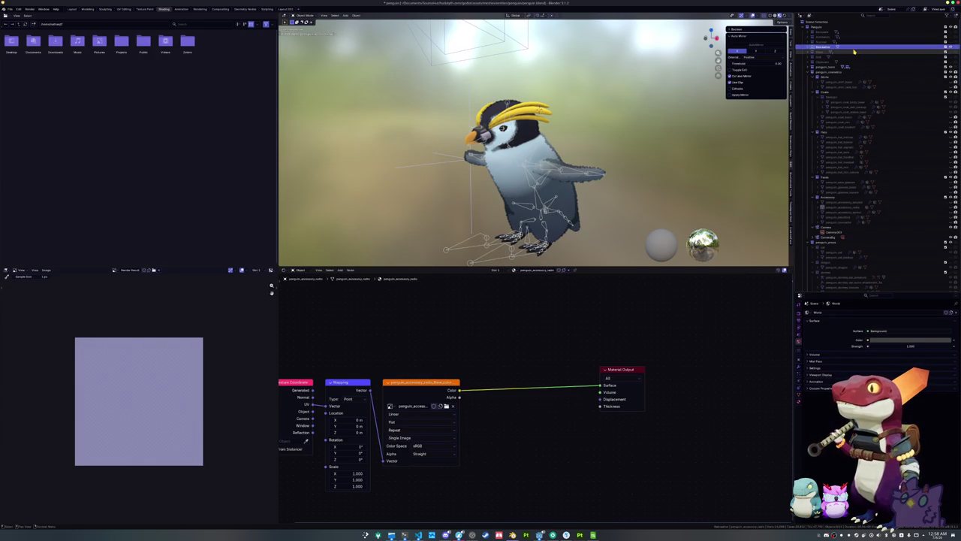
pyautogui.press('KP_Decimal')
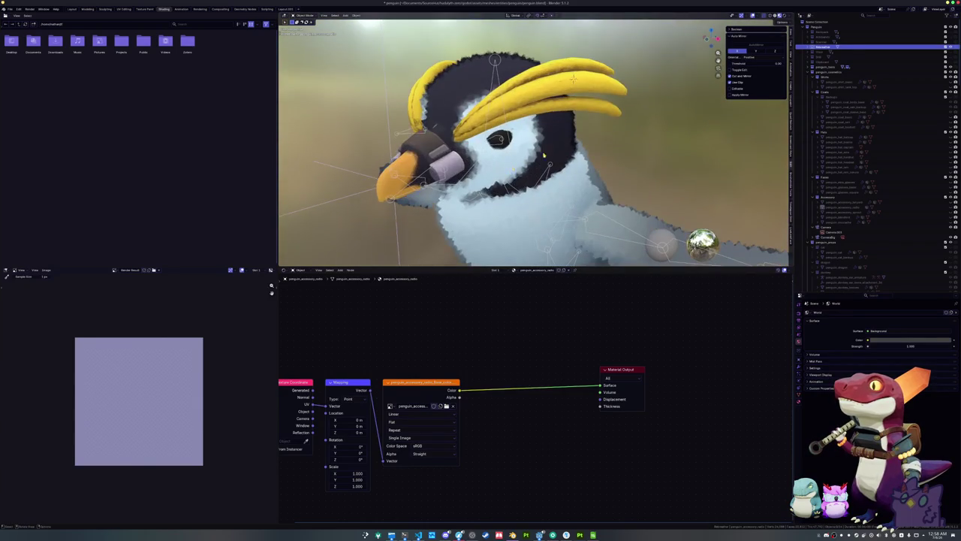
pyautogui.click(947, 50)
pyautogui.press('KP_Decimal')
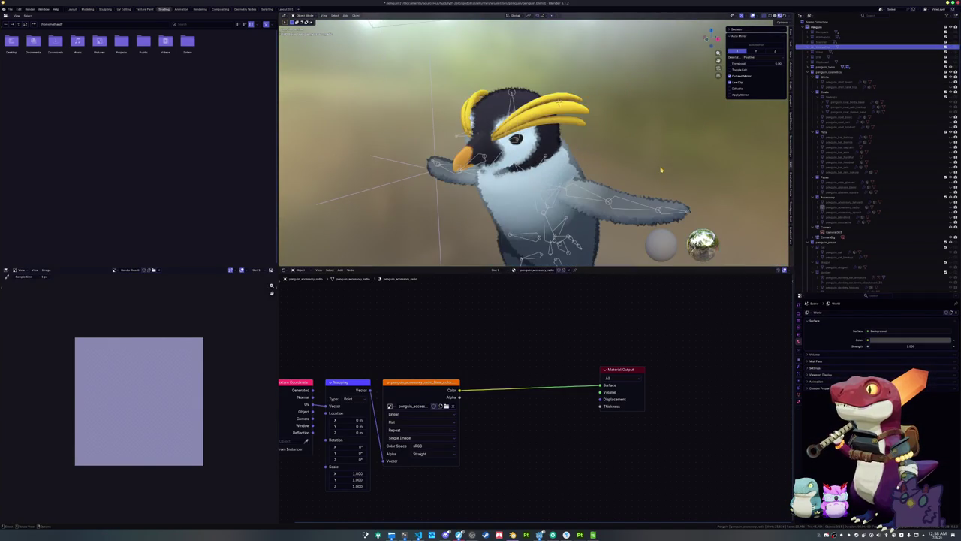
pyautogui.moveTo(526, 268); pyautogui.dragTo(526, 417)
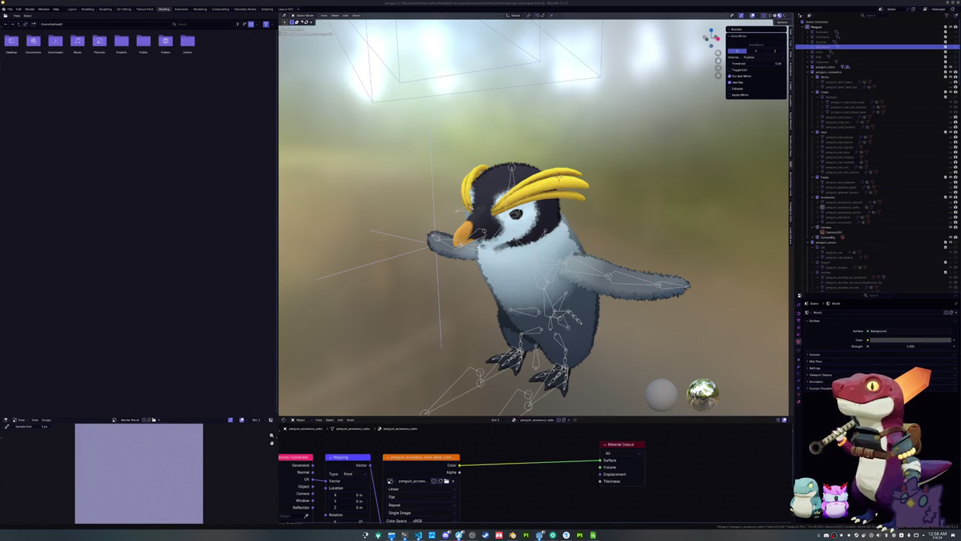
pyautogui.click(540, 534)
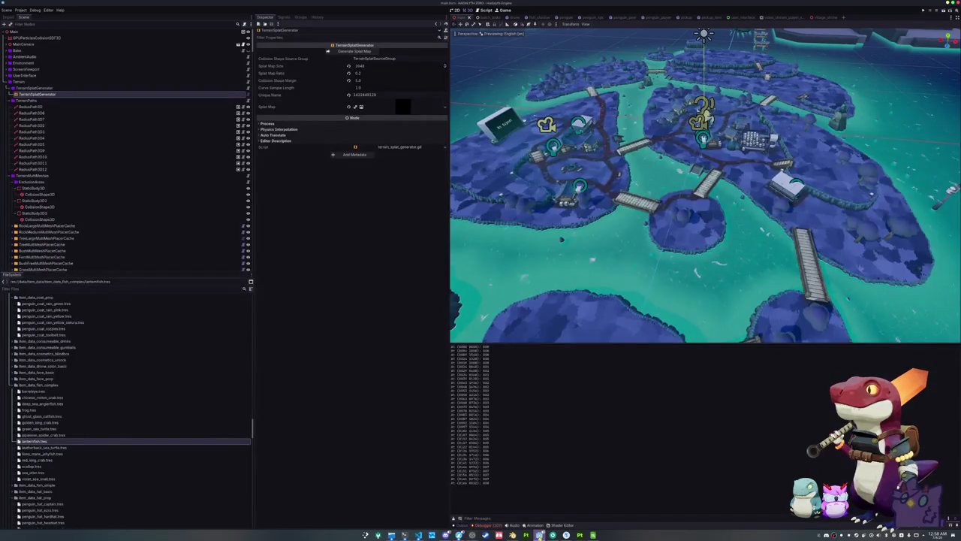
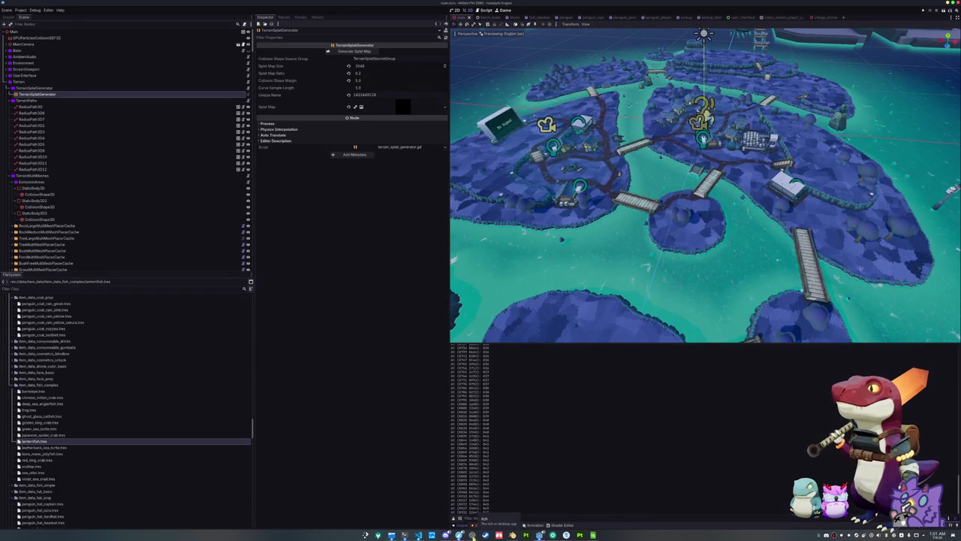
# Step: Switch from Godot to the Blender window showing the rigged penguin model
pyautogui.click(514, 535)
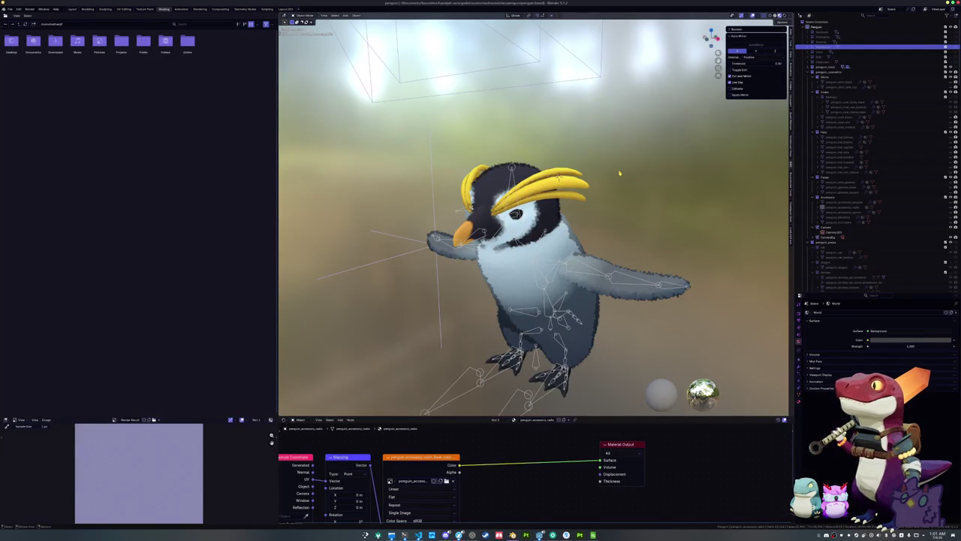
# Step: Unhide the goggles, move them into the Accessories collection and rename the object
pyautogui.click(951, 48)
pyautogui.moveTo(824, 49); pyautogui.dragTo(832, 199)
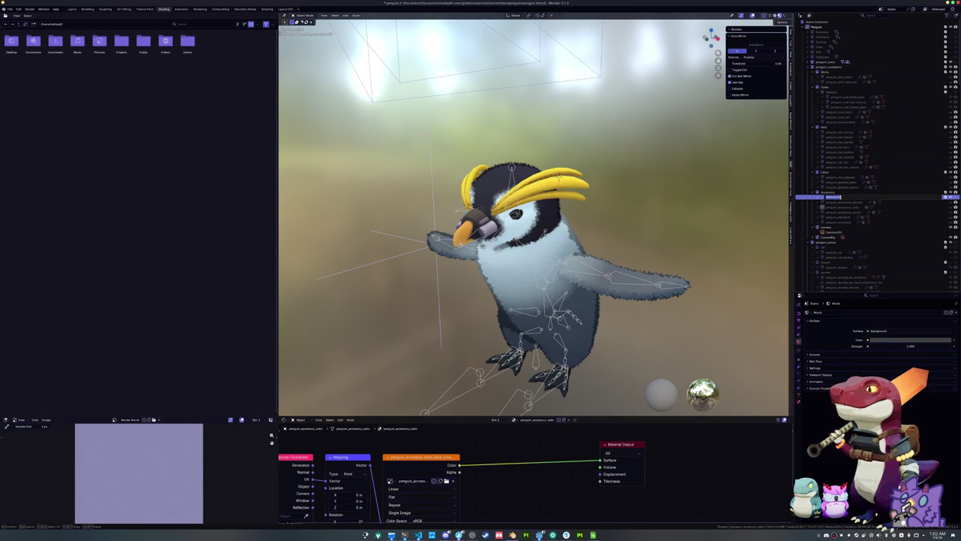
pyautogui.write('go')
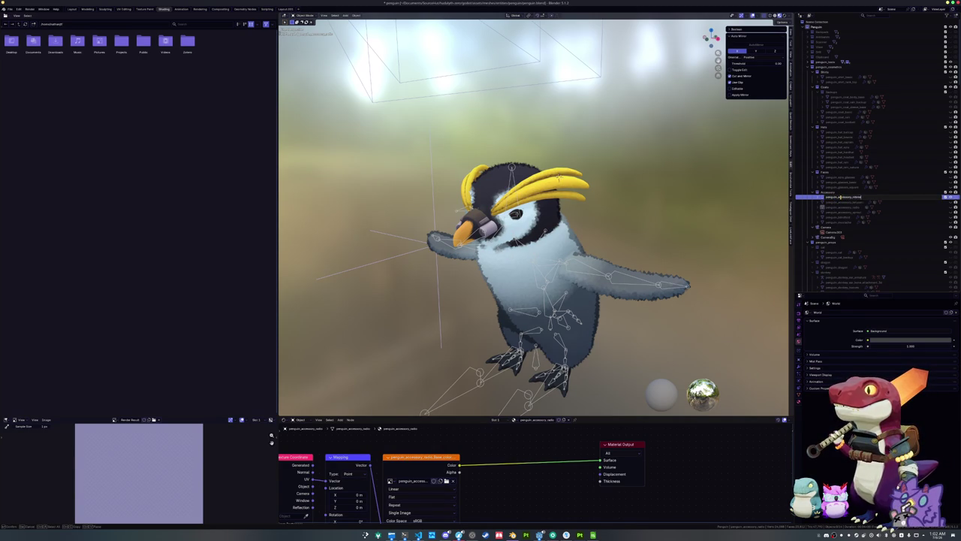
pyautogui.press('Return')
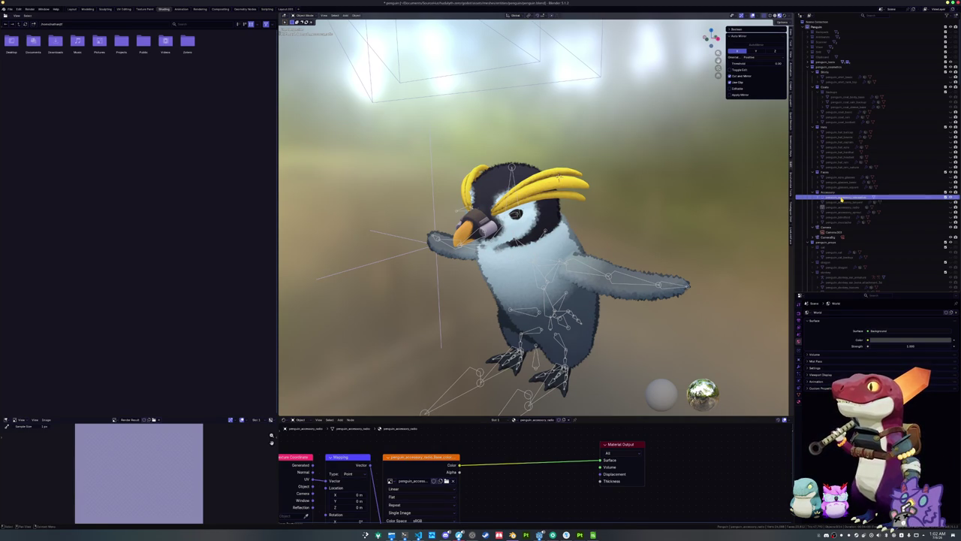
# Step: Paste a penguin_accessory name into the goggles' mesh data
pyautogui.click(799, 396)
pyautogui.doubleClick(834, 311)
pyautogui.write('penguin_accessory_rebreather')
pyautogui.press('Return')
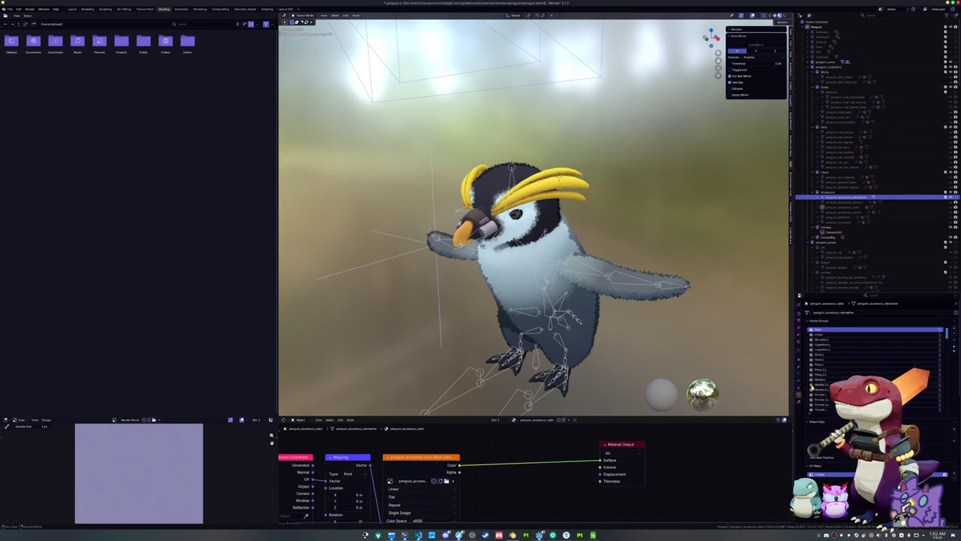
# Step: Assign the existing penguin_rebreather material to the goggles
pyautogui.click(799, 400)
pyautogui.doubleClick(844, 364)
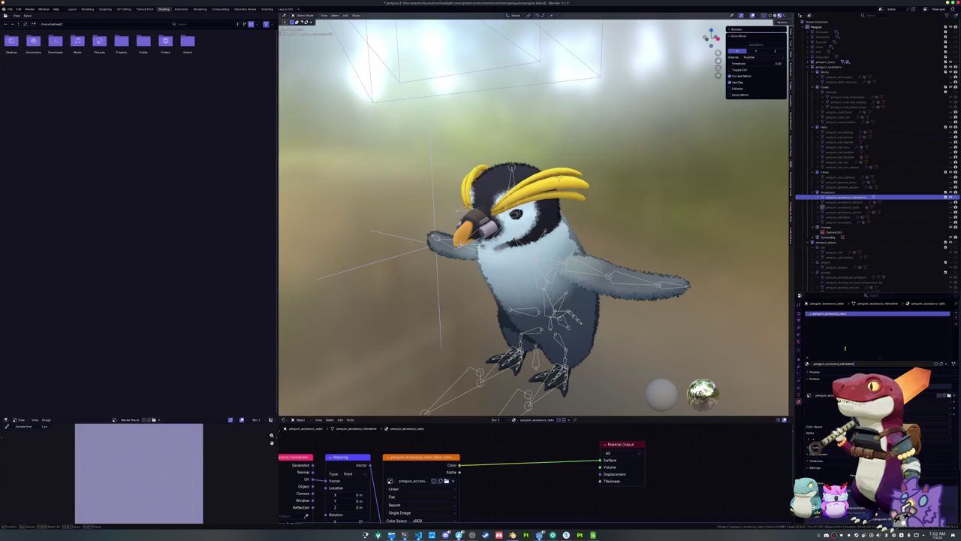
pyautogui.press('Escape')
pyautogui.click(809, 364)
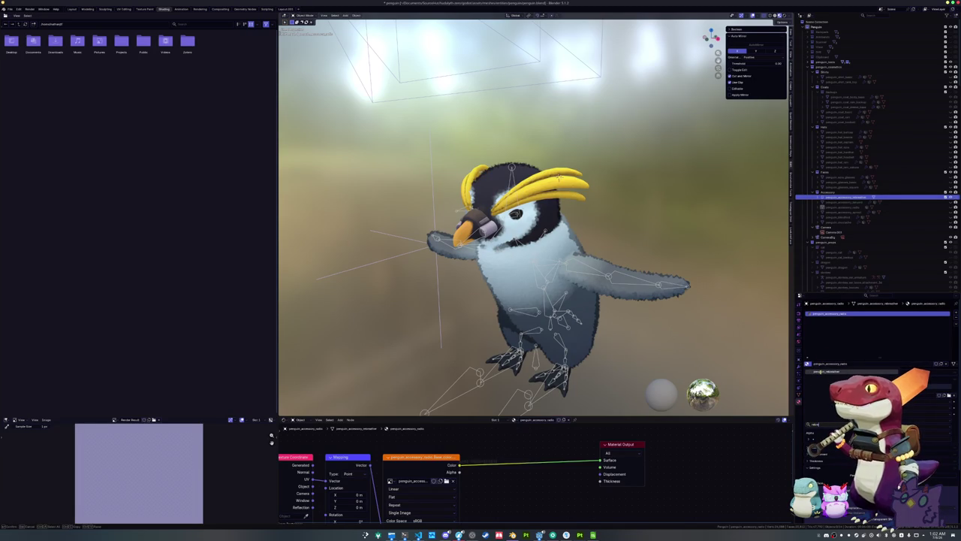
pyautogui.click(834, 368)
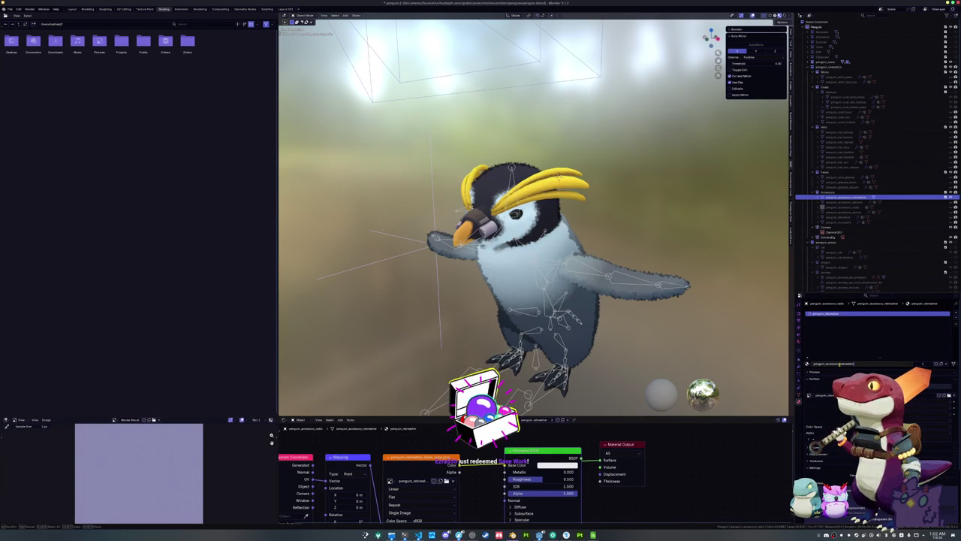
# Step: Find and select the goggles object from the front view, then start an F2 rename
pyautogui.click(930, 207)
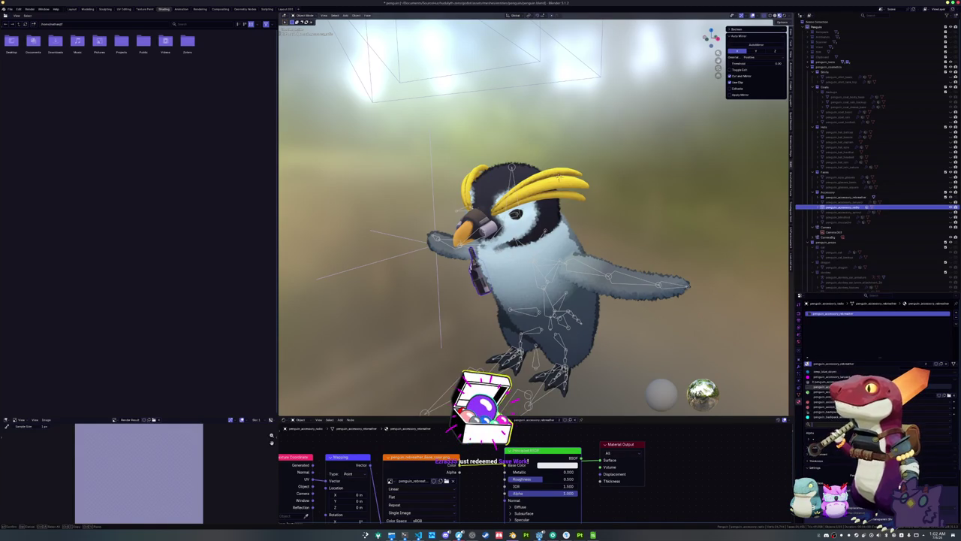
pyautogui.scroll(3, 841, 398)
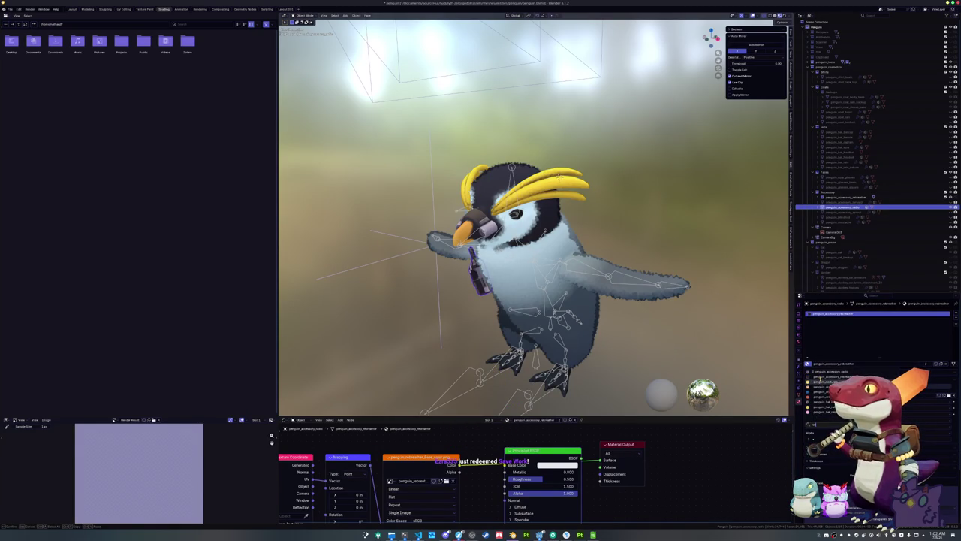
pyautogui.scroll(-2, 849, 391)
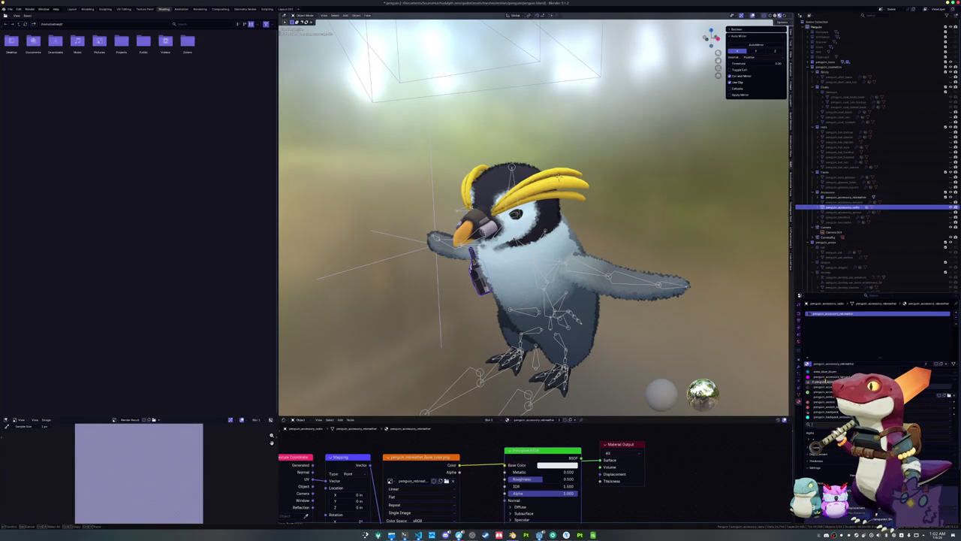
pyautogui.press('KP_1')
pyautogui.click(841, 198)
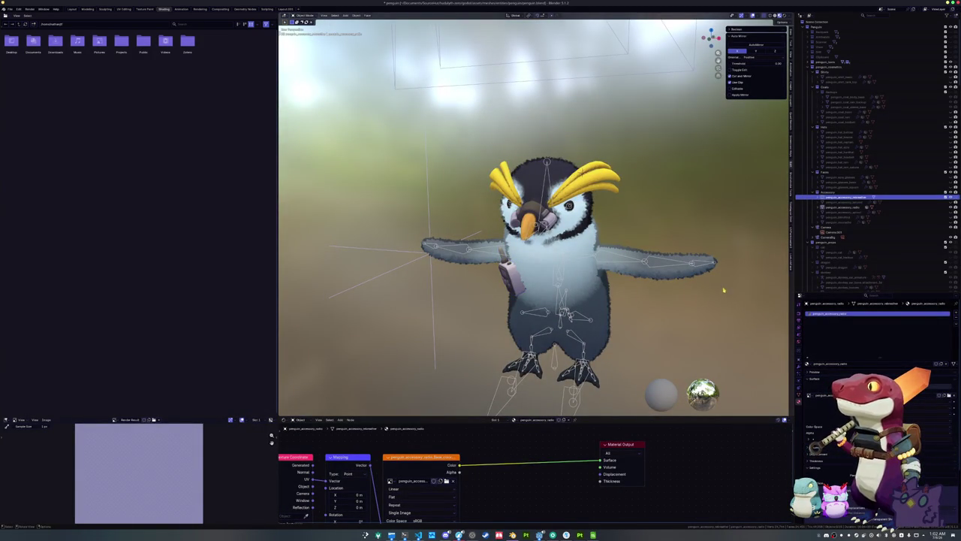
pyautogui.scroll(1, 723, 290)
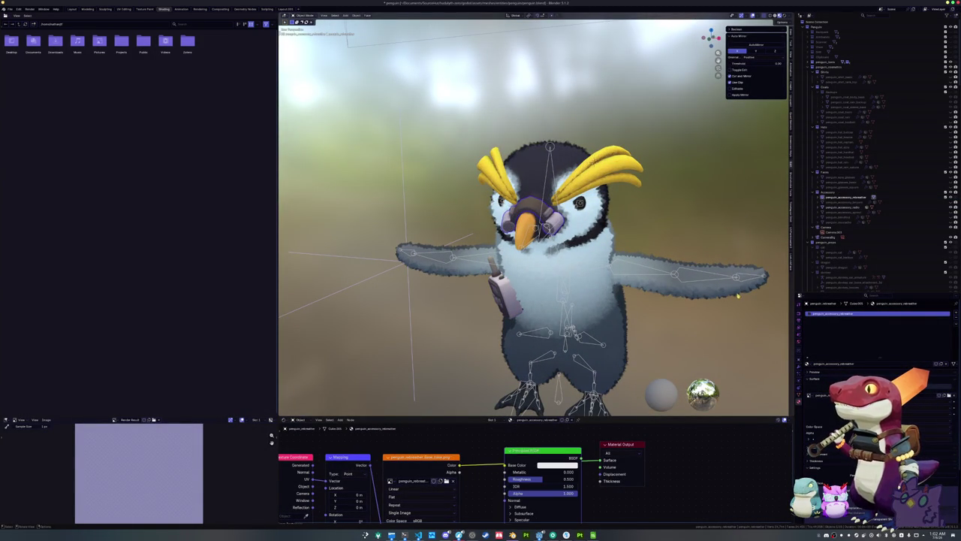
pyautogui.moveTo(711, 37); pyautogui.dragTo(687, 44)
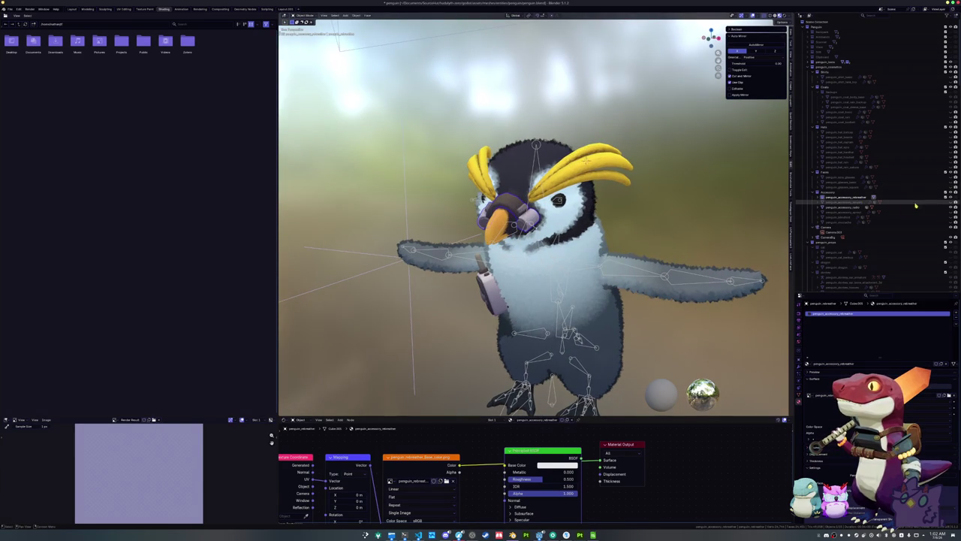
pyautogui.click(849, 196)
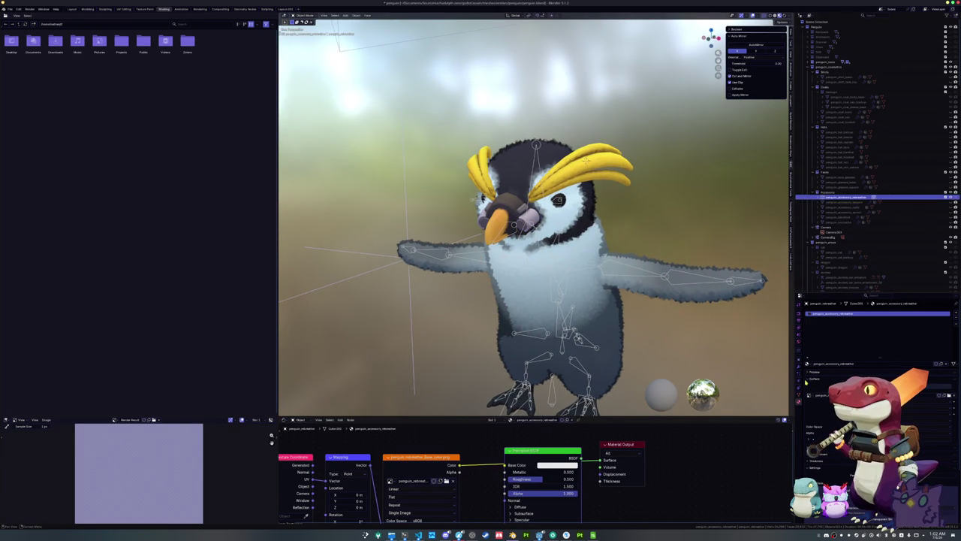
pyautogui.click(799, 388)
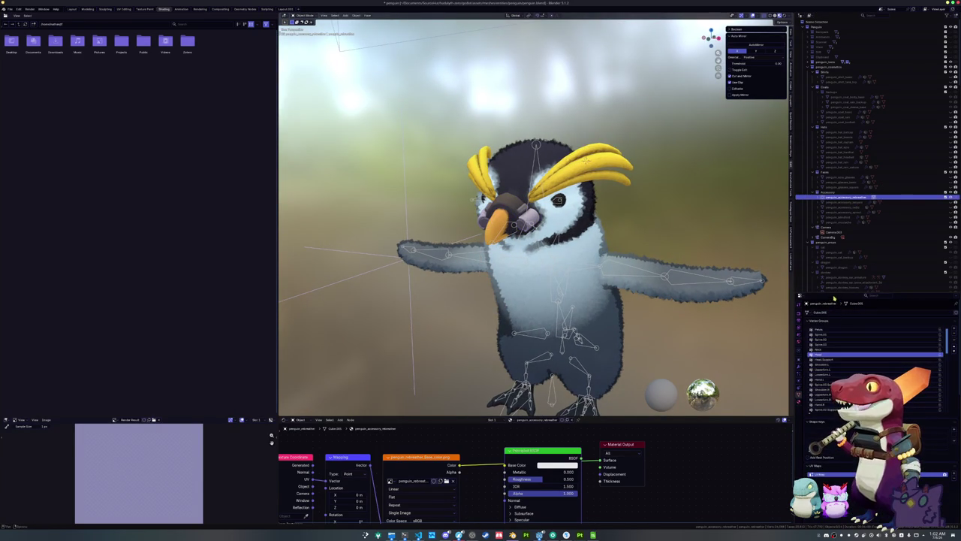
pyautogui.press('F2')
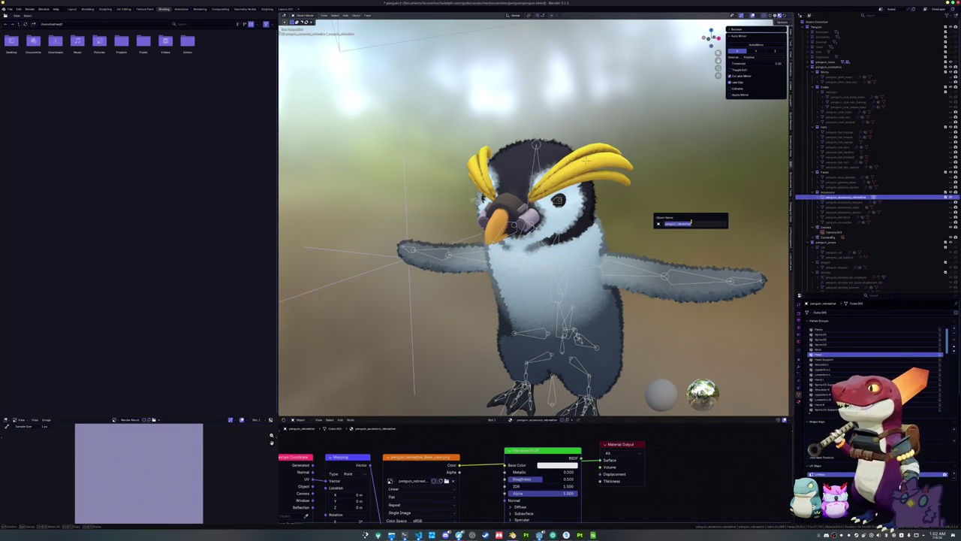
# Step: Name the goggles object penguin_accessory_rebreather and its mesh data penguin_accessory_rebreather.001
pyautogui.hotkey('ctrl', 'c')
pyautogui.hotkey('ctrl', 'f')
pyautogui.hotkey('ctrl', 'v')
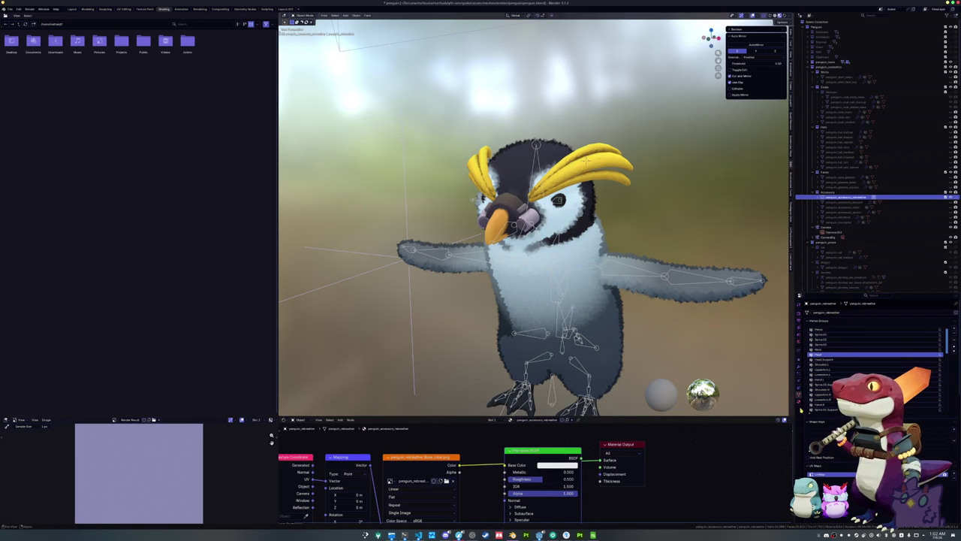
pyautogui.click(800, 403)
pyautogui.click(799, 395)
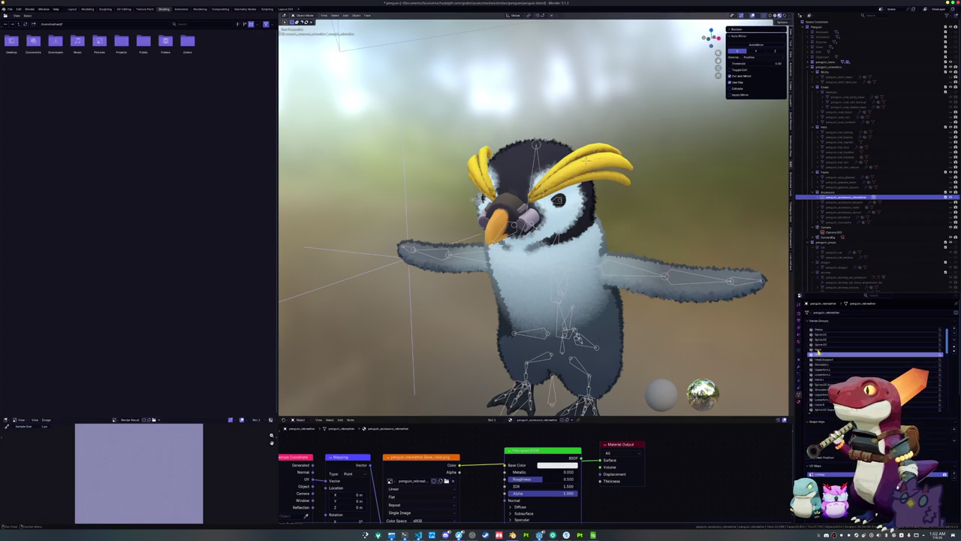
pyautogui.doubleClick(837, 197)
pyautogui.press('Return')
pyautogui.click(841, 312)
pyautogui.hotkey('ctrl', 'v')
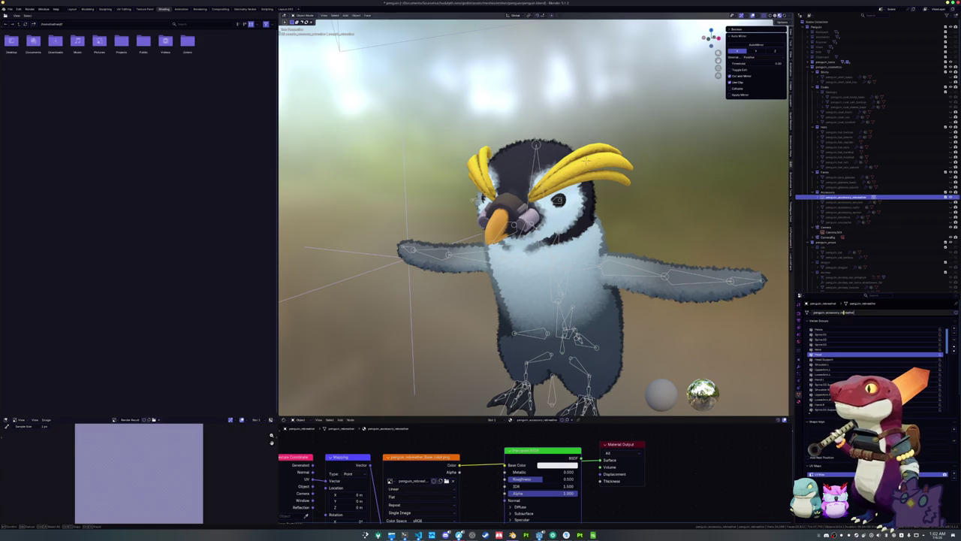
pyautogui.press('Return')
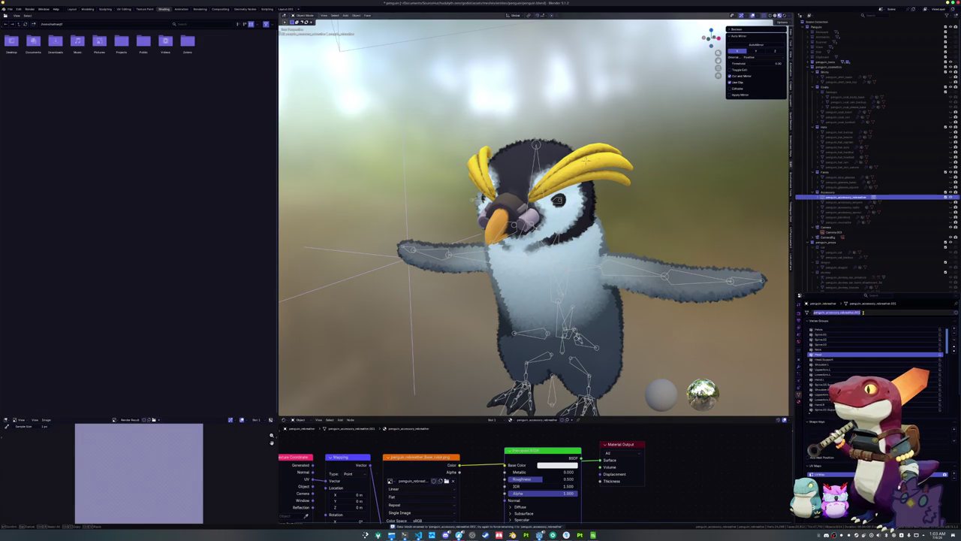
# Step: Rename the radio's mesh data to penguin_accessory_radio
pyautogui.click(839, 207)
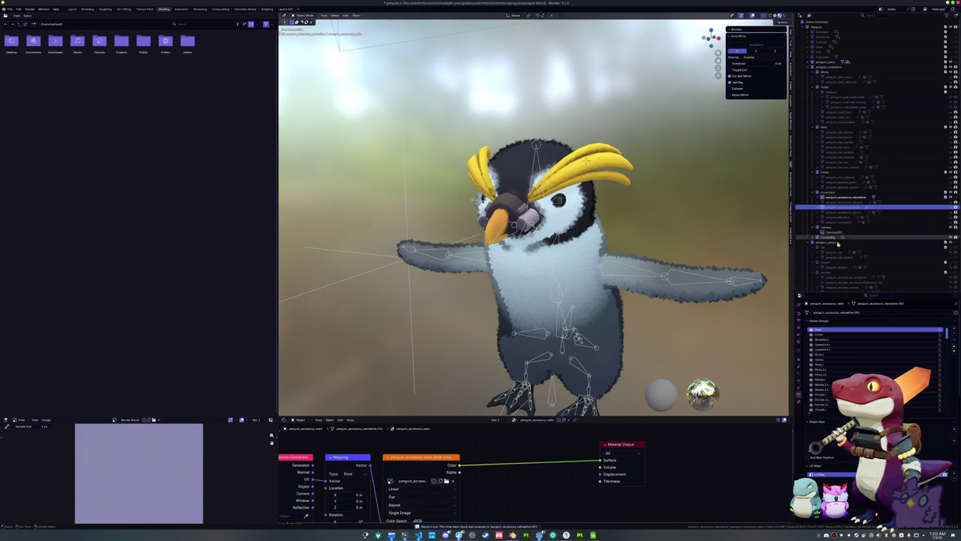
pyautogui.click(864, 311)
pyautogui.write('pengui')
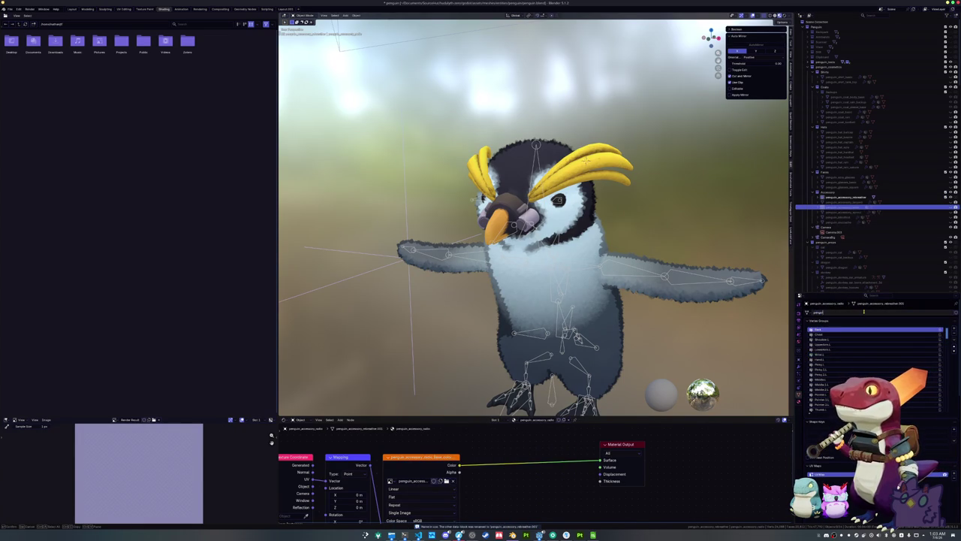
pyautogui.write('essory_sail')
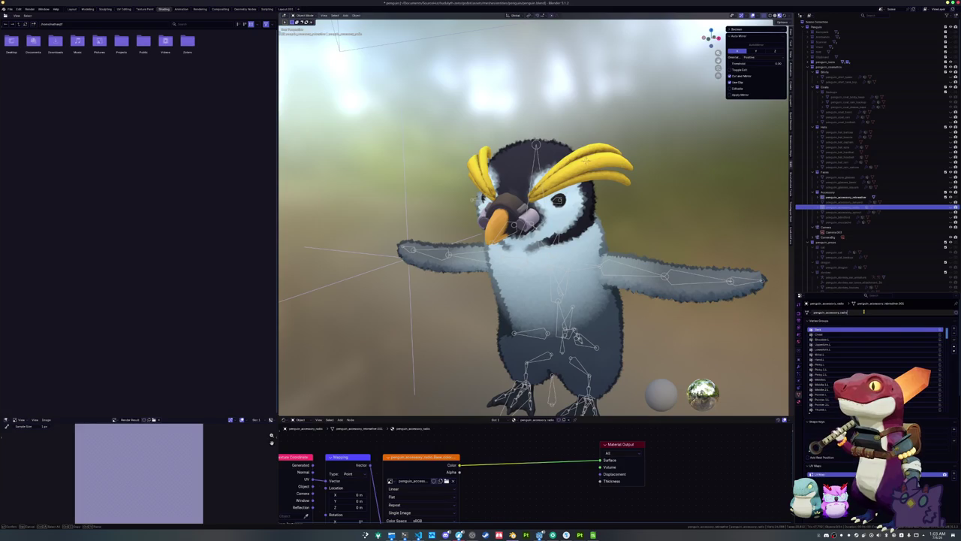
pyautogui.press('Return')
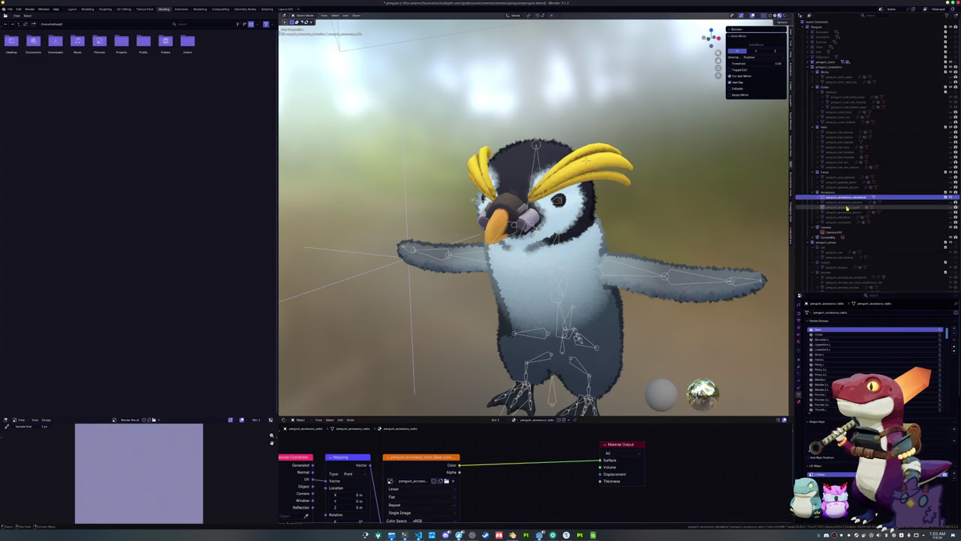
pyautogui.click(847, 198)
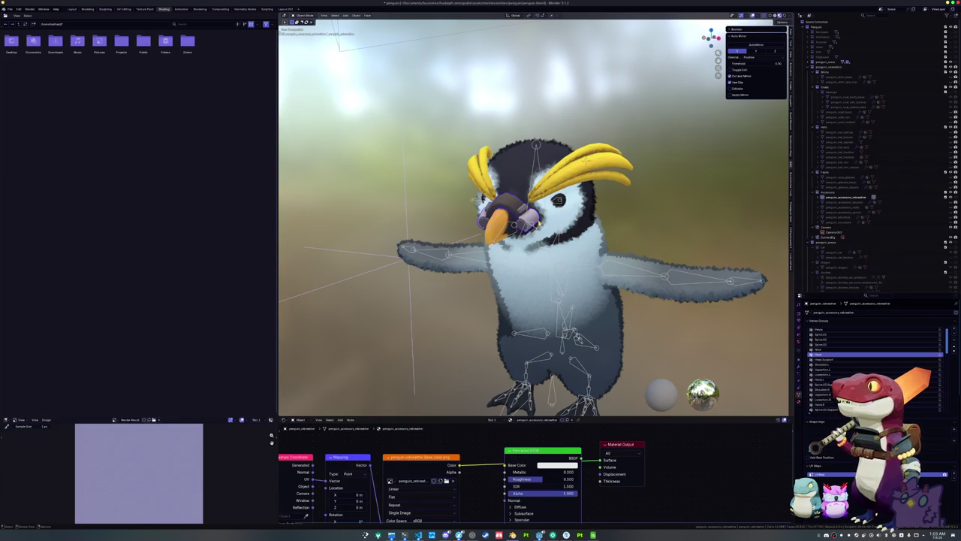
pyautogui.click(844, 208)
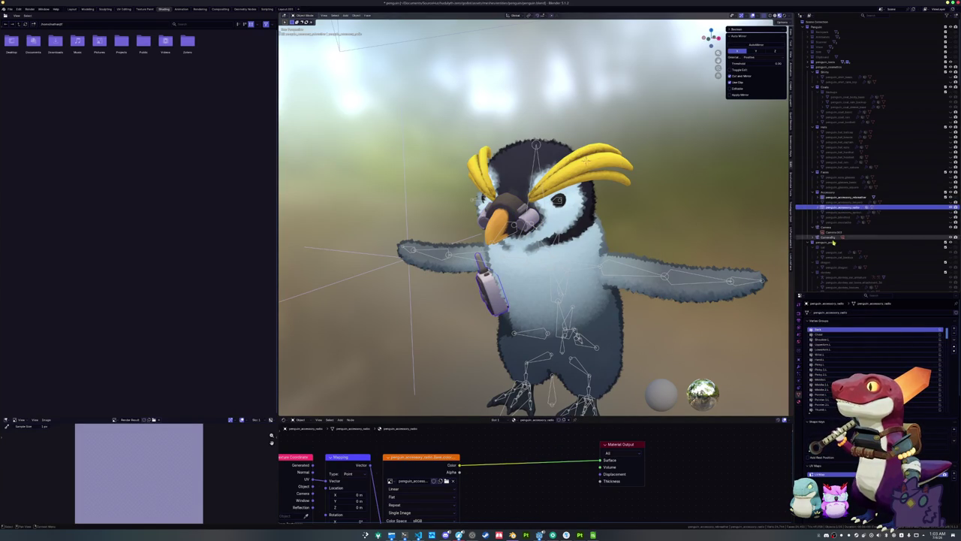
pyautogui.click(847, 197)
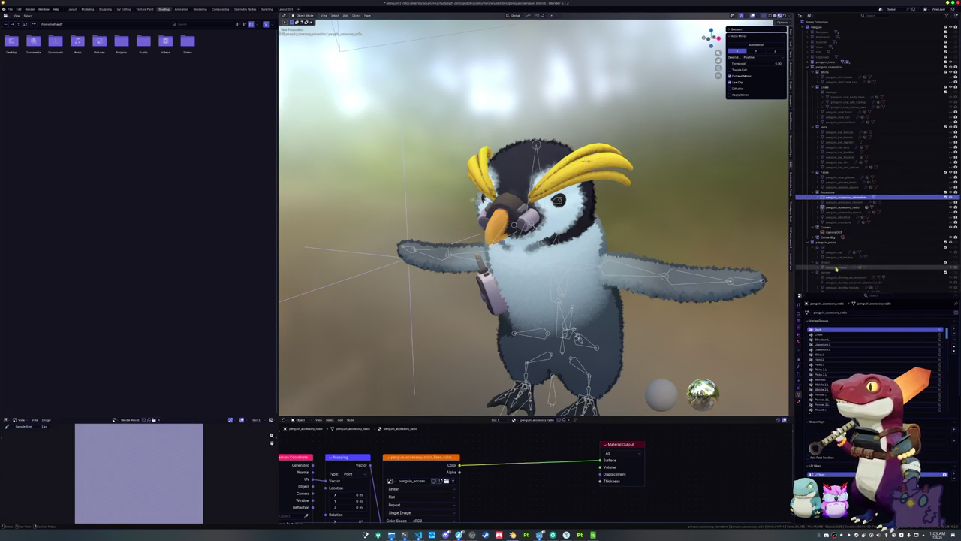
pyautogui.doubleClick(860, 313)
pyautogui.hotkey('ctrl', 'v')
pyautogui.press('Return')
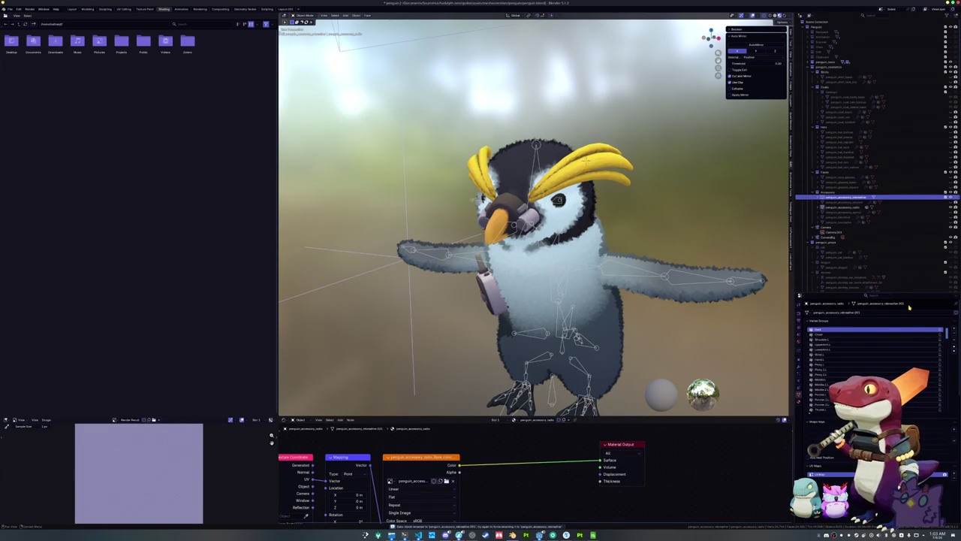
pyautogui.click(850, 208)
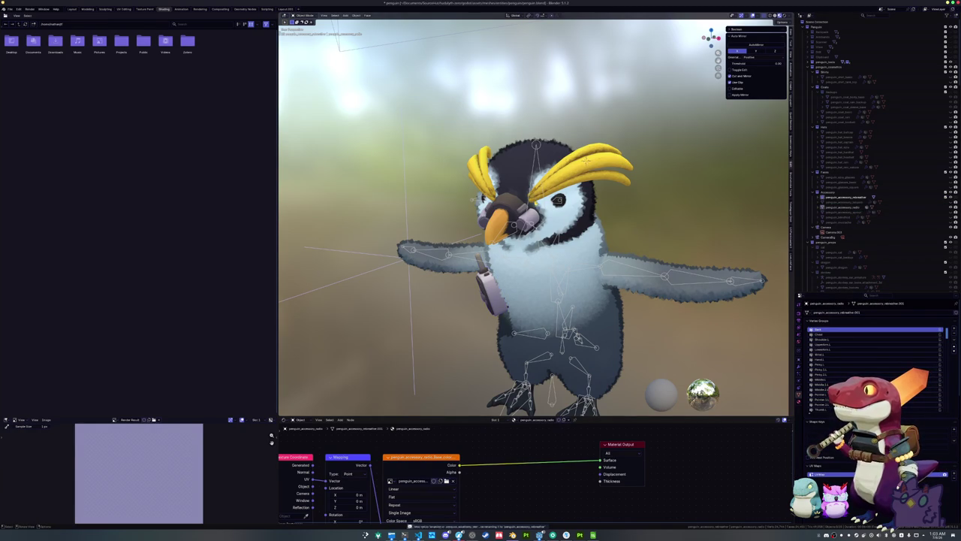
pyautogui.click(850, 208)
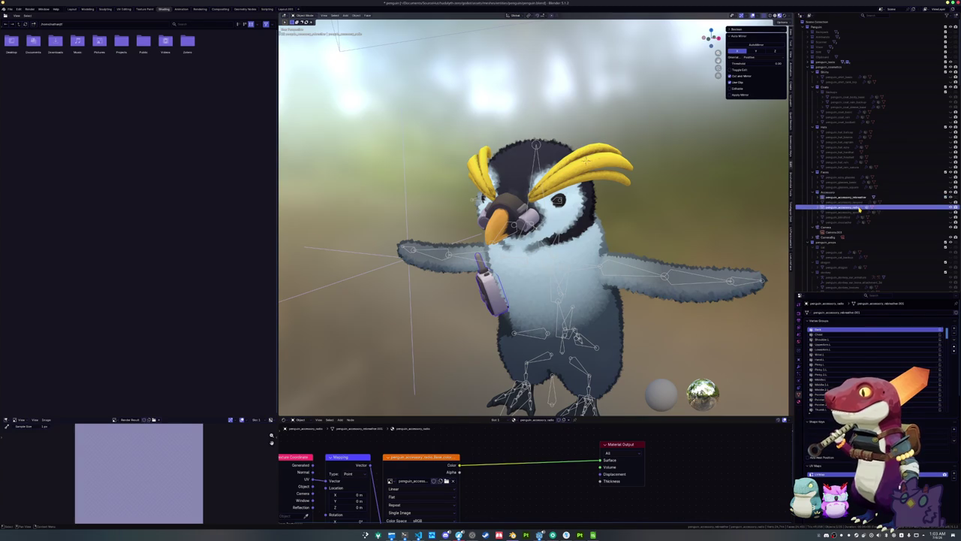
pyautogui.click(874, 199)
# Step: Move the rebreather goggles into the Accessories collection in the Outliner
pyautogui.click(874, 198)
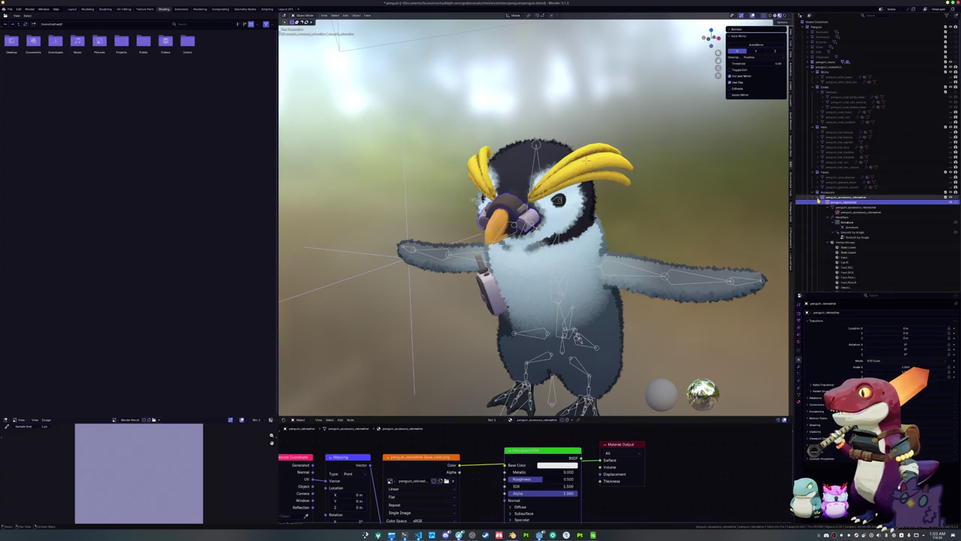
pyautogui.moveTo(842, 203); pyautogui.dragTo(834, 191)
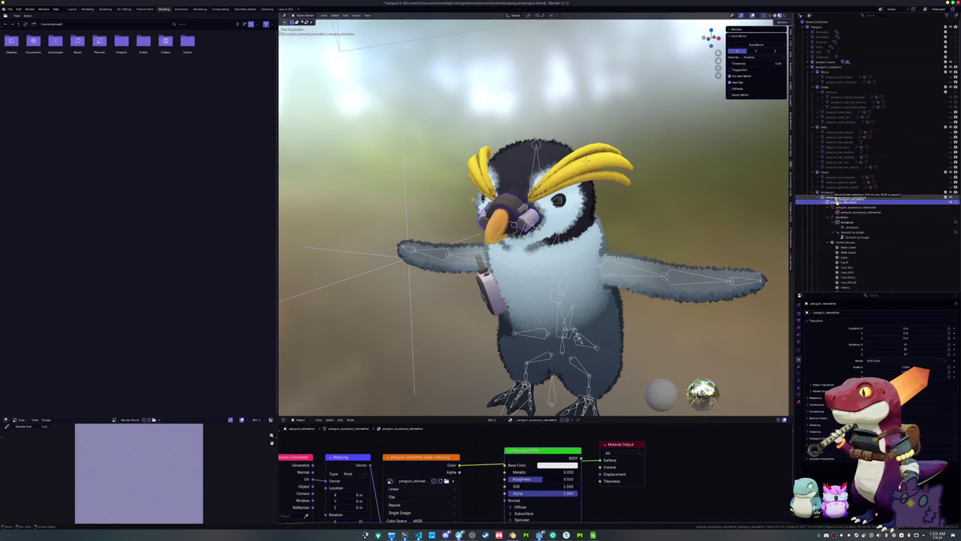
pyautogui.click(839, 196)
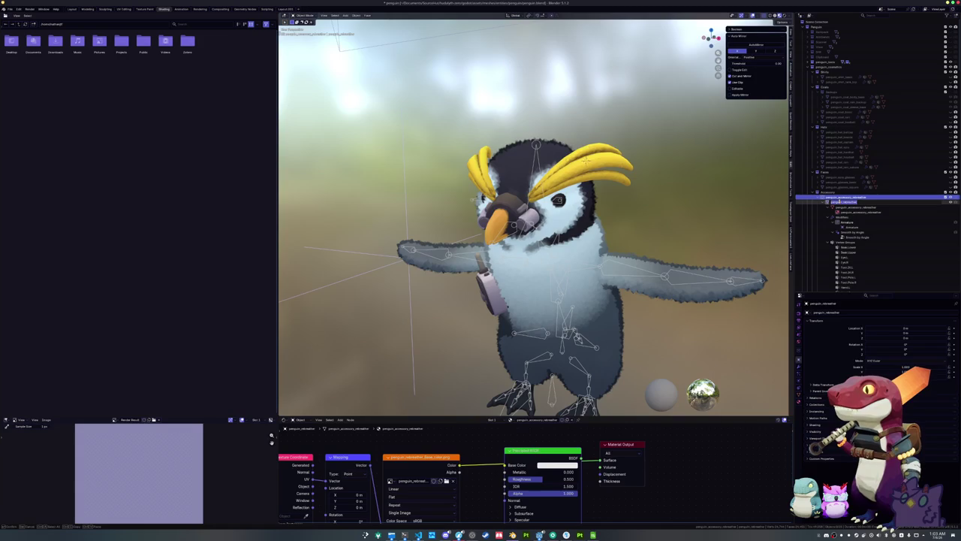
pyautogui.moveTo(856, 203); pyautogui.dragTo(831, 193)
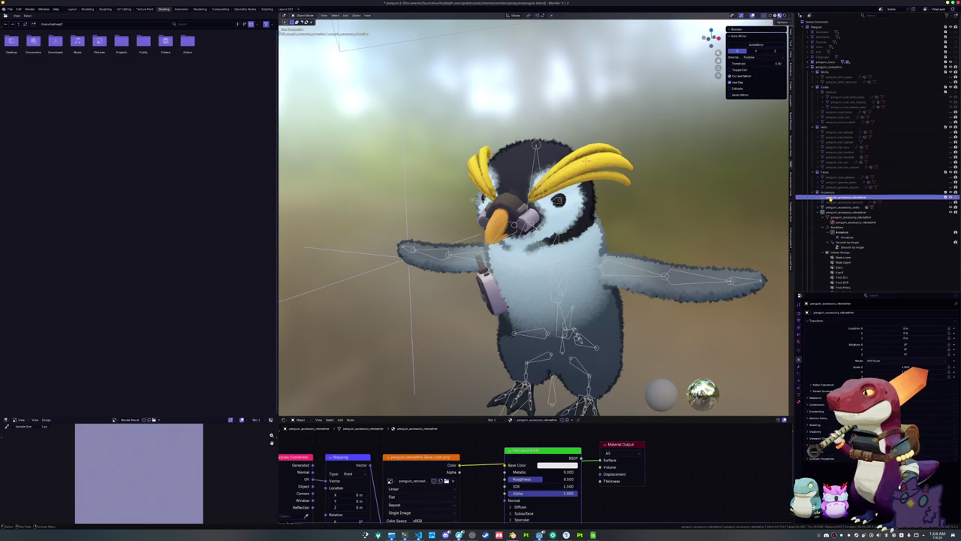
pyautogui.click(829, 207)
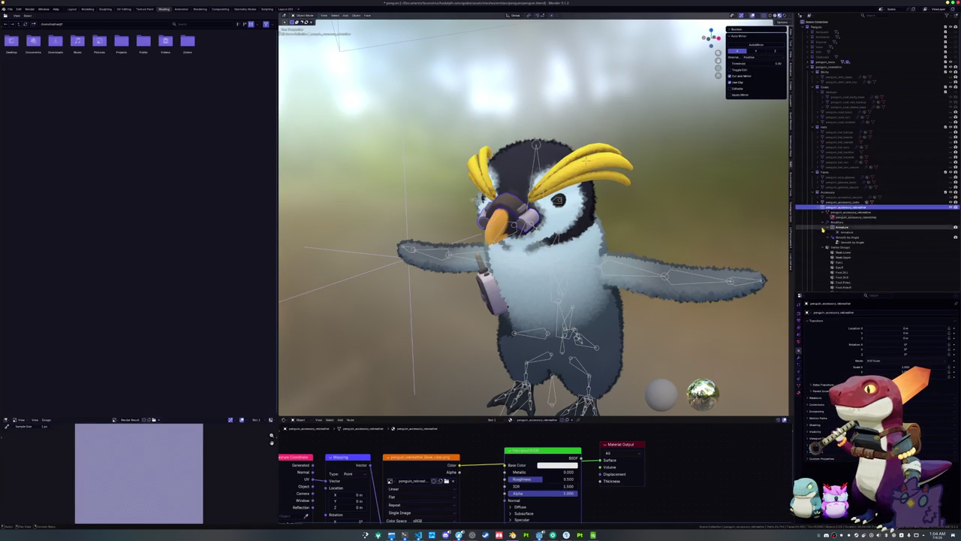
# Step: Check the vertex groups of the radio and goggles accessories
pyautogui.click(834, 203)
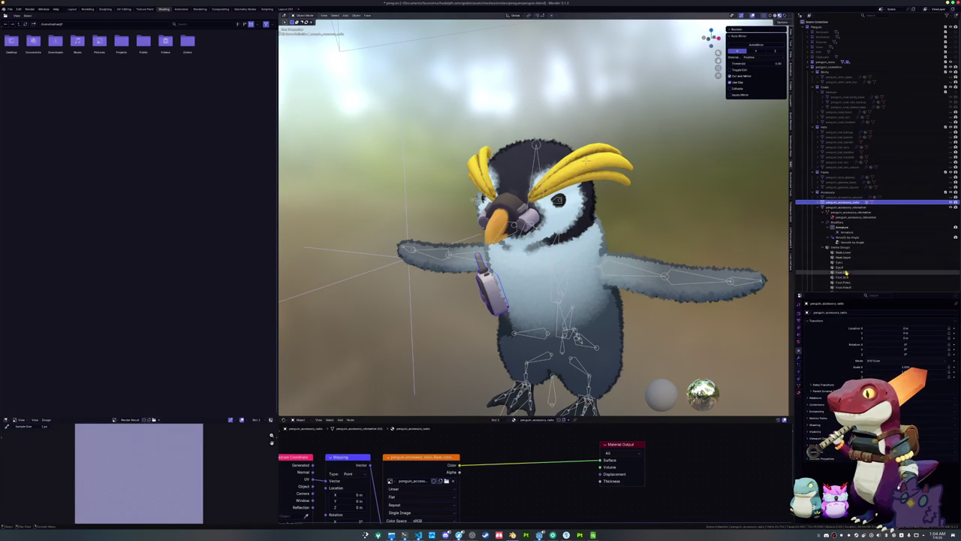
pyautogui.click(801, 389)
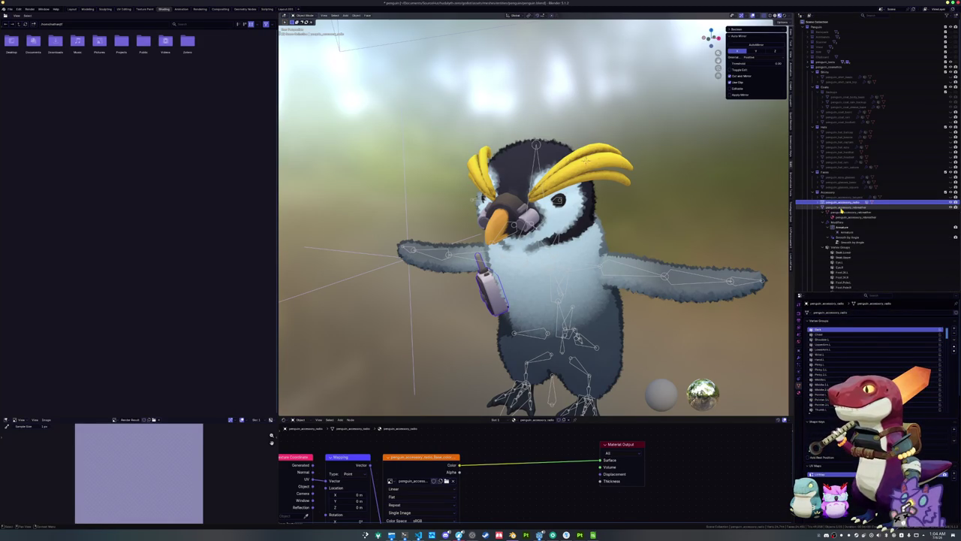
pyautogui.click(821, 209)
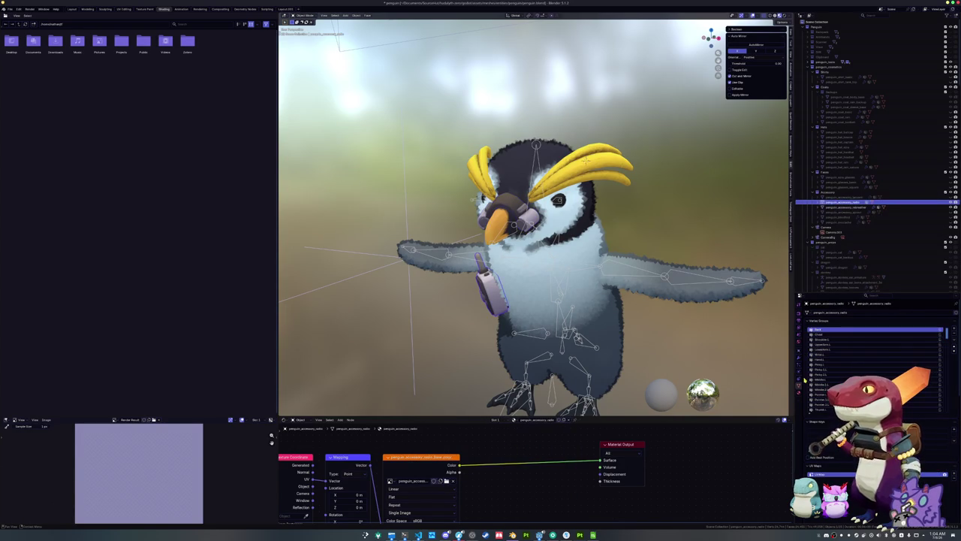
pyautogui.click(841, 207)
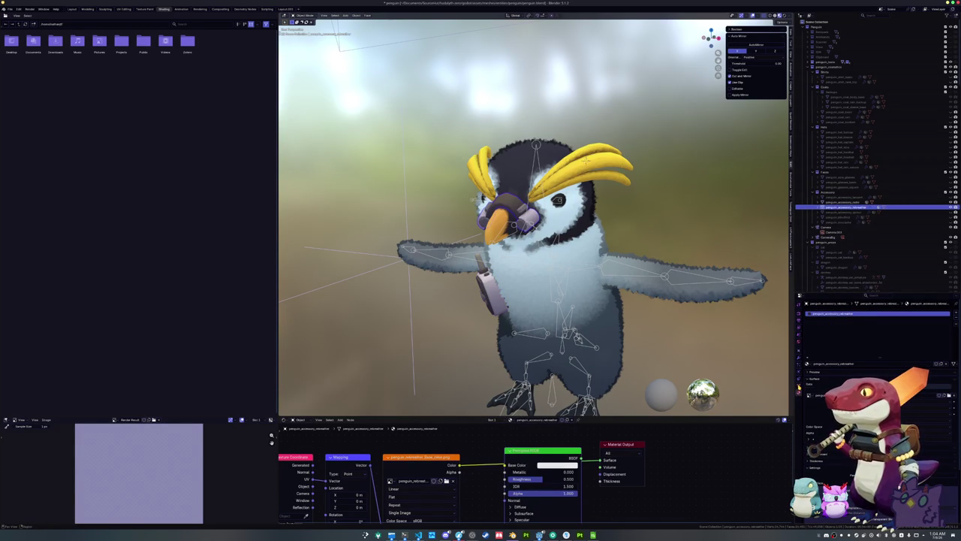
pyautogui.click(799, 384)
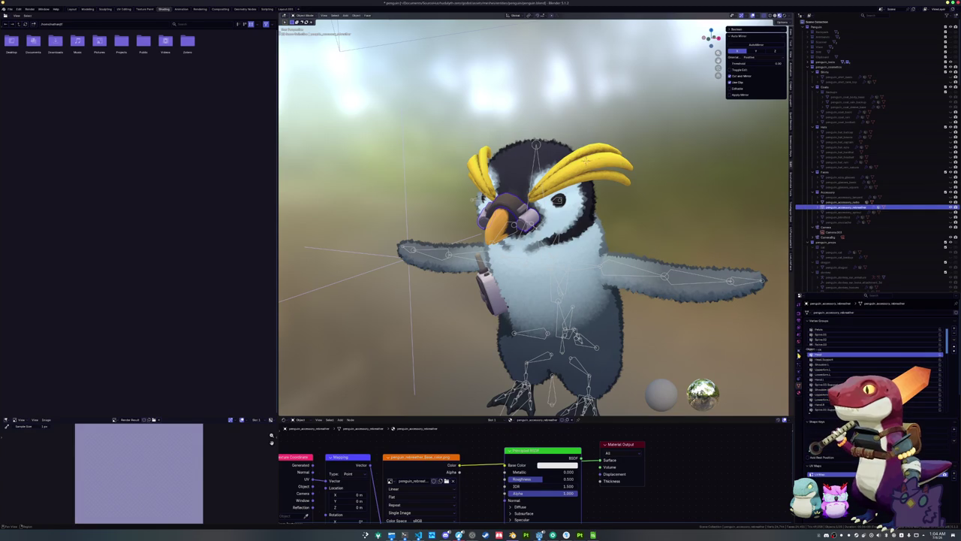
pyautogui.click(854, 203)
pyautogui.click(857, 208)
pyautogui.click(856, 203)
# Step: Hide the radio accessory, select the penguin's armature and save penguin.blend
pyautogui.click(951, 208)
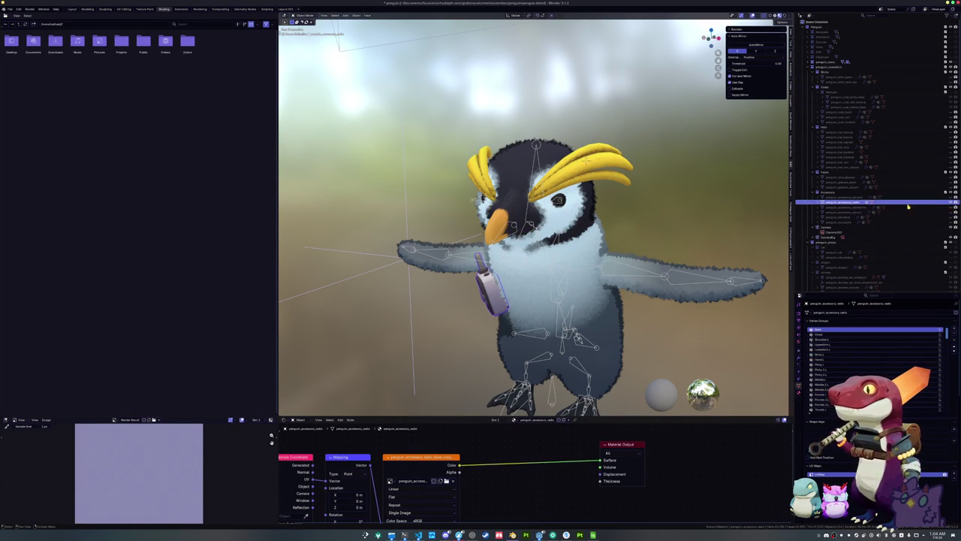
pyautogui.click(951, 208)
pyautogui.click(951, 203)
pyautogui.scroll(-5, 542, 350)
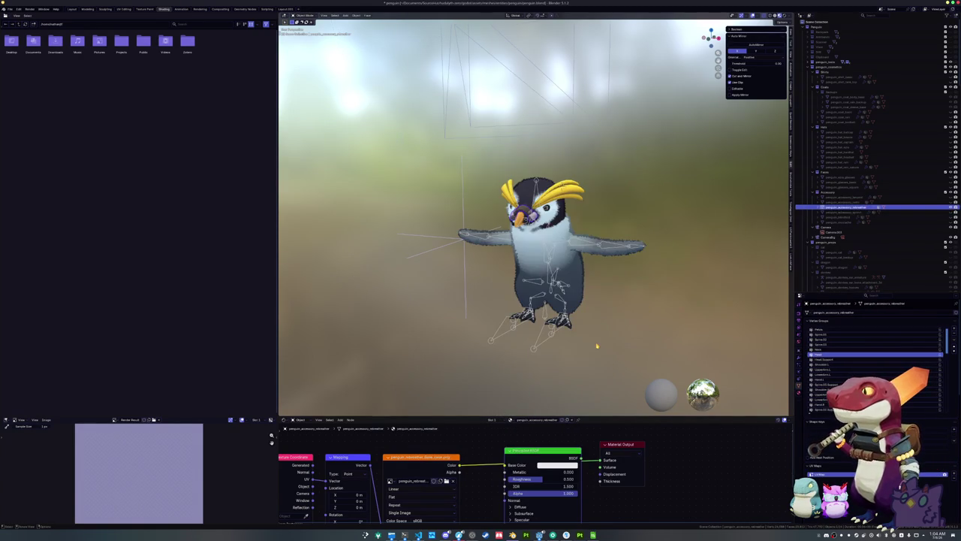
pyautogui.click(542, 350)
pyautogui.hotkey('ctrl', 's')
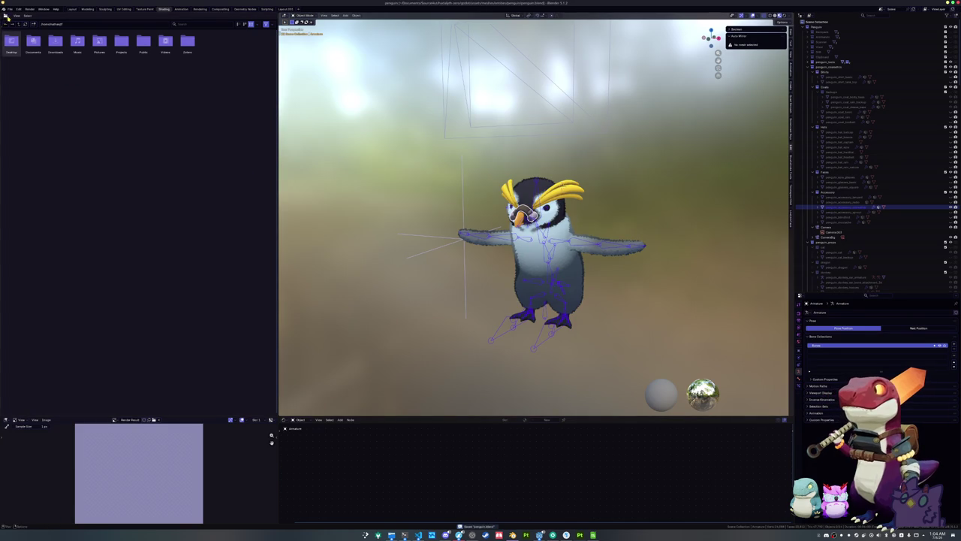
# Step: Start a glTF 2.0 export into exports/accessories and edit the export file name
pyautogui.click(10, 8)
pyautogui.moveTo(19, 91)
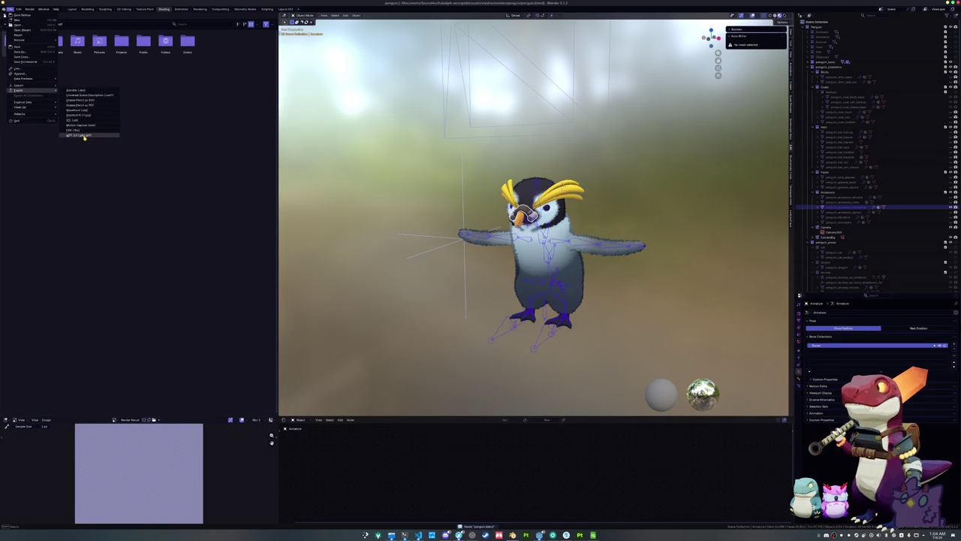
pyautogui.click(84, 139)
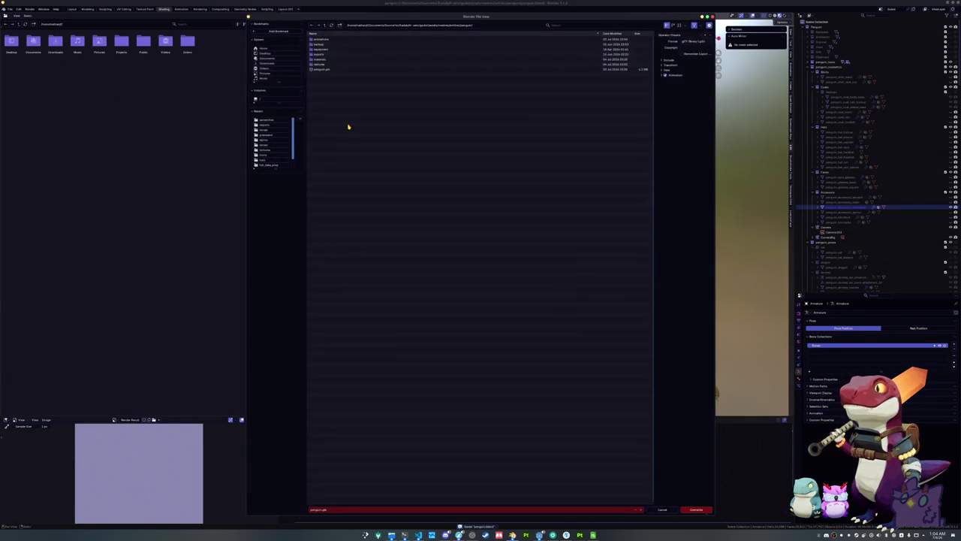
pyautogui.doubleClick(328, 55)
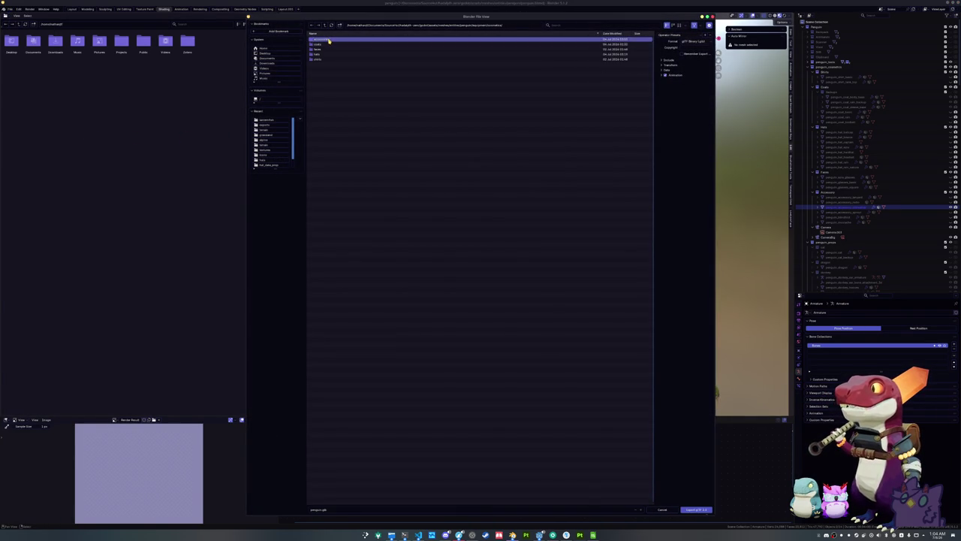
pyautogui.doubleClick(327, 40)
pyautogui.click(330, 509)
pyautogui.write('penguin_accessory_')
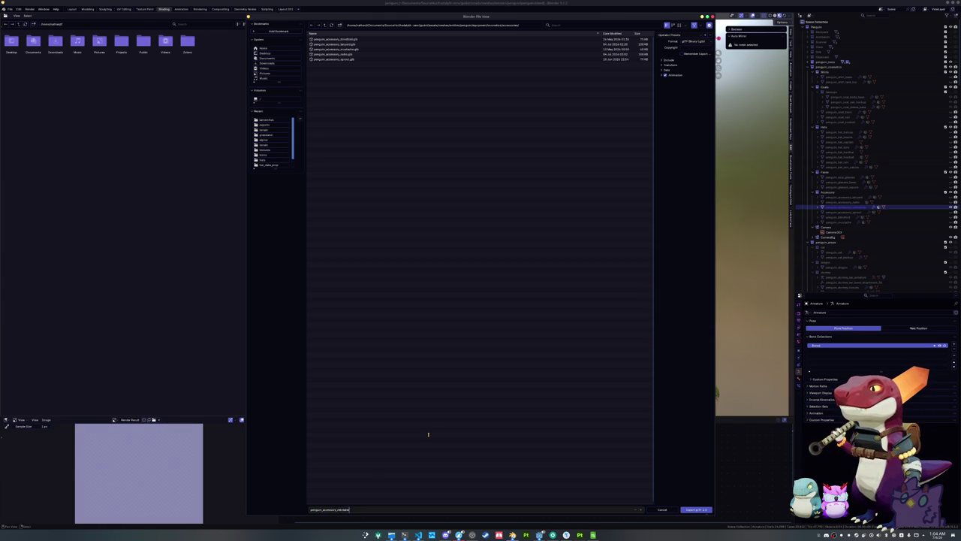
pyautogui.press('Return')
pyautogui.click(346, 510)
pyautogui.click(346, 510)
pyautogui.press('Return')
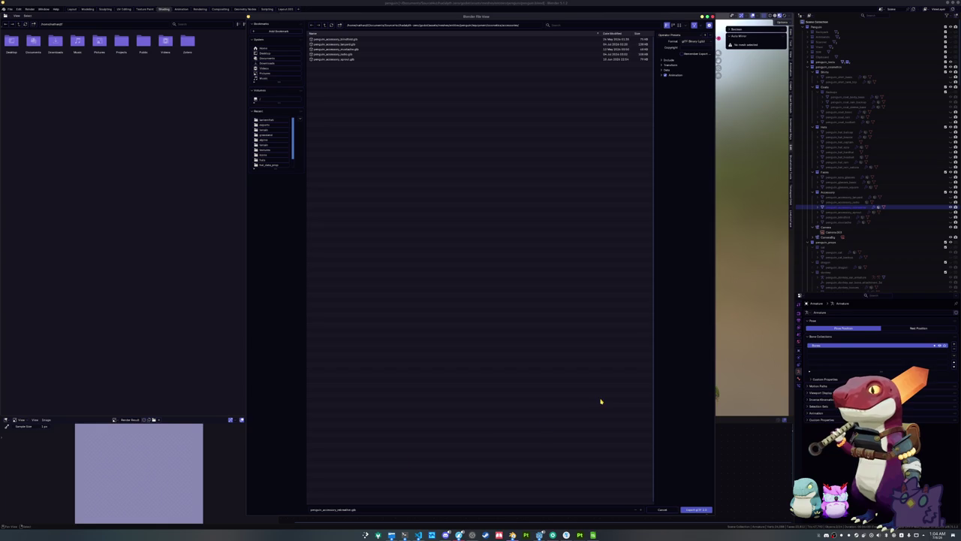
# Step: Set Material Images to None, expand the Animation Action Filter list, then close the dialog
pyautogui.click(668, 60)
pyautogui.click(666, 115)
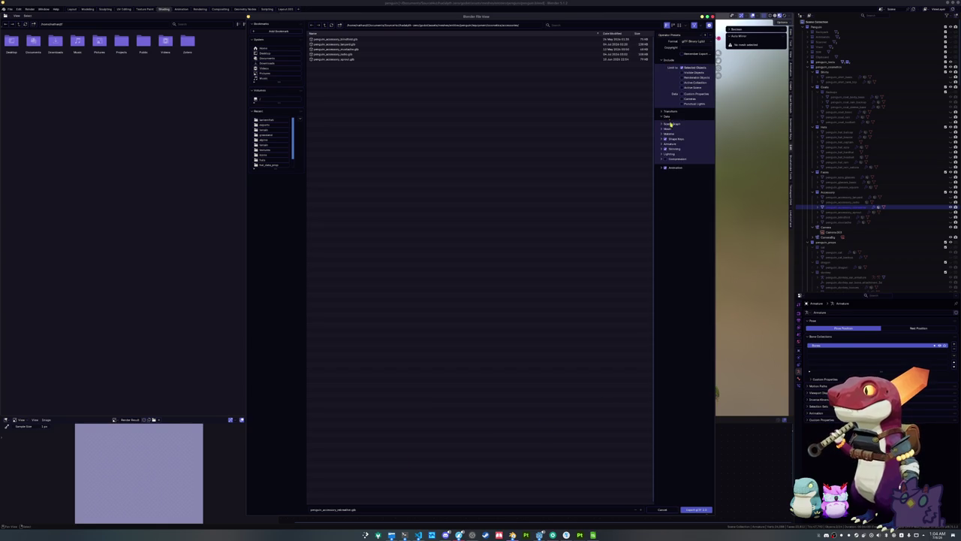
pyautogui.click(668, 134)
pyautogui.click(691, 147)
pyautogui.click(686, 170)
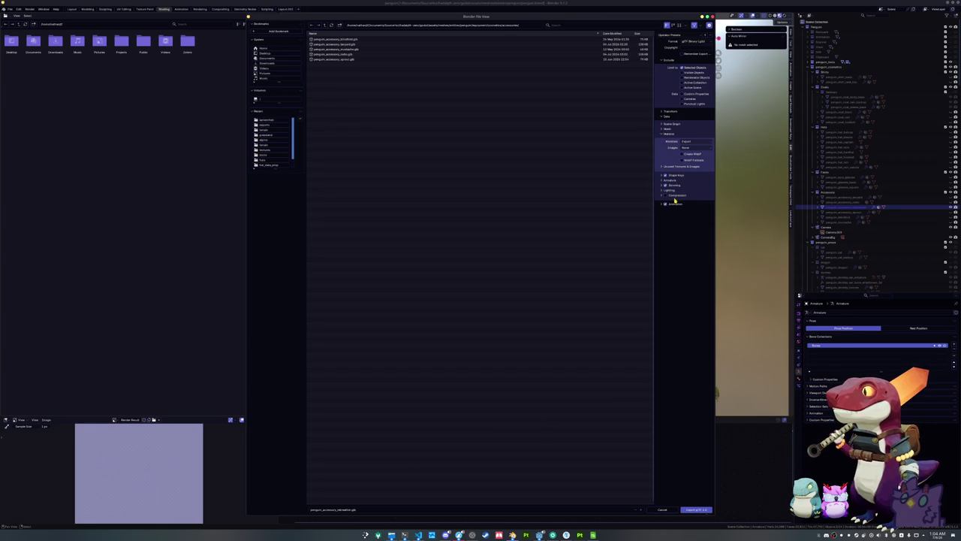
pyautogui.click(676, 204)
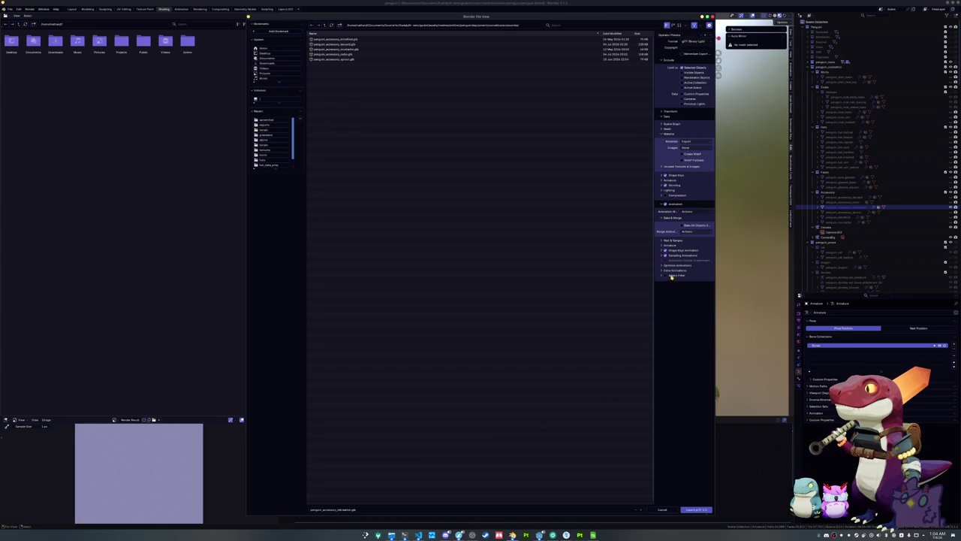
pyautogui.click(671, 276)
pyautogui.moveTo(684, 311); pyautogui.dragTo(688, 489)
pyautogui.scroll(3, 703, 406)
pyautogui.moveTo(704, 383); pyautogui.dragTo(703, 338)
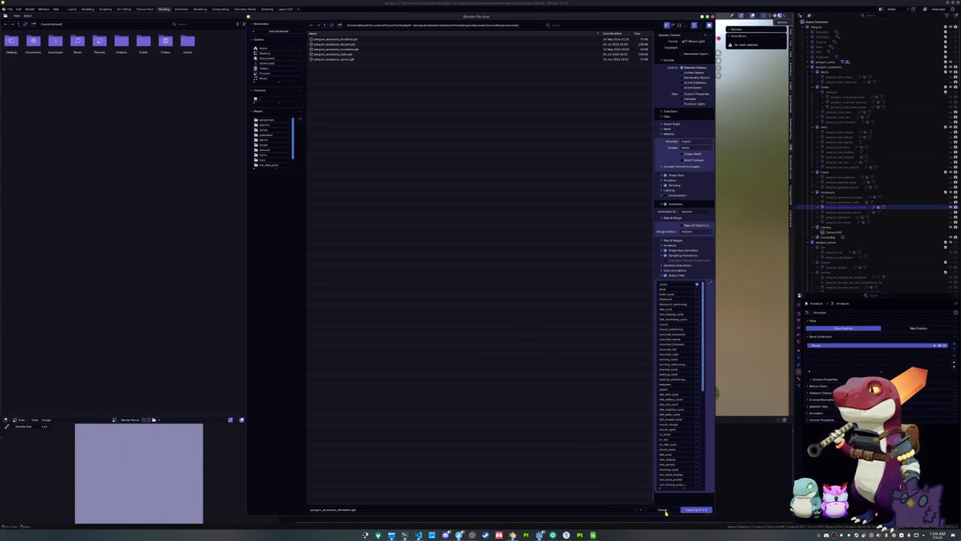
pyautogui.click(696, 510)
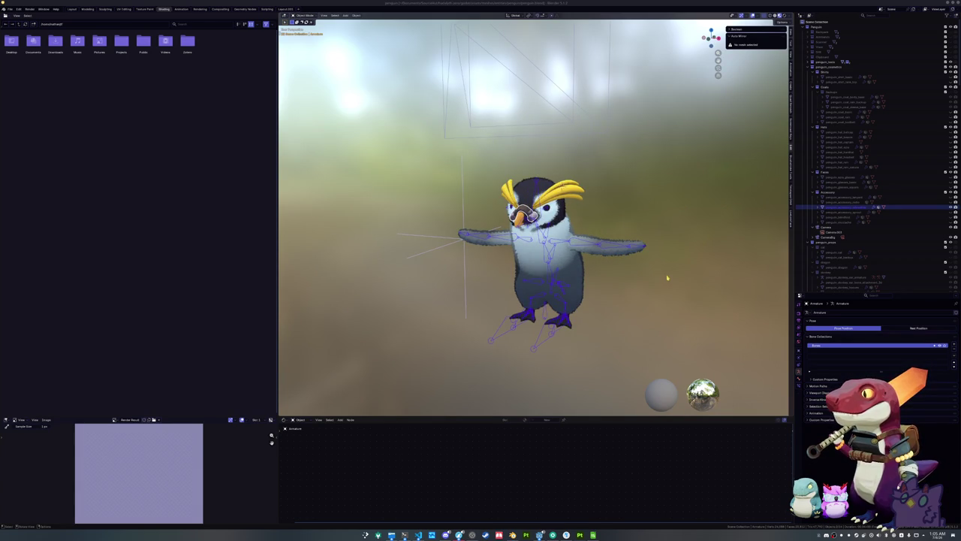
pyautogui.moveTo(667, 278); pyautogui.dragTo(654, 279)
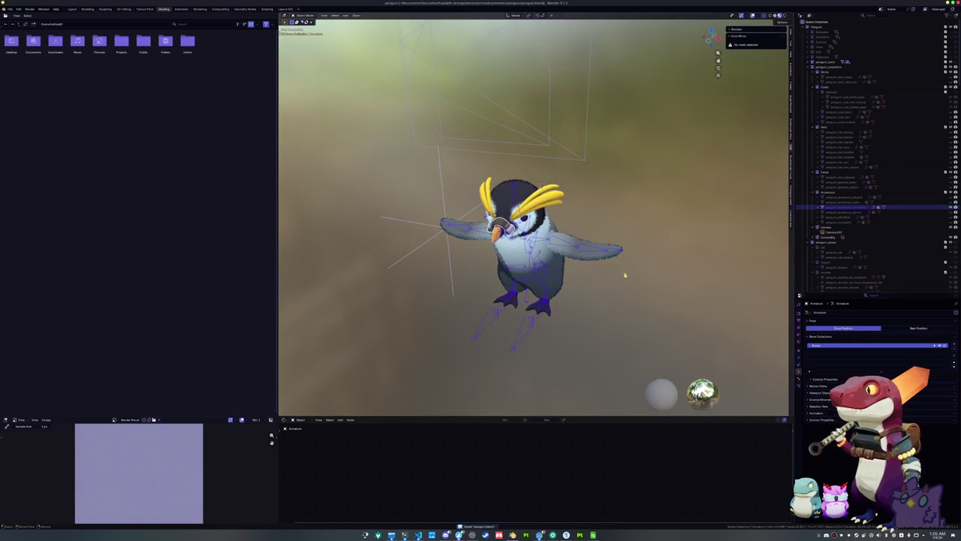
pyautogui.scroll(-5, 805, 227)
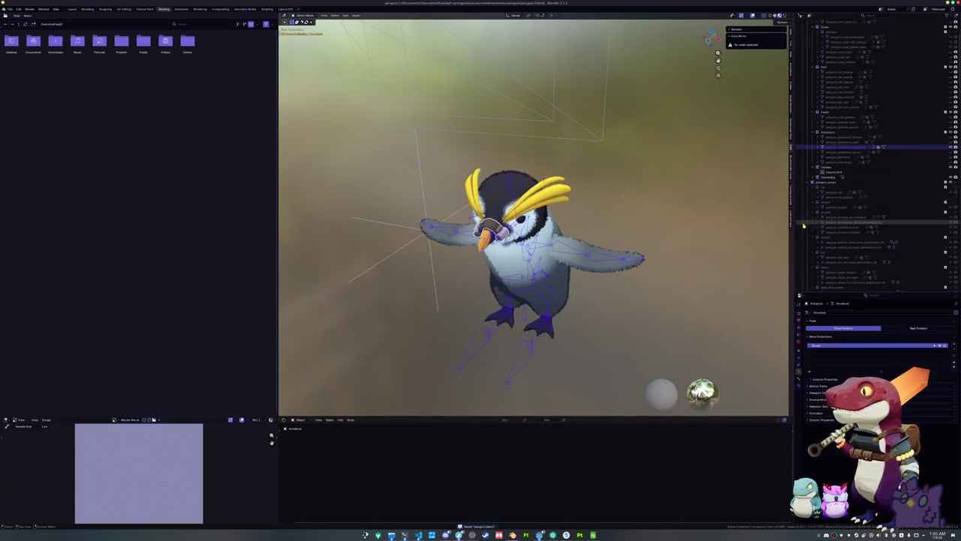
pyautogui.scroll(5, 805, 226)
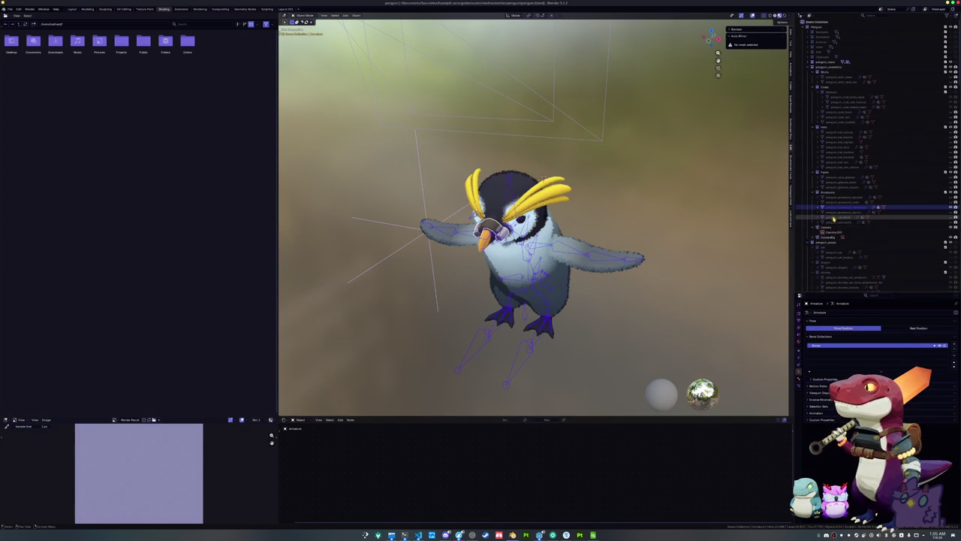
# Step: Adjust the accessory's height along Z until it sits slightly lower in the camera frame
pyautogui.click(542, 178)
pyautogui.scroll(-3, 542, 178)
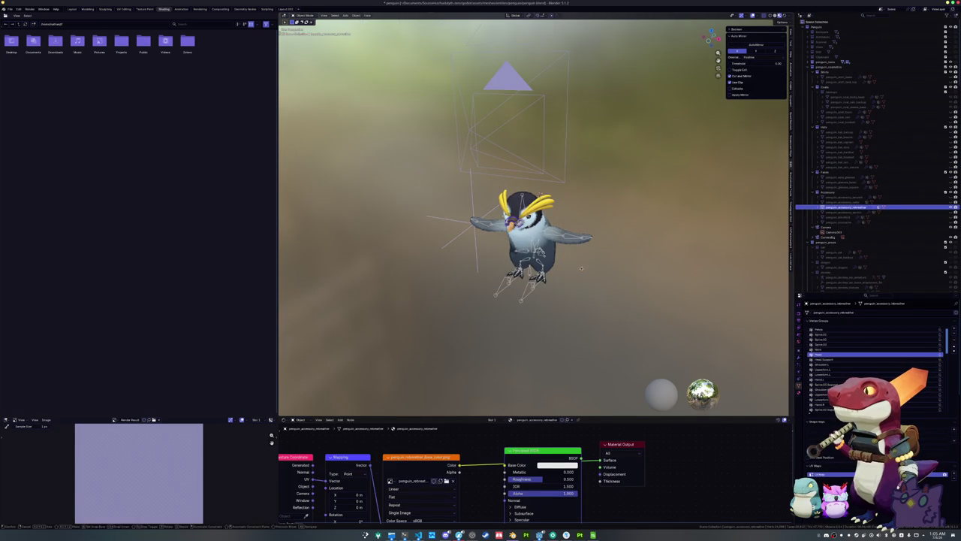
pyautogui.press('g')
pyautogui.press('z')
pyautogui.click(580, 196)
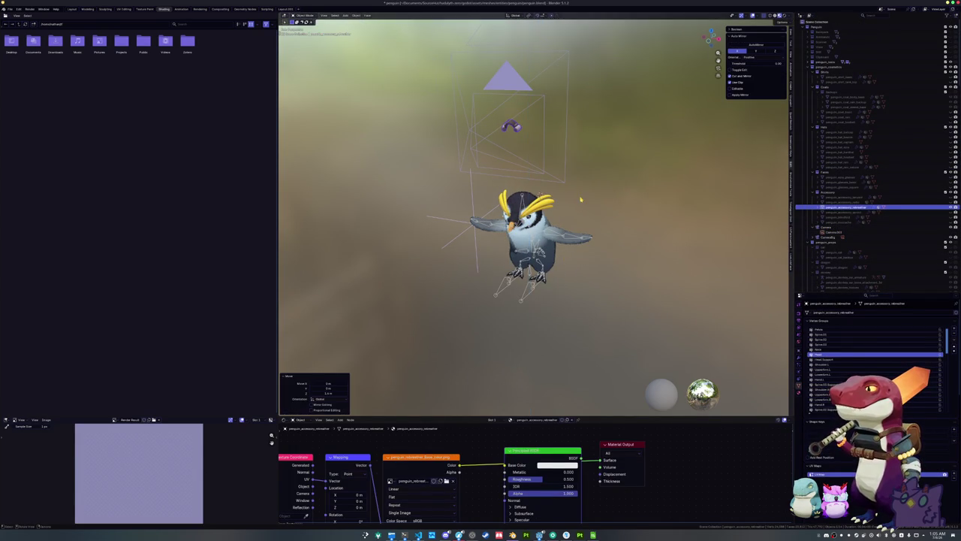
pyautogui.press('KP_0')
pyautogui.scroll(5, 593, 199)
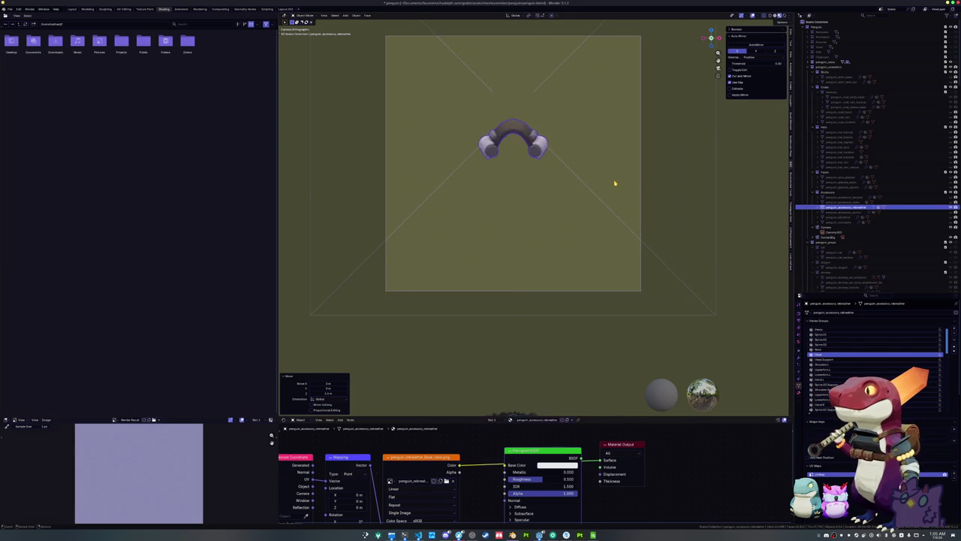
pyautogui.press('g')
pyautogui.press('z')
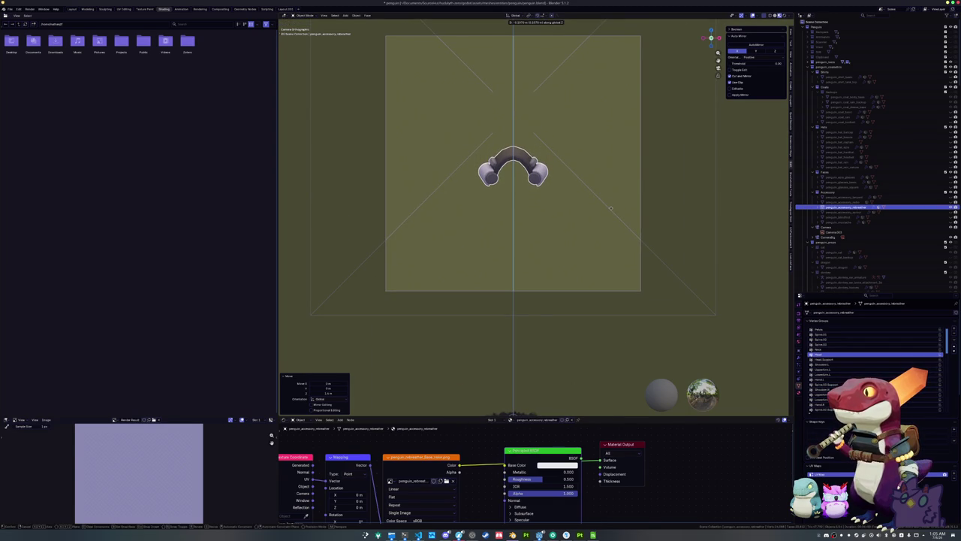
pyautogui.click(610, 208)
# Step: Render the accessory from the camera and begin saving the image
pyautogui.press('F12')
pyautogui.click(46, 421)
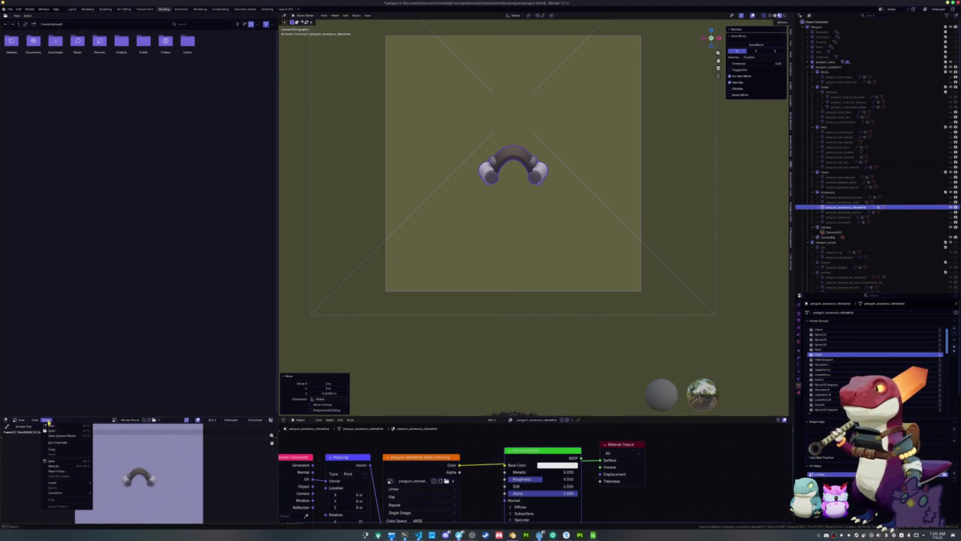
pyautogui.click(60, 467)
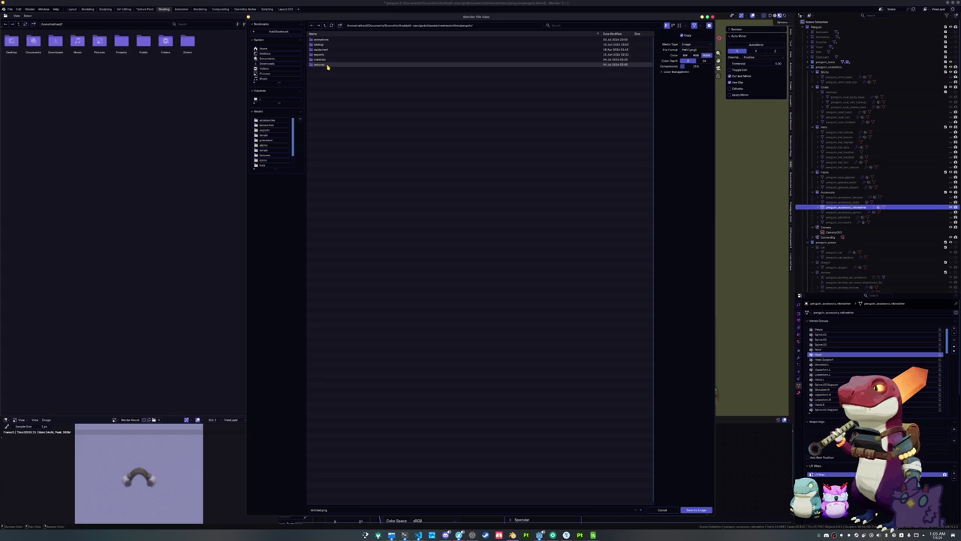
# Step: Go up to the assets folder, open accessory_data_png, and save the render as penguin_accessory_tailfeather
pyautogui.click(325, 26)
pyautogui.click(324, 26)
pyautogui.click(324, 26)
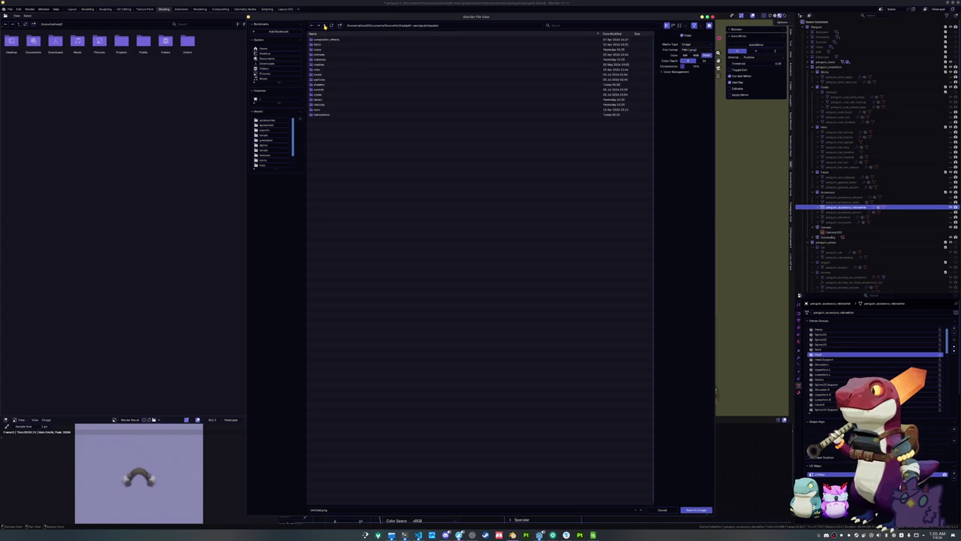
pyautogui.click(323, 50)
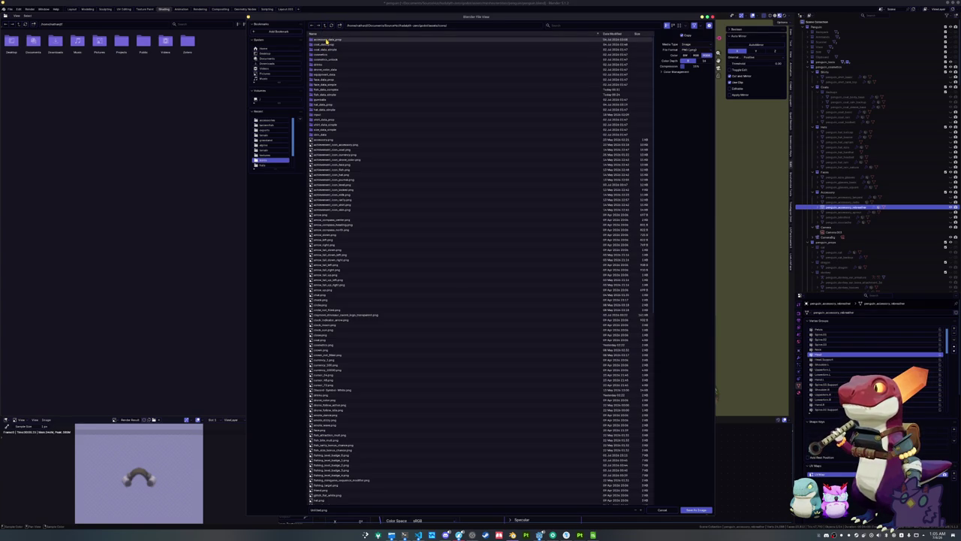
pyautogui.click(327, 43)
pyautogui.click(337, 510)
pyautogui.write('penguin_')
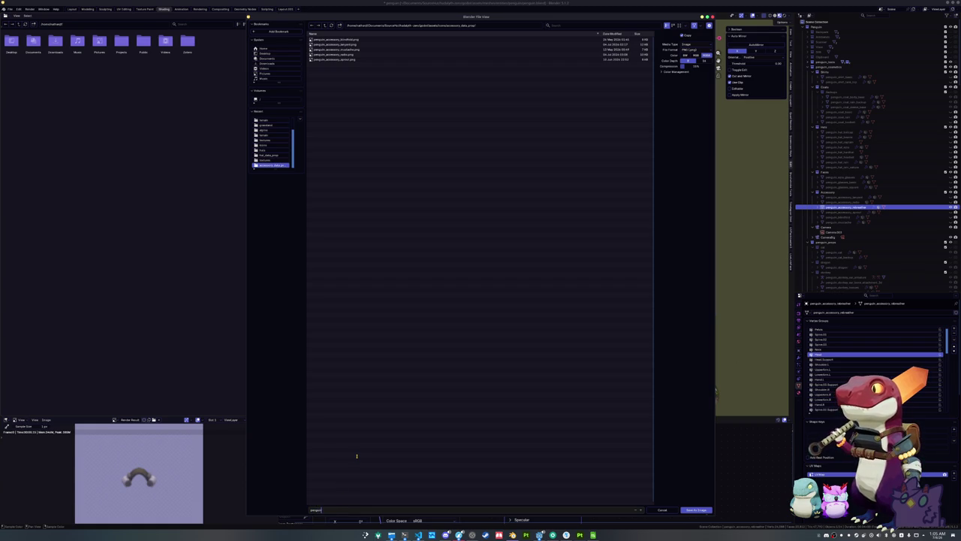
pyautogui.write('accessory_t')
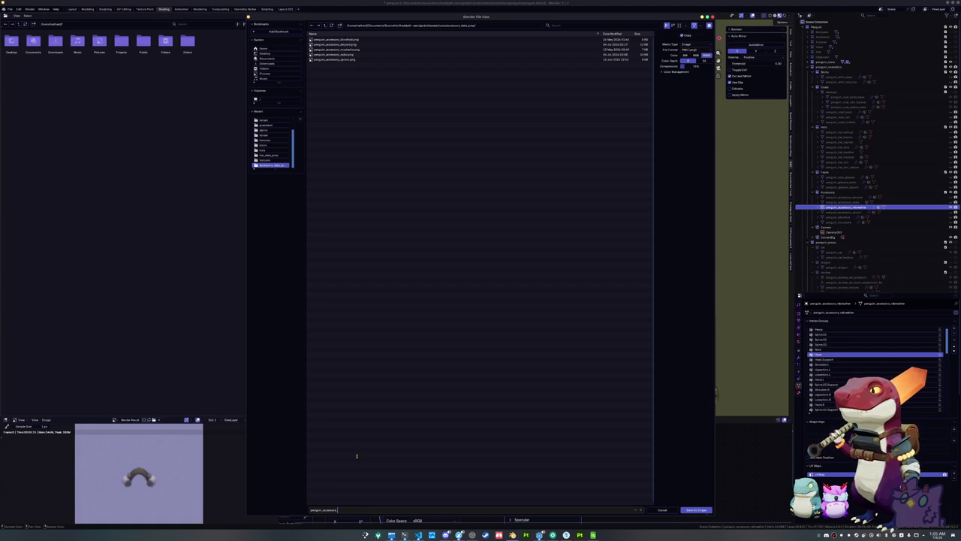
pyautogui.write('ailfeather')
pyautogui.press('Return')
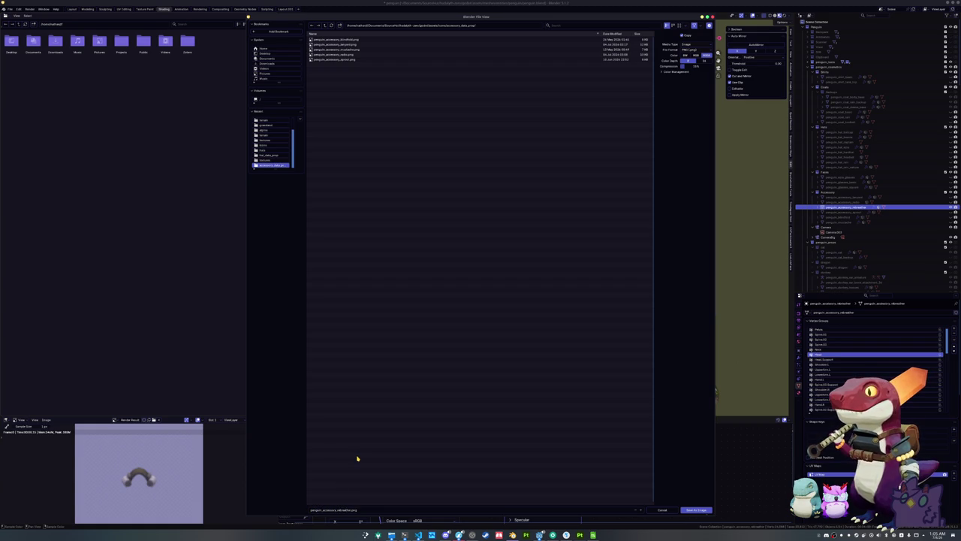
pyautogui.press('Return')
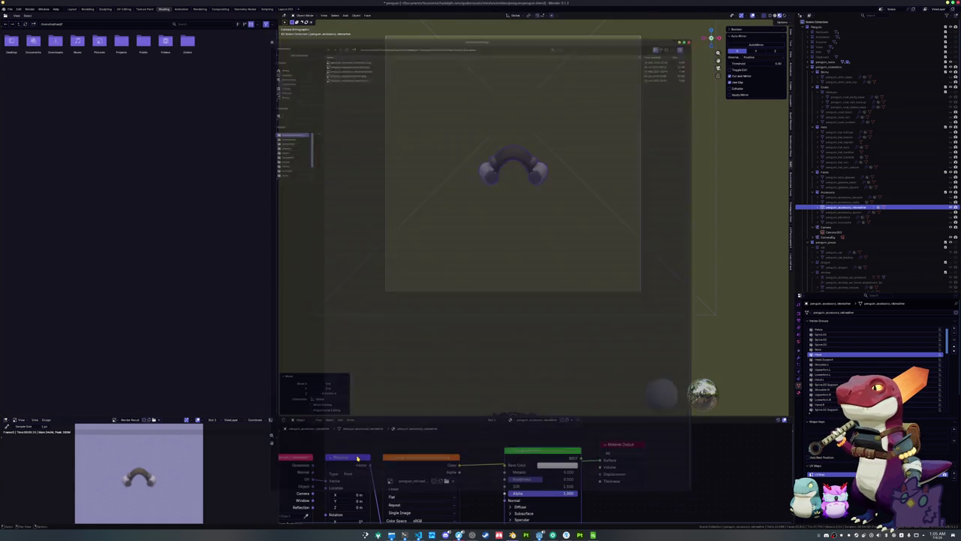
# Step: Leave local and camera view, tilt down on the penguin, and unhide the armbands
pyautogui.press('KP_Divide')
pyautogui.press('KP_0')
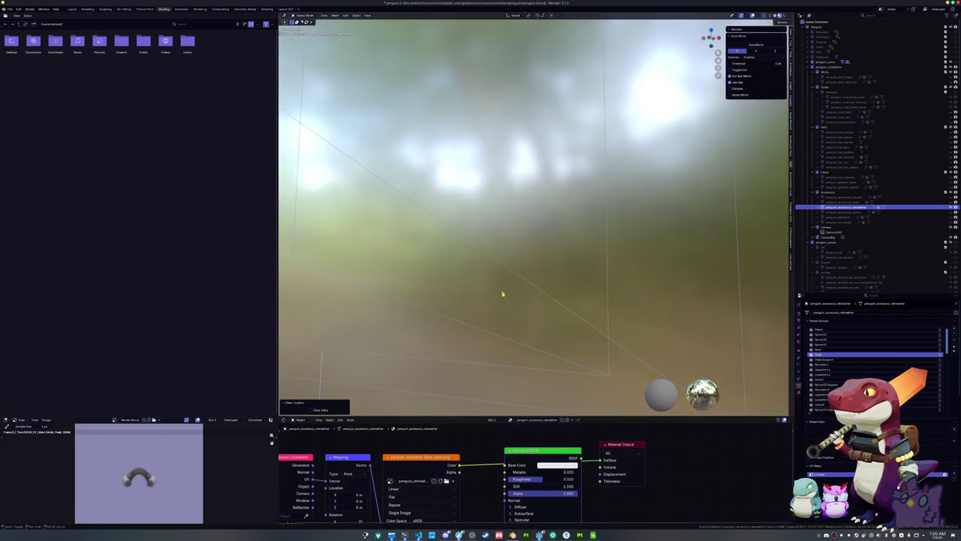
pyautogui.press('KP_8')
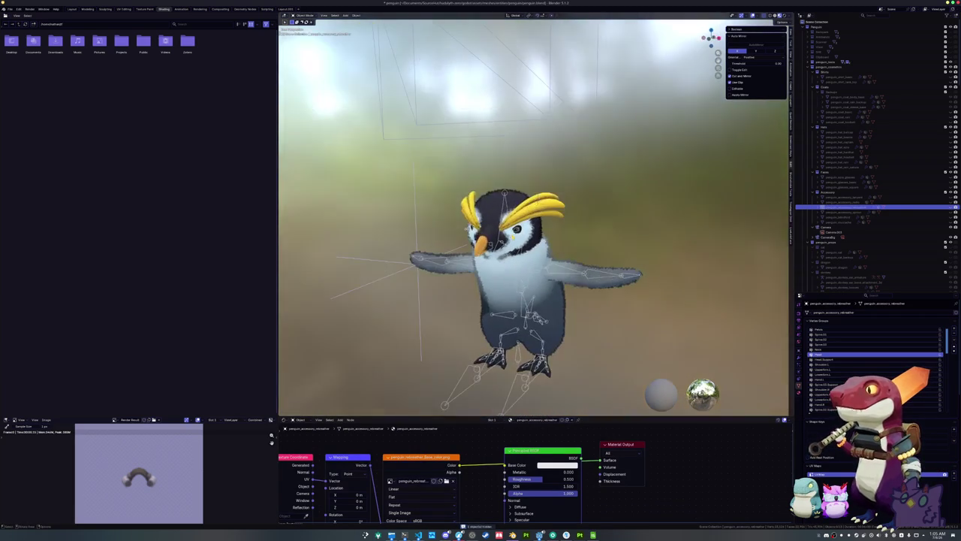
pyautogui.press('KP_8')
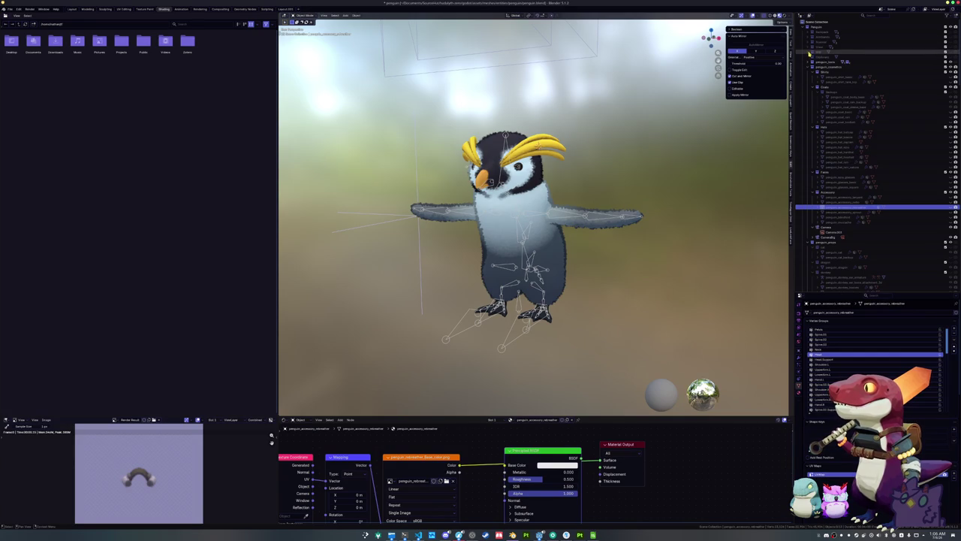
pyautogui.click(808, 36)
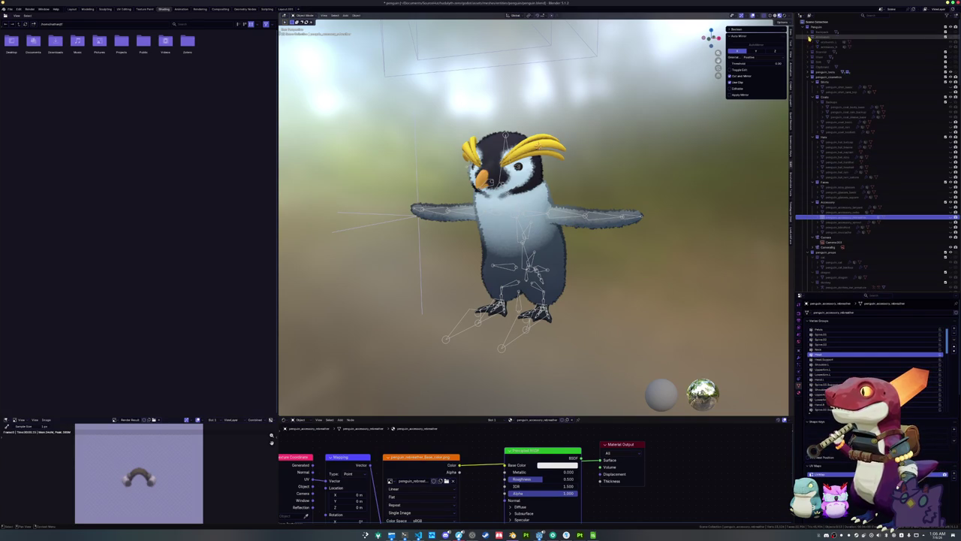
pyautogui.click(951, 37)
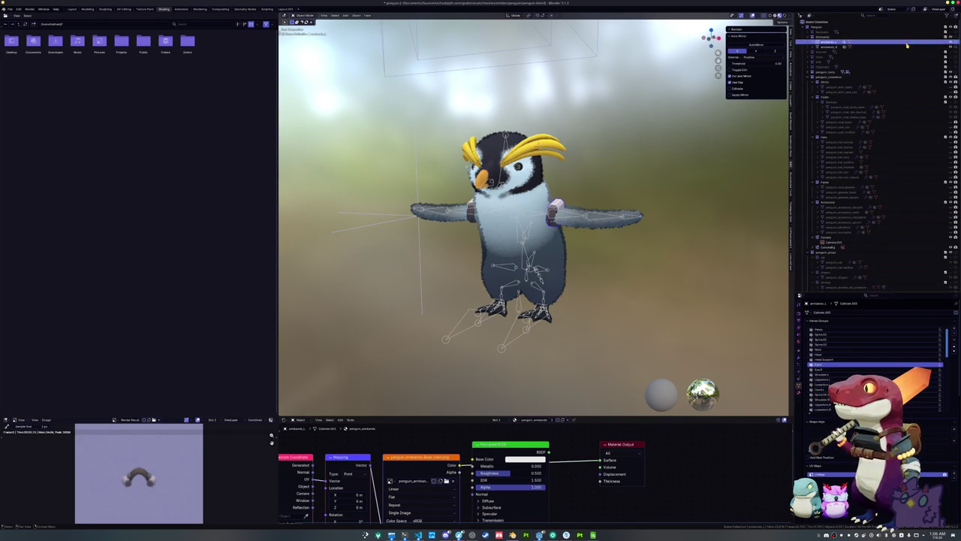
# Step: Select the armbands in the viewport while orbiting around the penguin's side
pyautogui.click(830, 46)
pyautogui.moveTo(629, 148); pyautogui.dragTo(628, 148)
pyautogui.click(640, 151)
pyautogui.click(560, 210)
pyautogui.moveTo(561, 211); pyautogui.dragTo(526, 212)
pyautogui.click(597, 212)
pyautogui.moveTo(598, 213)
pyautogui.mouseDown()
pyautogui.moveTo(523, 191)
pyautogui.moveTo(525, 157)
pyautogui.mouseUp()
pyautogui.moveTo(560, 223); pyautogui.dragTo(561, 228)
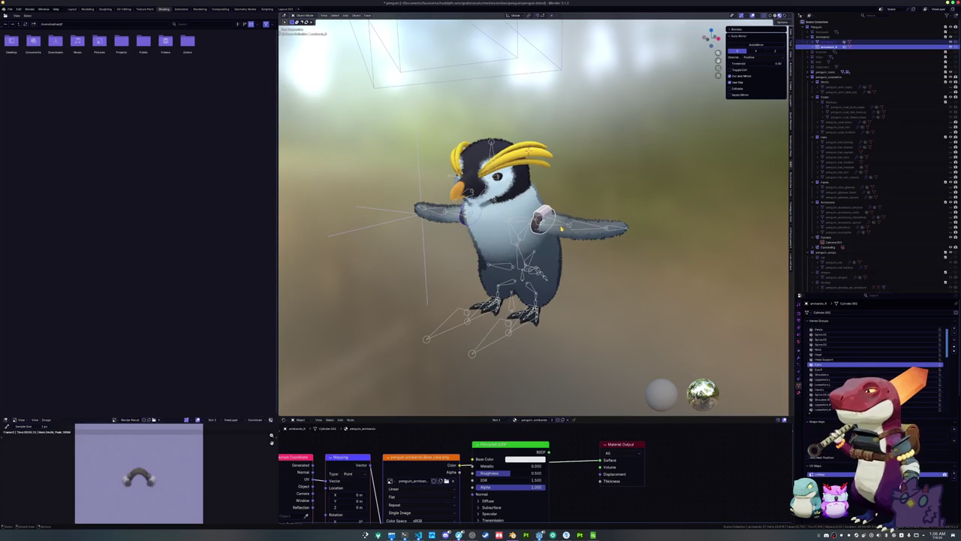
# Step: Apply all transforms to the armbands and rename them penguin_accessory_armbands
pyautogui.hotkey('ctrl', 'a')
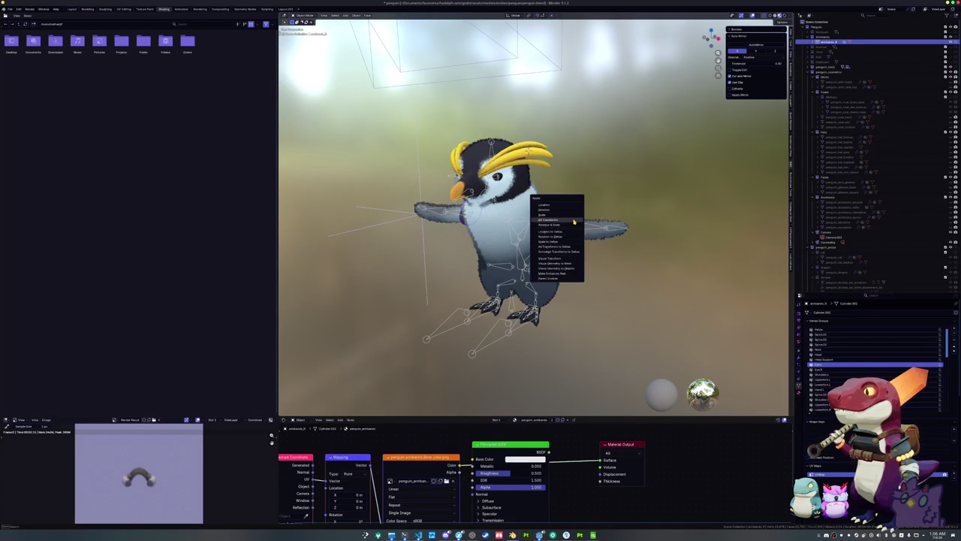
pyautogui.click(574, 221)
pyautogui.press('F2')
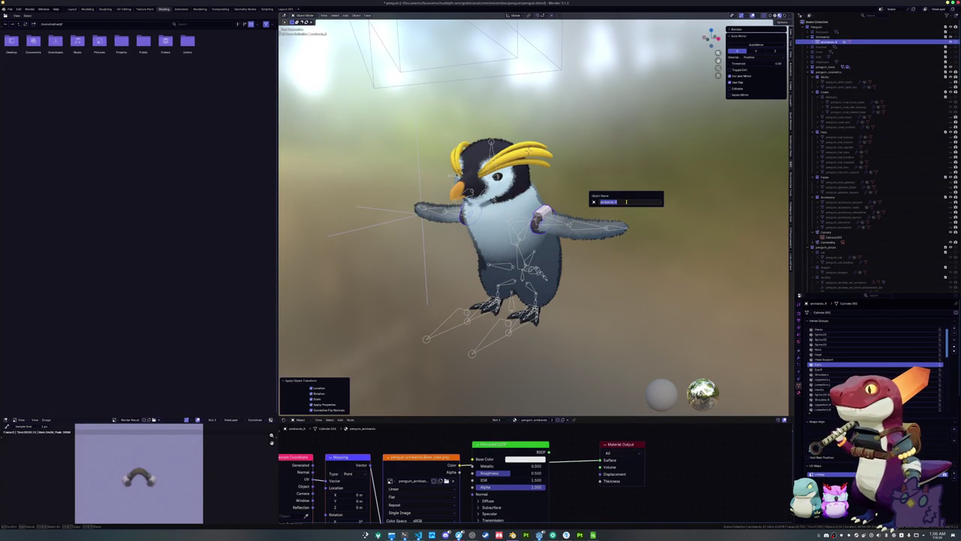
pyautogui.write('penguin_')
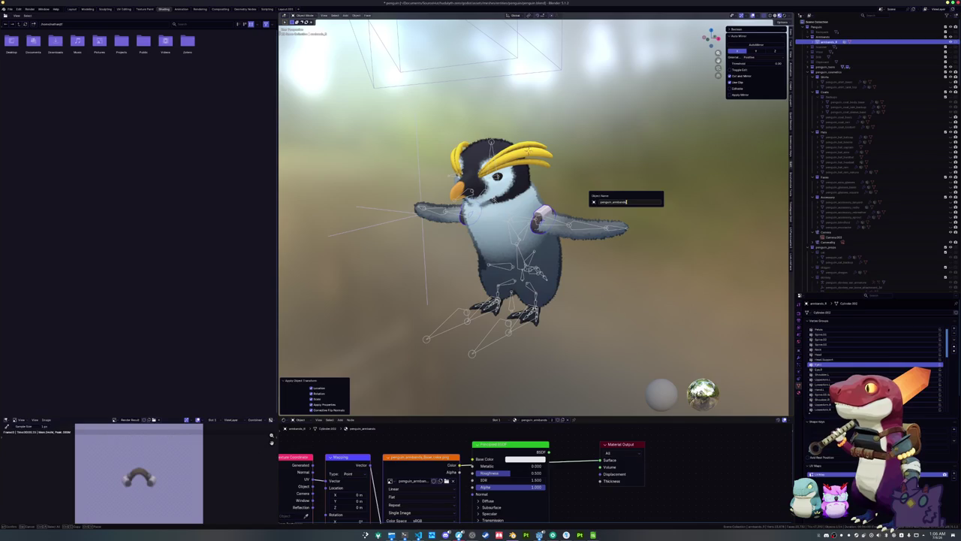
pyautogui.hotkey('ctrl', 'a')
pyautogui.write('peng')
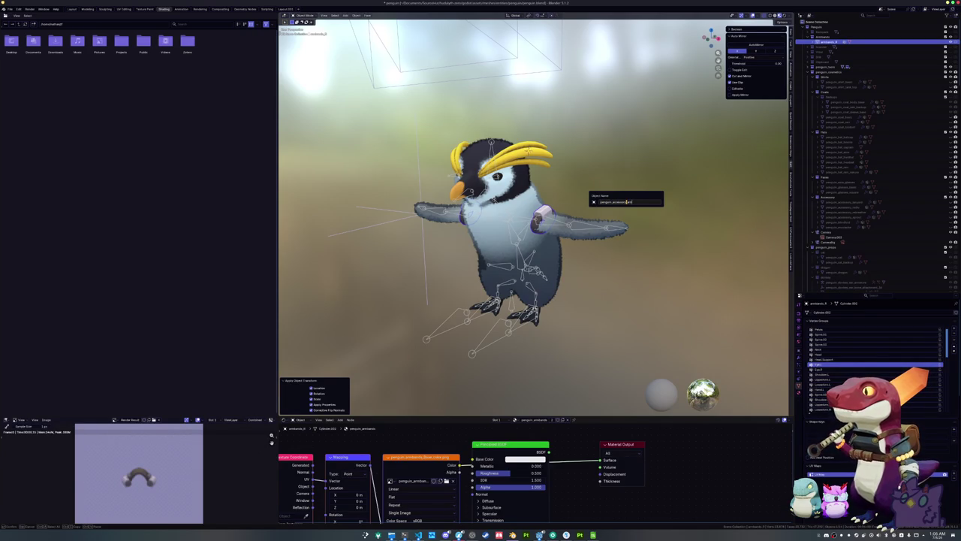
pyautogui.press('Return')
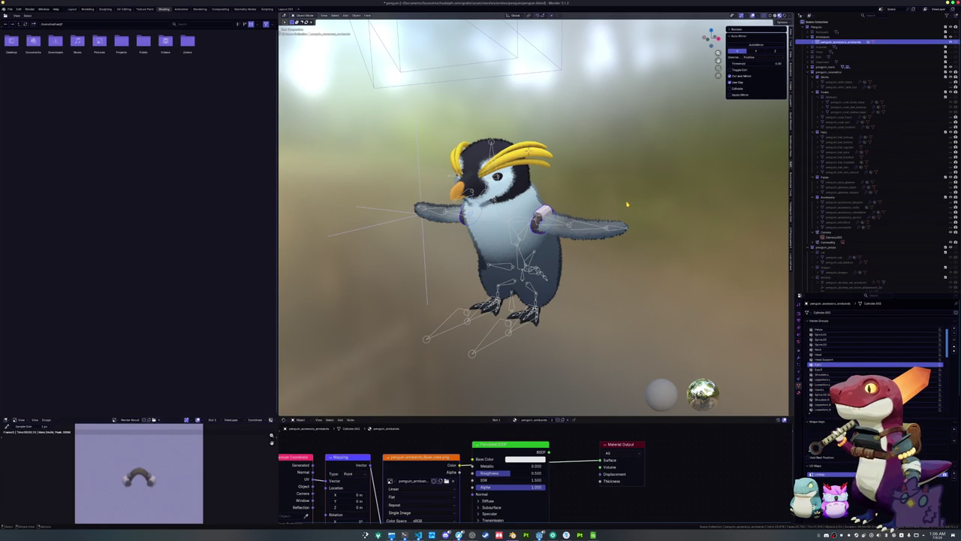
pyautogui.scroll(-1, 627, 203)
pyautogui.scroll(-5, 857, 213)
pyautogui.scroll(5, 857, 213)
# Step: Move the armbands object into the Accessories collection
pyautogui.click(954, 164)
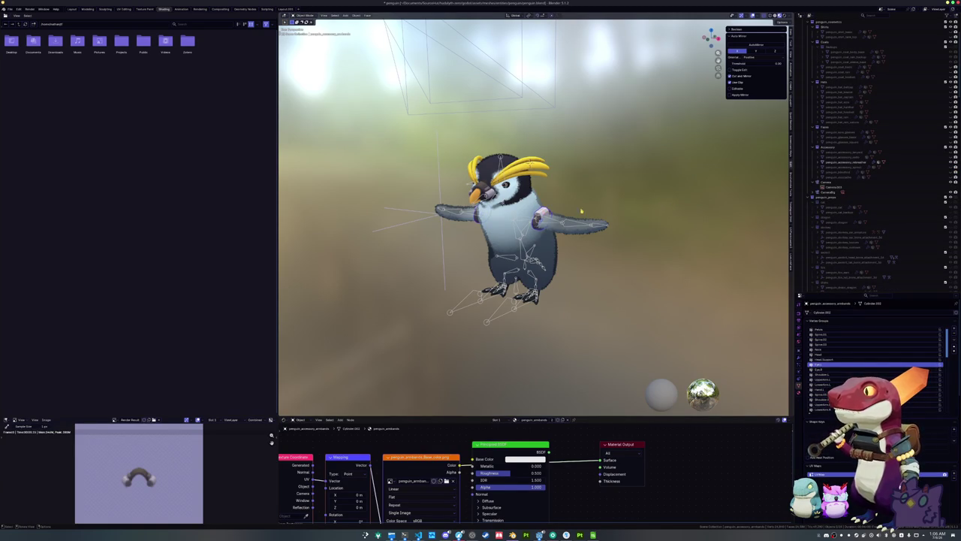
pyautogui.scroll(1, 620, 203)
pyautogui.scroll(3, 820, 185)
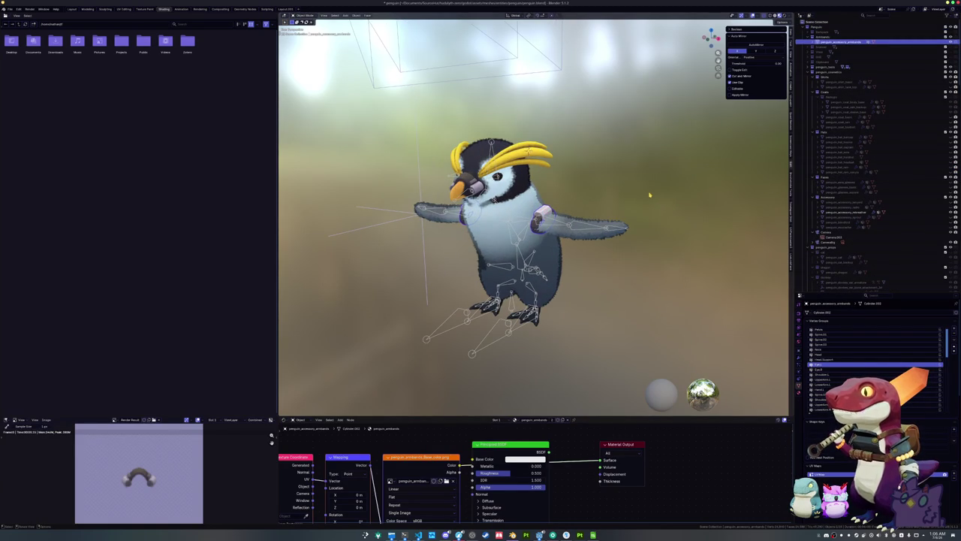
pyautogui.moveTo(840, 41)
pyautogui.mouseDown()
pyautogui.moveTo(860, 216)
pyautogui.moveTo(826, 128)
pyautogui.mouseUp()
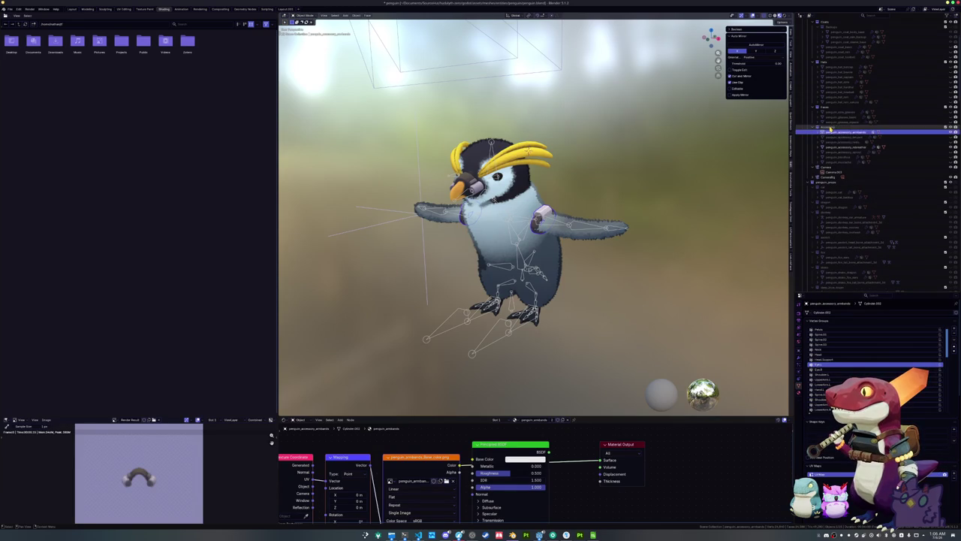
# Step: Rename the armbands' mesh data and material to penguin_accessory_armbands
pyautogui.press('F2')
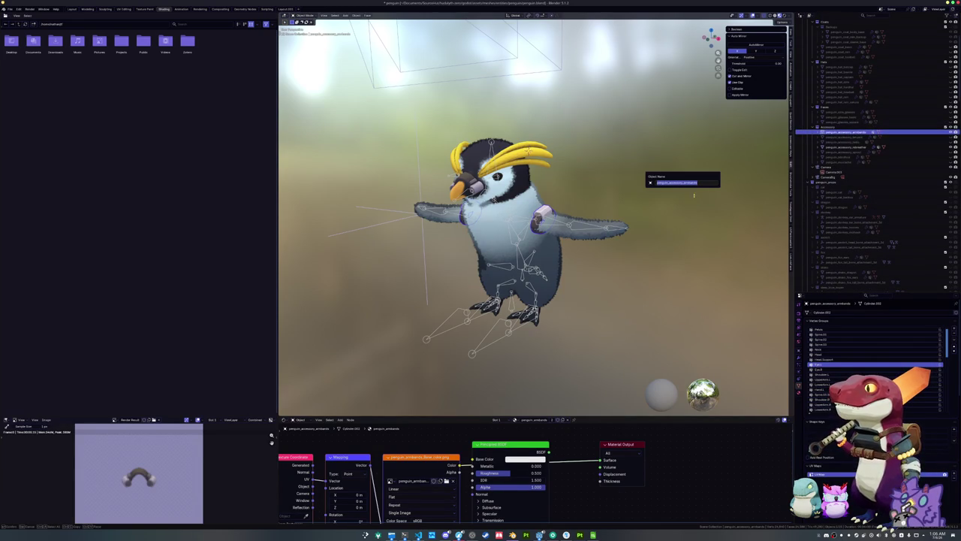
pyautogui.click(835, 311)
pyautogui.doubleClick(834, 311)
pyautogui.write('penguin_accessory_armbands')
pyautogui.press('Return')
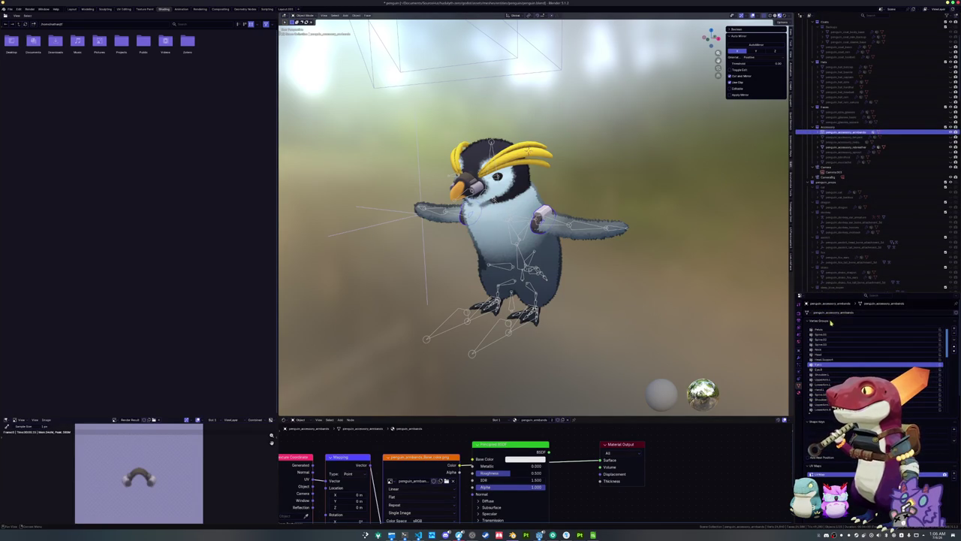
pyautogui.click(800, 393)
pyautogui.doubleClick(830, 364)
pyautogui.hotkey('ctrl', 'v')
pyautogui.press('Return')
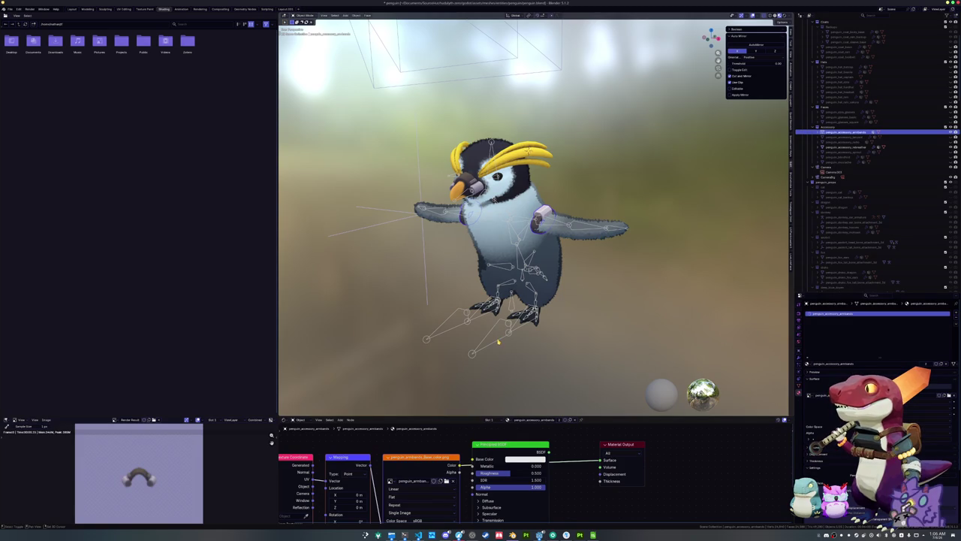
# Step: Apply all transforms to the armbands and select the penguin armature
pyautogui.hotkey('ctrl', 'a')
pyautogui.click(617, 301)
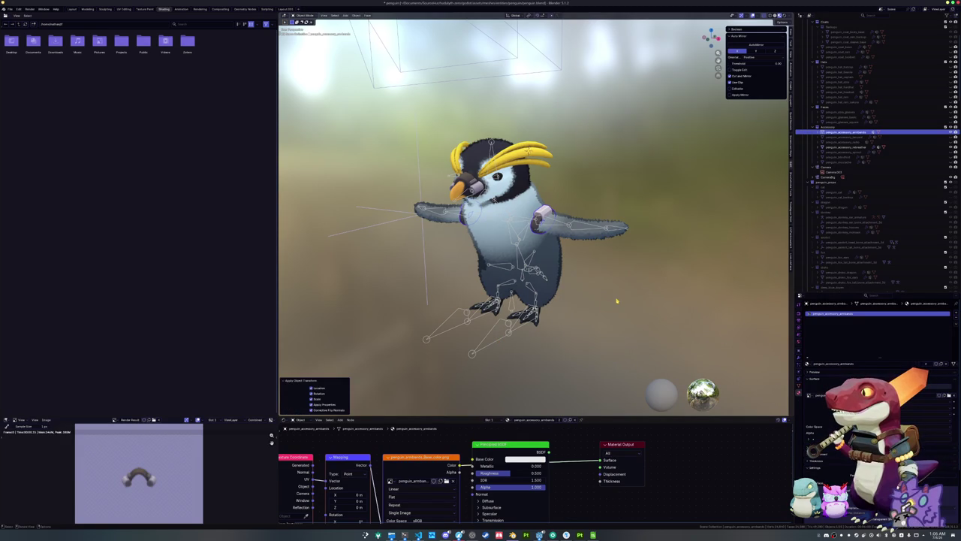
pyautogui.click(510, 337)
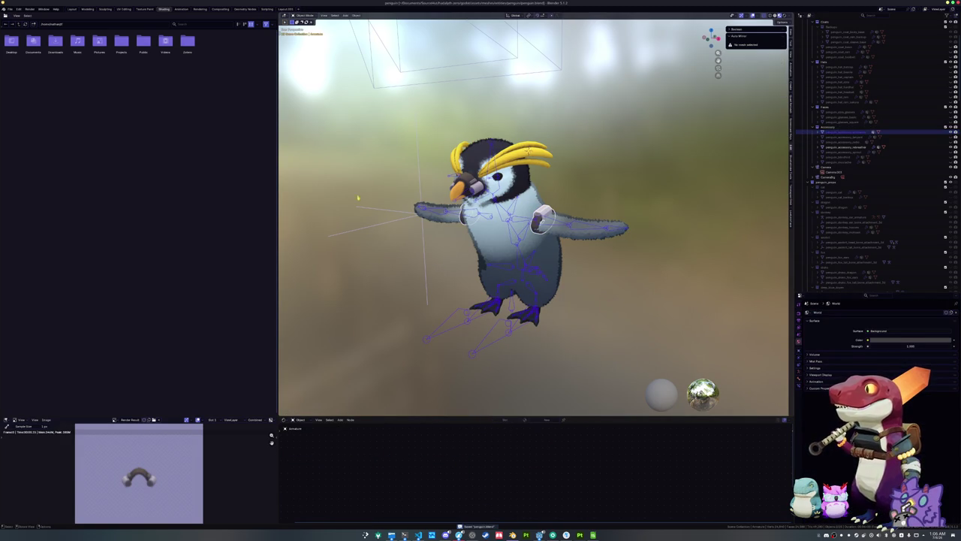
pyautogui.click(10, 8)
# Step: Start a glTF 2.0 export with the file name penguin_accessory_armband
pyautogui.moveTo(38, 91)
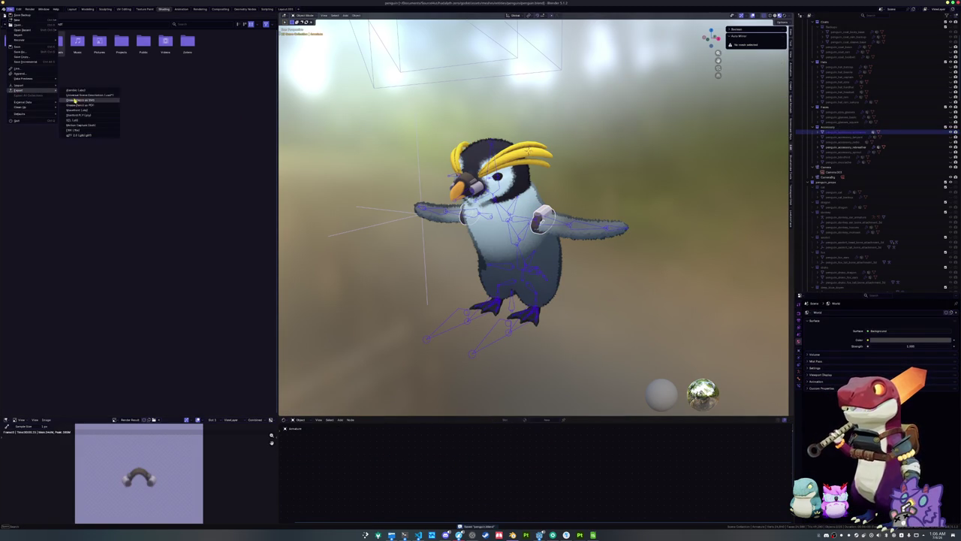
pyautogui.click(97, 136)
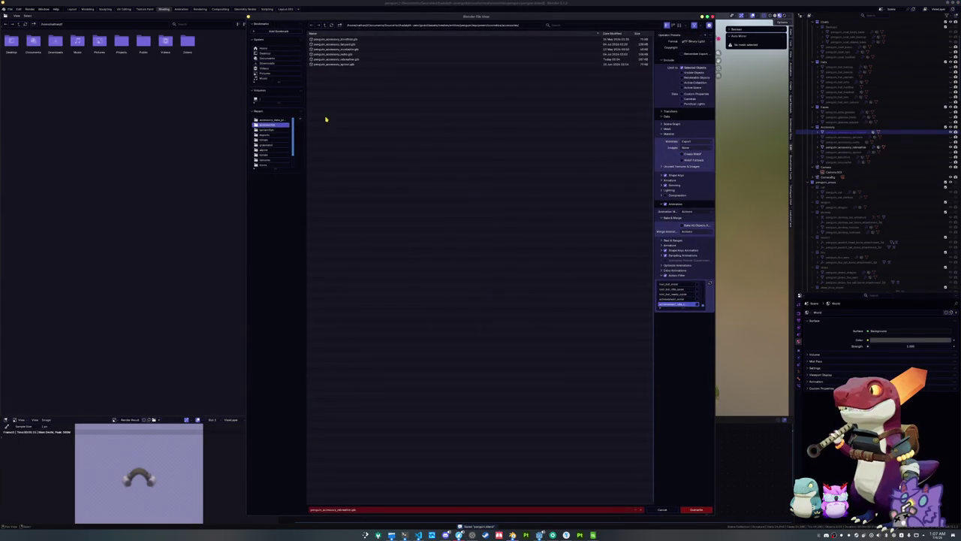
pyautogui.click(370, 509)
pyautogui.press('BackSpace')
pyautogui.write('penguin_accessory_armband')
pyautogui.press('Return')
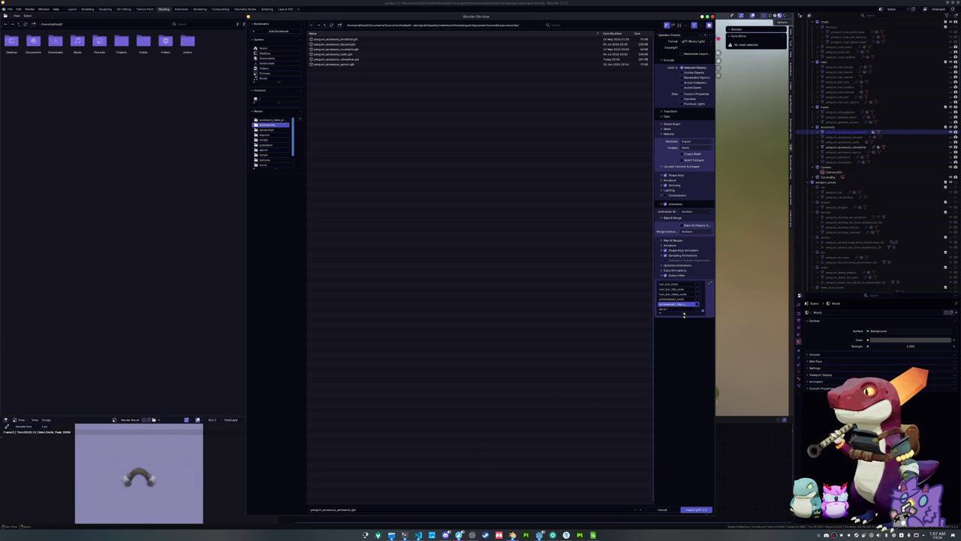
# Step: Enlarge the Action Filter list to review the actions, then export the file
pyautogui.moveTo(684, 307); pyautogui.dragTo(684, 460)
pyautogui.scroll(3, 685, 408)
pyautogui.scroll(5, 684, 408)
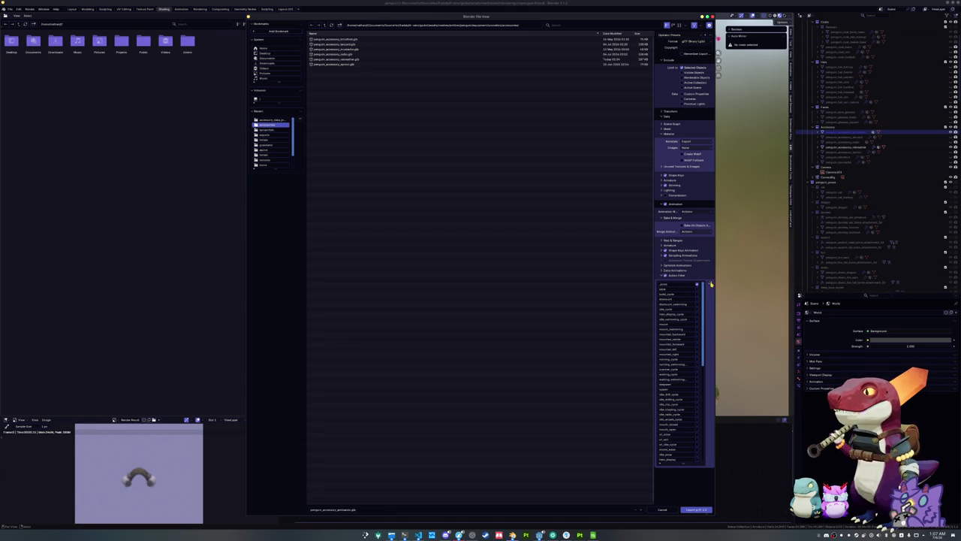
pyautogui.click(695, 509)
pyautogui.scroll(4, 836, 137)
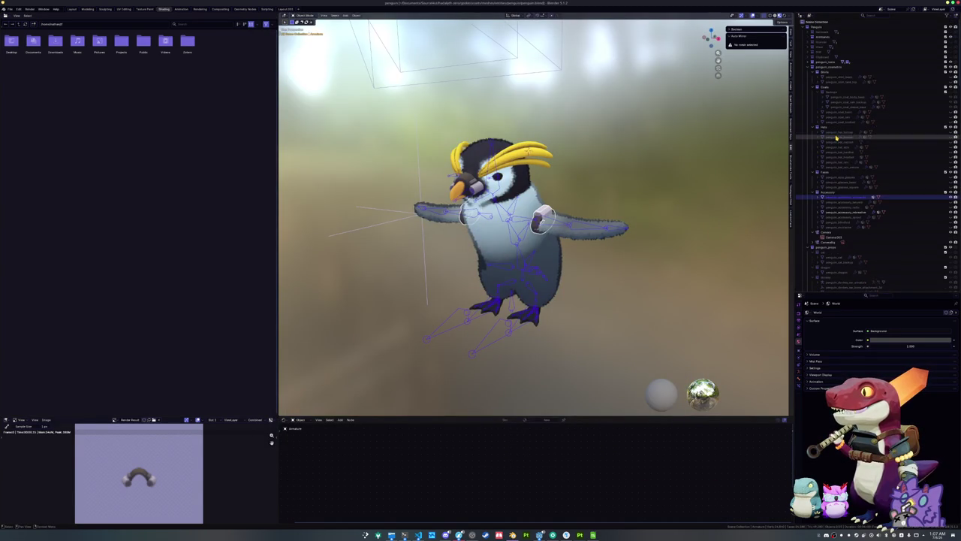
# Step: Move the backpack emission object into the accessories collection
pyautogui.click(823, 36)
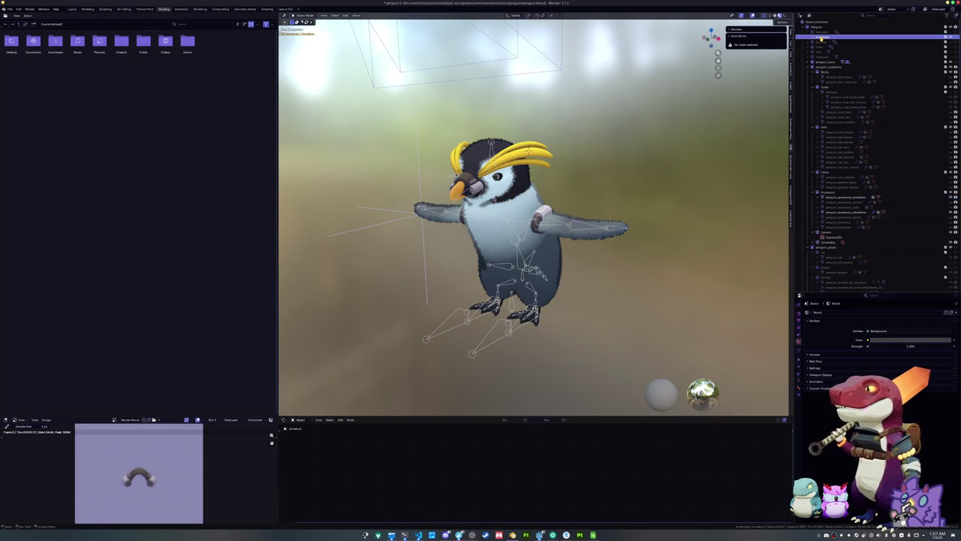
pyautogui.click(821, 36)
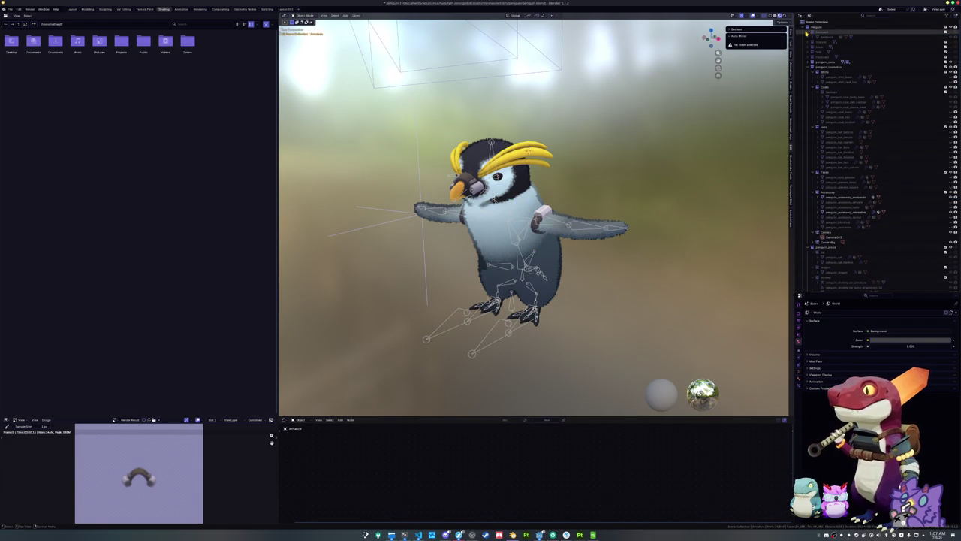
pyautogui.click(815, 37)
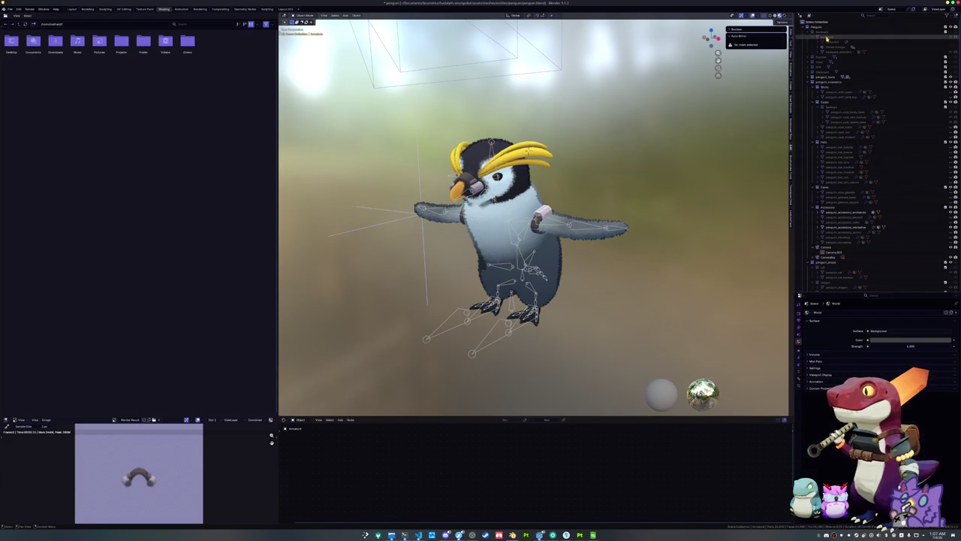
pyautogui.click(827, 38)
pyautogui.click(830, 52)
pyautogui.moveTo(830, 52)
pyautogui.mouseDown()
pyautogui.moveTo(836, 219)
pyautogui.moveTo(824, 106)
pyautogui.moveTo(831, 118)
pyautogui.mouseUp()
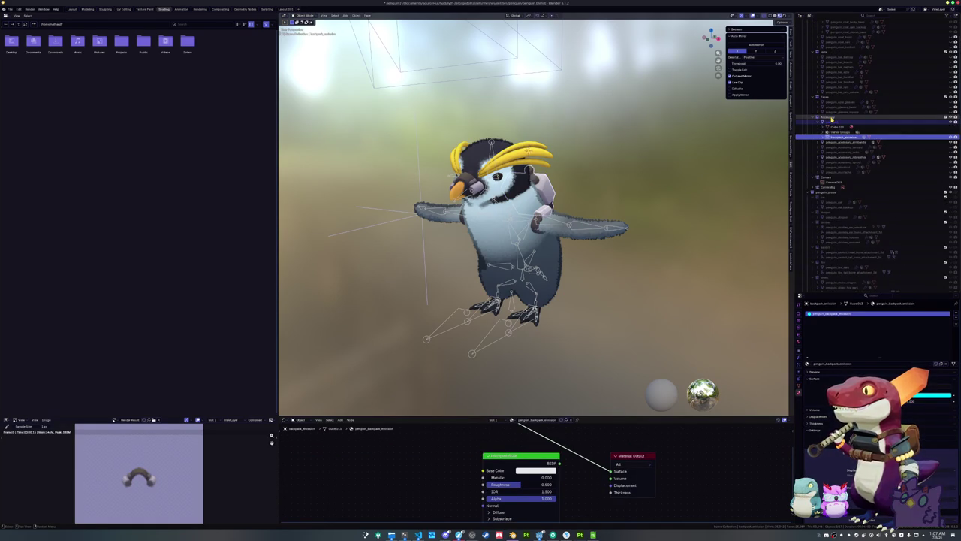
# Step: Join the emission part into the backpack and name it penguin_accessory_backpack
pyautogui.click(833, 120)
pyautogui.click(843, 138)
pyautogui.click(834, 121)
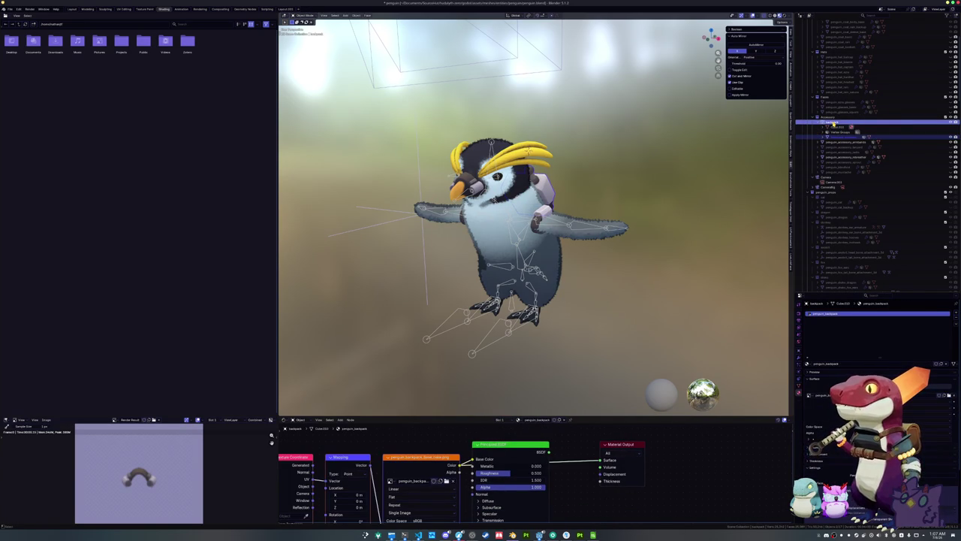
pyautogui.hotkey('ctrl', 'j')
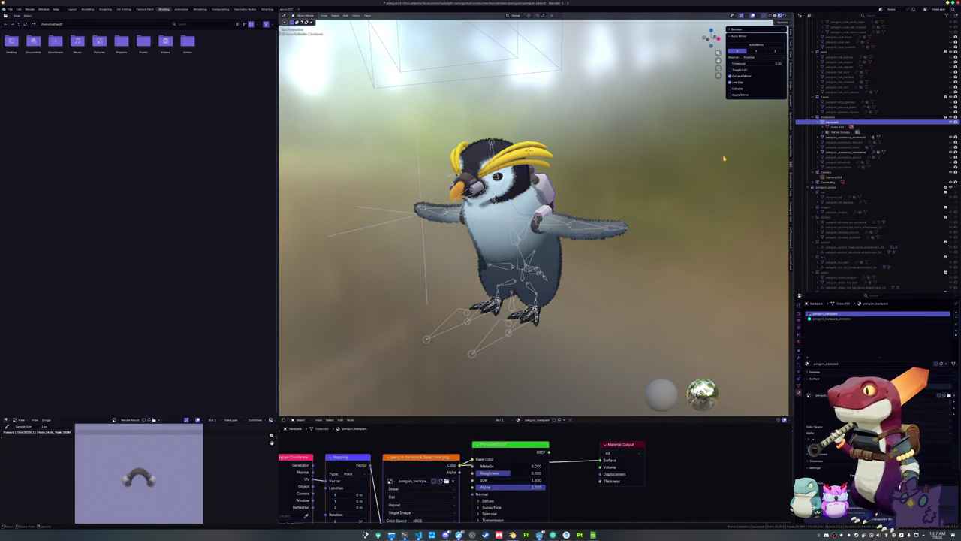
pyautogui.scroll(2, 832, 126)
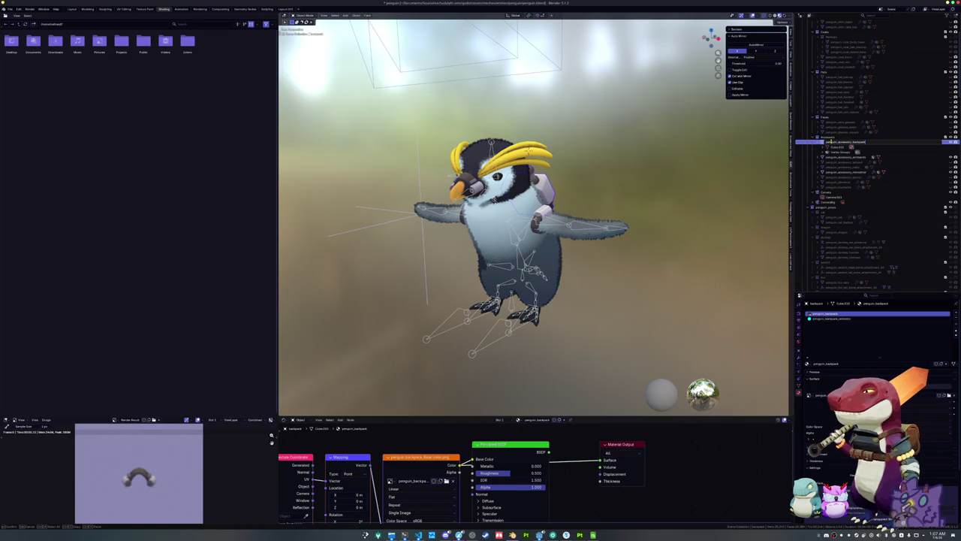
pyautogui.press('Return')
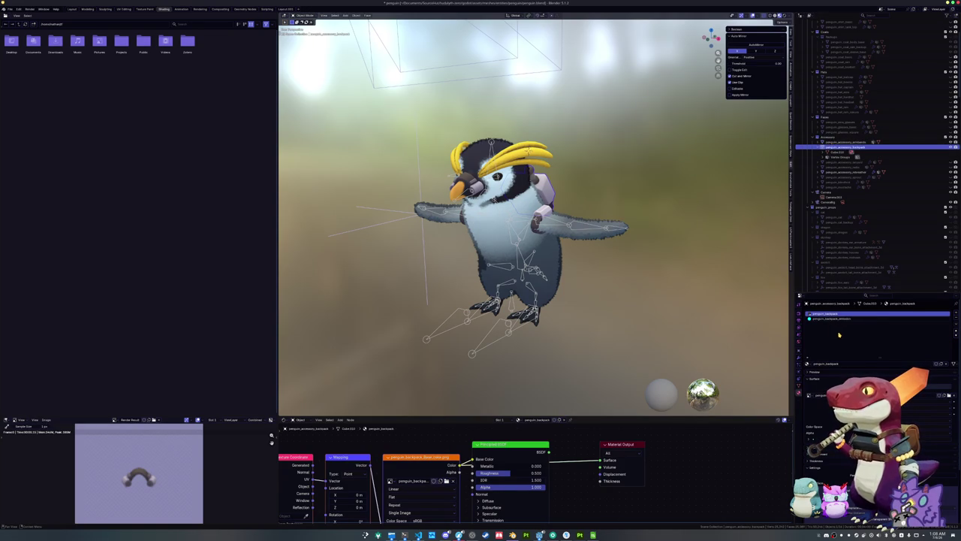
# Step: Rename the materials penguin_accessory_backpack and penguin_accessory_backpack_emission, and the mesh penguin_accessory_backpack
pyautogui.doubleClick(838, 316)
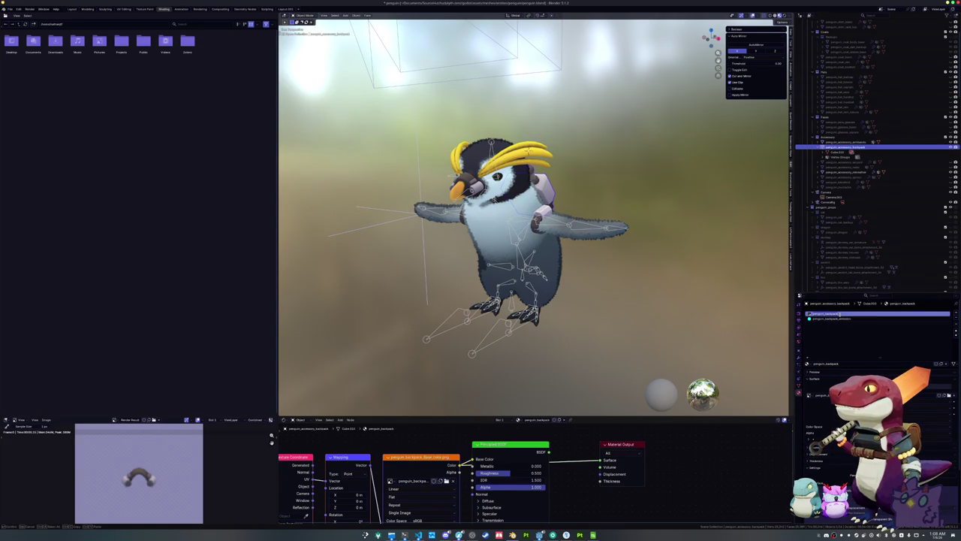
pyautogui.write('penguin_accessory_backpack')
pyautogui.press('Return')
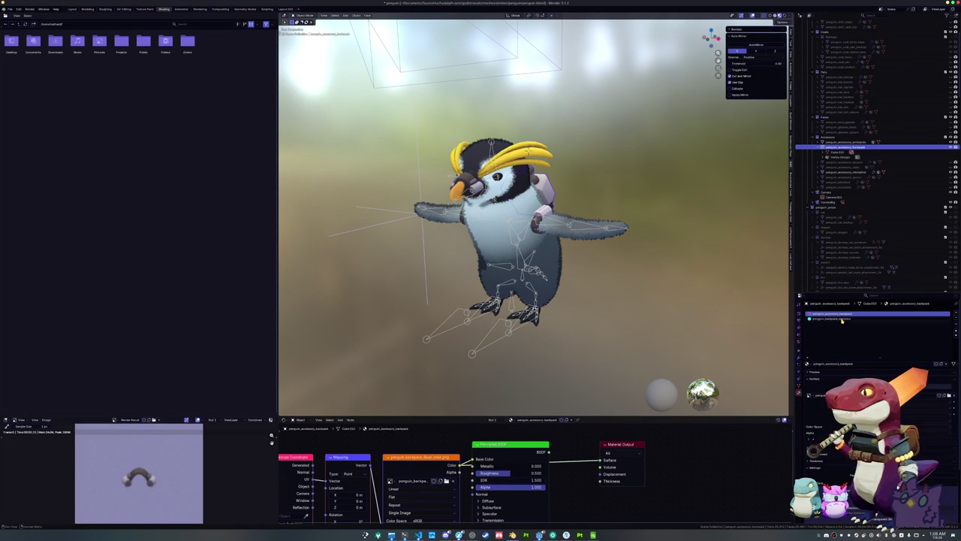
pyautogui.click(841, 319)
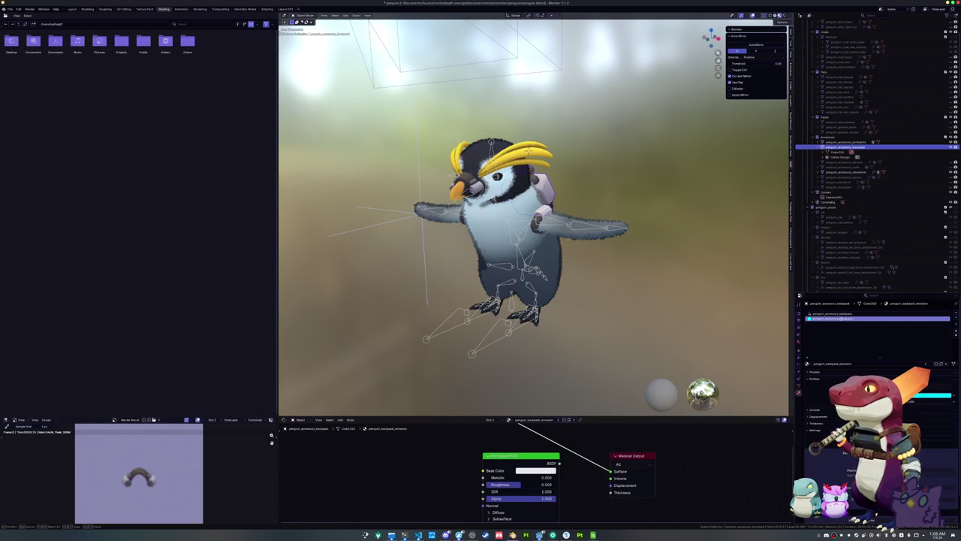
pyautogui.press('Return')
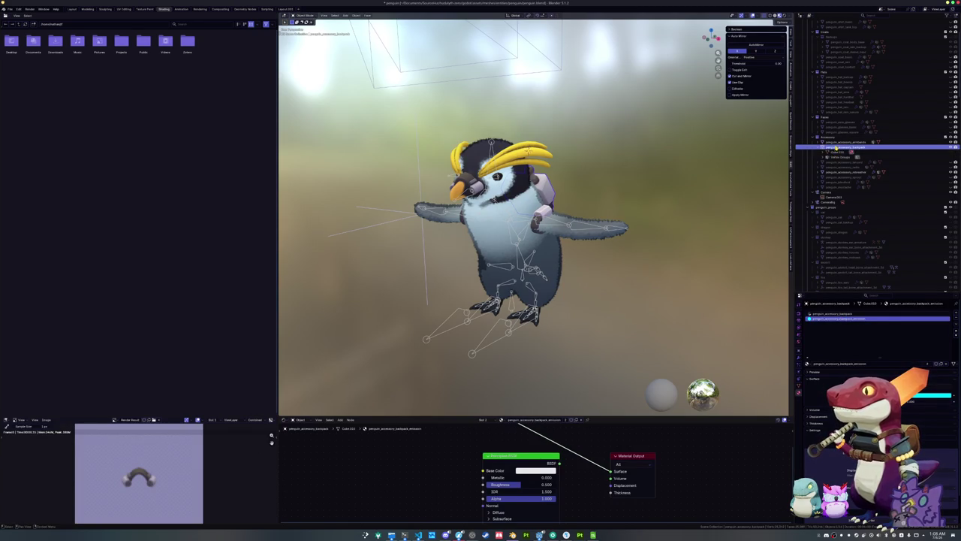
pyautogui.click(800, 385)
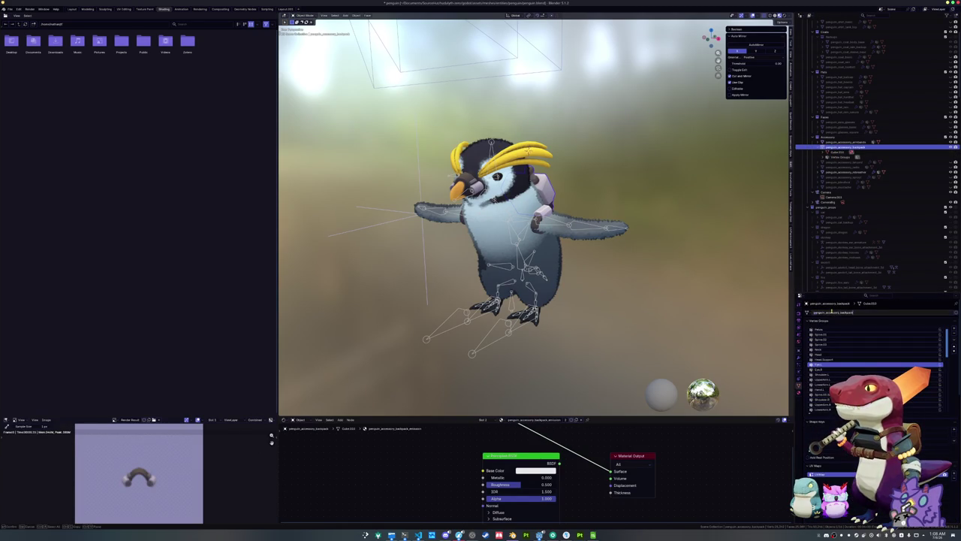
pyautogui.press('Return')
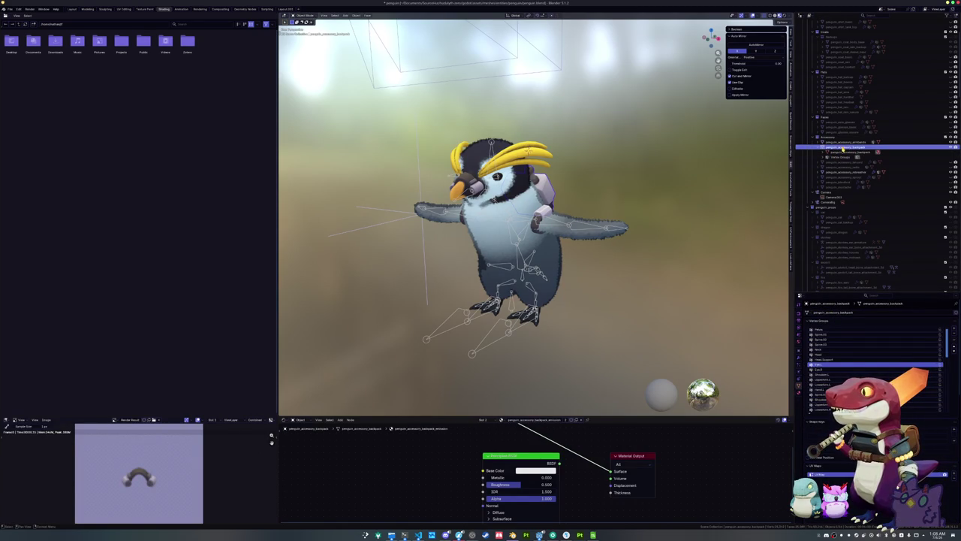
pyautogui.moveTo(528, 150)
pyautogui.mouseDown()
pyautogui.moveTo(563, 195)
pyautogui.moveTo(616, 229)
pyautogui.moveTo(575, 224)
pyautogui.mouseUp()
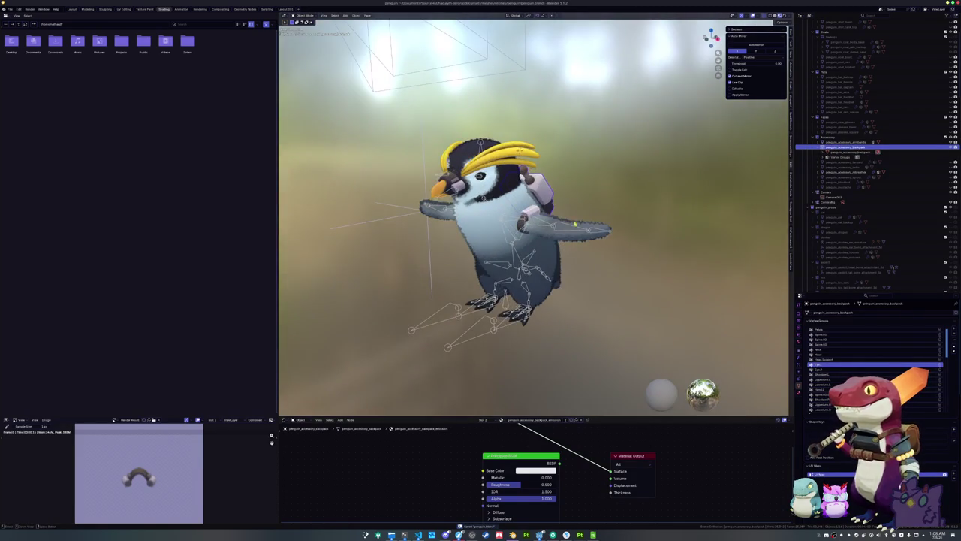
pyautogui.click(485, 330)
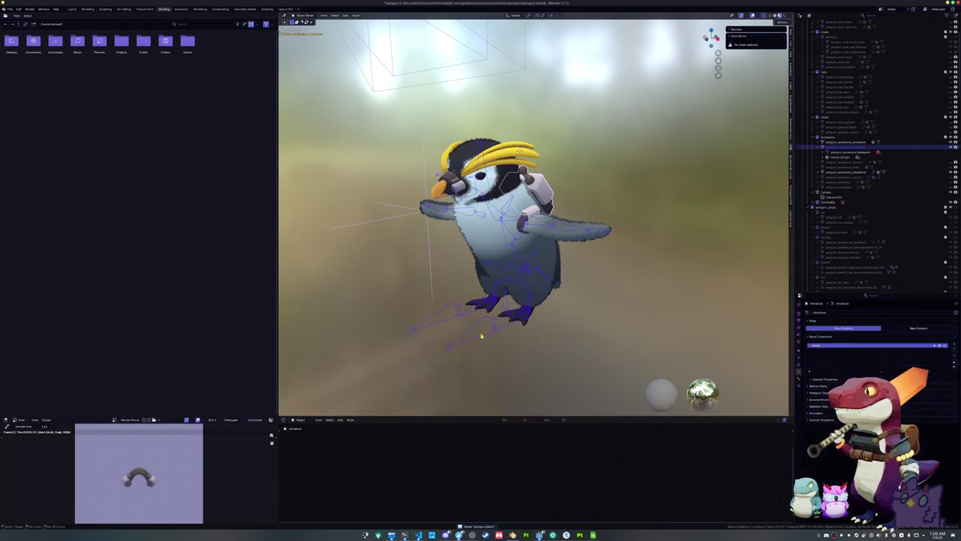
# Step: Export the backpack as glTF 2.0 file penguin_accessory_backpack.glb
pyautogui.click(10, 9)
pyautogui.moveTo(30, 90)
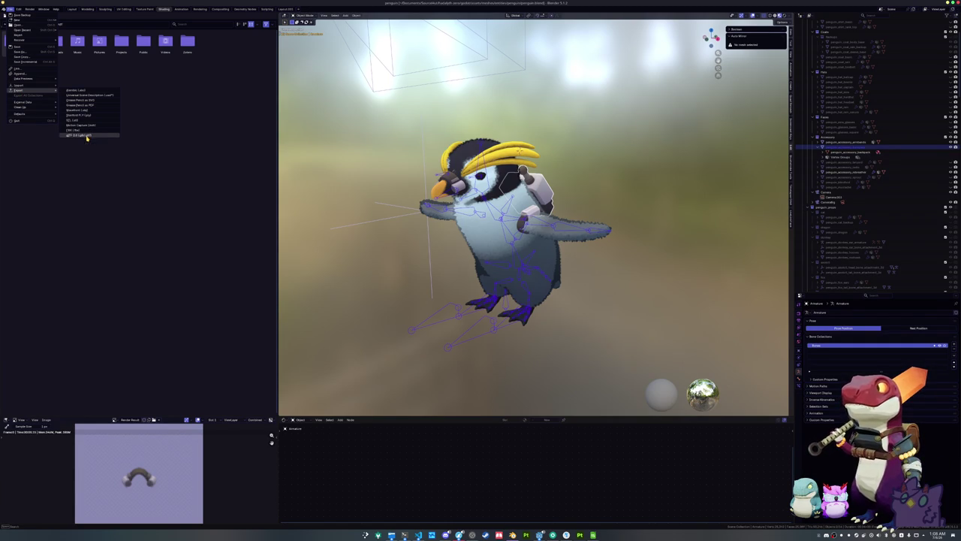
pyautogui.click(87, 136)
pyautogui.click(335, 511)
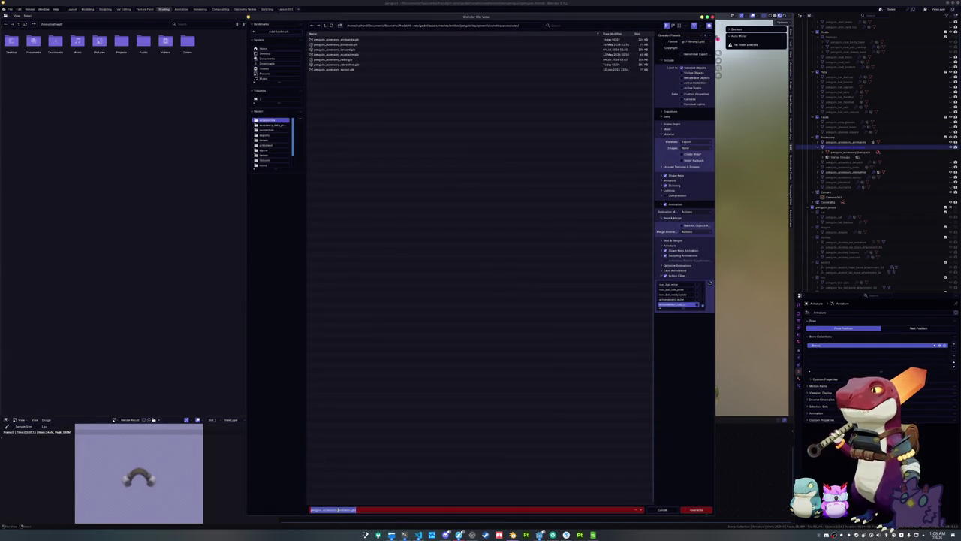
pyautogui.press('BackSpace')
pyautogui.write('backpack')
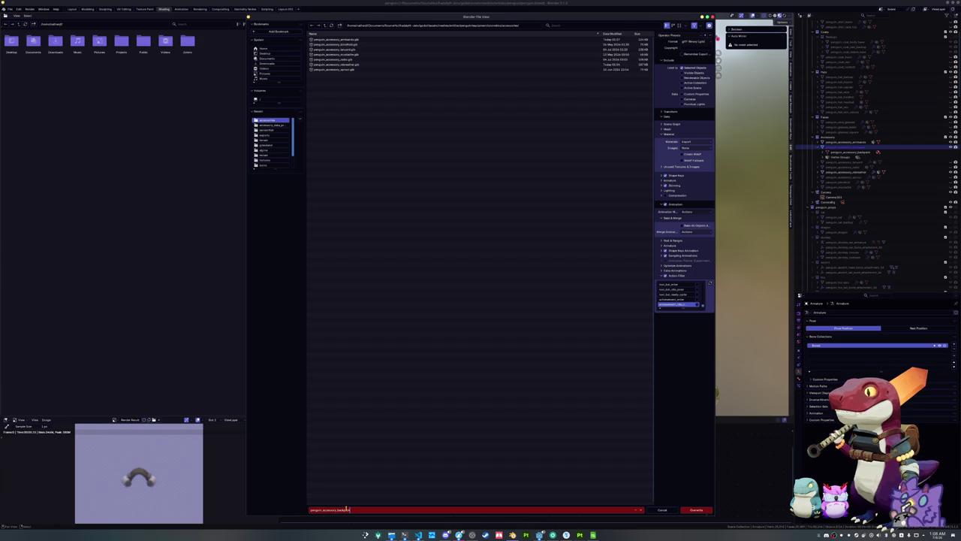
pyautogui.press('Return')
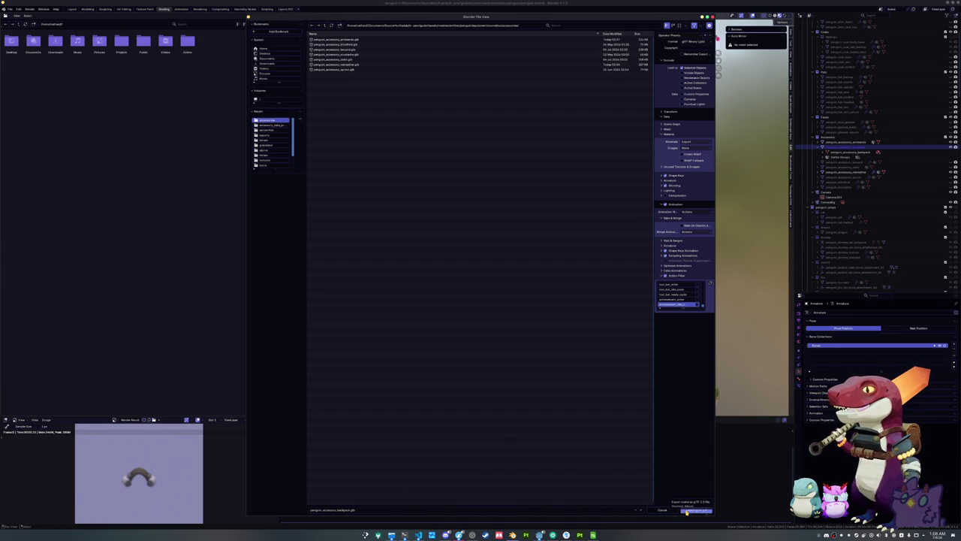
pyautogui.click(697, 512)
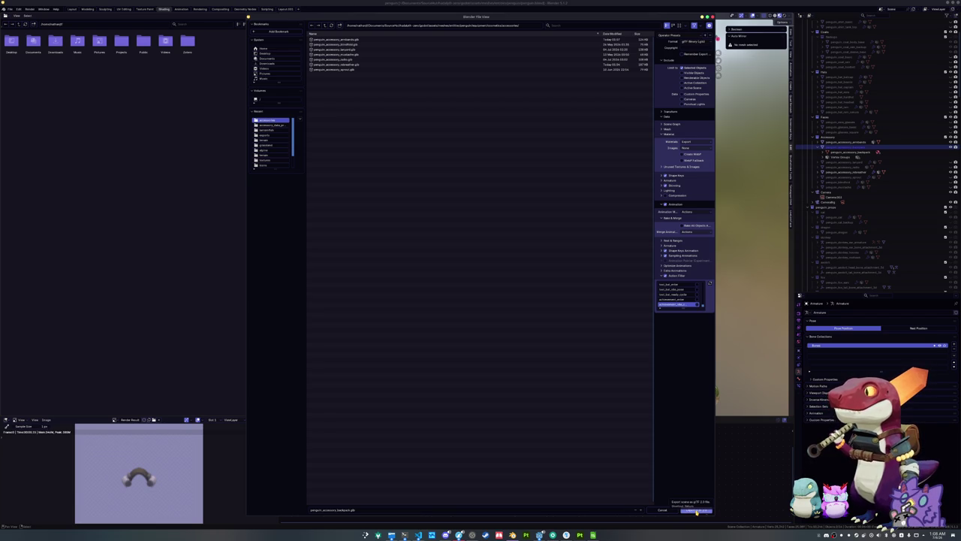
pyautogui.click(697, 512)
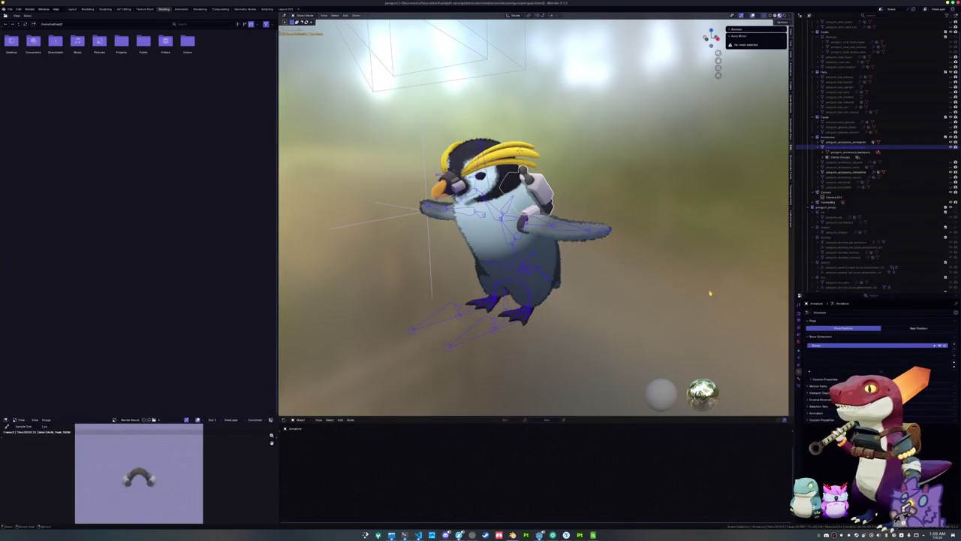
# Step: Collapse the backpack's entries and unhide the goggles in the Outliner
pyautogui.scroll(2, 819, 184)
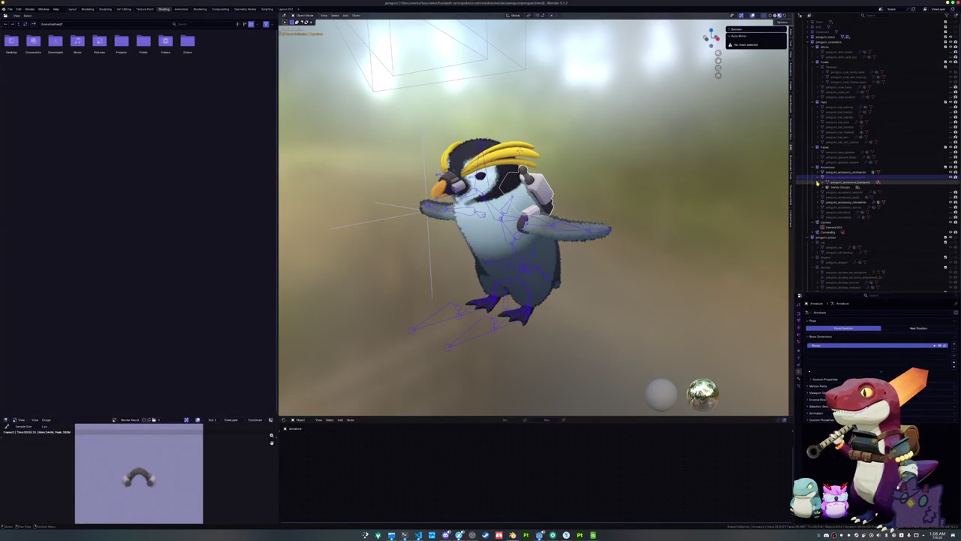
pyautogui.click(818, 182)
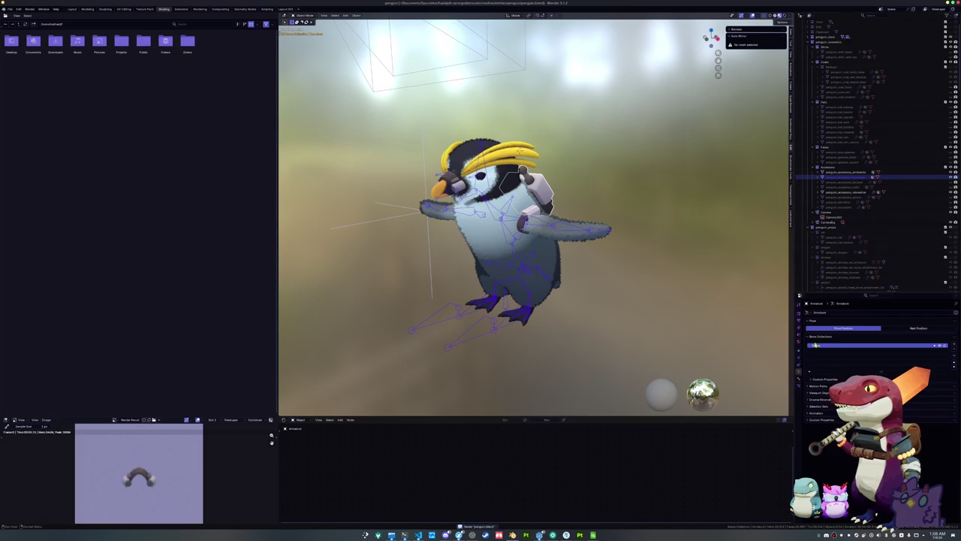
pyautogui.click(839, 176)
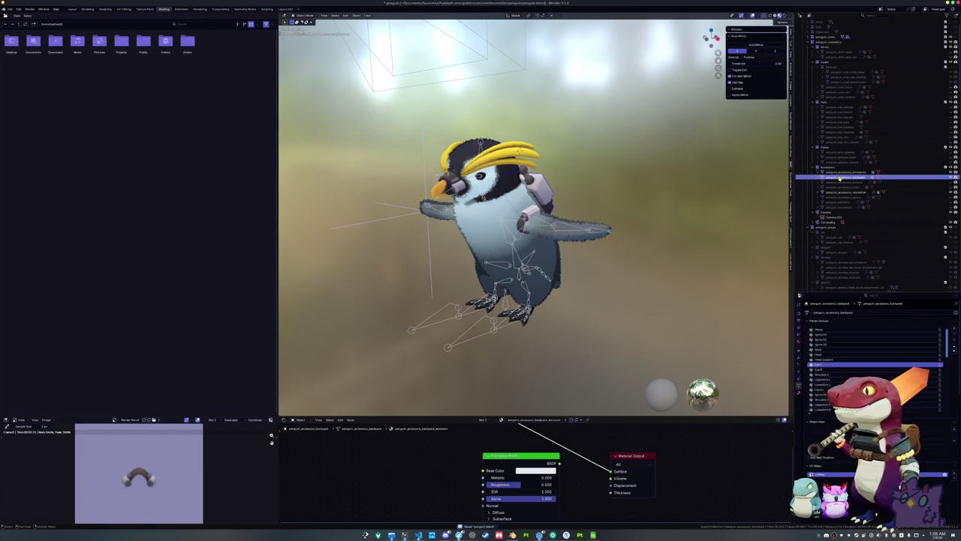
pyautogui.scroll(1, 827, 157)
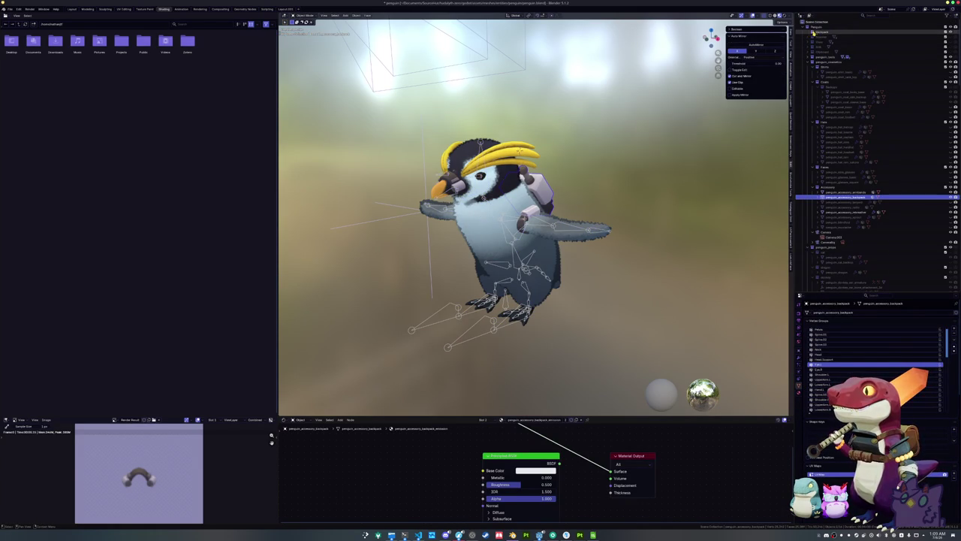
pyautogui.click(816, 33)
pyautogui.scroll(-1, 815, 34)
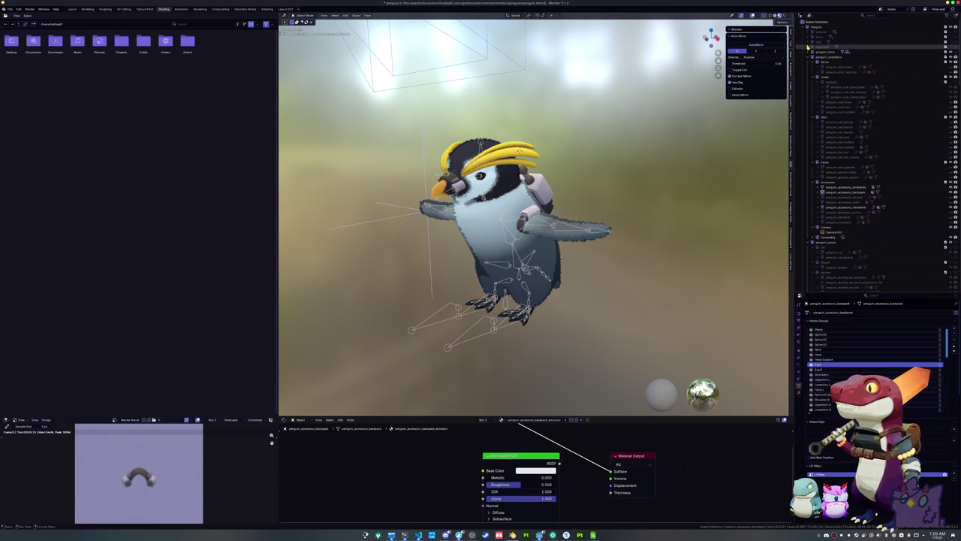
pyautogui.click(808, 37)
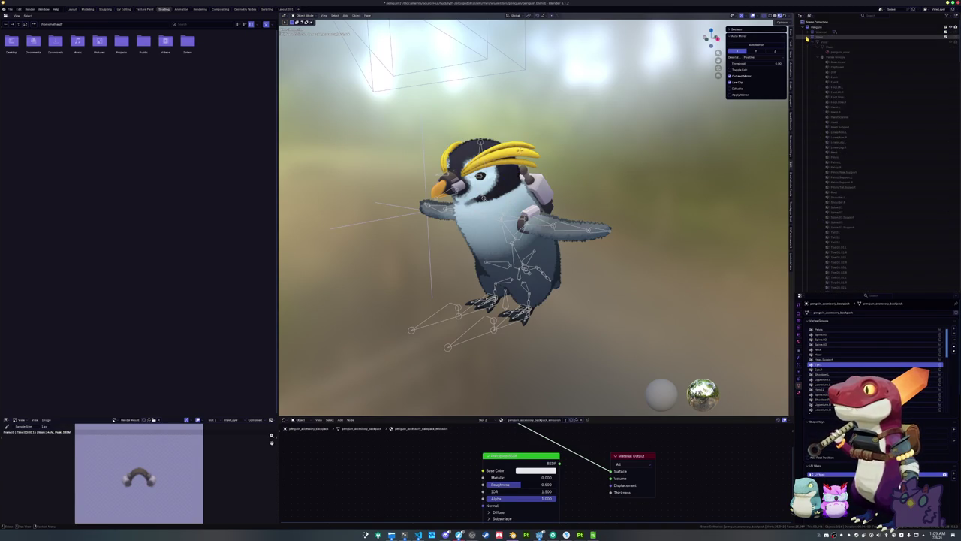
pyautogui.click(951, 38)
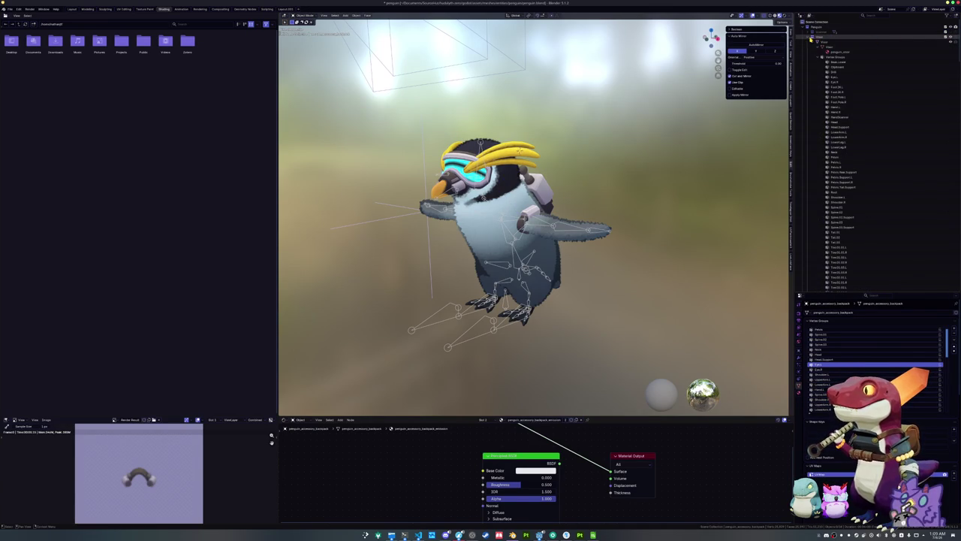
# Step: Select the backpack accessory, then the armbands accessory
pyautogui.click(809, 39)
pyautogui.scroll(-4, 833, 113)
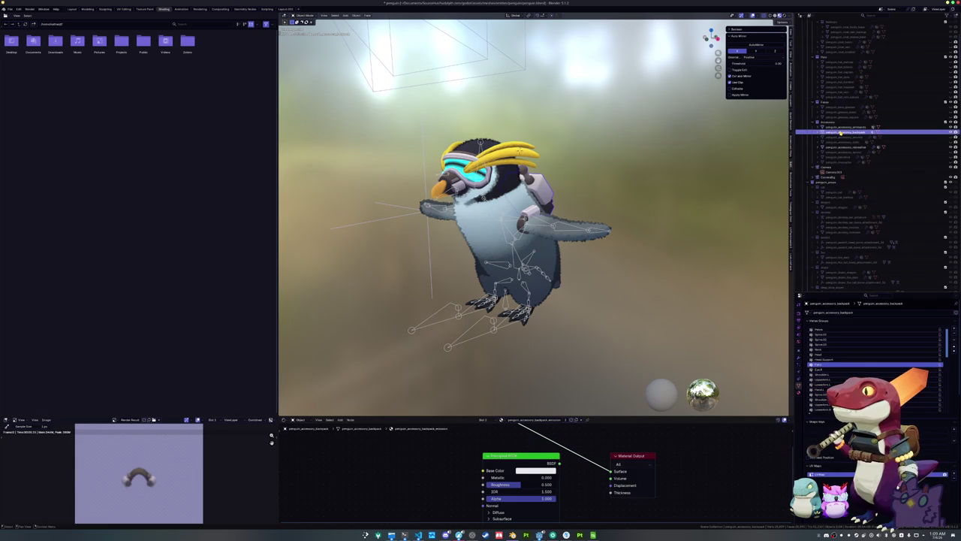
pyautogui.click(845, 127)
pyautogui.scroll(-3, 589, 189)
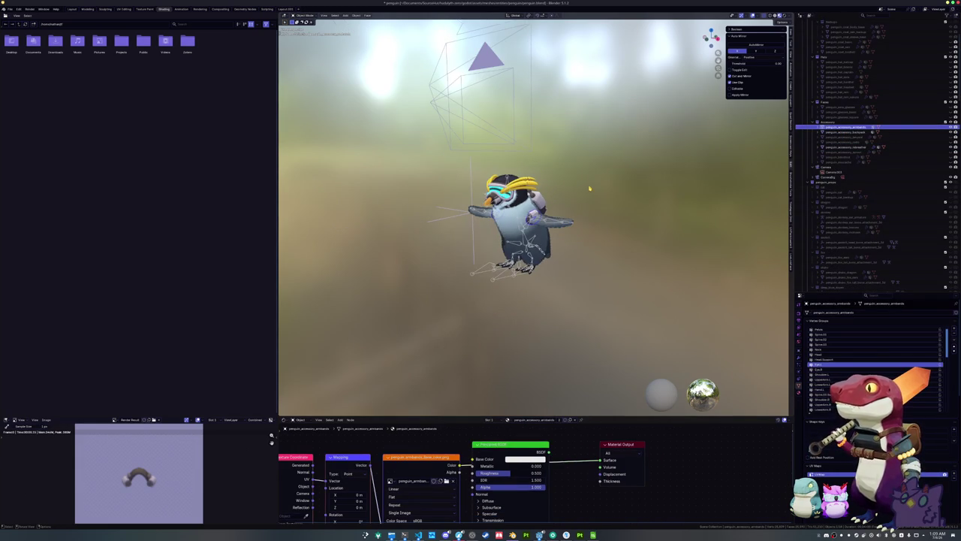
# Step: Shift the armbands up and back down along Z while viewing through the icon camera
pyautogui.press('g')
pyautogui.press('z')
pyautogui.click(534, 88)
pyautogui.press('KP_0')
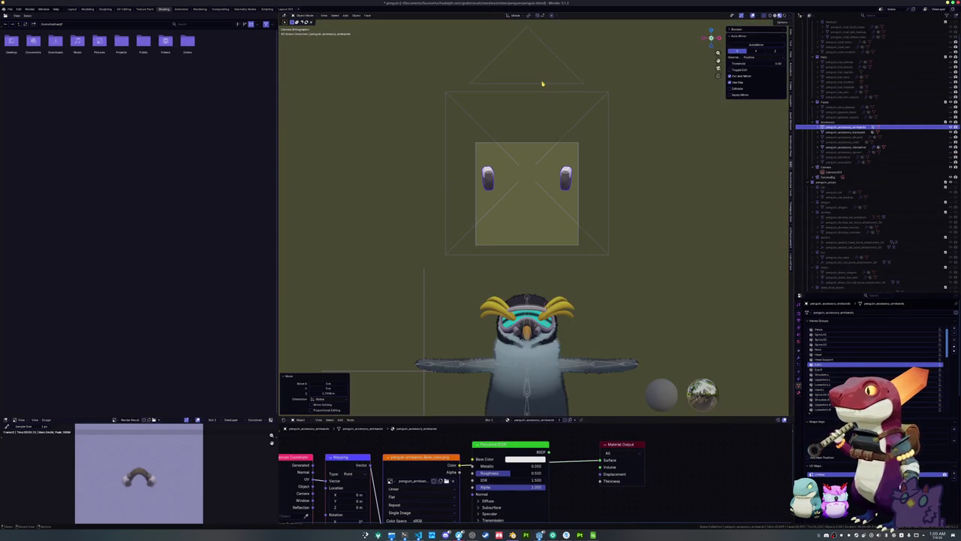
pyautogui.press('g')
pyautogui.press('z')
pyautogui.click(630, 167)
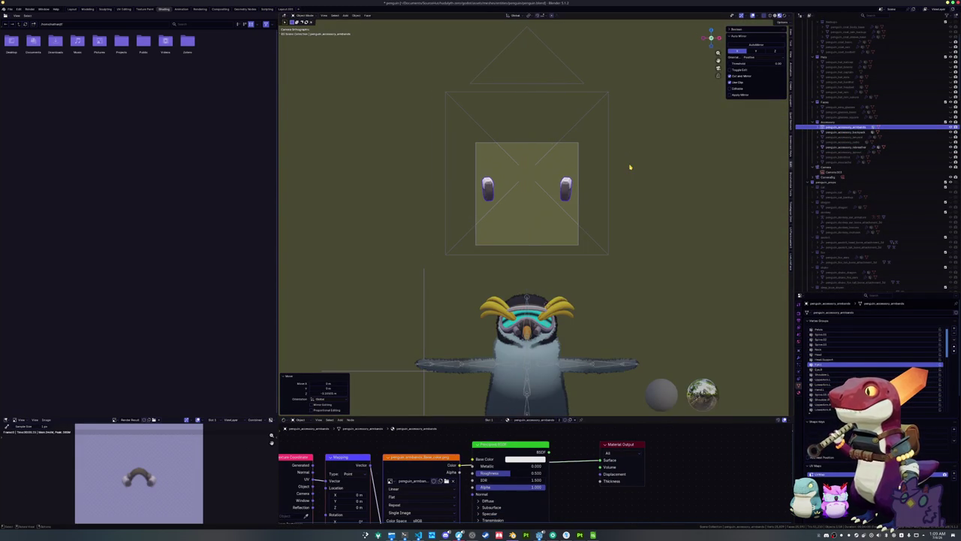
# Step: Render the armbands icon and save it as penguin_accessory_armbands.png
pyautogui.press('F12')
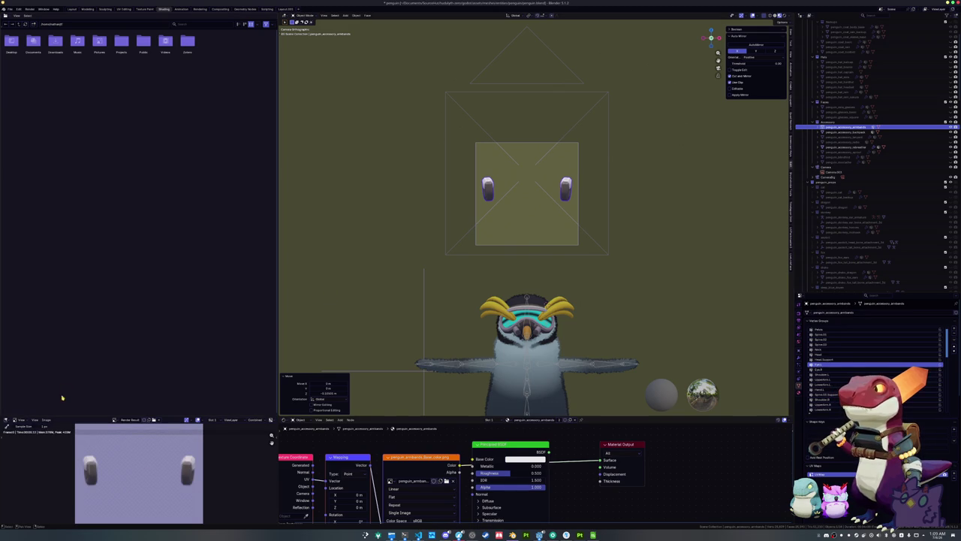
pyautogui.click(47, 420)
pyautogui.click(54, 466)
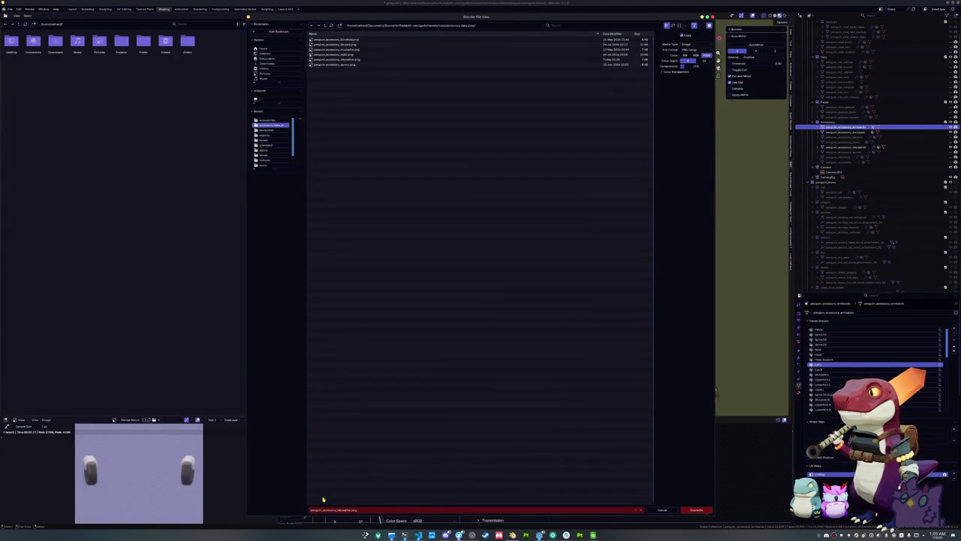
pyautogui.write('pen')
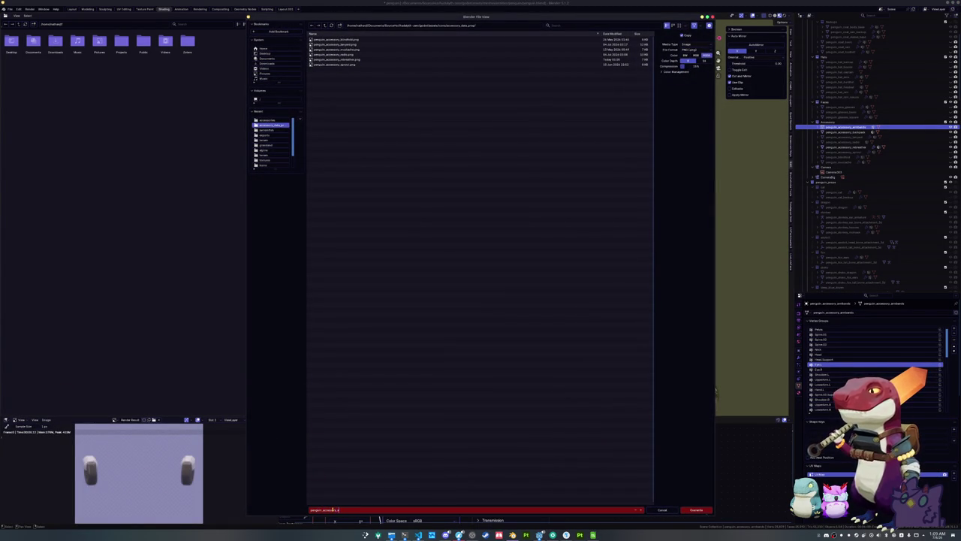
pyautogui.write('nds')
pyautogui.press('Return')
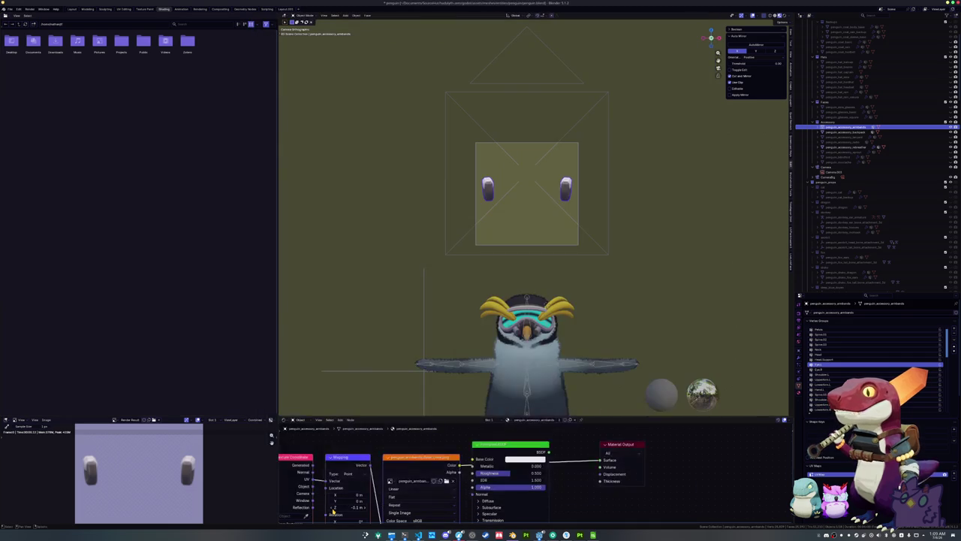
pyautogui.moveTo(476, 296); pyautogui.dragTo(436, 281)
# Step: Select the goggle visor, Visor_animation, while orbiting around the penguin's head
pyautogui.scroll(4, 436, 282)
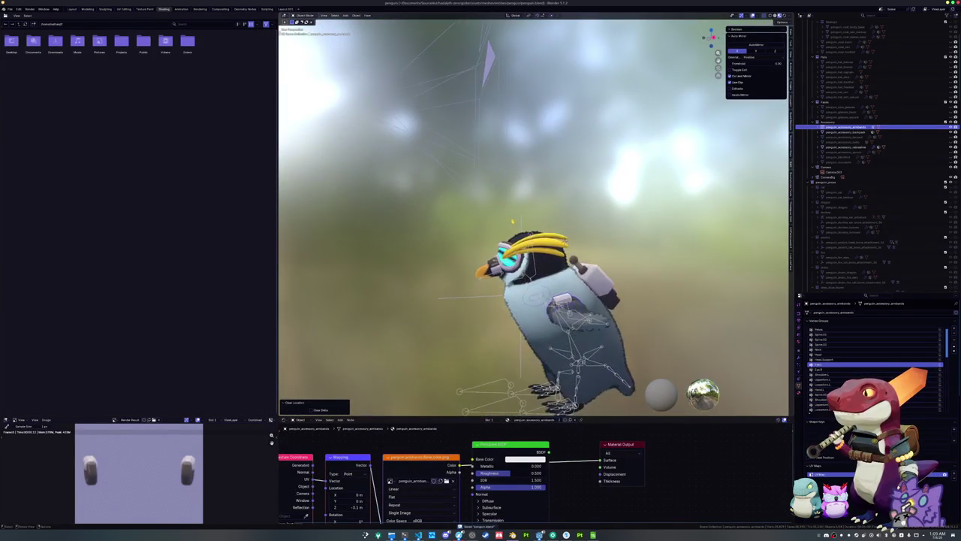
pyautogui.click(556, 271)
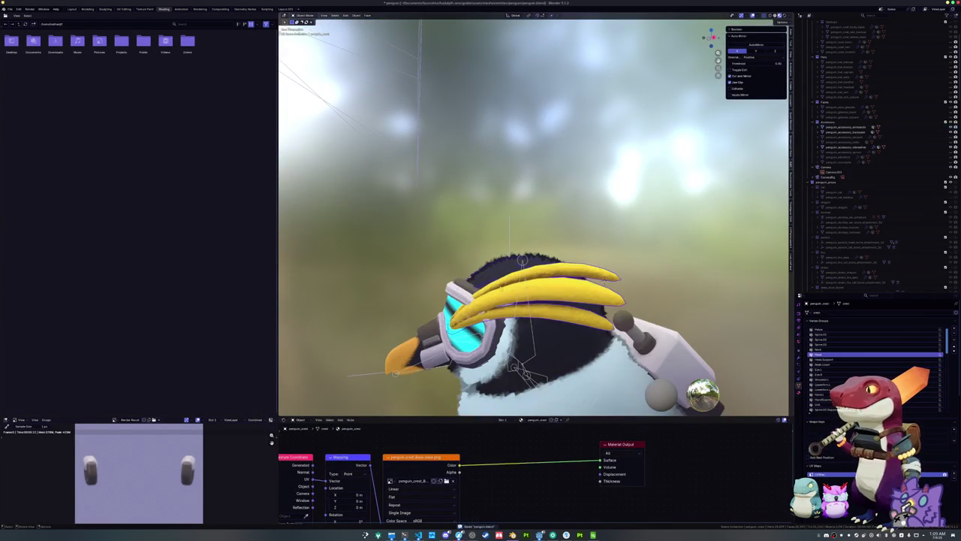
pyautogui.moveTo(556, 272); pyautogui.dragTo(593, 269)
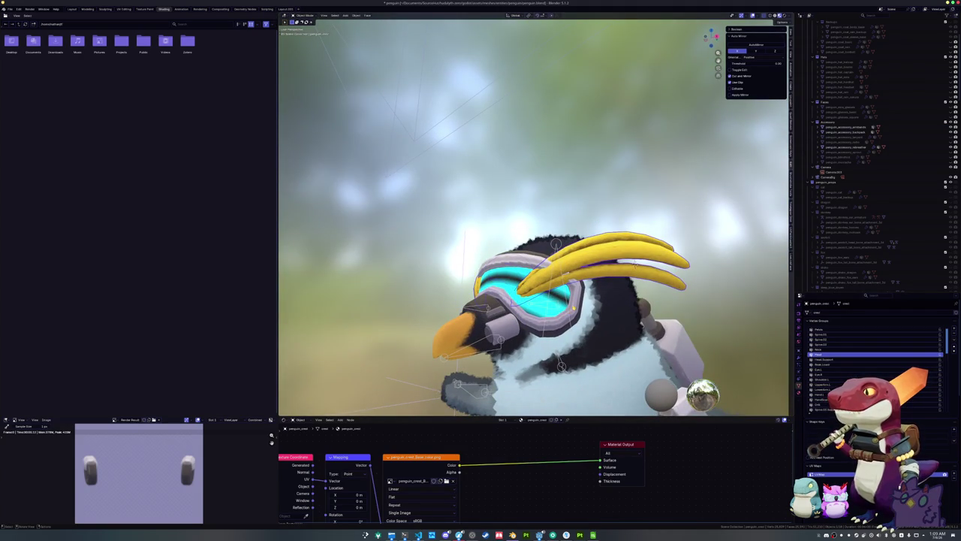
pyautogui.click(635, 262)
pyautogui.moveTo(634, 262); pyautogui.dragTo(630, 262)
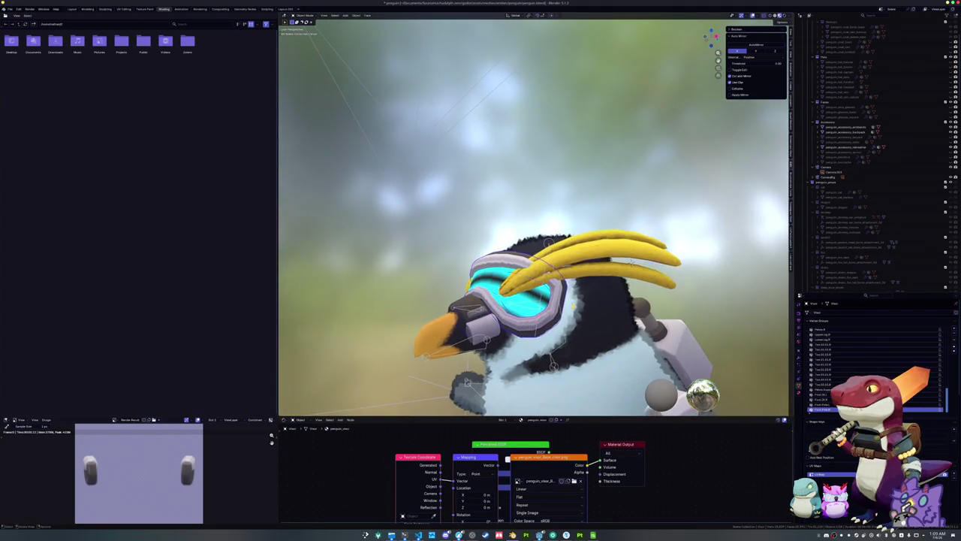
pyautogui.click(490, 279)
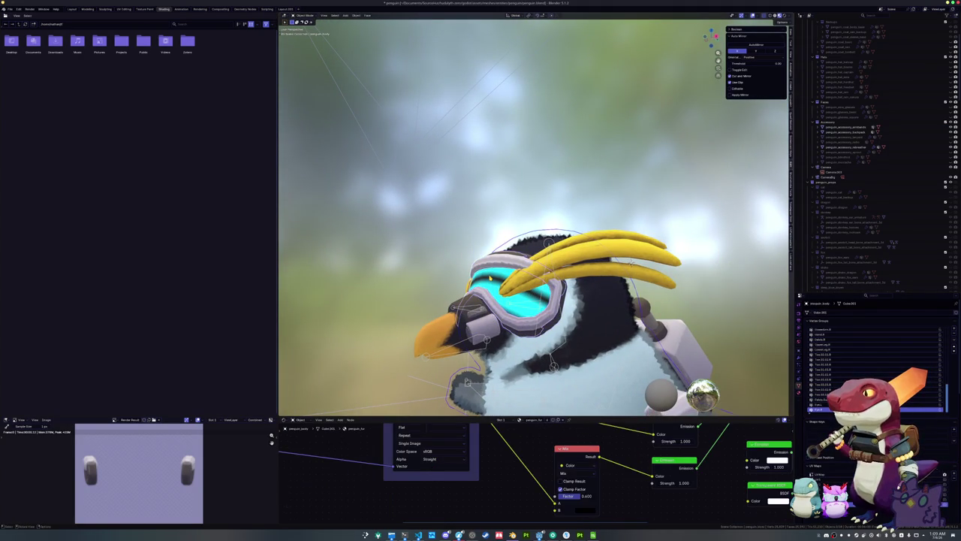
pyautogui.click(490, 278)
pyautogui.scroll(3, 810, 37)
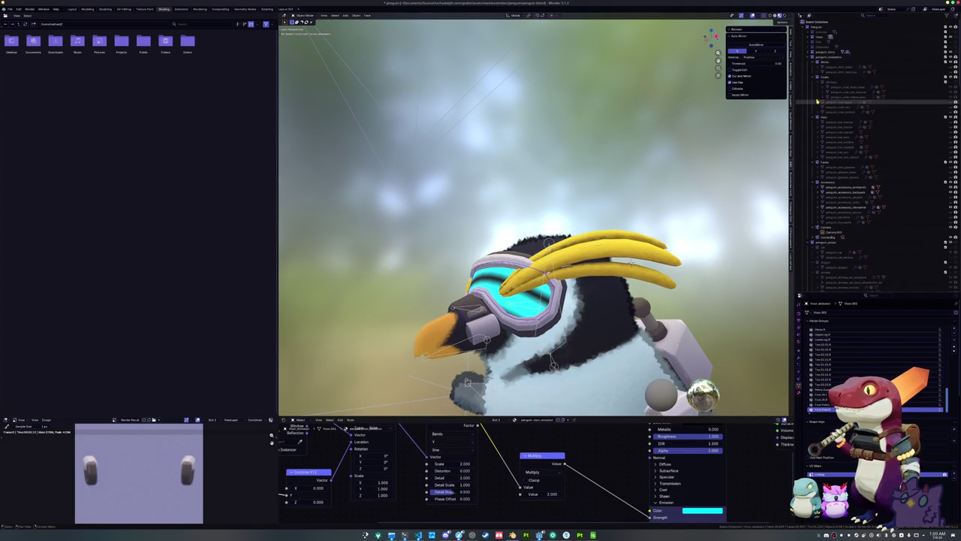
pyautogui.keyDown('shift'); pyautogui.click(811, 37); pyautogui.keyUp('shift')
pyautogui.click(827, 46)
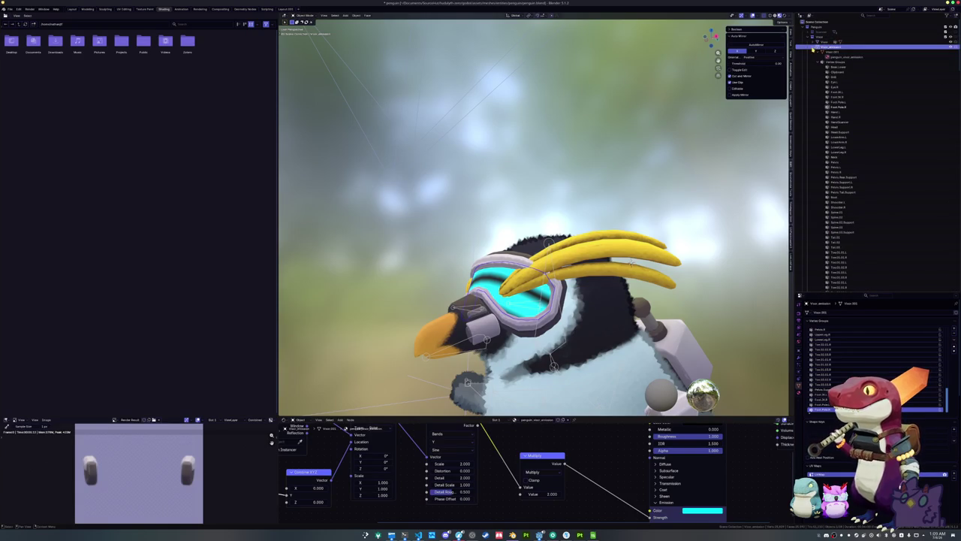
pyautogui.keyDown('shift'); pyautogui.click(812, 45); pyautogui.keyUp('shift')
# Step: Toggle the visor's viewport visibility several times to compare, leaving it shown
pyautogui.click(950, 47)
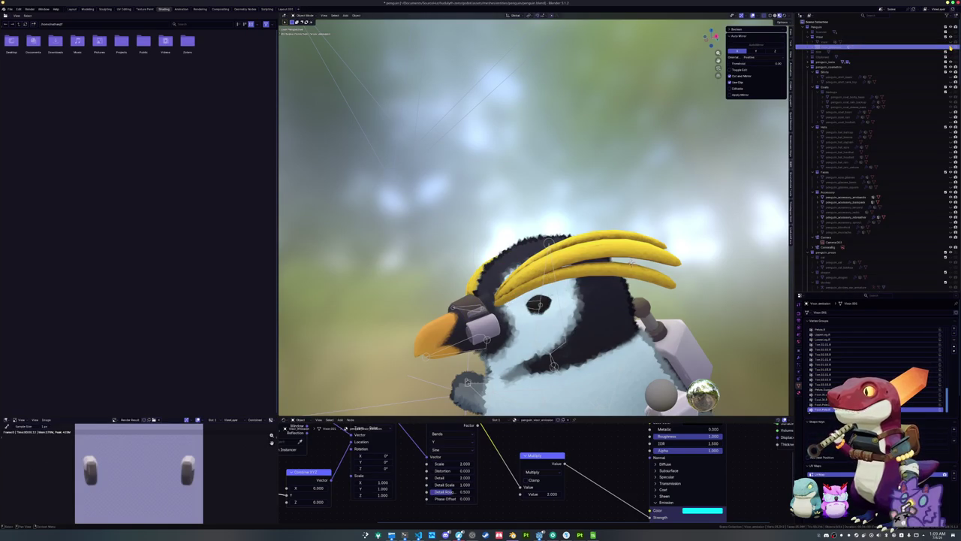
pyautogui.click(950, 46)
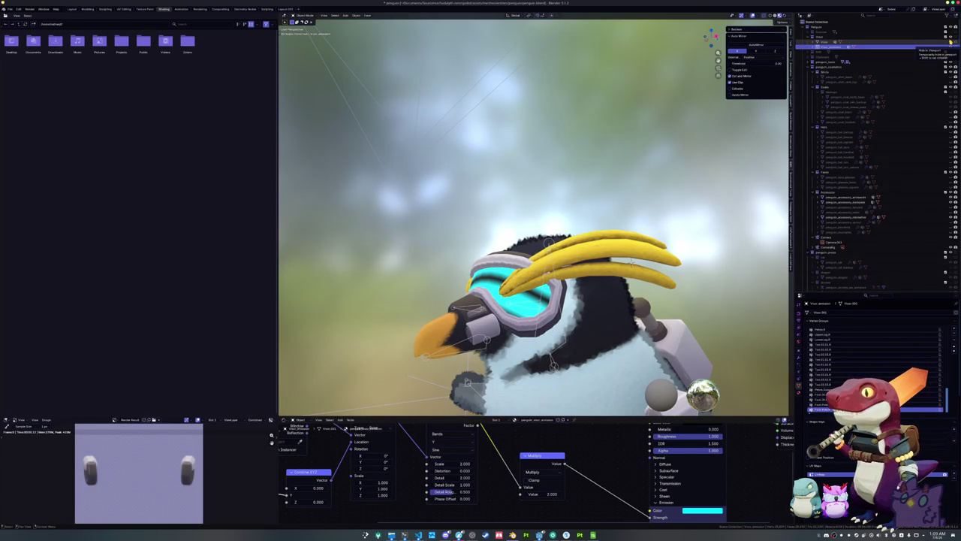
pyautogui.click(950, 46)
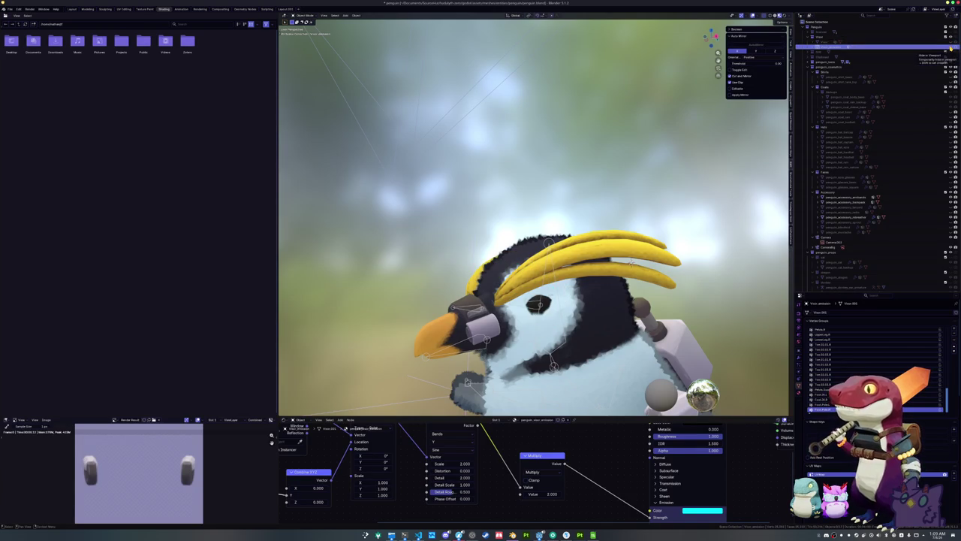
pyautogui.click(951, 46)
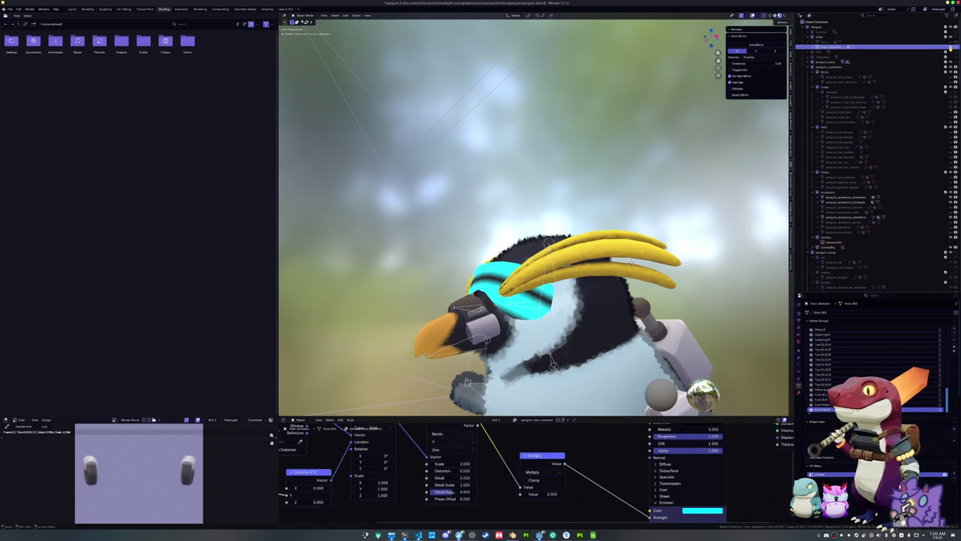
pyautogui.click(951, 46)
pyautogui.moveTo(706, 133)
pyautogui.mouseDown()
pyautogui.moveTo(627, 157)
pyautogui.moveTo(650, 120)
pyautogui.mouseUp()
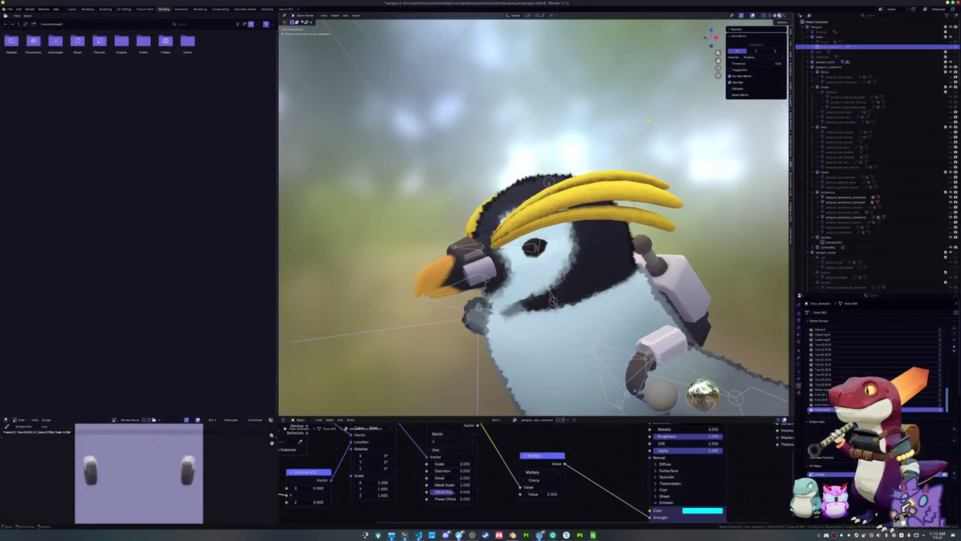
pyautogui.click(950, 47)
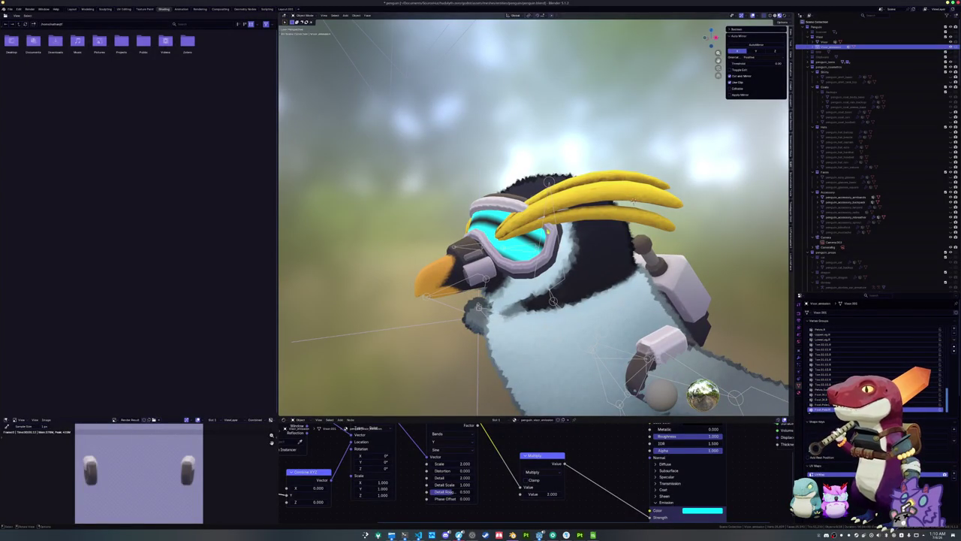
pyautogui.scroll(3, 659, 197)
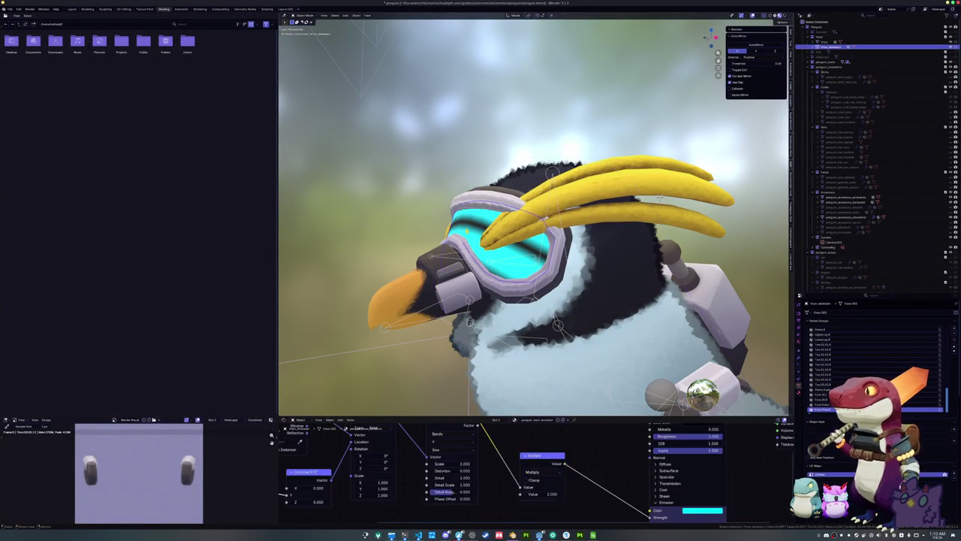
# Step: Try scaling the visor geometry in Edit Mode, then undo the change
pyautogui.press('Tab')
pyautogui.press('s')
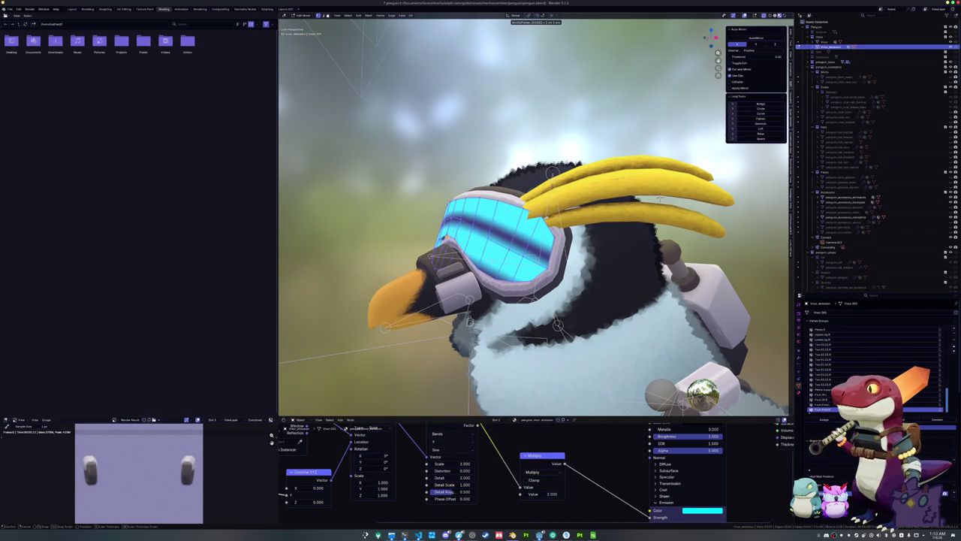
pyautogui.click(659, 197)
pyautogui.press('Tab')
pyautogui.hotkey('ctrl', 'z')
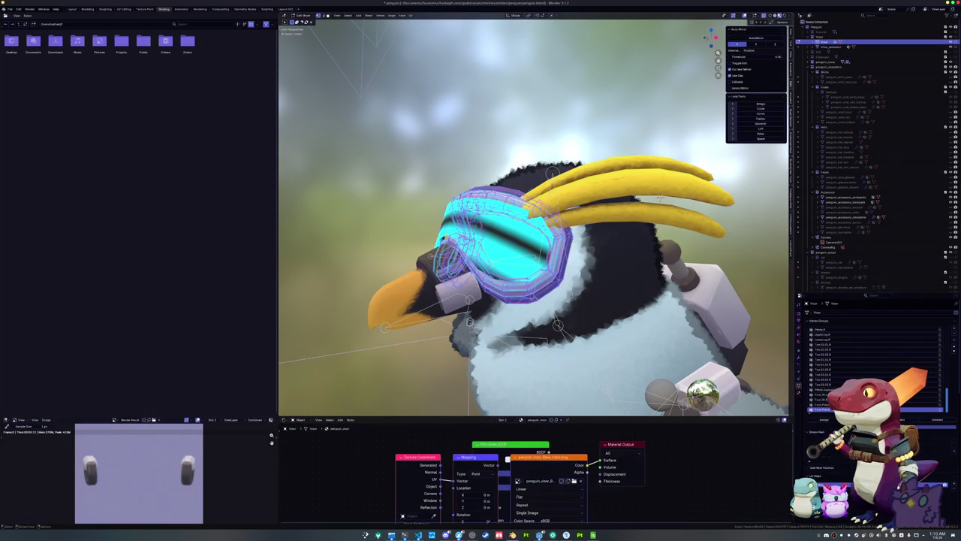
pyautogui.moveTo(660, 197); pyautogui.dragTo(605, 175)
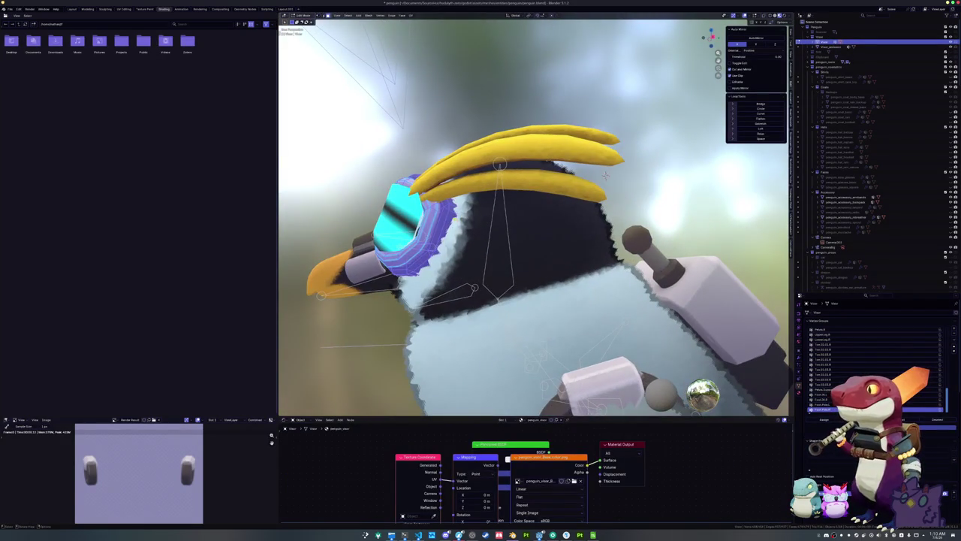
pyautogui.hotkey('ctrl', 'z')
pyautogui.hotkey('ctrl', 'z')
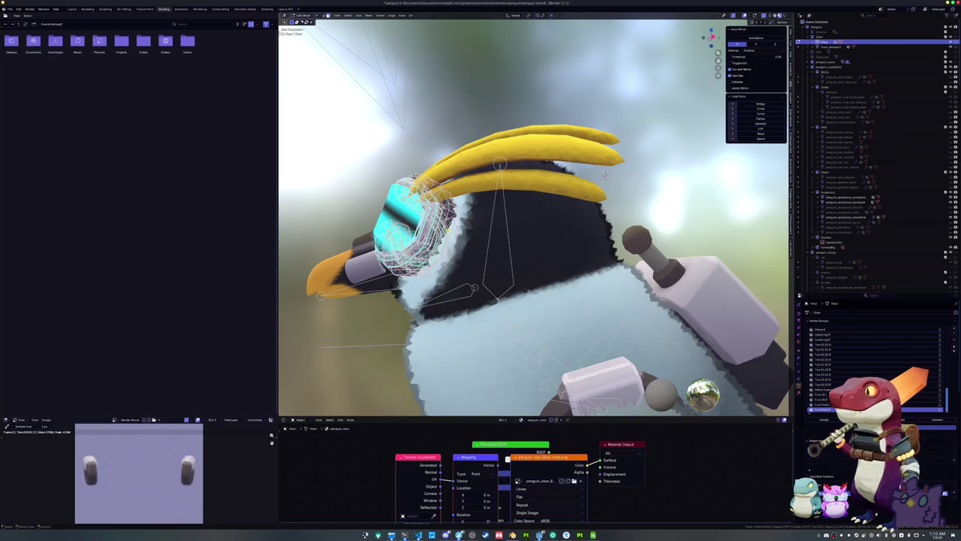
pyautogui.moveTo(605, 175); pyautogui.dragTo(560, 161)
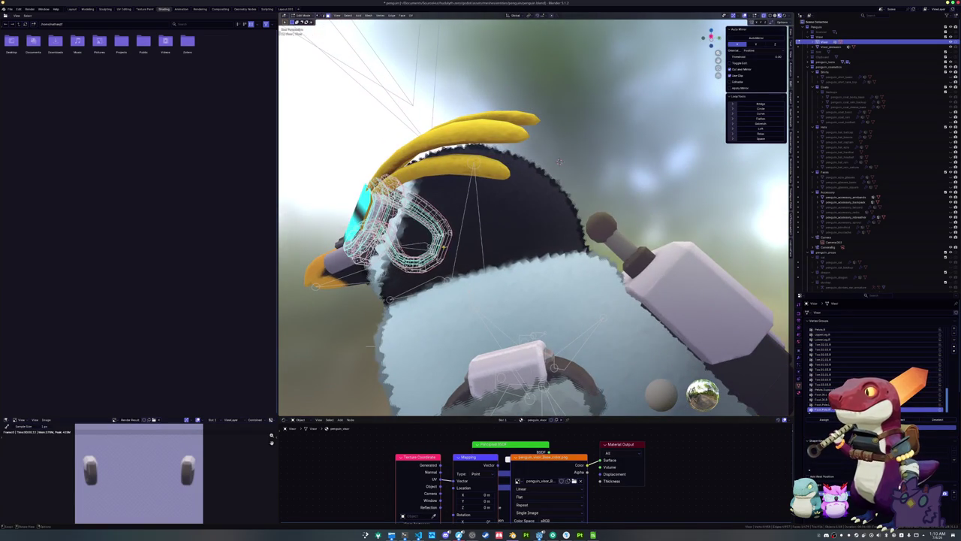
pyautogui.scroll(10, 559, 161)
pyautogui.moveTo(559, 160)
pyautogui.mouseDown()
pyautogui.moveTo(582, 170)
pyautogui.moveTo(567, 171)
pyautogui.mouseUp()
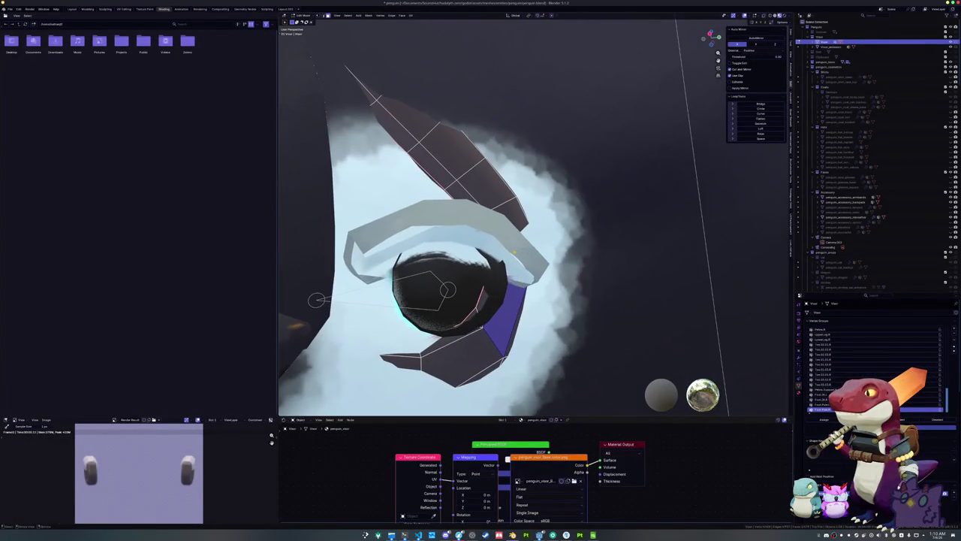
# Step: Select the linked goggle ring, fatten it slightly with Shrink/Fatten, and exit Edit Mode
pyautogui.hotkey('ctrl', 'l')
pyautogui.press('KP_Decimal')
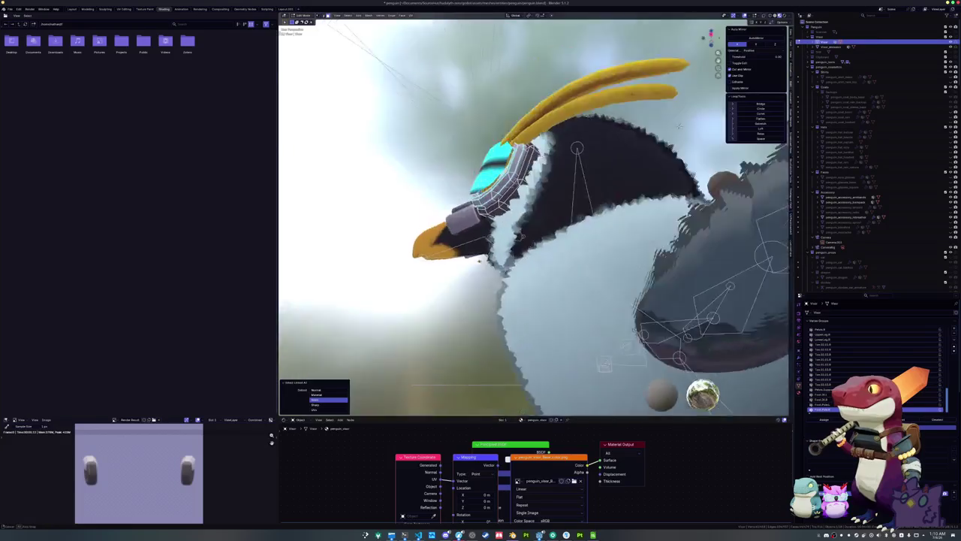
pyautogui.press('Tab')
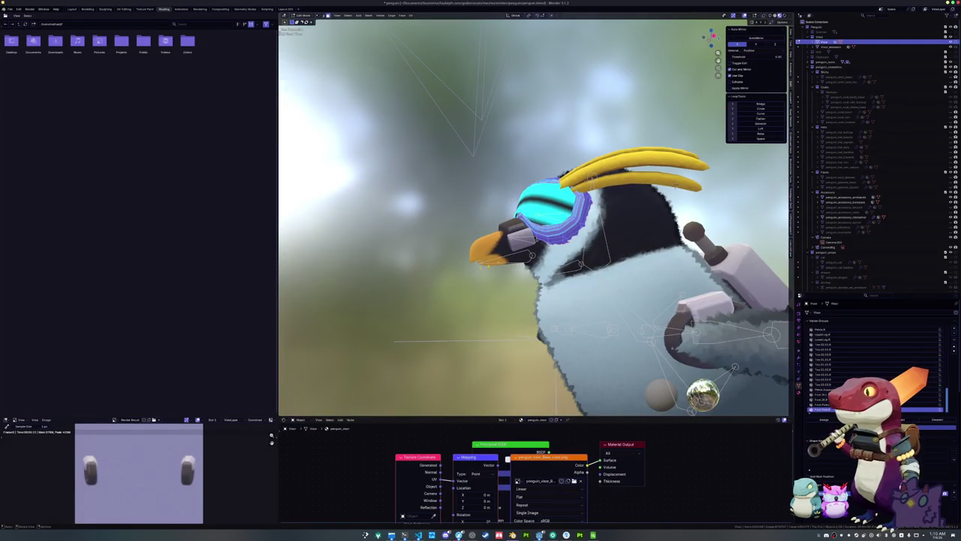
pyautogui.scroll(5, 684, 254)
pyautogui.hotkey('alt', 's')
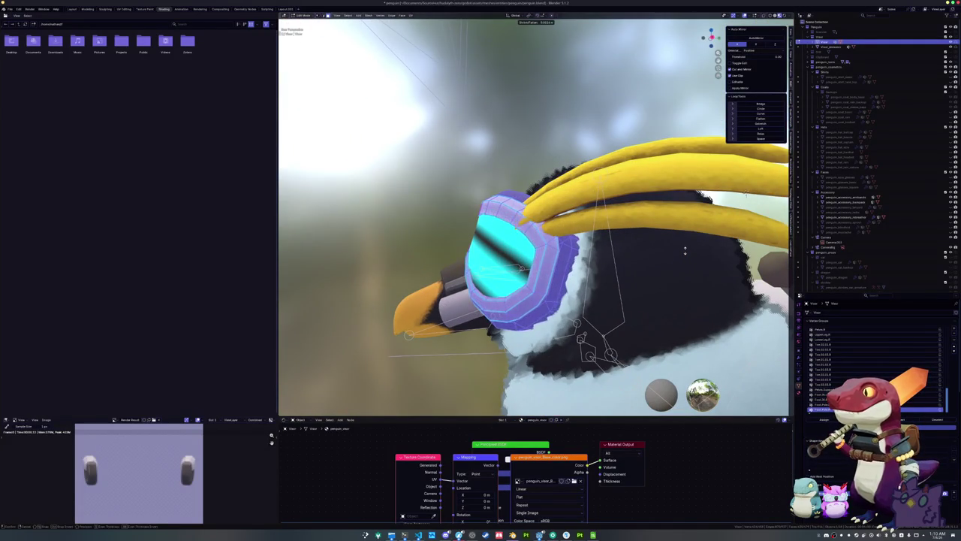
pyautogui.write('0.02')
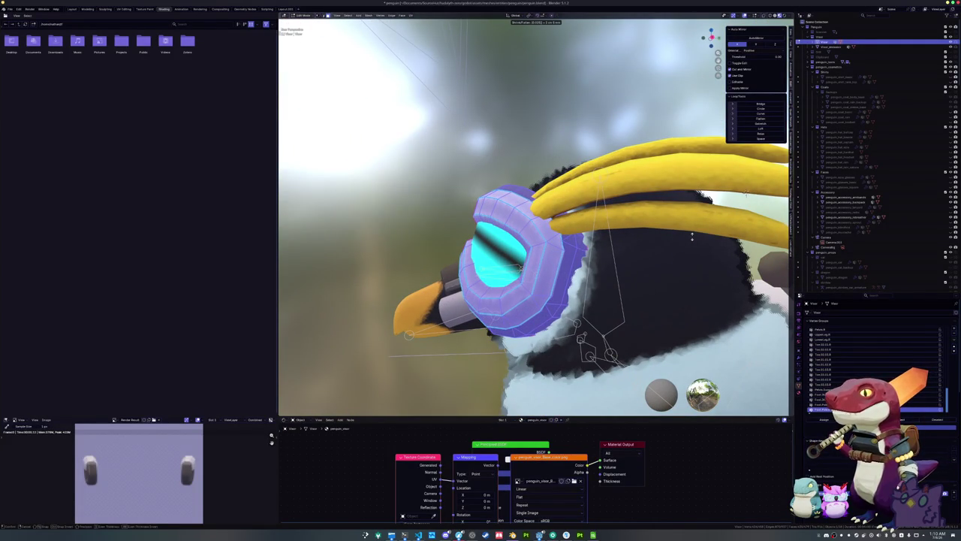
pyautogui.press('BackSpace')
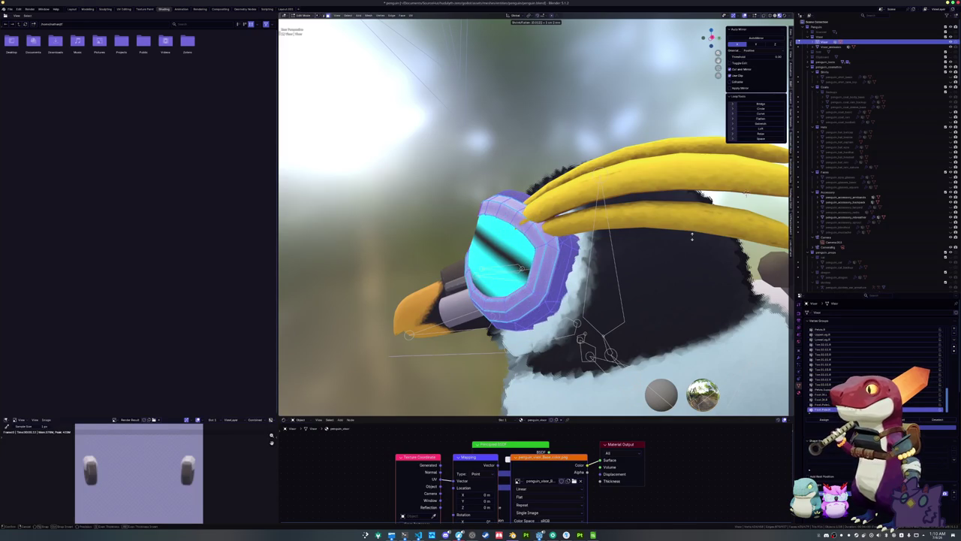
pyautogui.press('Return')
pyautogui.press('Tab')
# Step: Enter Edit Mode on the goggles and orbit round to the penguin's face
pyautogui.moveTo(711, 38); pyautogui.dragTo(711, 37)
pyautogui.press('Tab')
pyautogui.press('g')
pyautogui.press('x')
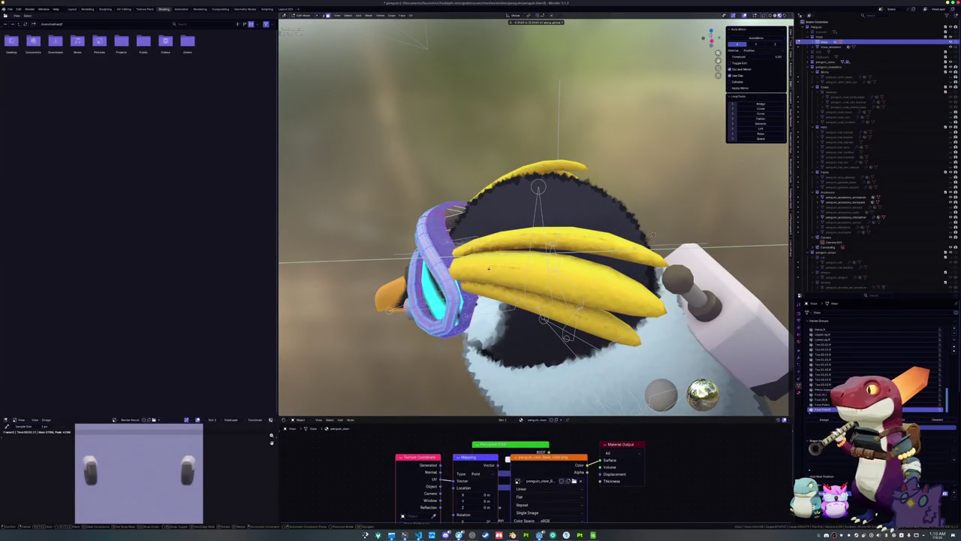
pyautogui.rightClick(652, 235)
pyautogui.moveTo(652, 235); pyautogui.dragTo(627, 158)
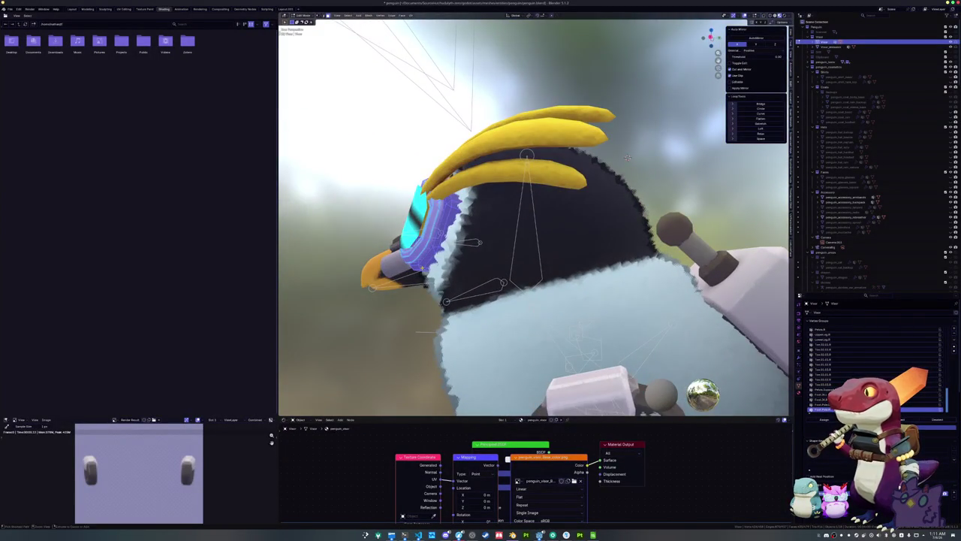
pyautogui.press('Tab')
pyautogui.scroll(5, 627, 157)
pyautogui.moveTo(710, 36); pyautogui.dragTo(667, 54)
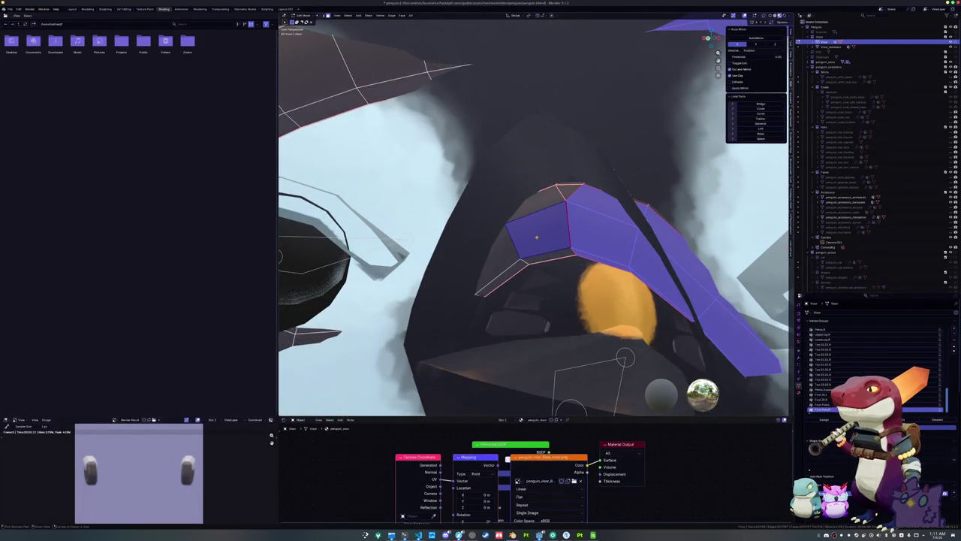
# Step: Select the whole goggle mesh and thicken it with Alt+S in side orthographic view
pyautogui.hotkey('ctrl', 'l')
pyautogui.press('KP_Decimal')
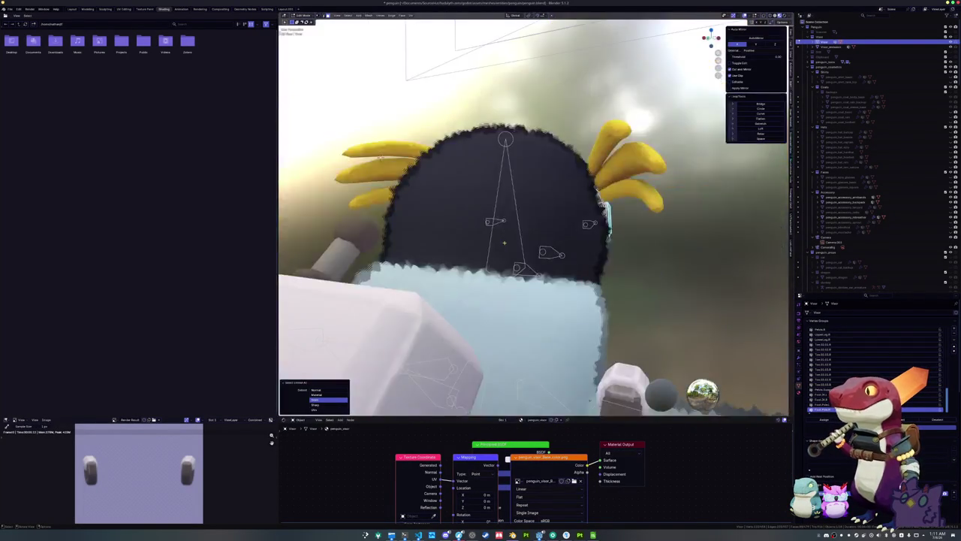
pyautogui.scroll(8, 533, 217)
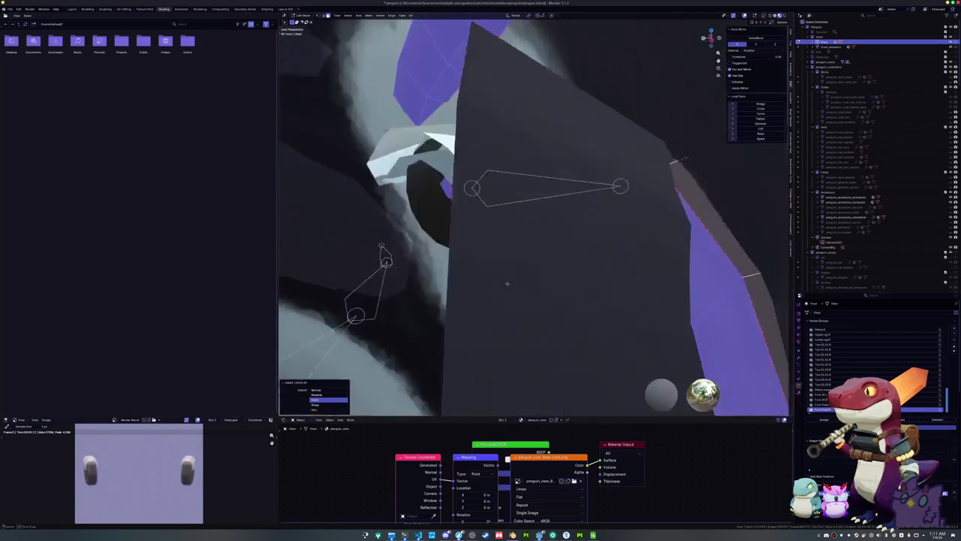
pyautogui.moveTo(614, 157)
pyautogui.mouseDown()
pyautogui.moveTo(563, 204)
pyautogui.moveTo(570, 218)
pyautogui.moveTo(511, 140)
pyautogui.moveTo(601, 200)
pyautogui.moveTo(554, 257)
pyautogui.moveTo(377, 148)
pyautogui.mouseUp()
pyautogui.press('a')
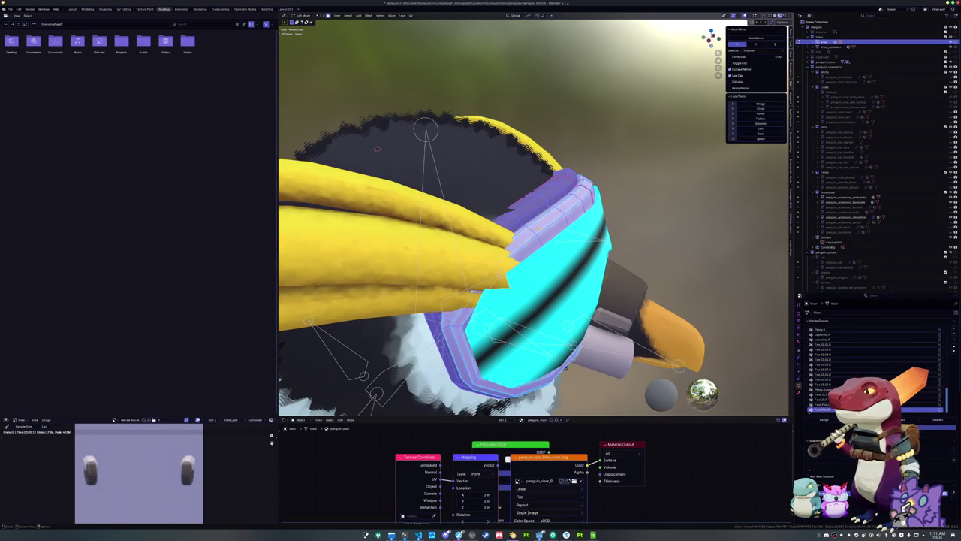
pyautogui.press('KP_3')
pyautogui.scroll(2, 534, 218)
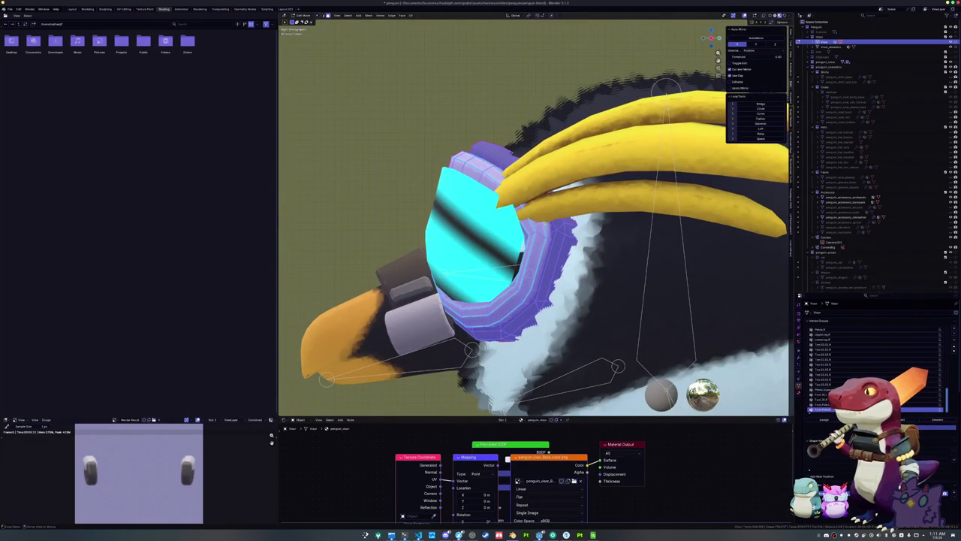
pyautogui.hotkey('alt', 's')
pyautogui.click(601, 214)
# Step: Nudge the goggles along Y and Z above the beak, checking them in Material Preview
pyautogui.press('g')
pyautogui.press('y')
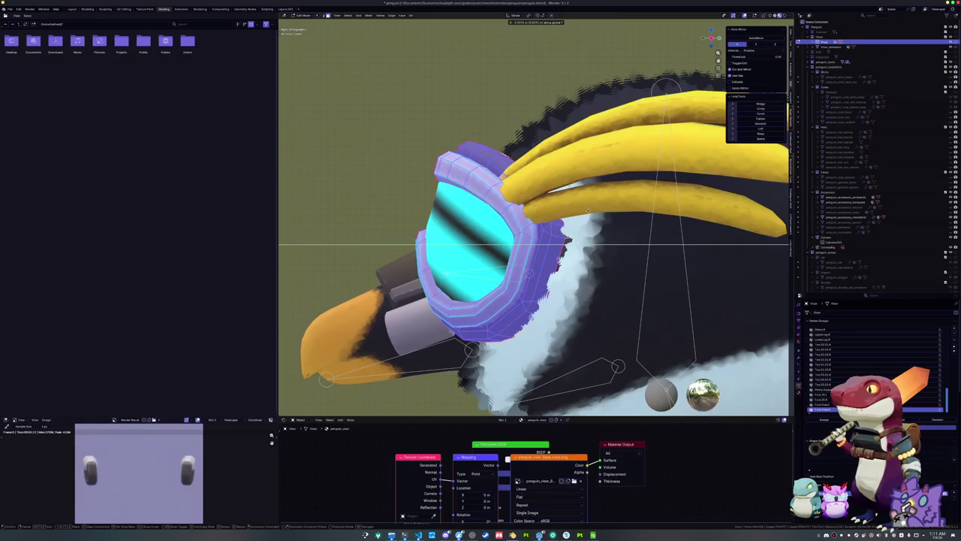
pyautogui.press('Return')
pyautogui.press('g')
pyautogui.press('z')
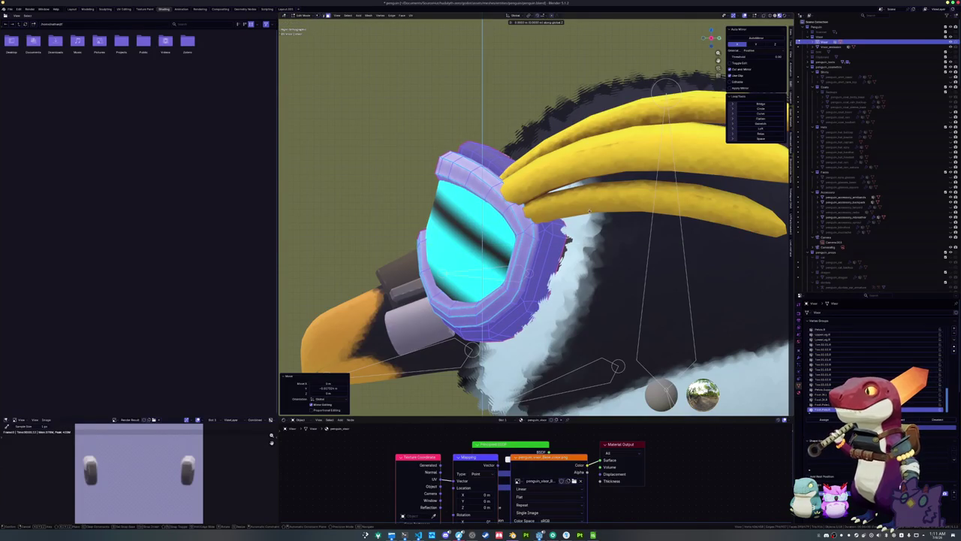
pyautogui.press('Return')
pyautogui.press('z')
pyautogui.moveTo(589, 207)
pyautogui.mouseDown()
pyautogui.moveTo(543, 253)
pyautogui.moveTo(628, 291)
pyautogui.moveTo(530, 245)
pyautogui.mouseUp()
pyautogui.press('Tab')
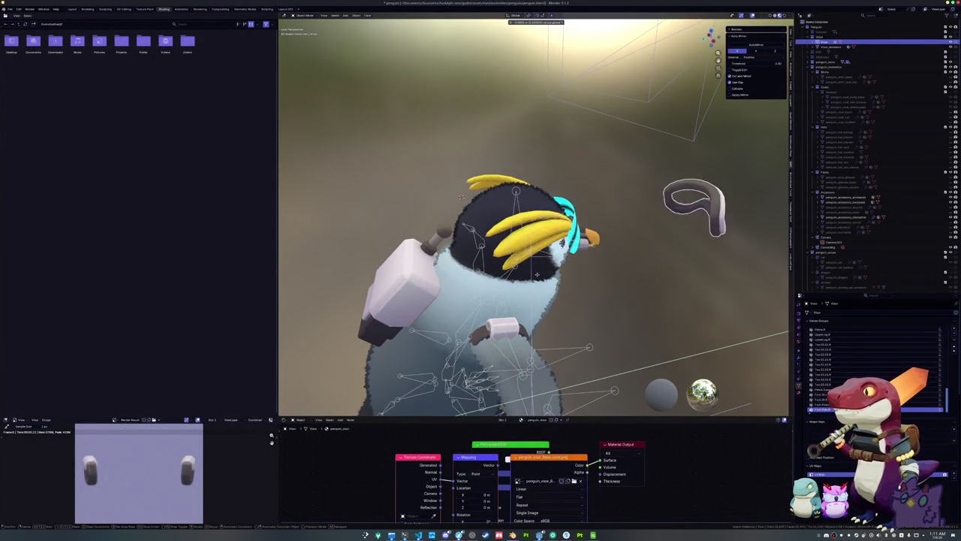
pyautogui.press('Tab')
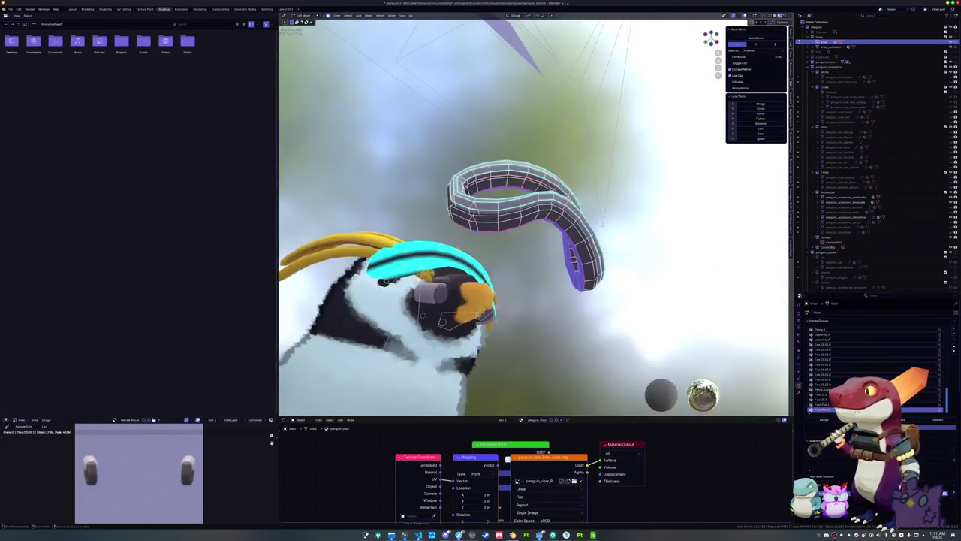
pyautogui.press('Tab')
pyautogui.press('h')
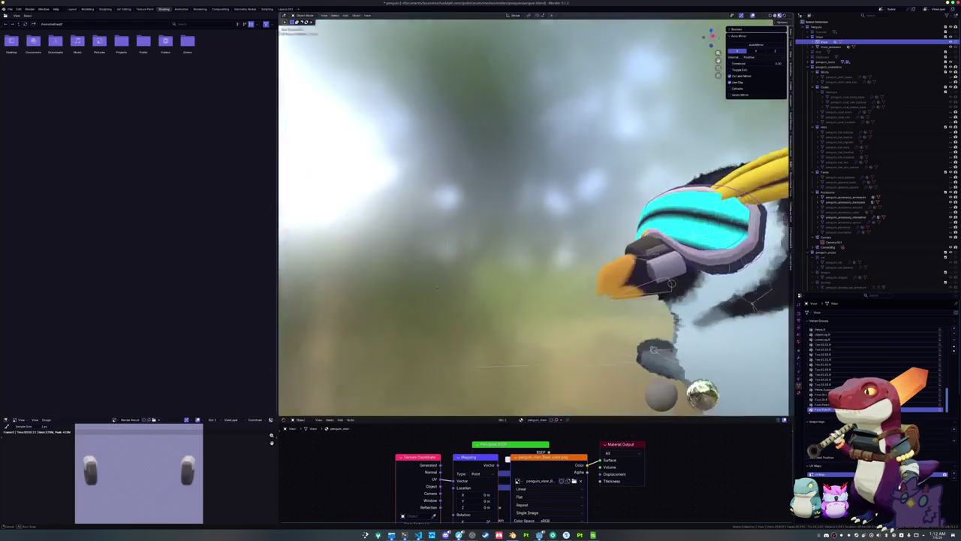
pyautogui.press('Tab')
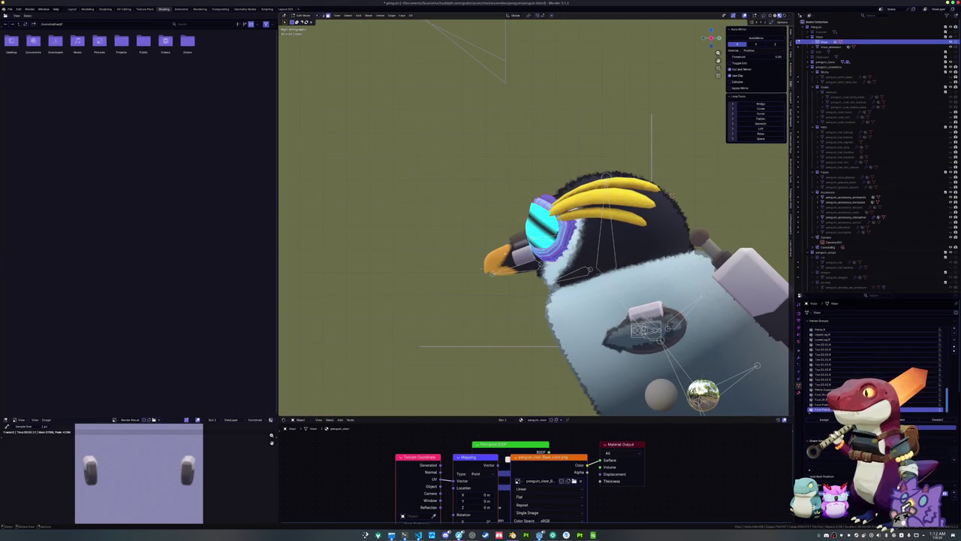
pyautogui.scroll(4, 563, 218)
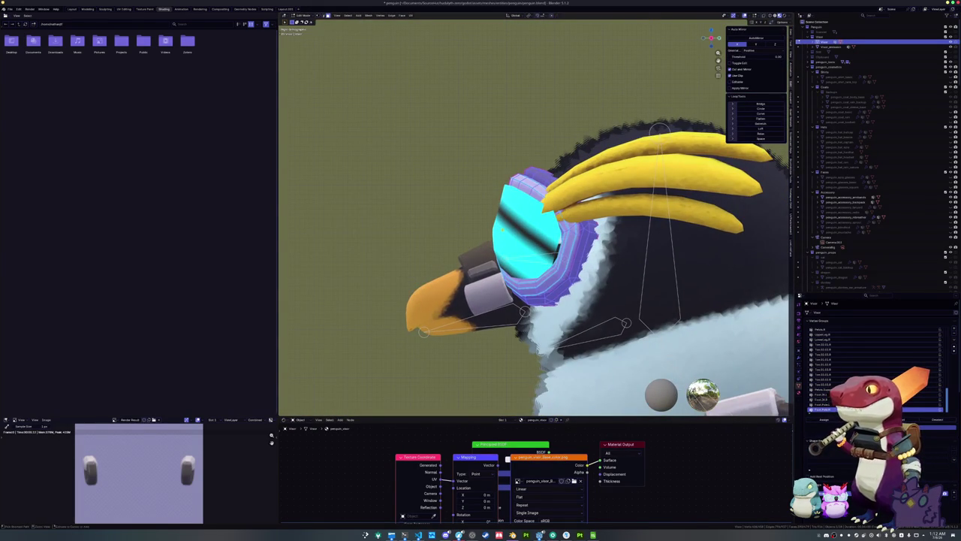
pyautogui.hotkey('alt', 'a')
pyautogui.press('a')
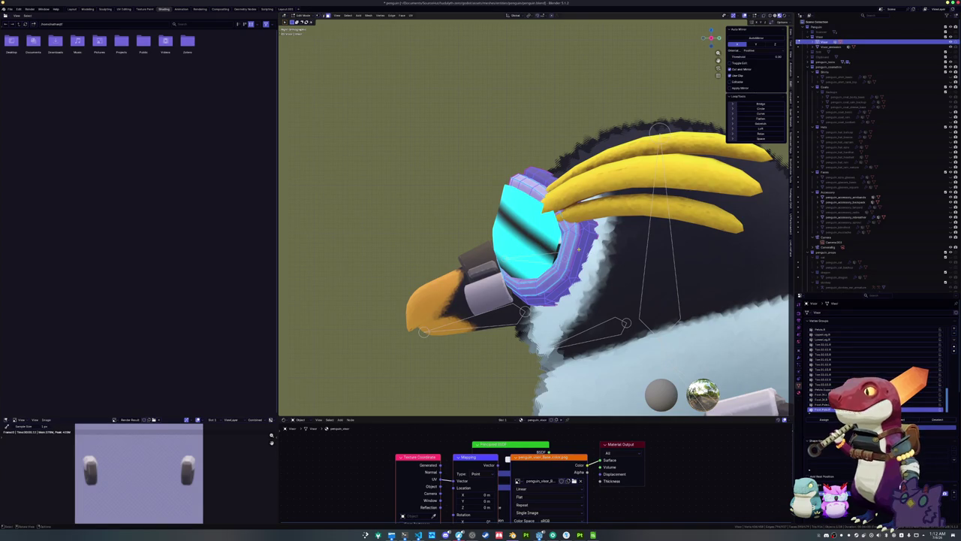
pyautogui.press('KP_8')
pyautogui.press('KP_8')
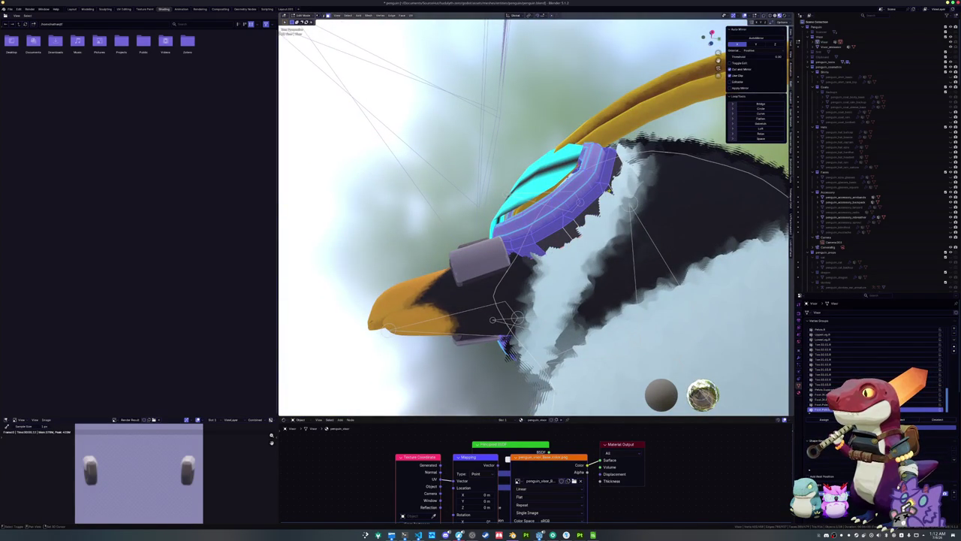
pyautogui.press('KP_2')
pyautogui.press('KP_2')
pyautogui.hotkey('alt', 'z')
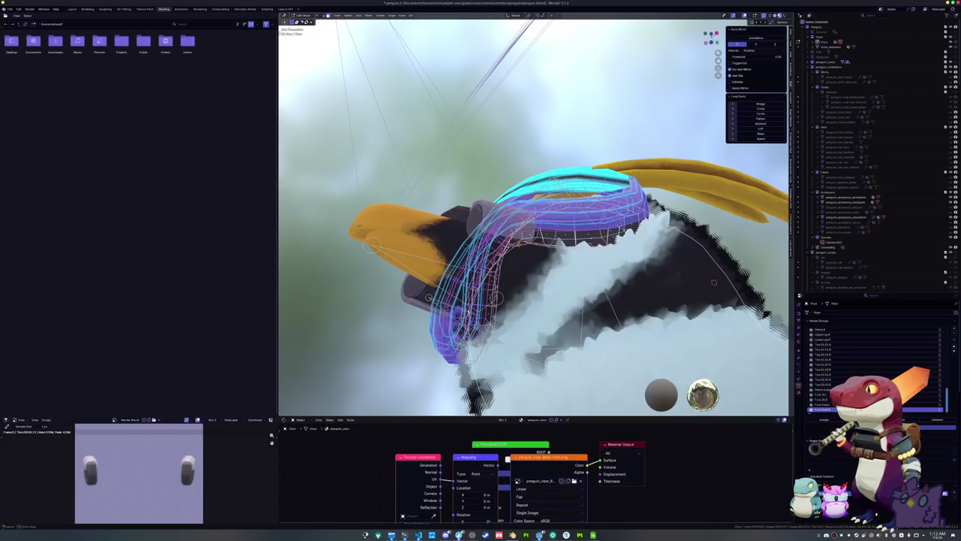
pyautogui.press('KP_1')
pyautogui.press('KP_4')
pyautogui.press('KP_4')
pyautogui.press('KP_4')
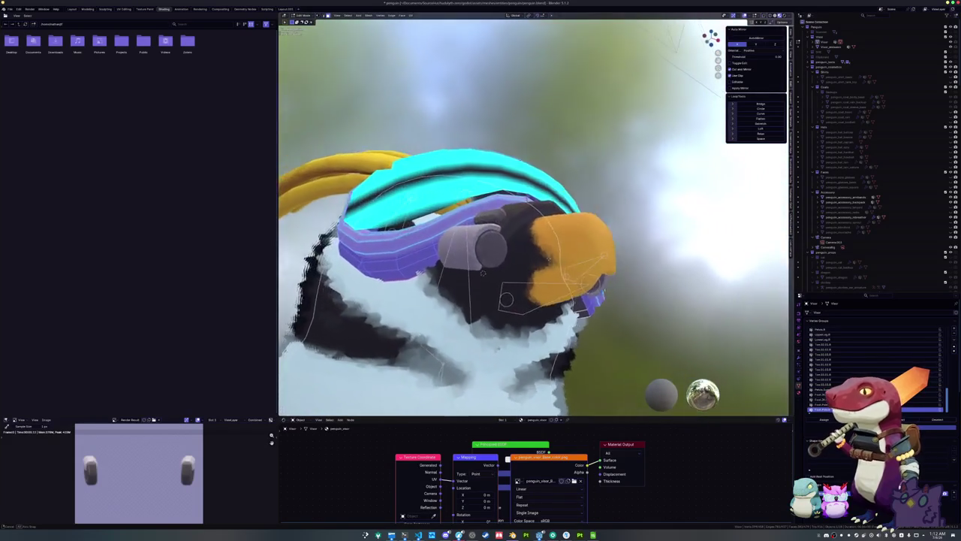
pyautogui.press('KP_Subtract')
pyautogui.press('KP_Subtract')
pyautogui.press('KP_Subtract')
pyautogui.press('KP_4')
pyautogui.press('KP_6')
pyautogui.click(841, 42)
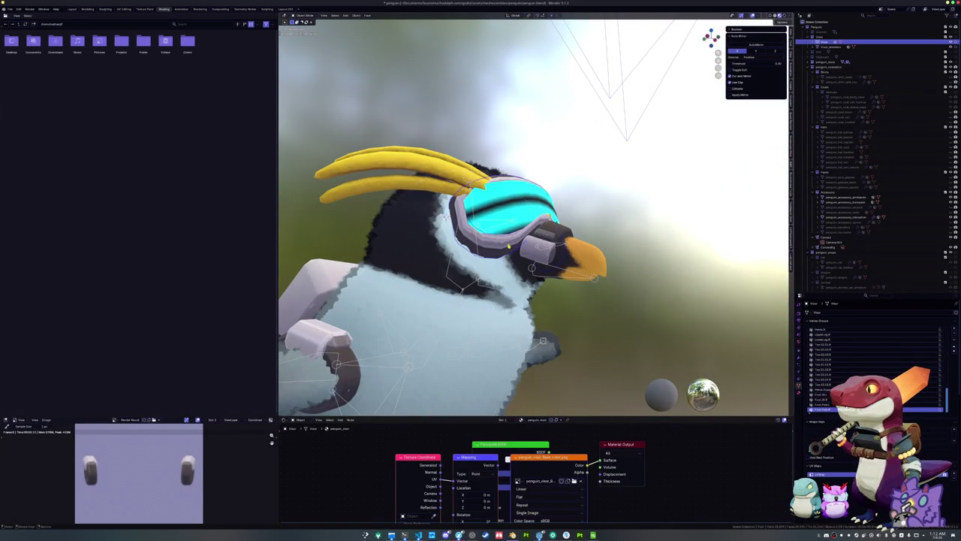
# Step: Frame the goggles in Edit Mode and add more goggle band faces to the selection
pyautogui.press('KP_Decimal')
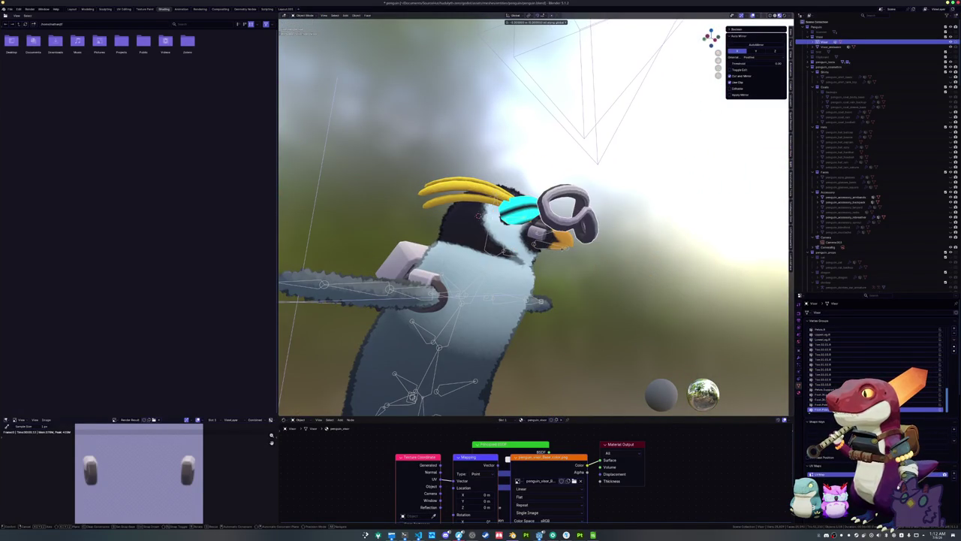
pyautogui.press('Tab')
pyautogui.press('KP_1')
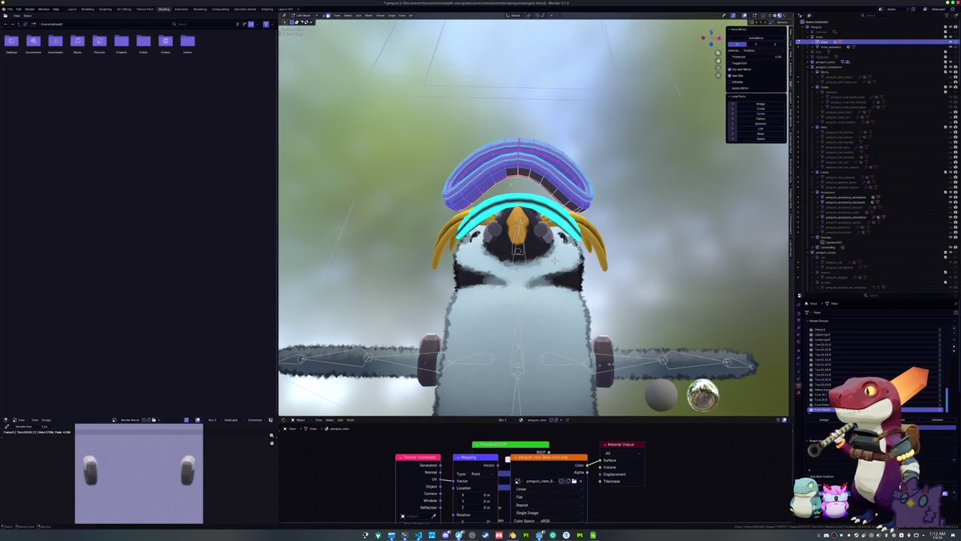
pyautogui.scroll(3, 555, 261)
pyautogui.press('KP_8')
pyautogui.press('KP_8')
pyautogui.moveTo(559, 178)
pyautogui.mouseDown()
pyautogui.moveTo(542, 163)
pyautogui.moveTo(489, 212)
pyautogui.moveTo(361, 240)
pyautogui.mouseUp()
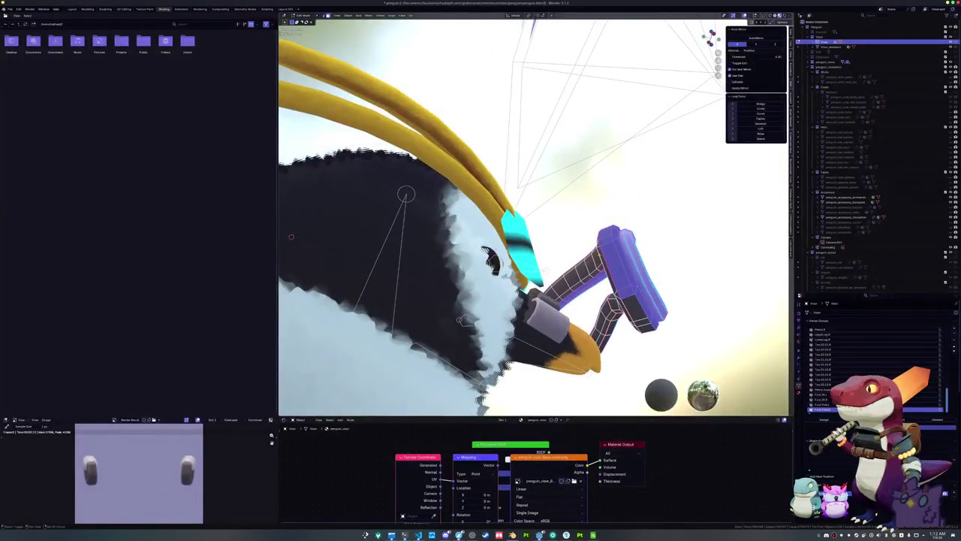
pyautogui.moveTo(623, 288); pyautogui.dragTo(598, 270)
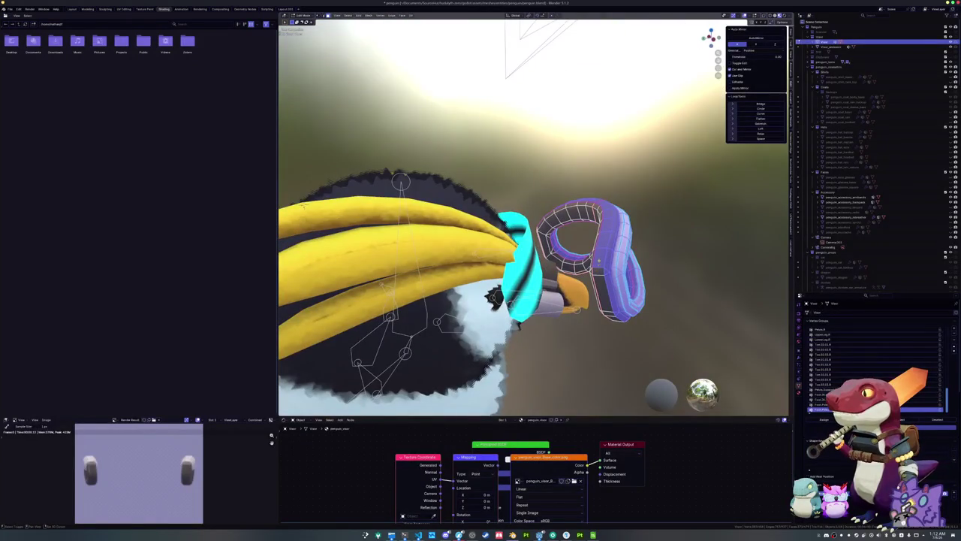
pyautogui.moveTo(601, 203); pyautogui.dragTo(620, 233)
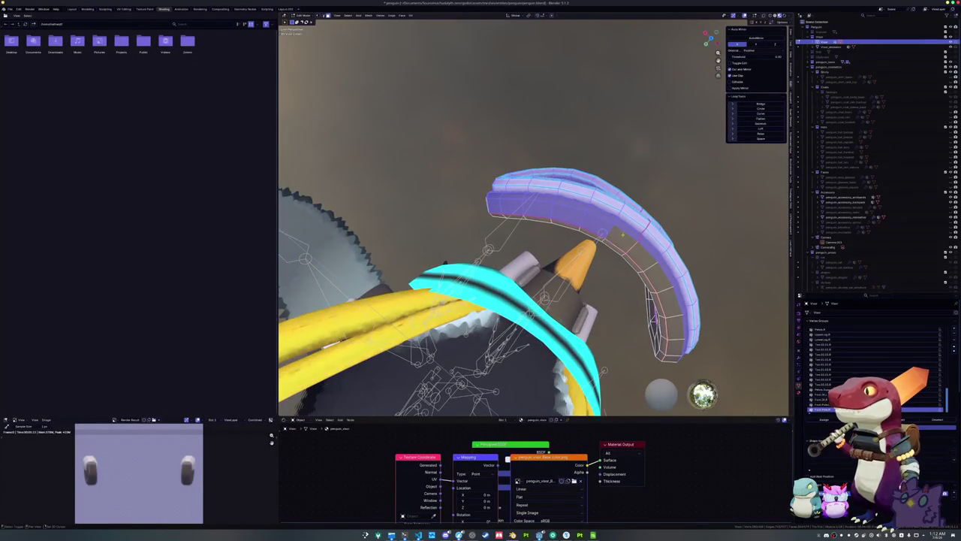
pyautogui.moveTo(511, 208)
pyautogui.mouseDown()
pyautogui.moveTo(480, 285)
pyautogui.moveTo(421, 226)
pyautogui.moveTo(390, 218)
pyautogui.mouseUp()
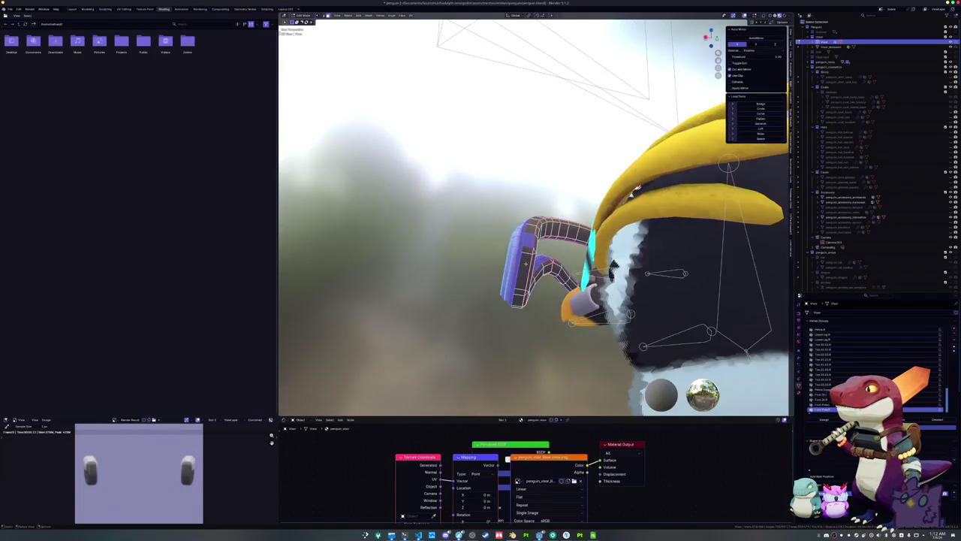
pyautogui.moveTo(634, 188)
pyautogui.mouseDown()
pyautogui.moveTo(601, 203)
pyautogui.moveTo(560, 259)
pyautogui.moveTo(661, 212)
pyautogui.mouseUp()
pyautogui.press('KP_1')
# Step: Slide the goggles along Y, preview materials, and clear the object's location offset
pyautogui.press('g')
pyautogui.press('y')
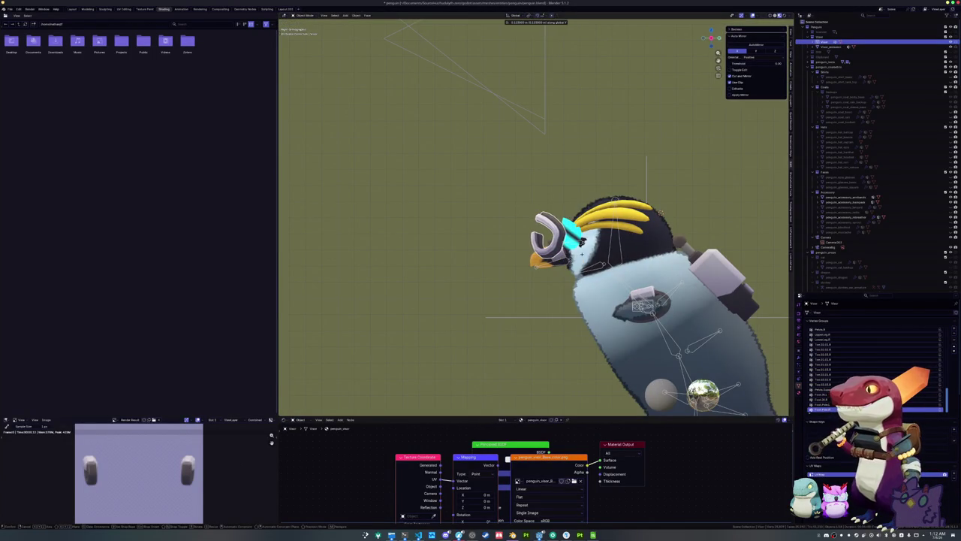
pyautogui.moveTo(636, 252)
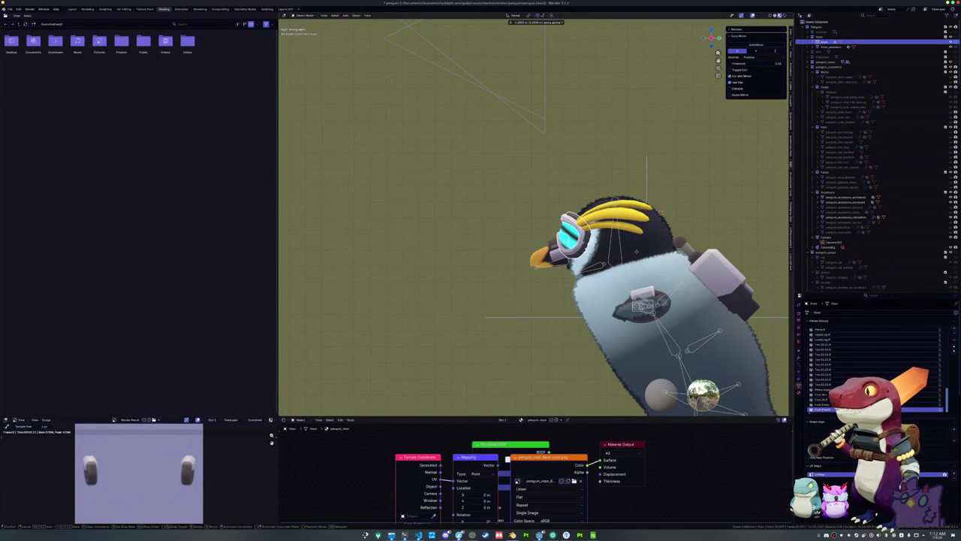
pyautogui.click(526, 225)
pyautogui.click(779, 15)
pyautogui.moveTo(711, 38); pyautogui.dragTo(702, 37)
pyautogui.hotkey('alt', 'g')
pyautogui.scroll(5, 593, 237)
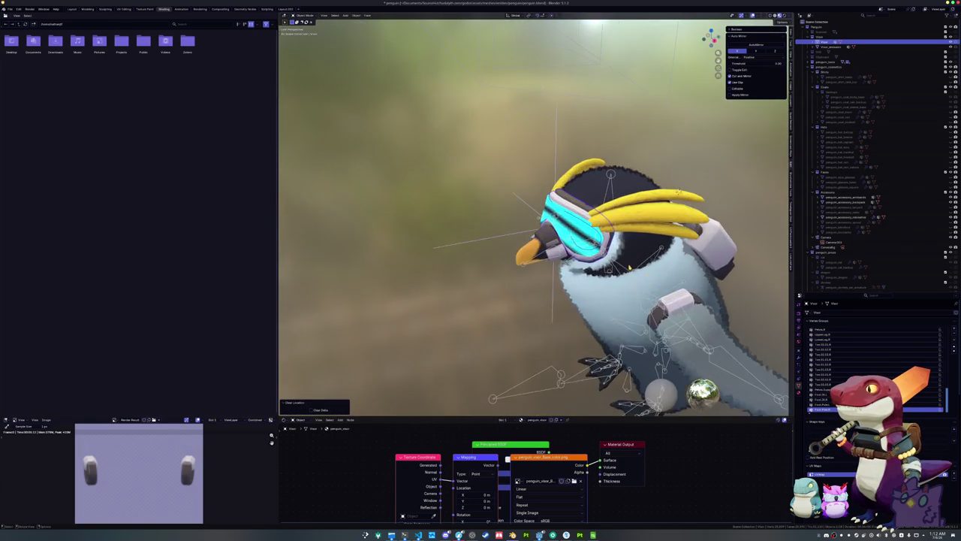
# Step: Move the goggle geometry along Y in side view so it sits over the eye
pyautogui.press('Tab')
pyautogui.press('KP_3')
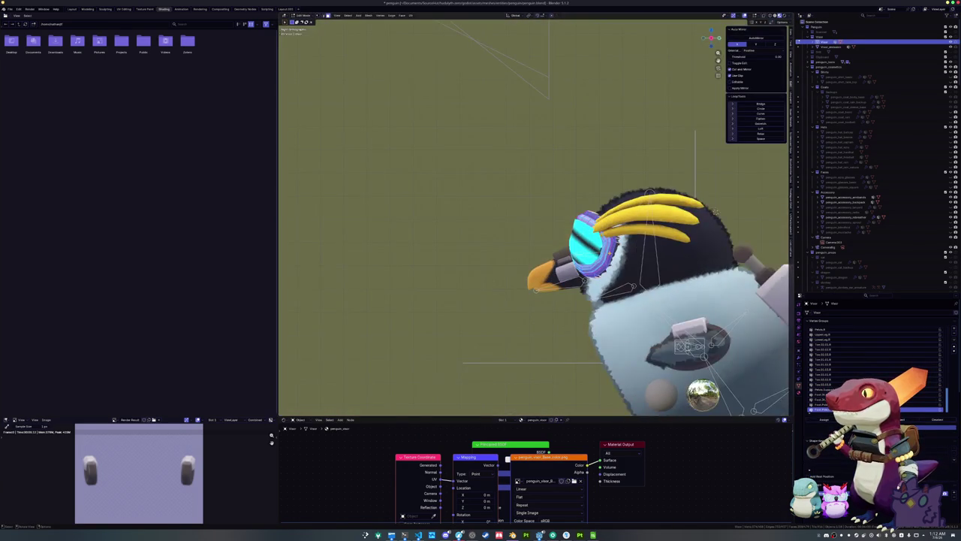
pyautogui.press('g')
pyautogui.press('y')
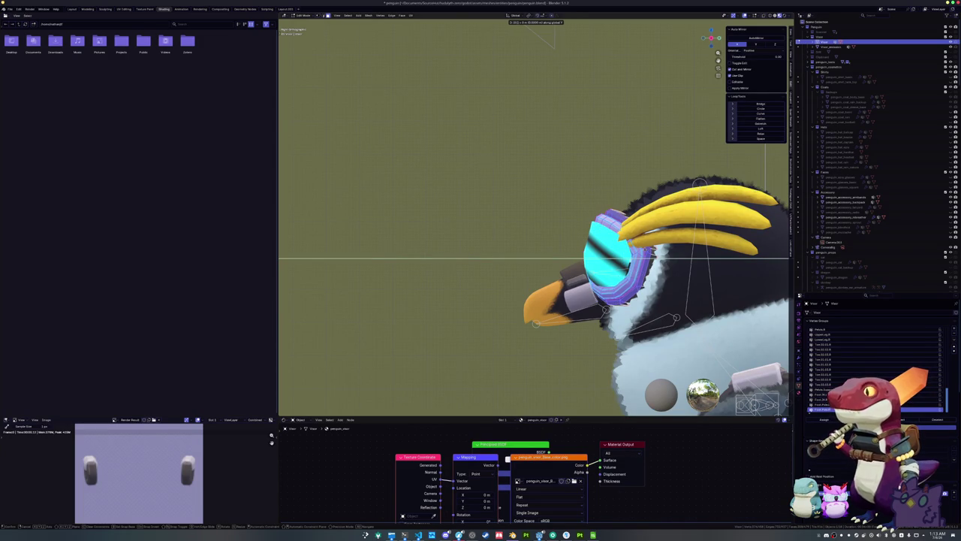
pyautogui.press('Return')
pyautogui.press('Tab')
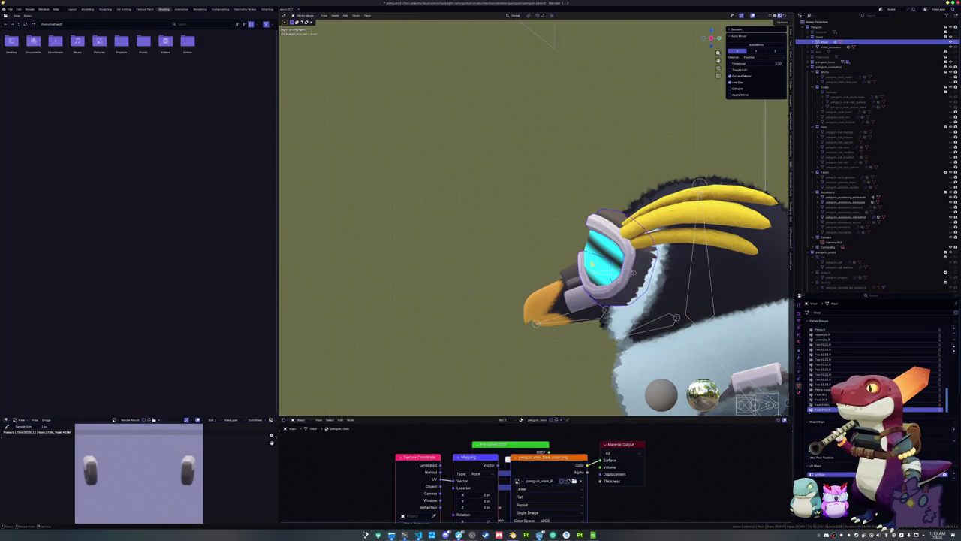
# Step: Switch to environment-lit shading and select the backpack
pyautogui.click(559, 252)
pyautogui.scroll(3, 533, 217)
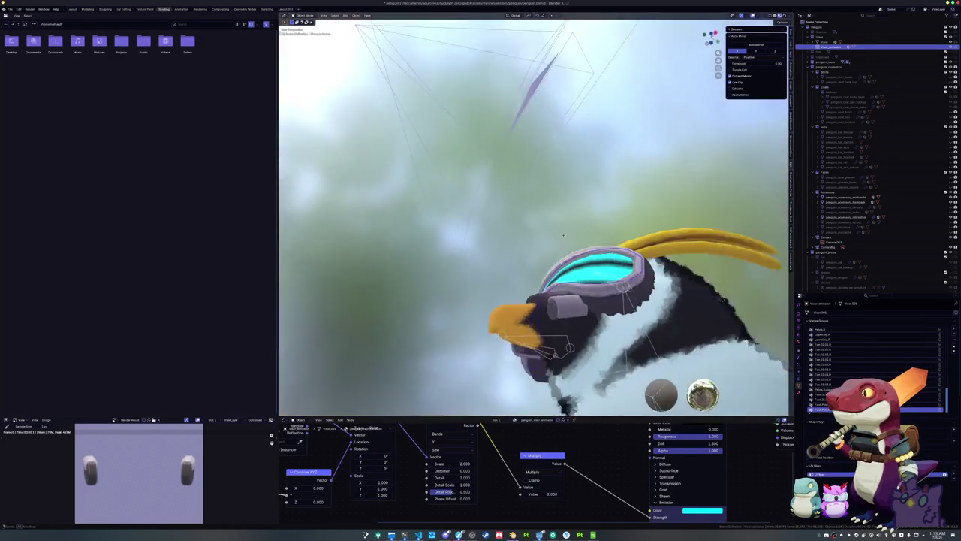
pyautogui.scroll(-2, 534, 218)
pyautogui.scroll(3, 533, 218)
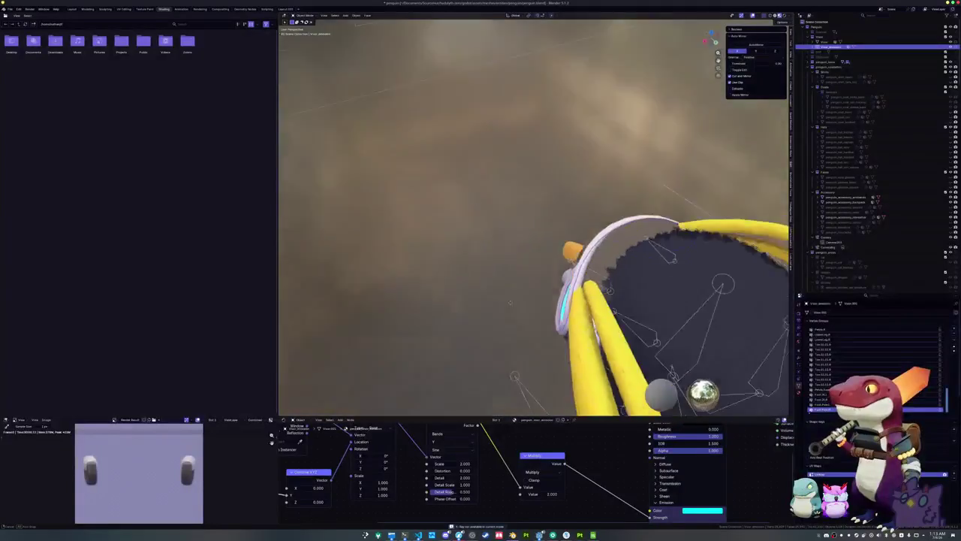
pyautogui.scroll(-3, 533, 218)
pyautogui.click(576, 214)
pyautogui.moveTo(576, 214); pyautogui.dragTo(636, 115)
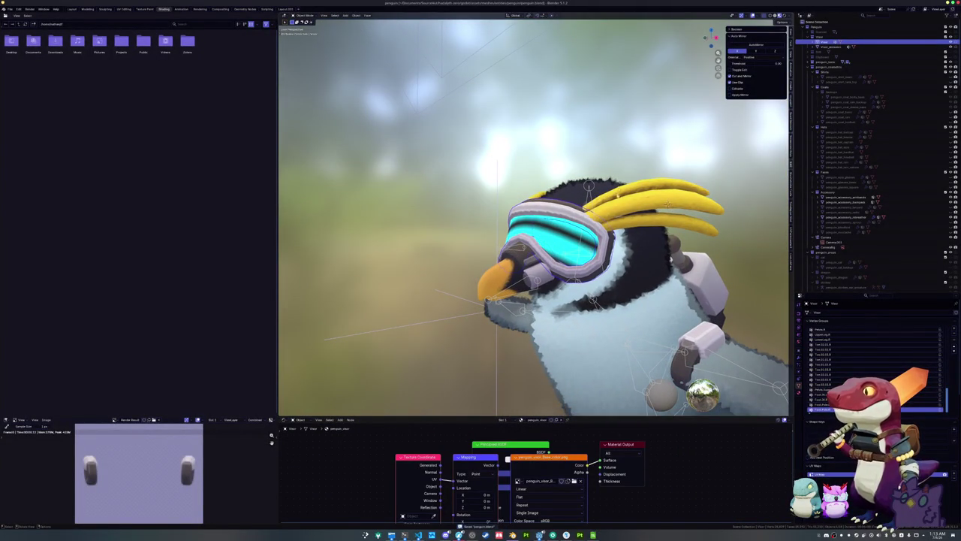
pyautogui.scroll(-4, 668, 203)
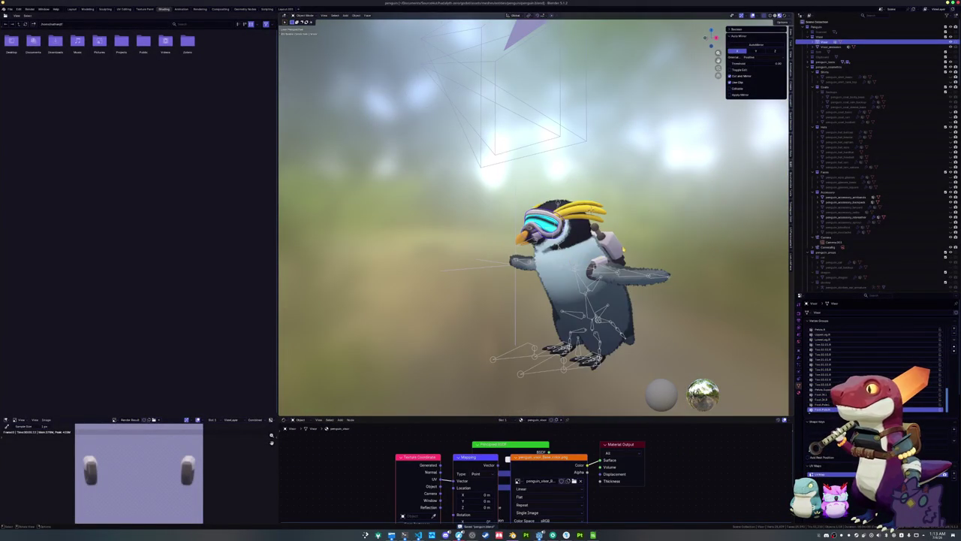
pyautogui.click(609, 252)
pyautogui.scroll(1, 638, 256)
# Step: Raise the backpack along Z into the camera frame and rotate it 180° around Z
pyautogui.press('KP_1')
pyautogui.press('g')
pyautogui.press('z')
pyautogui.click(589, 87)
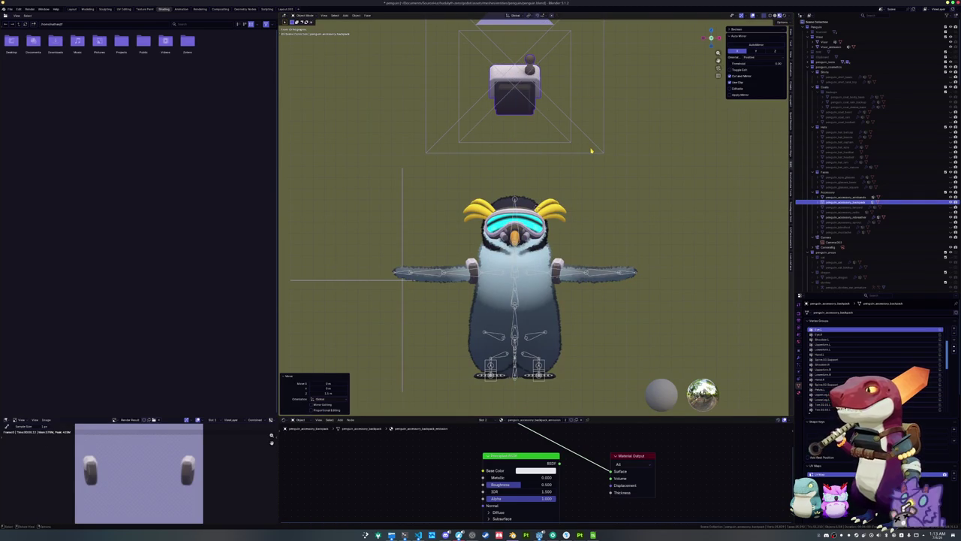
pyautogui.write('rz180')
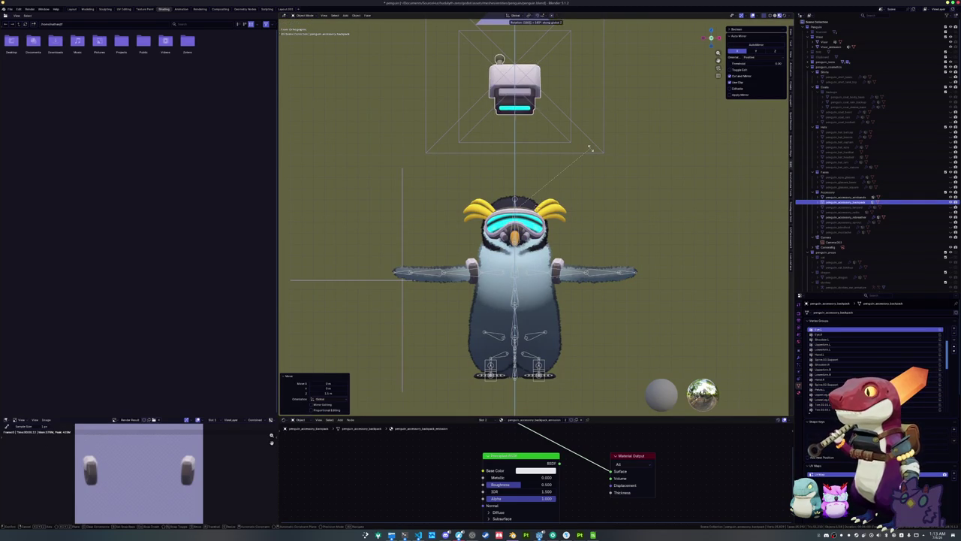
pyautogui.press('Return')
pyautogui.moveTo(572, 120); pyautogui.dragTo(574, 156)
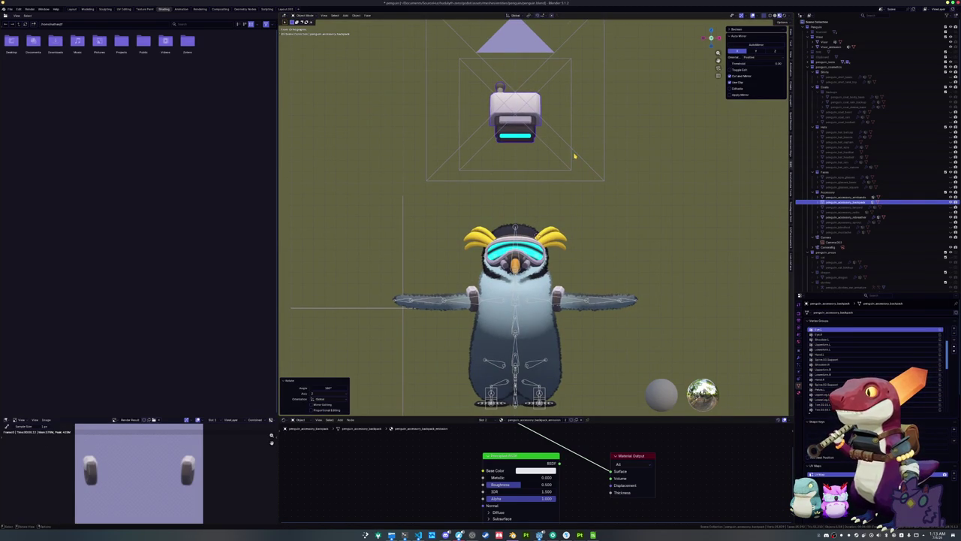
# Step: Turn the backpack upright around X and adjust its height along Z
pyautogui.press('r')
pyautogui.press('x')
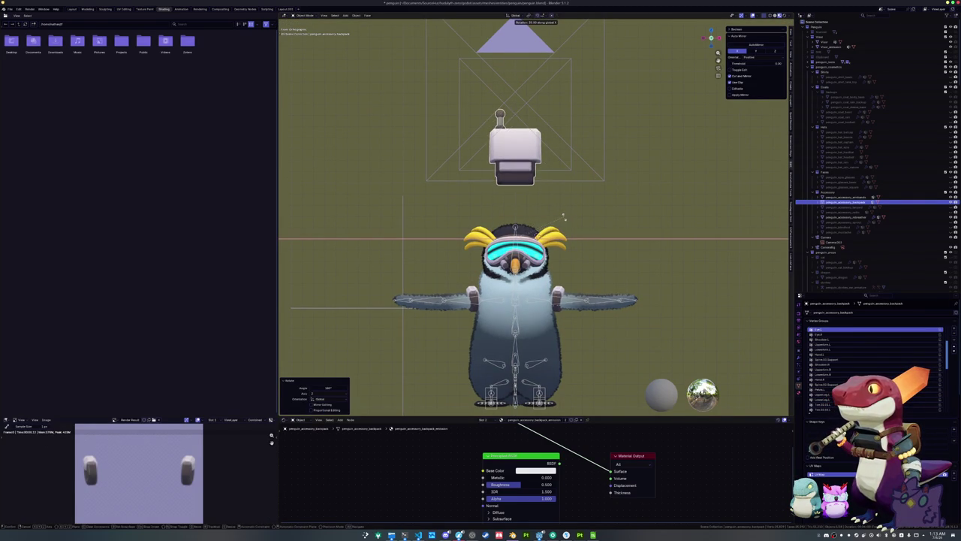
pyautogui.press('Escape')
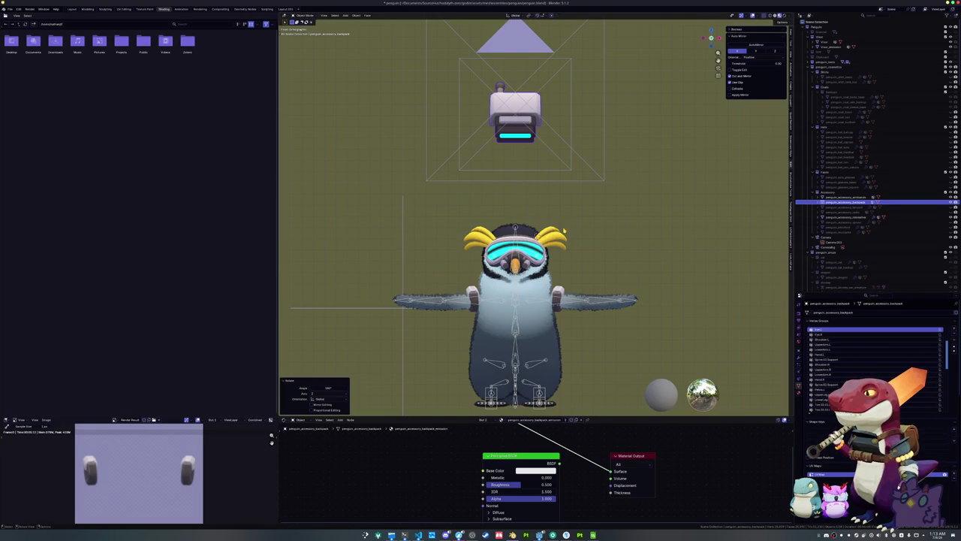
pyautogui.press('r')
pyautogui.press('x')
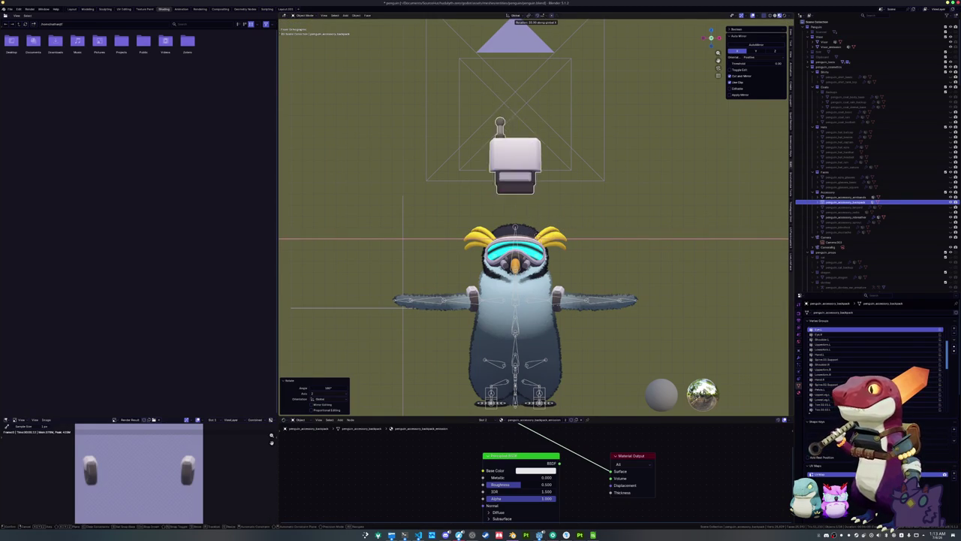
pyautogui.press('g')
pyautogui.press('z')
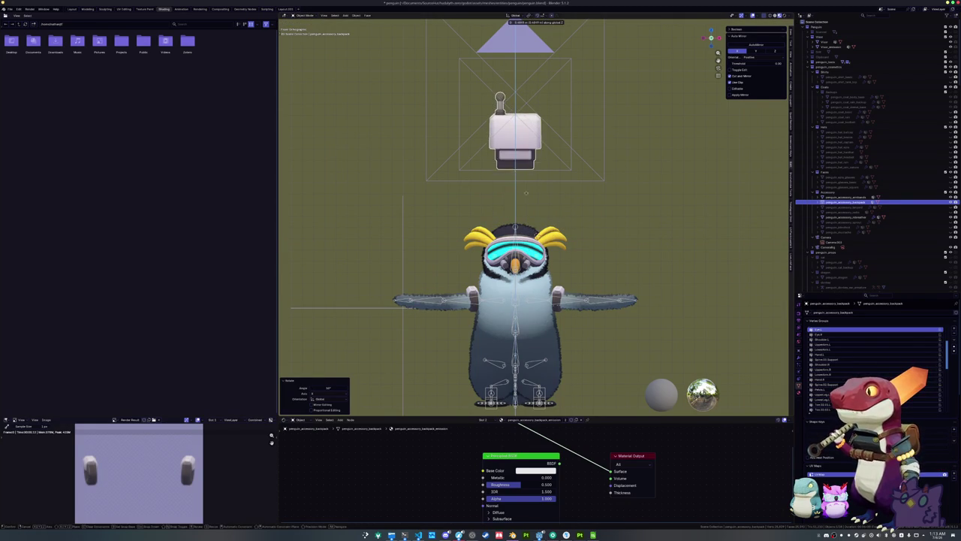
pyautogui.click(526, 177)
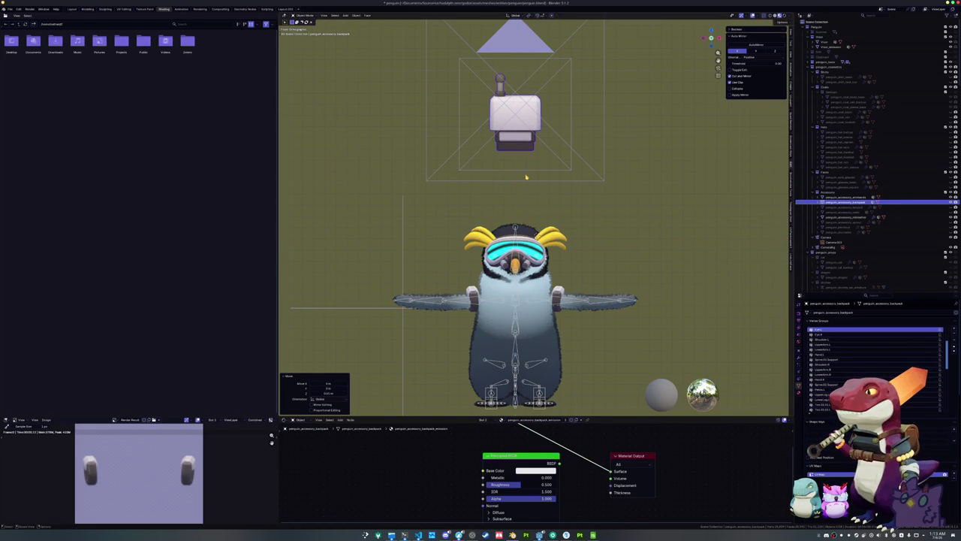
# Step: Render the backpack, save it as penguin_accessory_backpack.png, and clear its location
pyautogui.press('F12')
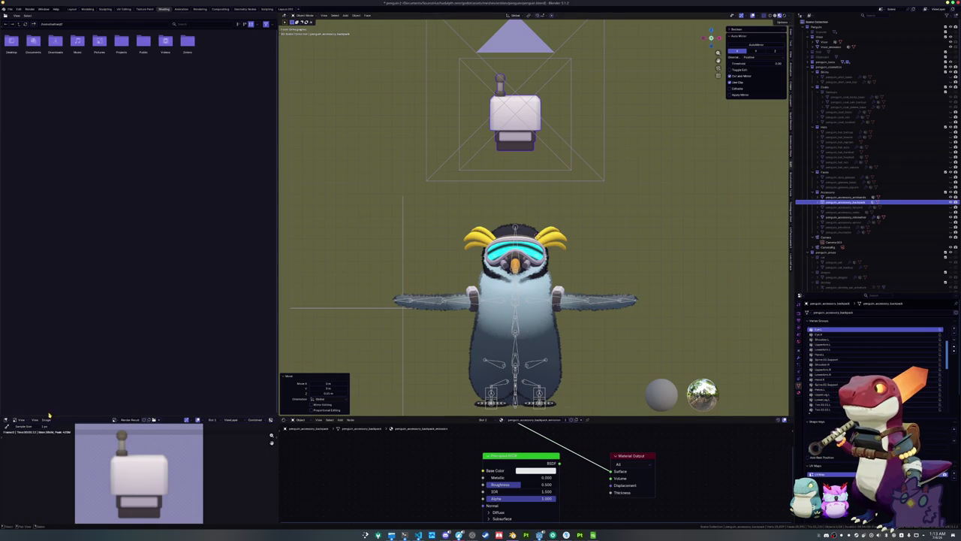
pyautogui.click(47, 419)
pyautogui.click(60, 462)
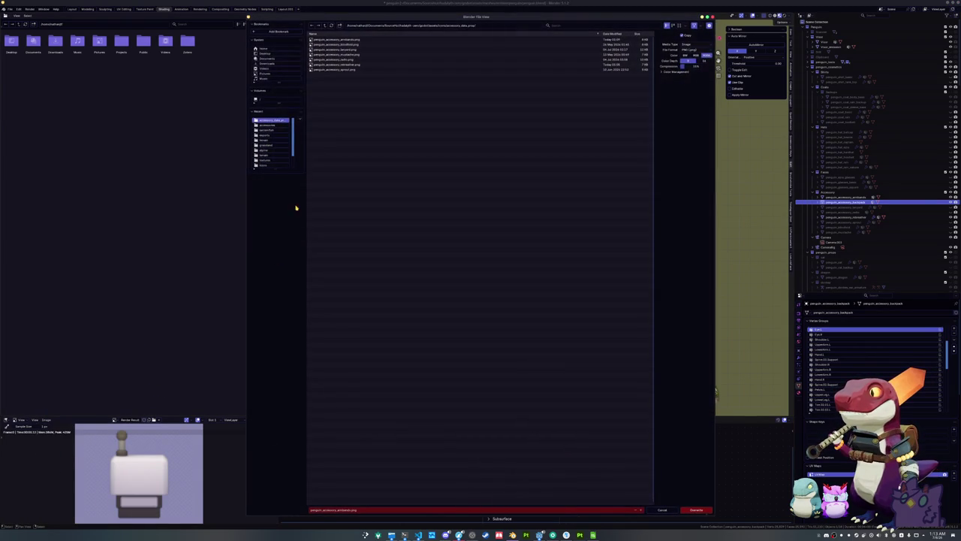
pyautogui.click(324, 510)
pyautogui.write('penguin_acces')
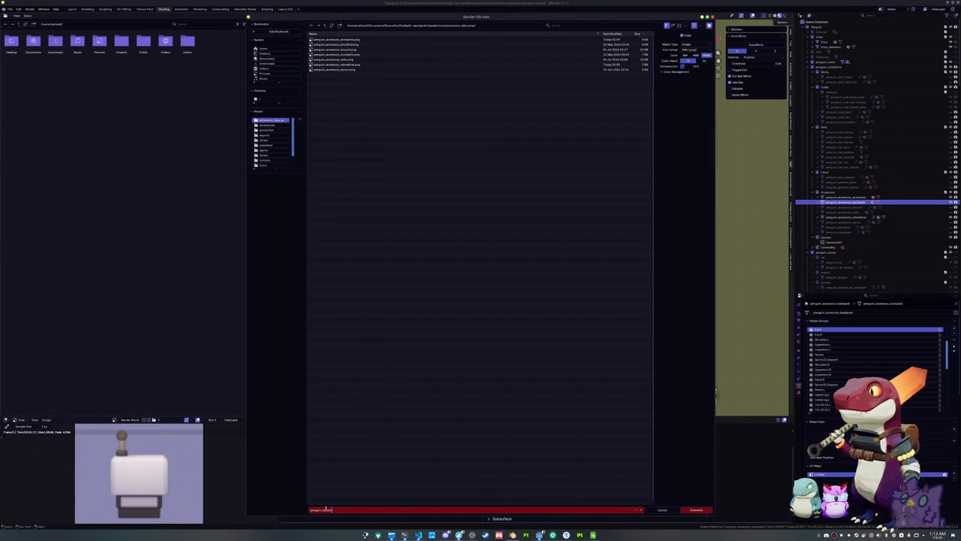
pyautogui.write('ckpack')
pyautogui.press('Return')
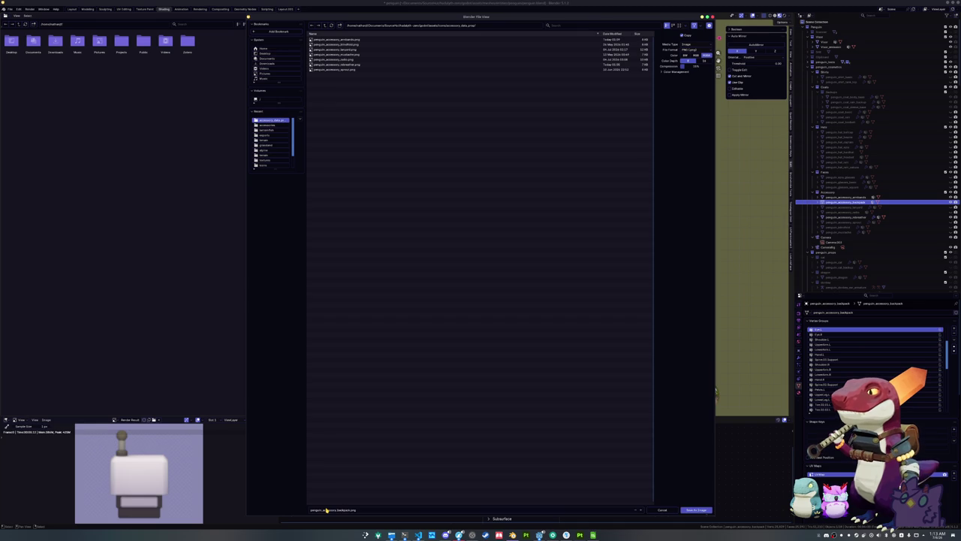
pyautogui.click(695, 510)
pyautogui.hotkey('alt', 'g')
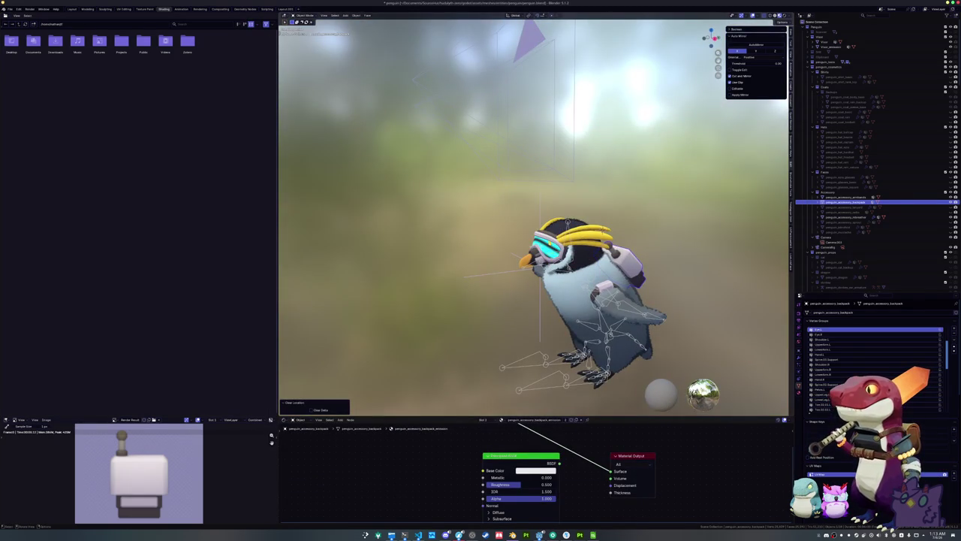
# Step: Select the visor object and rename it to penguin_face_mask
pyautogui.click(834, 47)
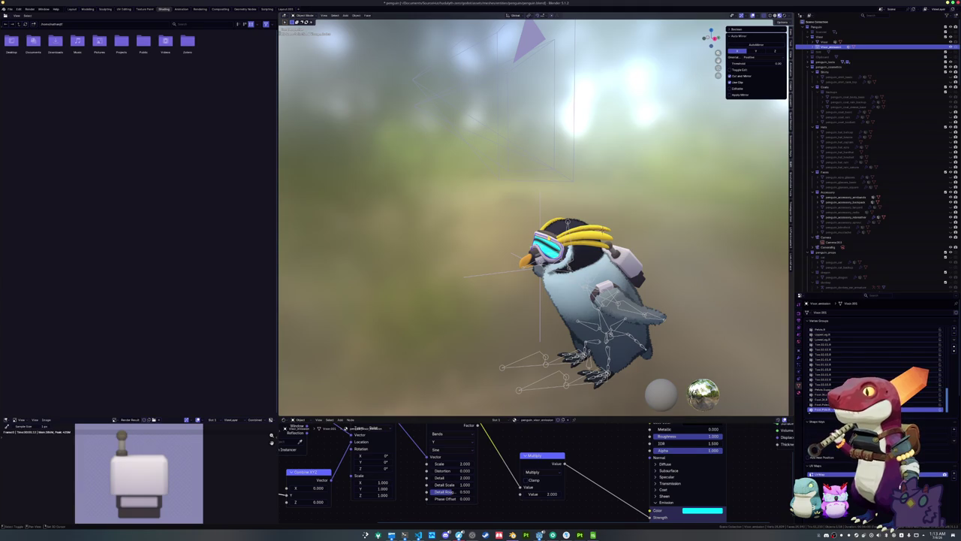
pyautogui.click(834, 42)
pyautogui.press('KP_Decimal')
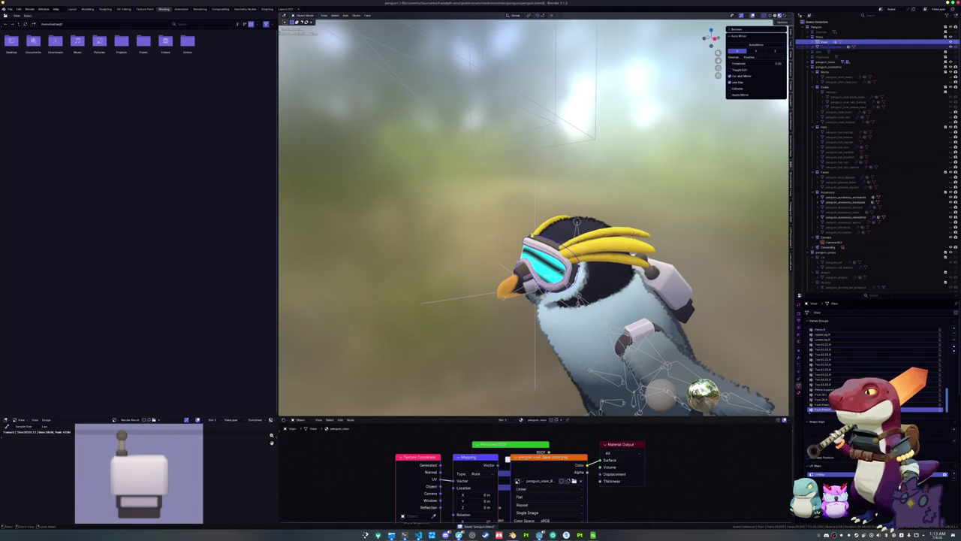
pyautogui.click(817, 47)
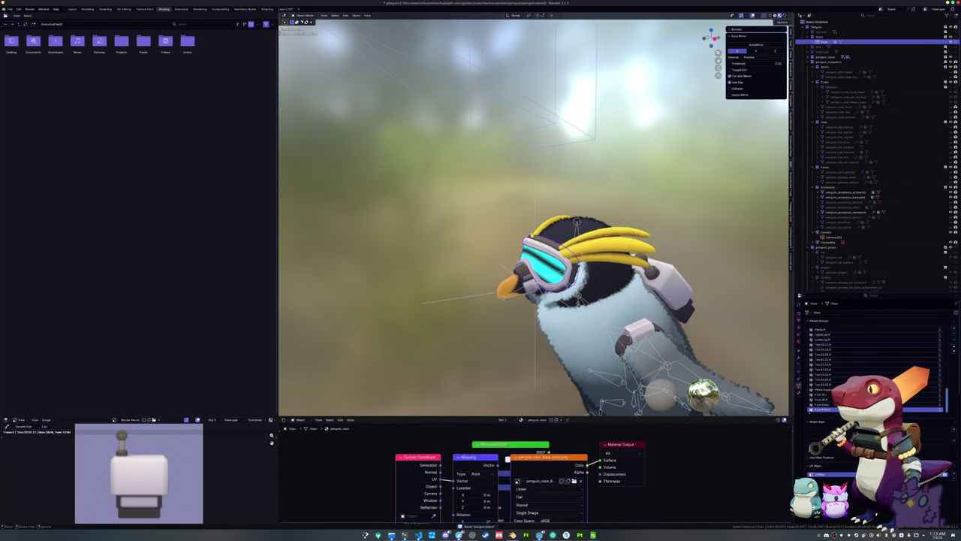
pyautogui.press('F2')
pyautogui.write('sk')
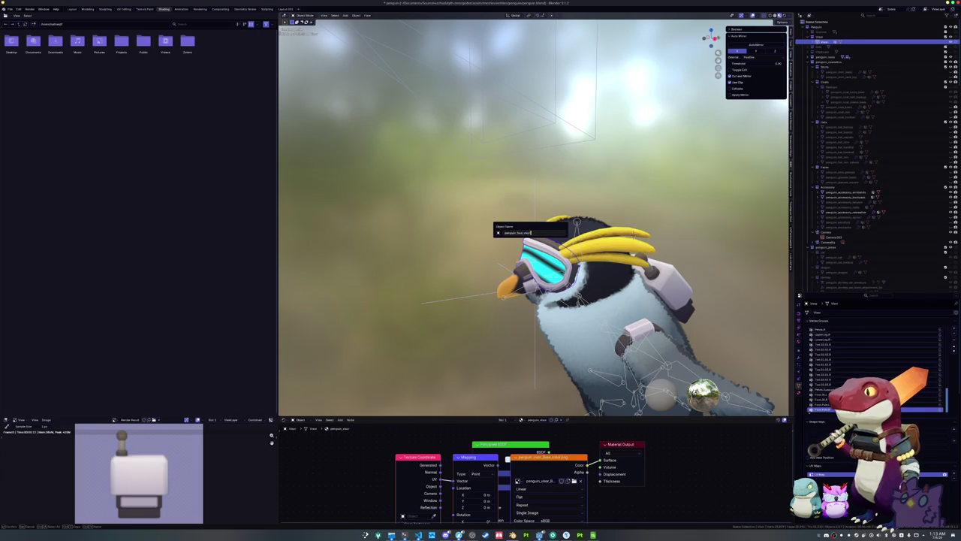
pyautogui.press('Return')
# Step: Move penguin_face_mask into the Faces collection under penguin_costumes and view through the camera
pyautogui.scroll(-3, 533, 226)
pyautogui.press('m')
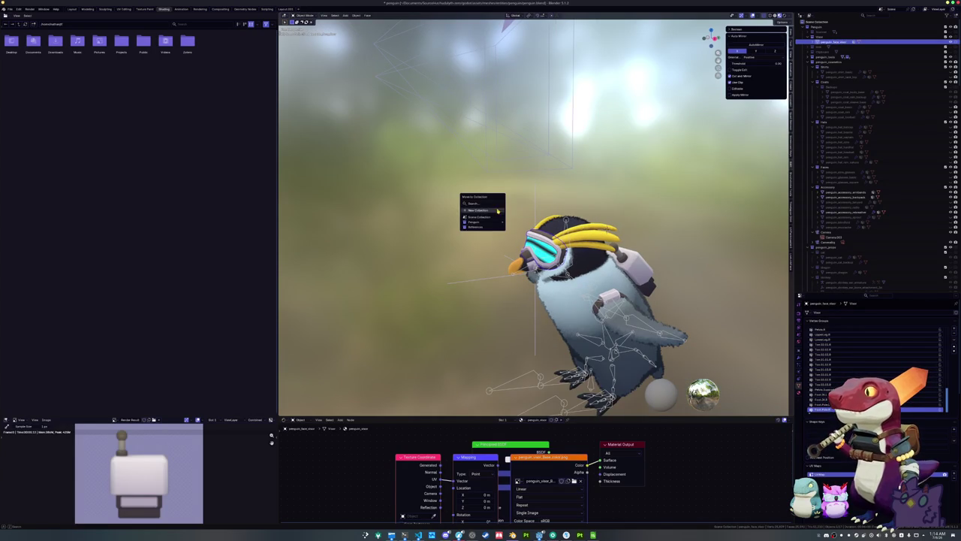
pyautogui.moveTo(495, 222)
pyautogui.moveTo(529, 260)
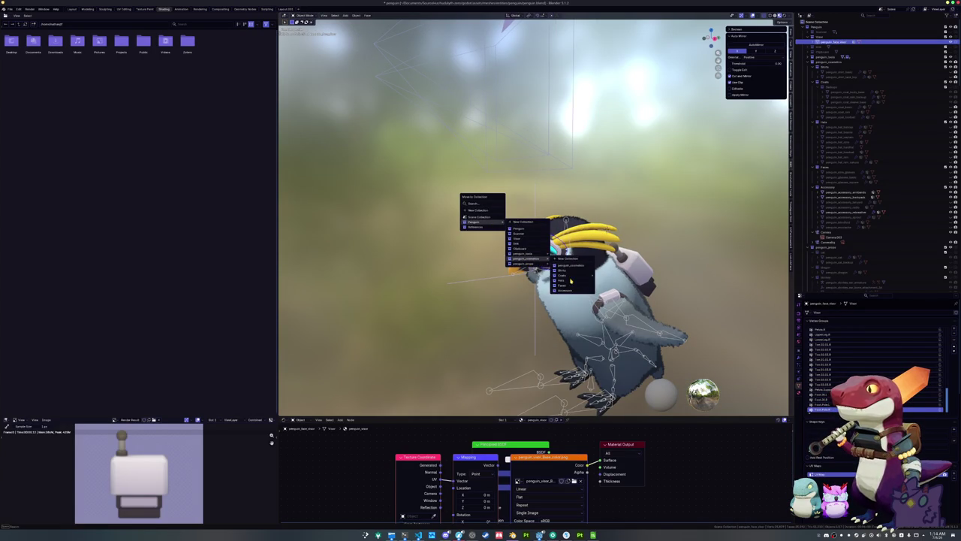
pyautogui.click(570, 286)
pyautogui.press('KP_0')
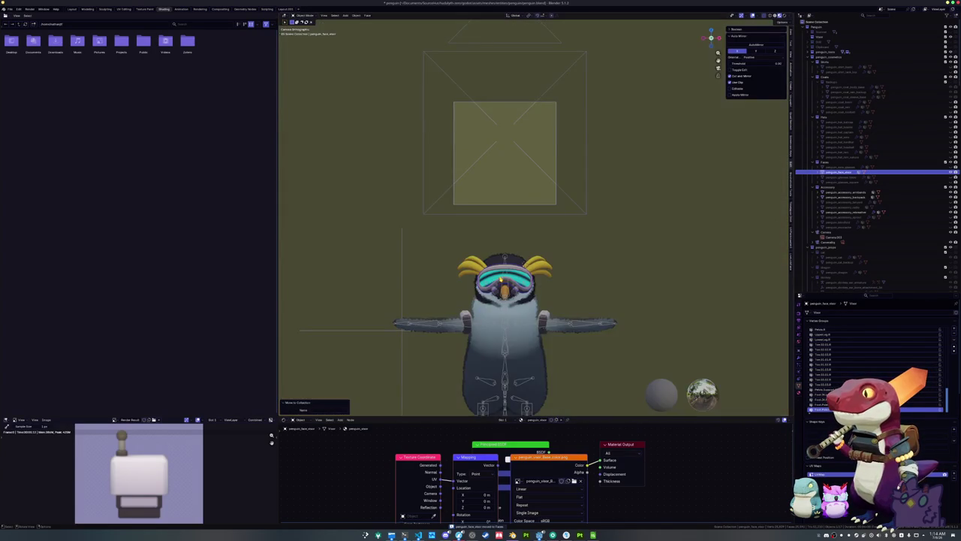
# Step: Raise the goggles into the icon frame and save the render into the penguin face icons folder
pyautogui.press('g')
pyautogui.press('z')
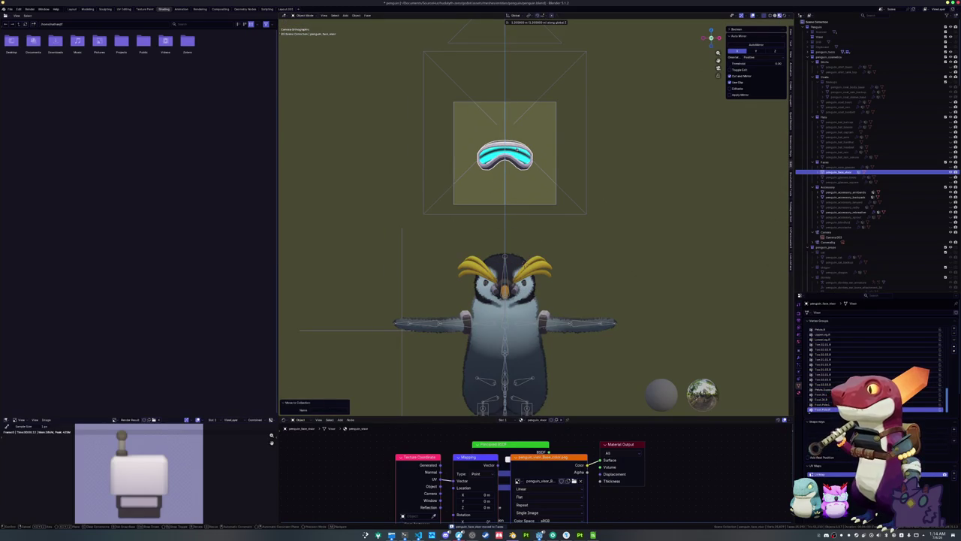
pyautogui.press('Return')
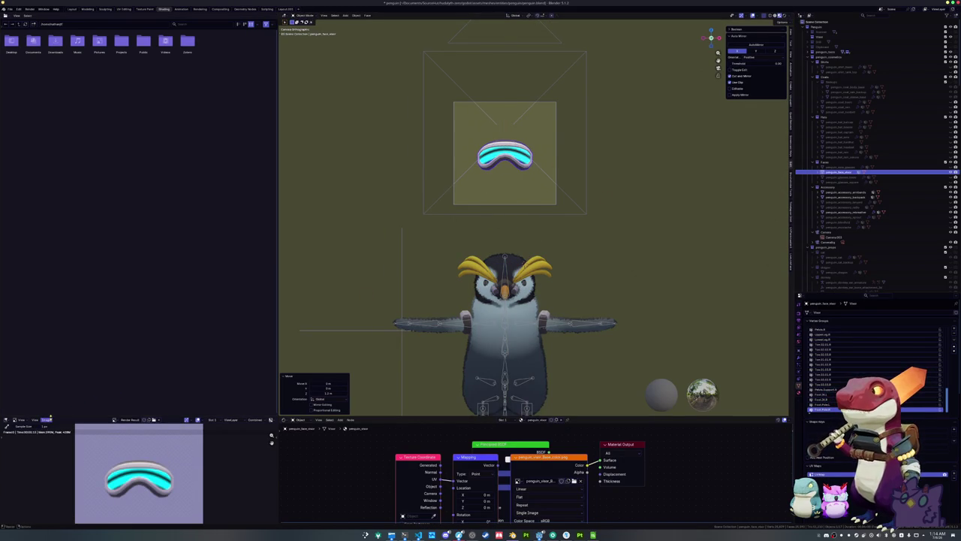
pyautogui.click(47, 419)
pyautogui.click(66, 467)
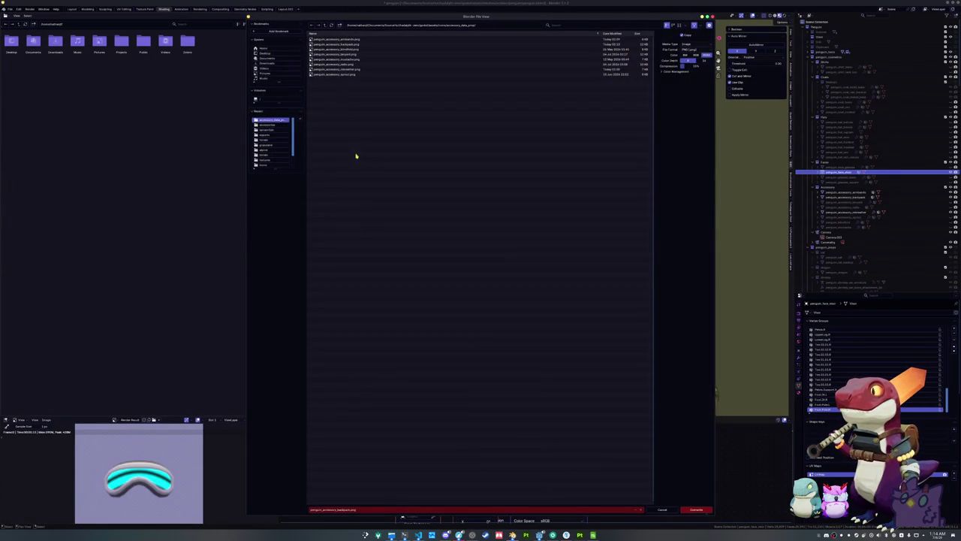
pyautogui.click(325, 28)
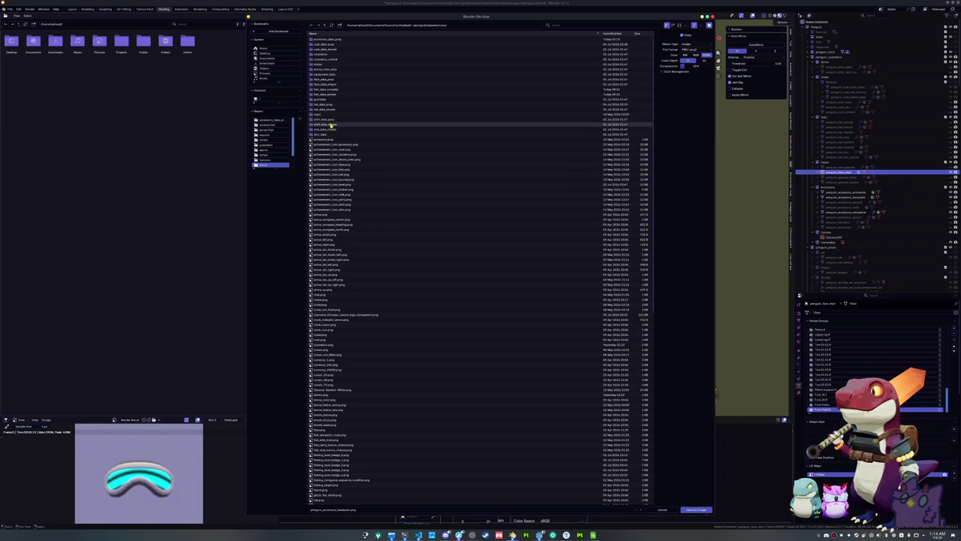
pyautogui.doubleClick(326, 79)
pyautogui.click(342, 507)
pyautogui.press('BackSpace')
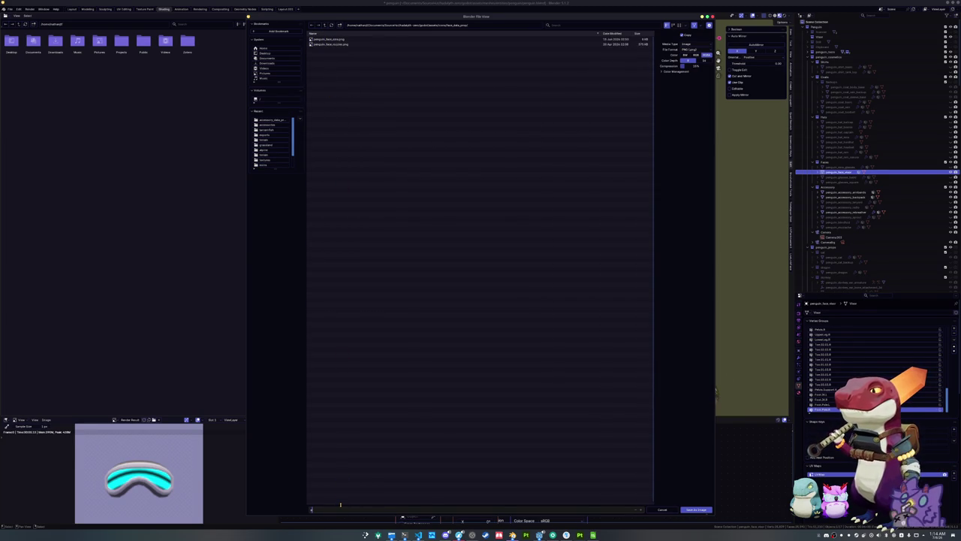
pyautogui.write('penguin_face_')
pyautogui.press('Return')
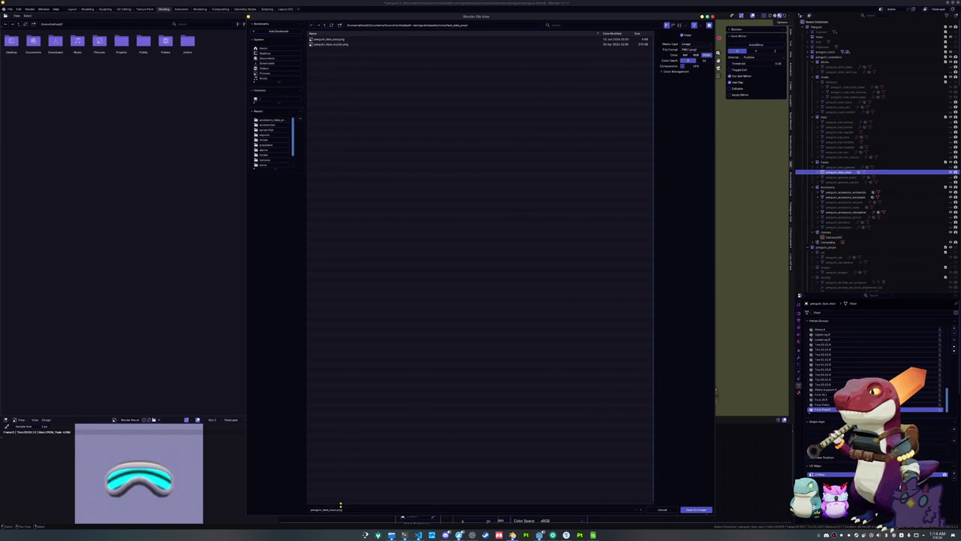
# Step: Put the goggles back on the face and inspect the backpack in Material Preview
pyautogui.hotkey('alt', 'g')
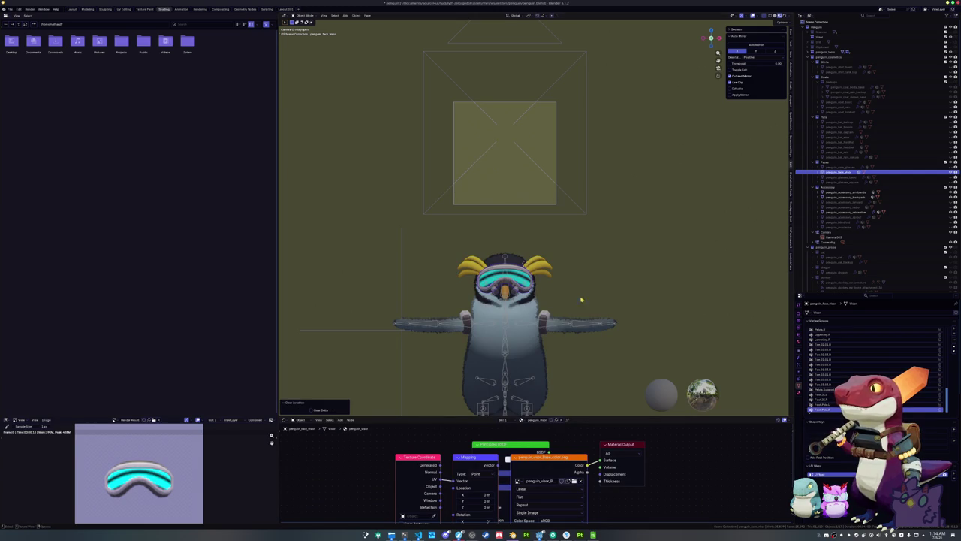
pyautogui.click(655, 189)
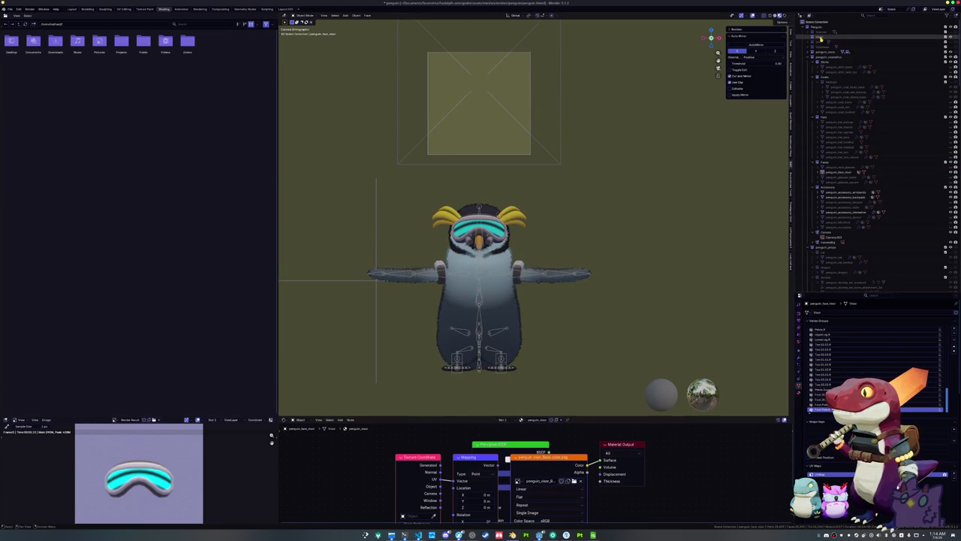
pyautogui.click(819, 42)
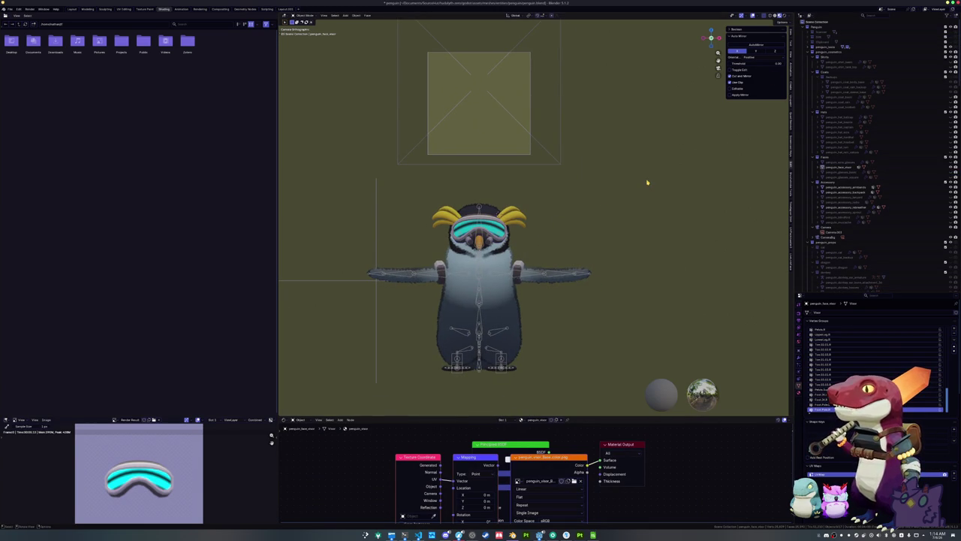
pyautogui.press('z')
pyautogui.press('2')
pyautogui.moveTo(647, 182); pyautogui.dragTo(601, 225)
pyautogui.moveTo(571, 174); pyautogui.dragTo(579, 173)
pyautogui.click(580, 172)
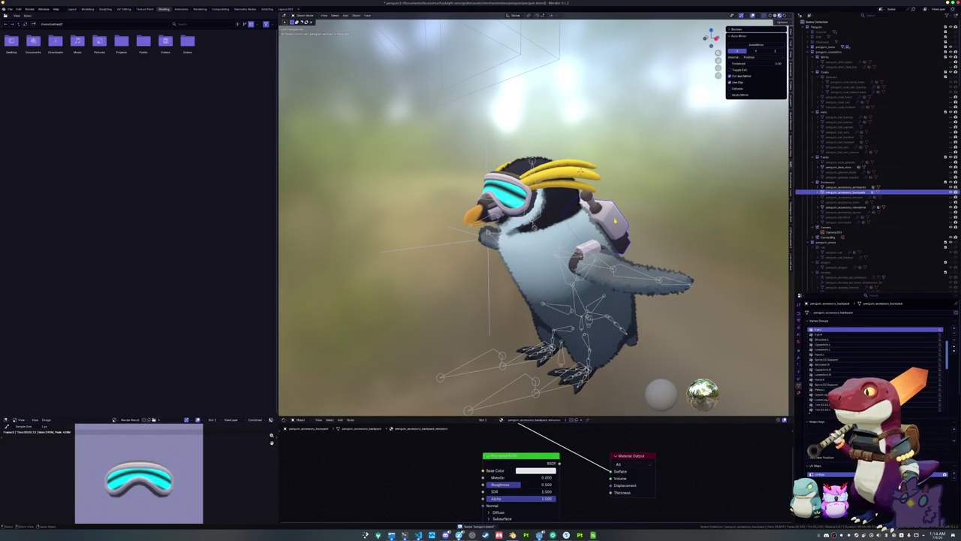
pyautogui.press('g')
pyautogui.press('Escape')
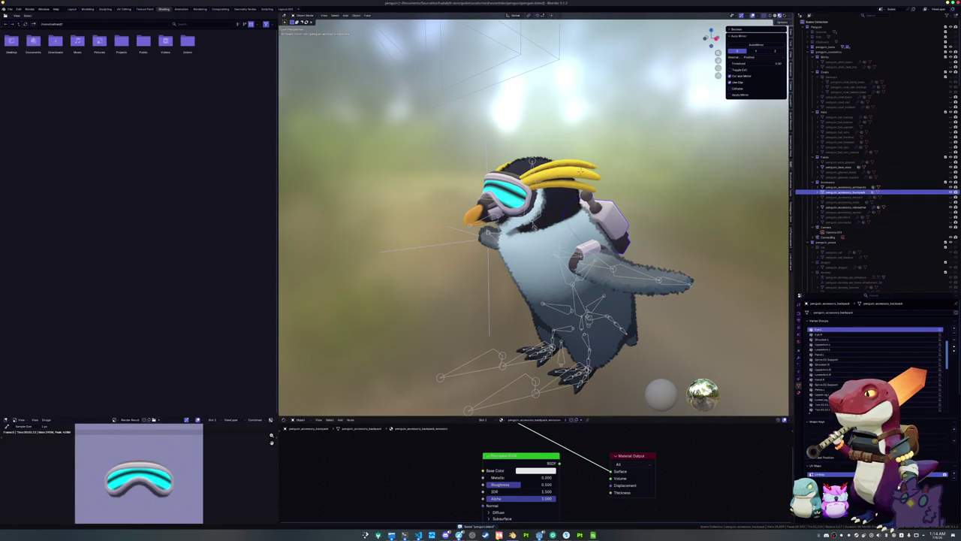
pyautogui.click(539, 534)
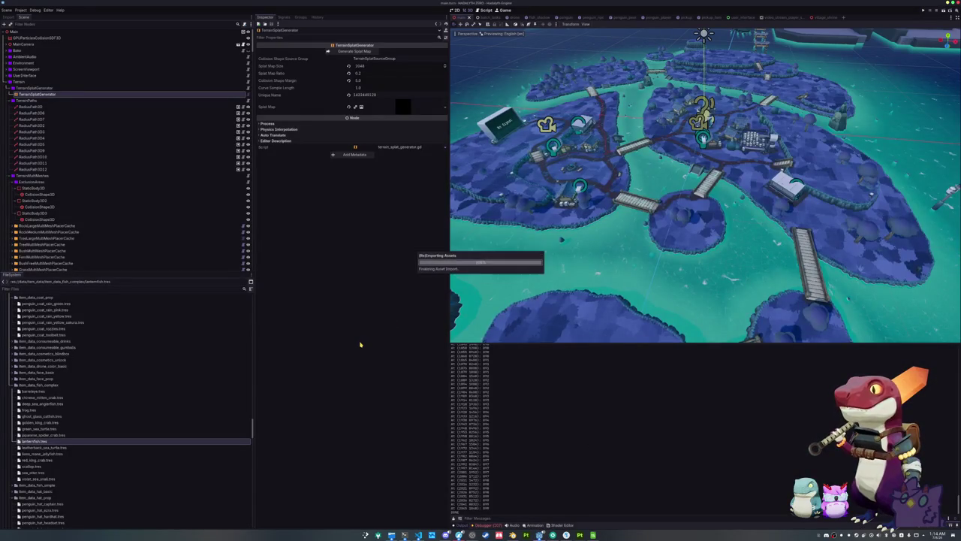
# Step: Zoom around the island village in Godot's 3D viewport once reimport finishes
pyautogui.scroll(10, 571, 187)
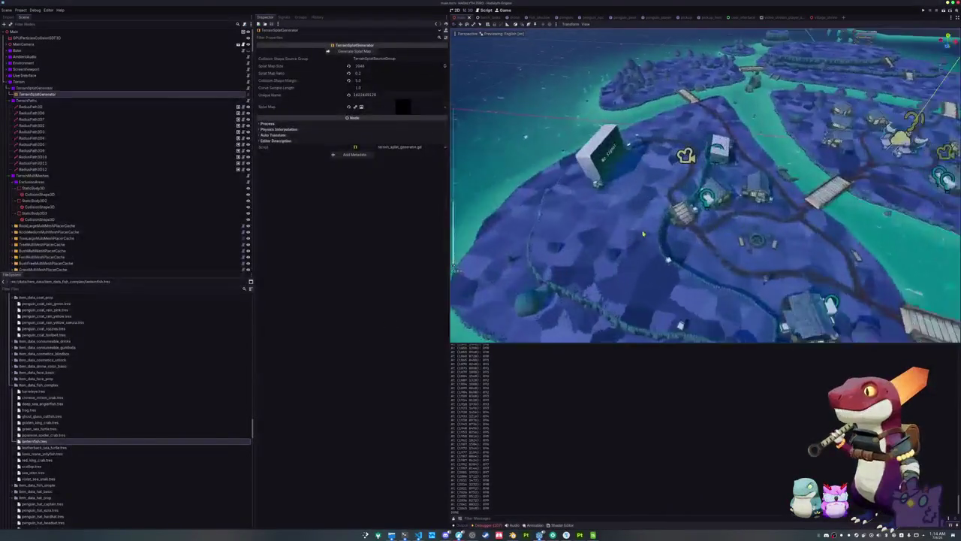
pyautogui.scroll(10, 706, 184)
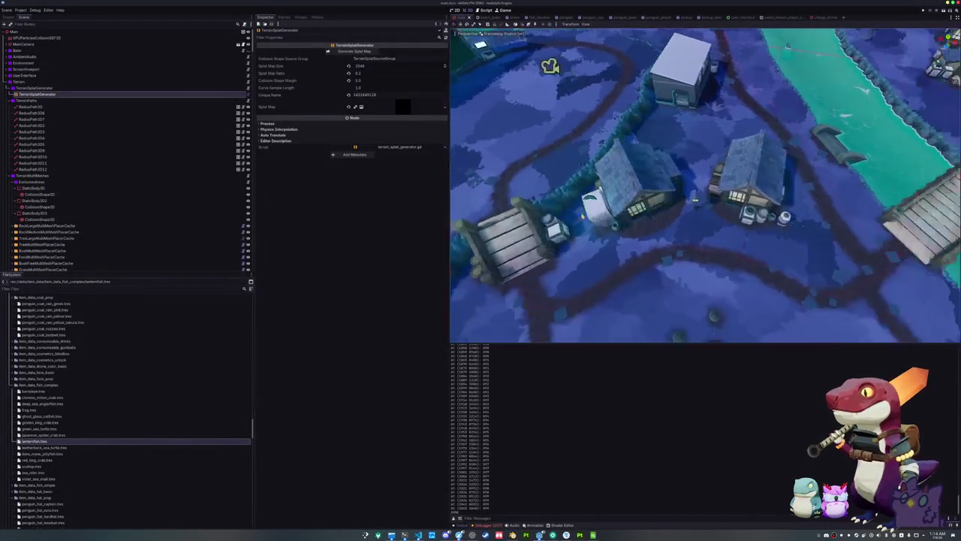
pyautogui.scroll(-5, 664, 190)
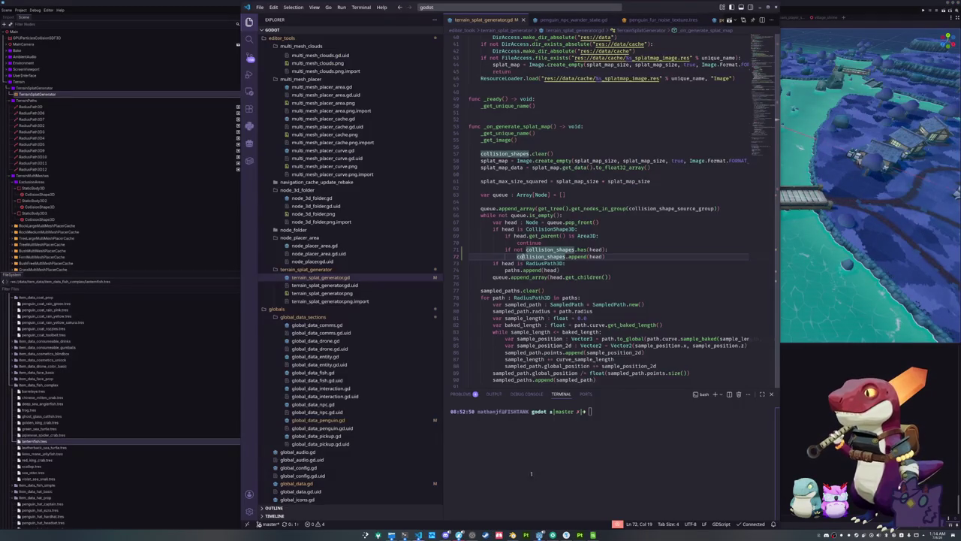
pyautogui.click(419, 535)
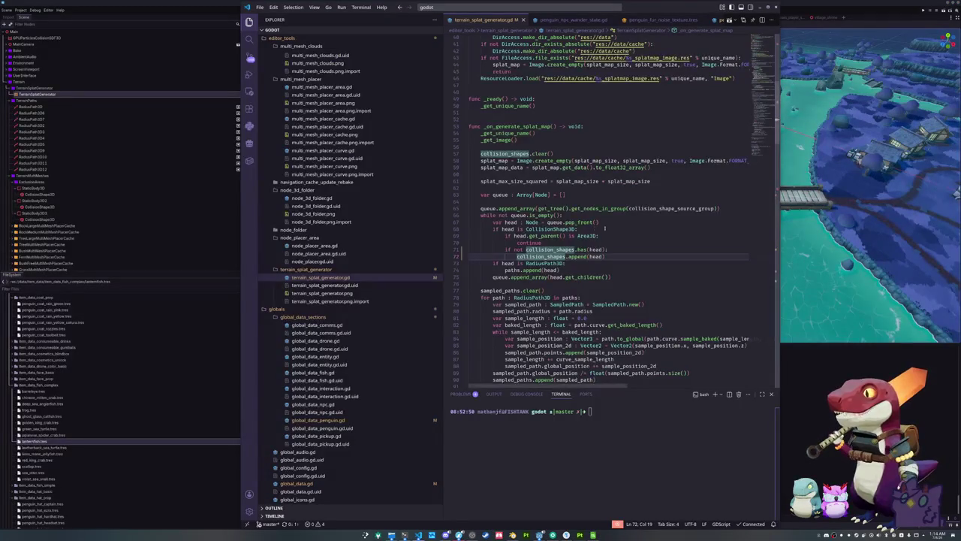
# Step: Change both smin blend factors in terrain_splat_generator.gd from 0.125 to 0.33
pyautogui.scroll(-5, 621, 234)
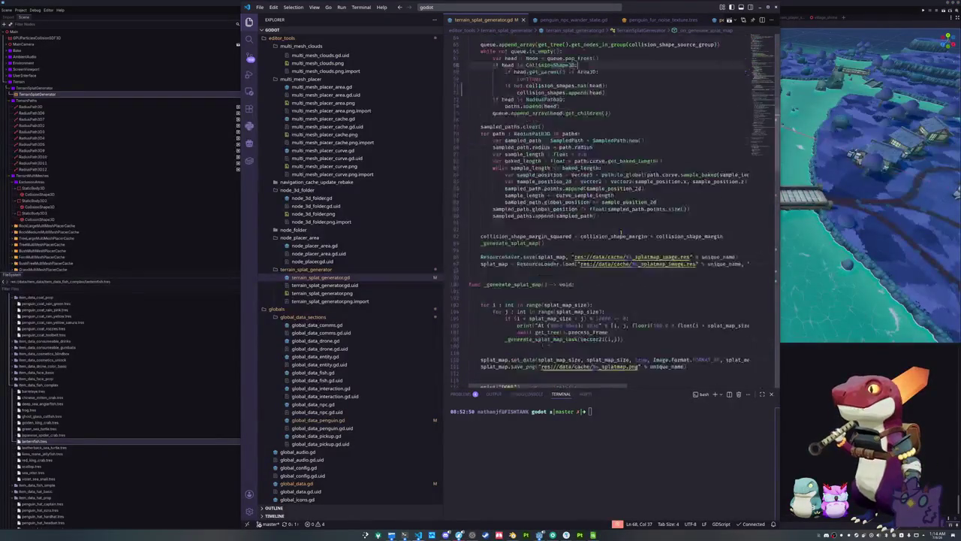
pyautogui.scroll(-5, 628, 235)
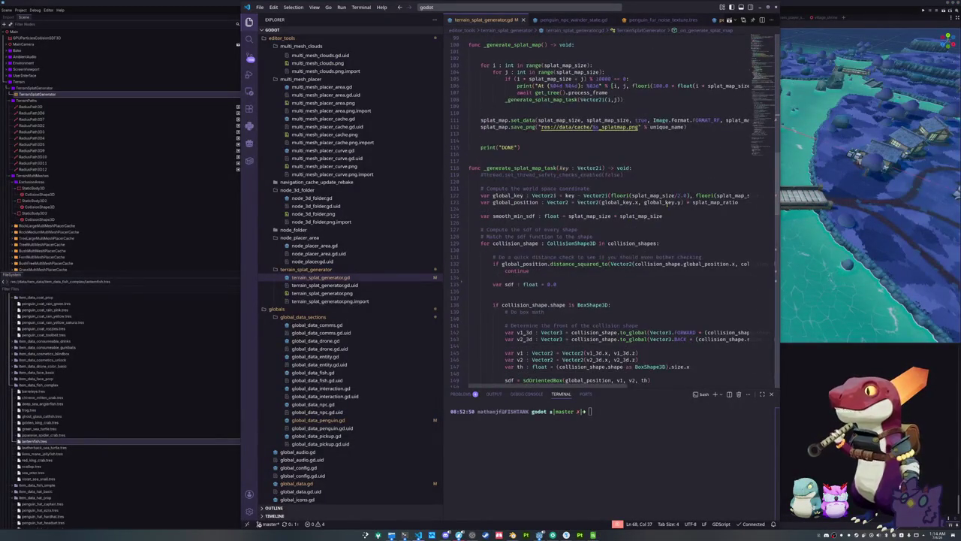
pyautogui.scroll(-4, 634, 248)
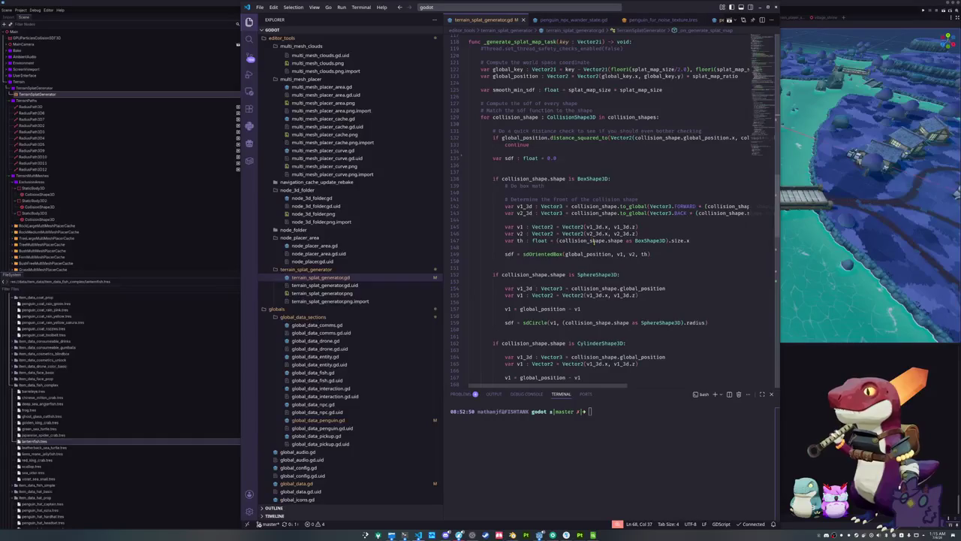
pyautogui.click(584, 261)
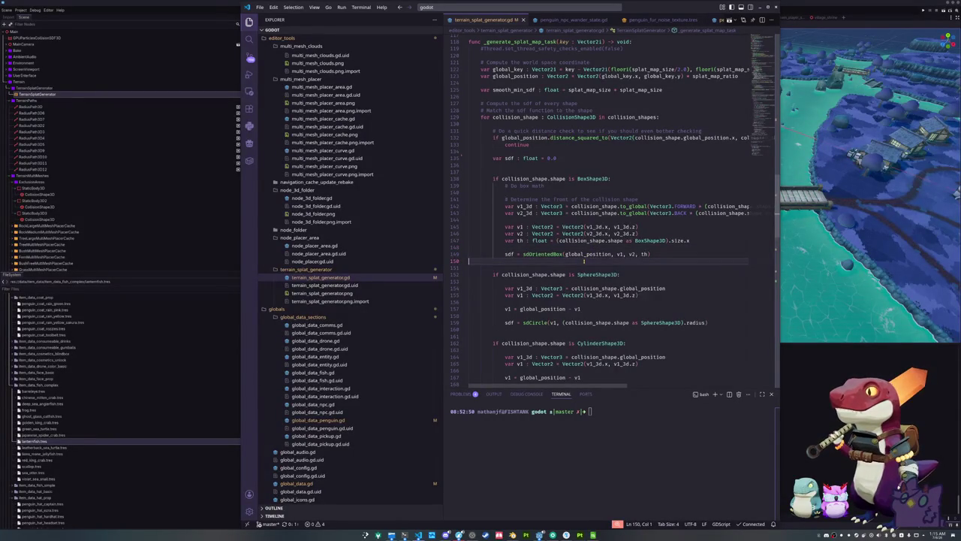
pyautogui.scroll(-6, 585, 261)
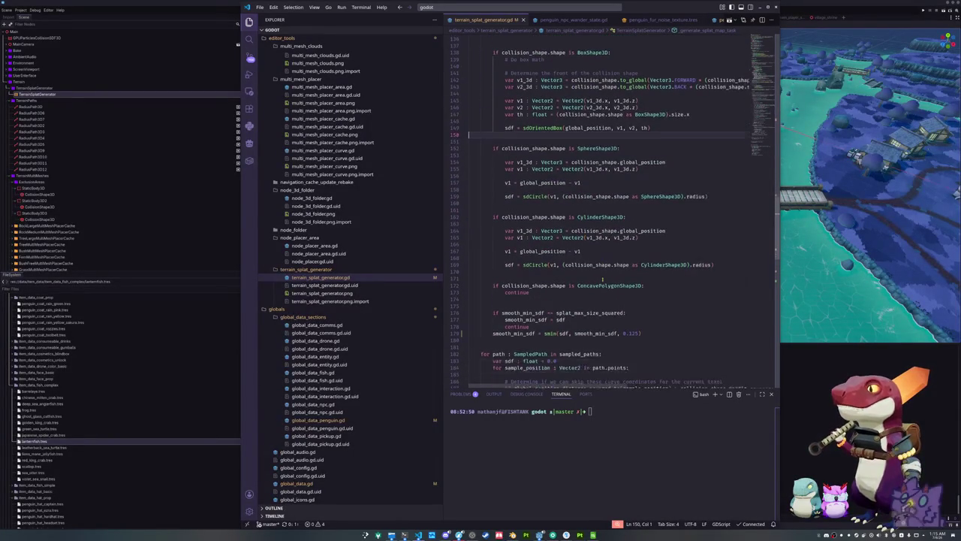
pyautogui.moveTo(622, 319); pyautogui.dragTo(639, 318)
pyautogui.hotkey('ctrl', 'd')
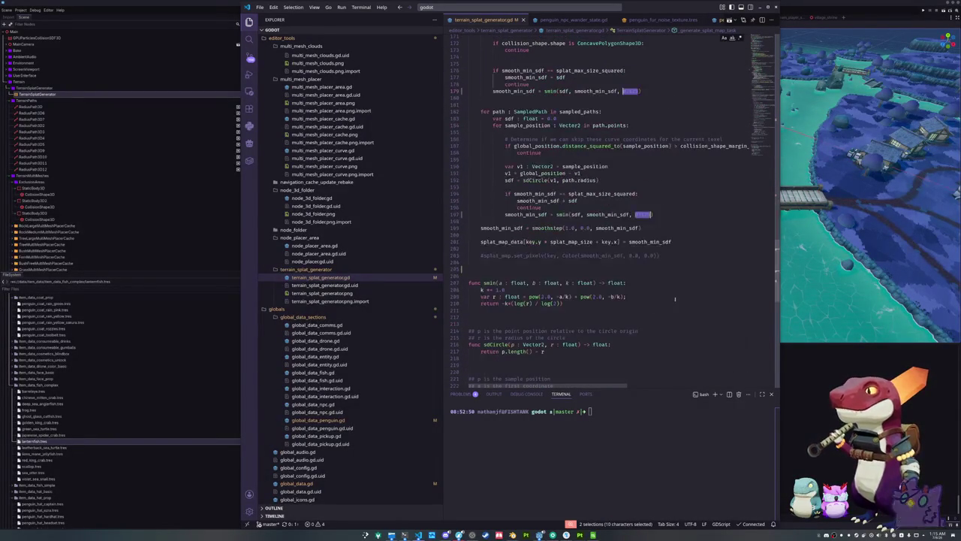
pyautogui.write('0.33')
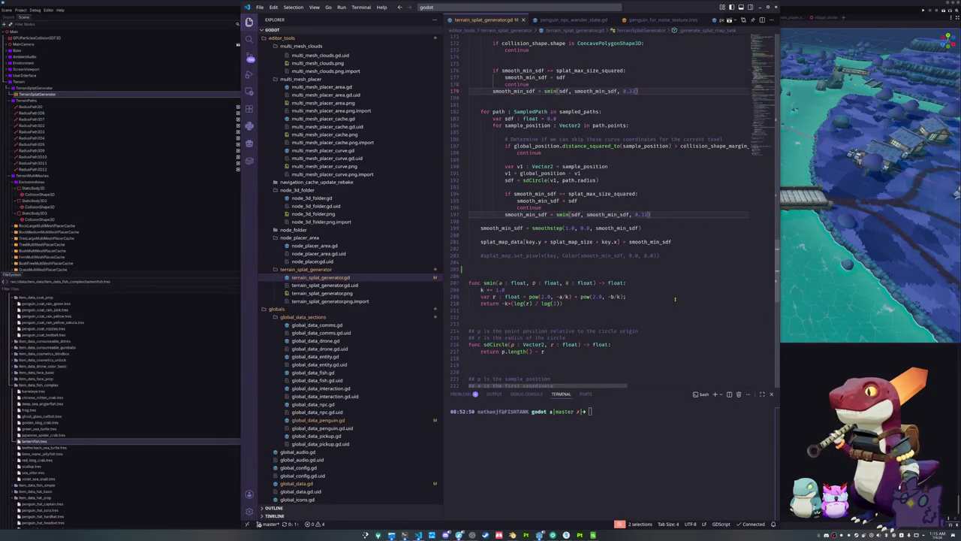
pyautogui.click(782, 378)
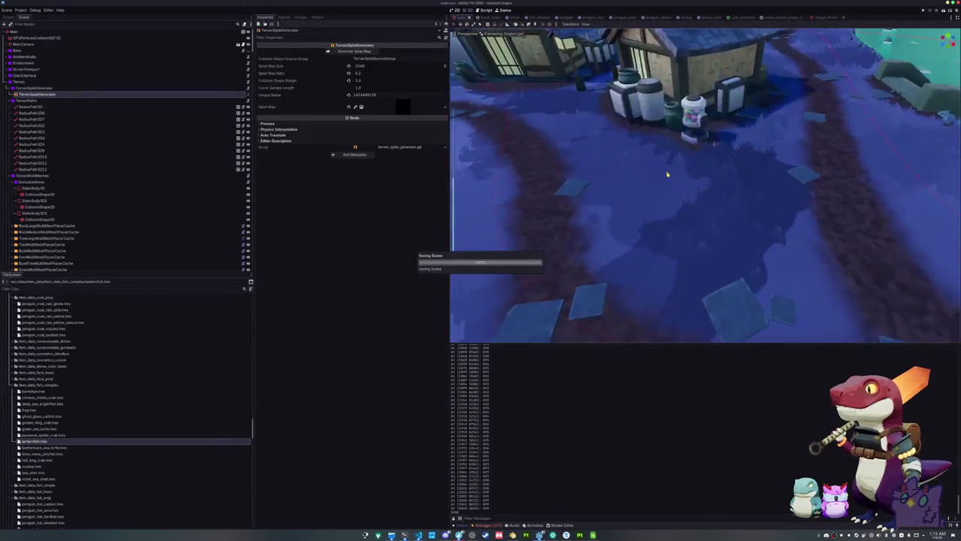
# Step: Preview the Splat Map resource, save the scene, and zoom back in toward the house
pyautogui.moveTo(674, 190); pyautogui.dragTo(604, 151)
pyautogui.click(387, 110)
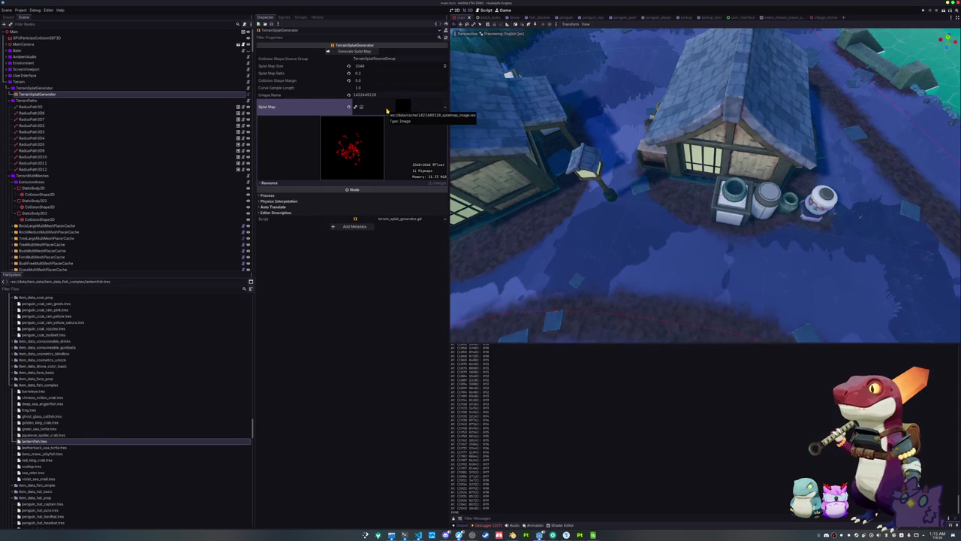
pyautogui.scroll(-10, 630, 228)
pyautogui.hotkey('ctrl', 's')
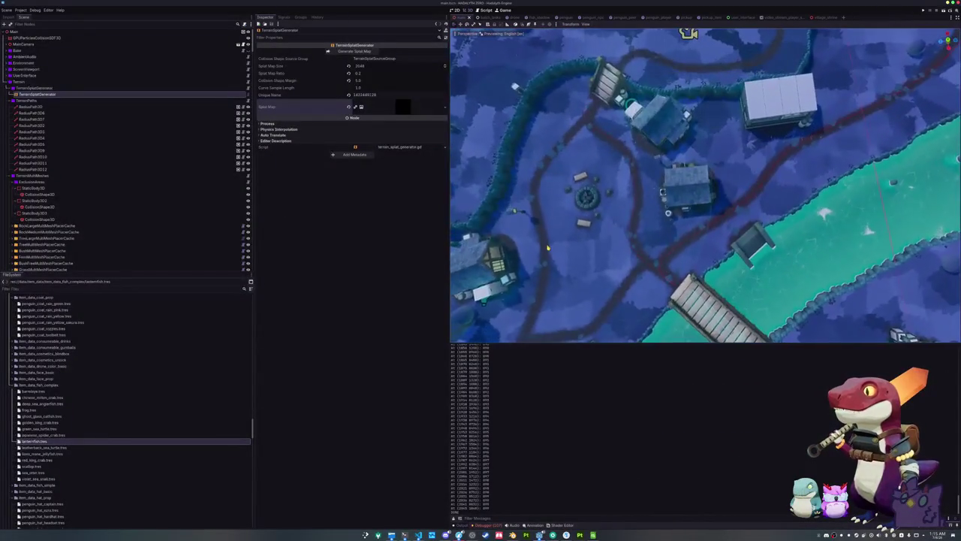
pyautogui.scroll(5, 610, 209)
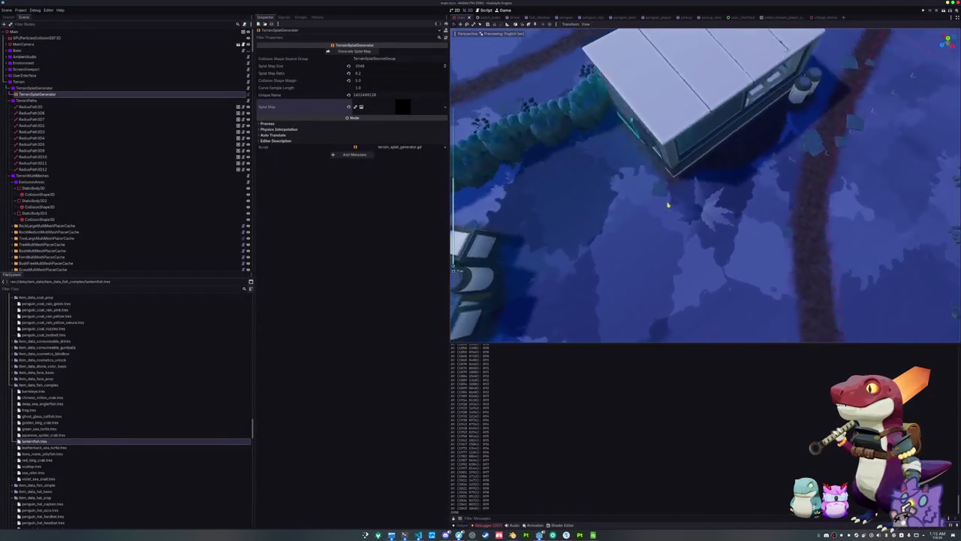
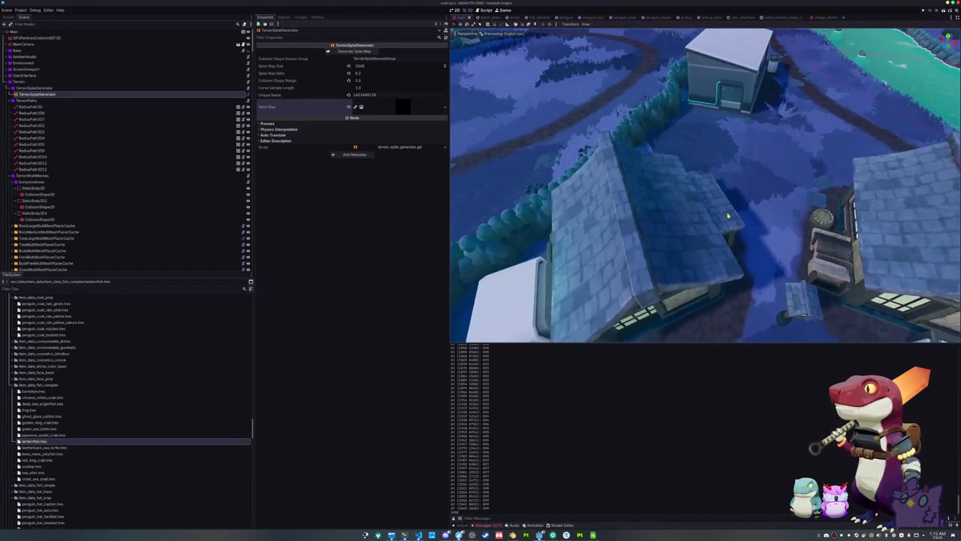
# Step: Open a village house's village_house scene in its own tab and orbit to face its front
pyautogui.click(746, 167)
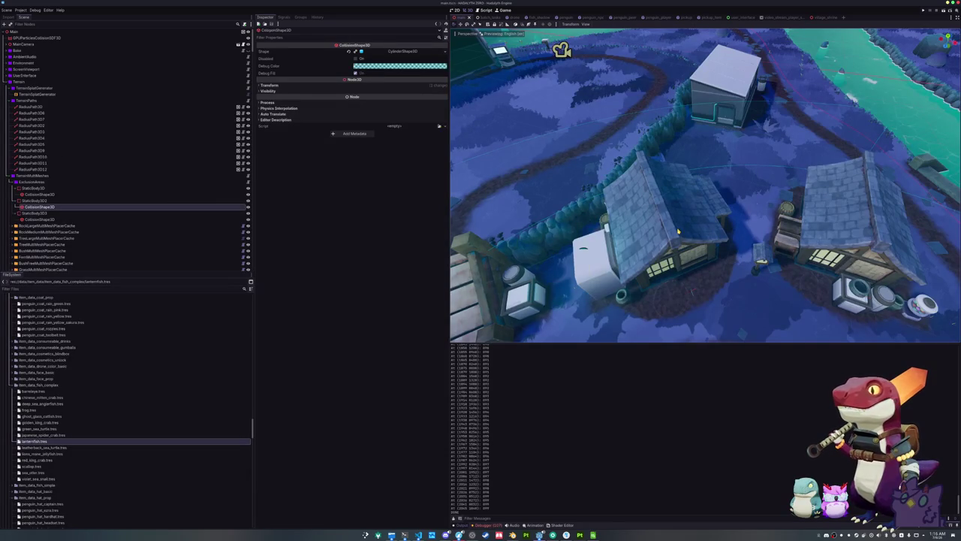
pyautogui.click(679, 232)
pyautogui.click(243, 267)
pyautogui.moveTo(659, 173)
pyautogui.mouseDown()
pyautogui.moveTo(636, 206)
pyautogui.moveTo(661, 183)
pyautogui.mouseUp()
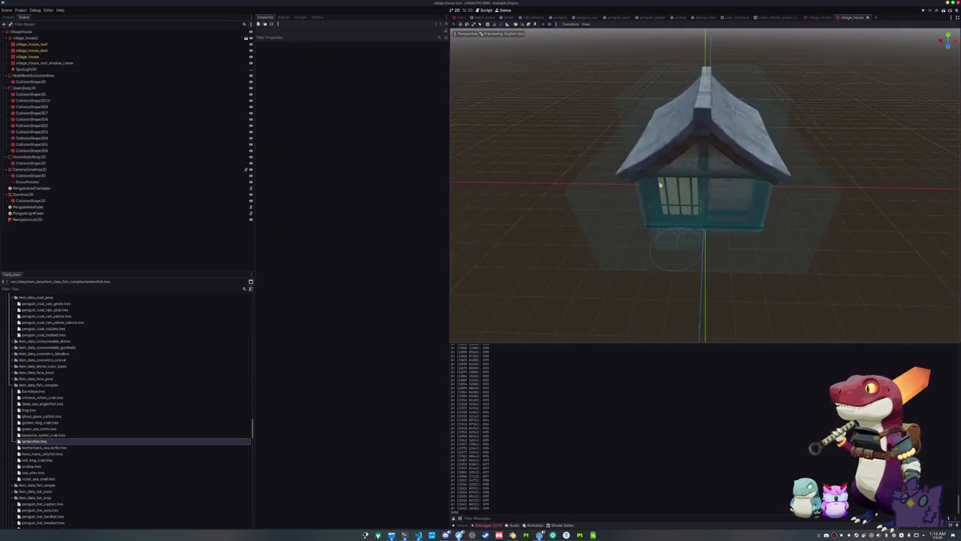
# Step: Inspect the house's CollisionShape3D and the MultiMeshExclusionArea collision layers, then bring VS Code forward
pyautogui.click(570, 193)
pyautogui.moveTo(570, 194)
pyautogui.mouseDown()
pyautogui.moveTo(530, 193)
pyautogui.moveTo(554, 150)
pyautogui.moveTo(543, 63)
pyautogui.moveTo(551, 177)
pyautogui.mouseUp()
pyautogui.click(199, 77)
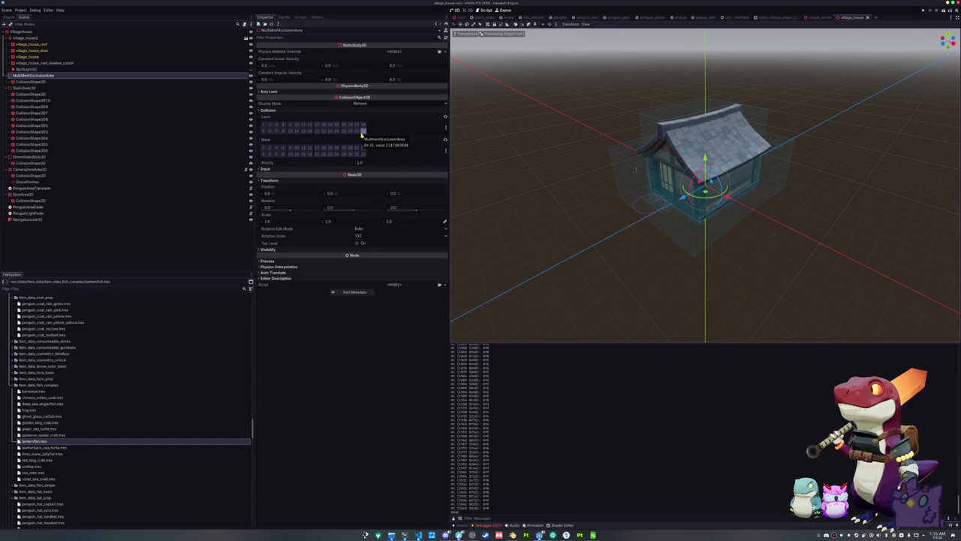
pyautogui.scroll(3, 589, 186)
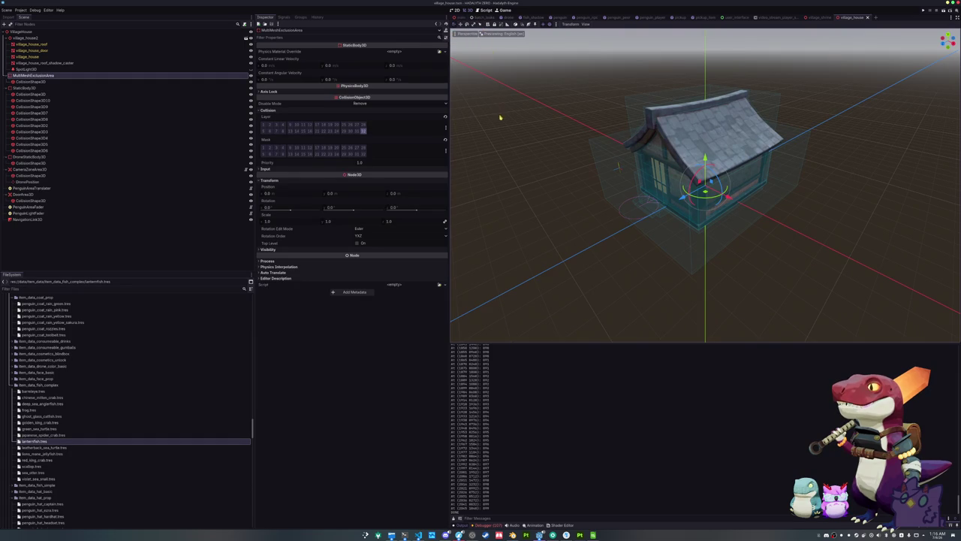
pyautogui.click(418, 535)
pyautogui.scroll(3, 751, 84)
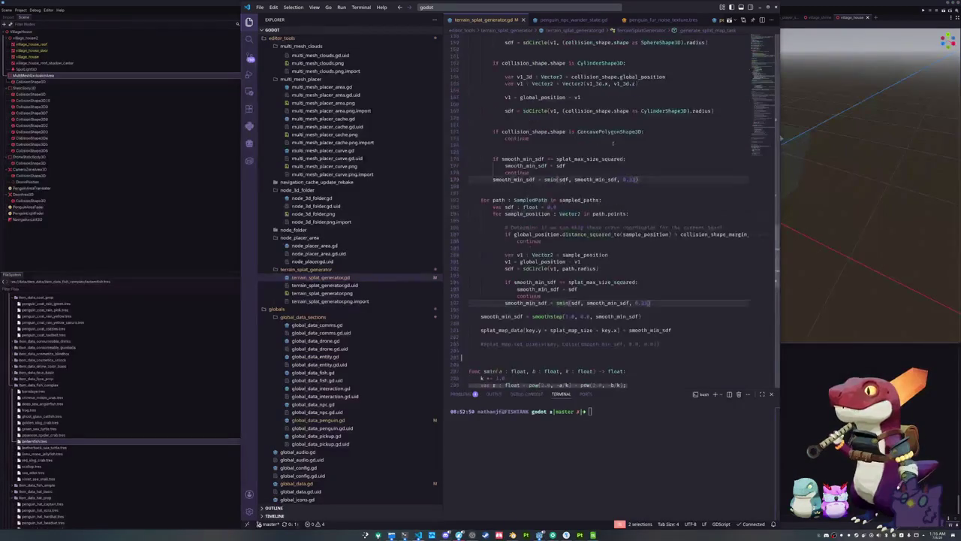
# Step: Add an 'if head is Area3D: continue' skip after line 68 of the queue loop
pyautogui.click(609, 194)
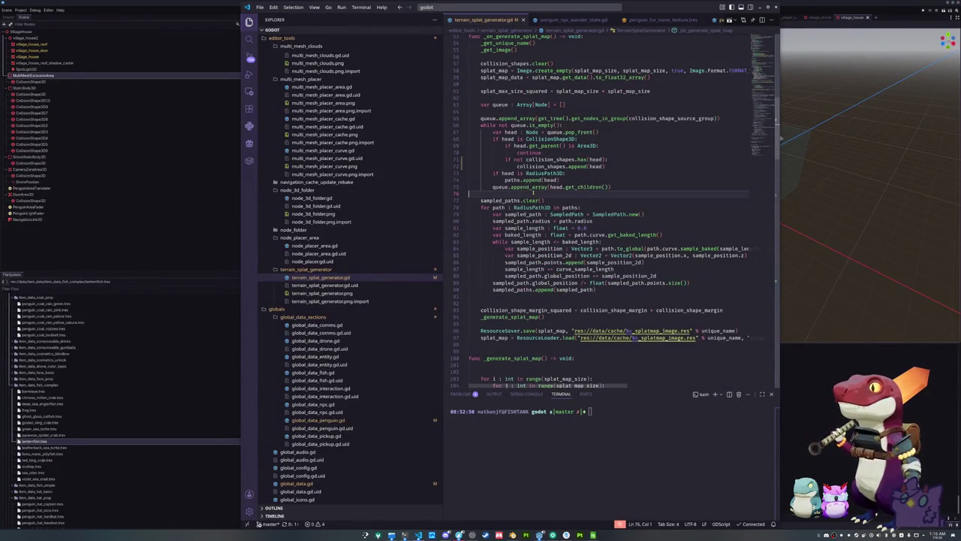
pyautogui.scroll(1, 609, 178)
pyautogui.click(620, 191)
pyautogui.click(614, 165)
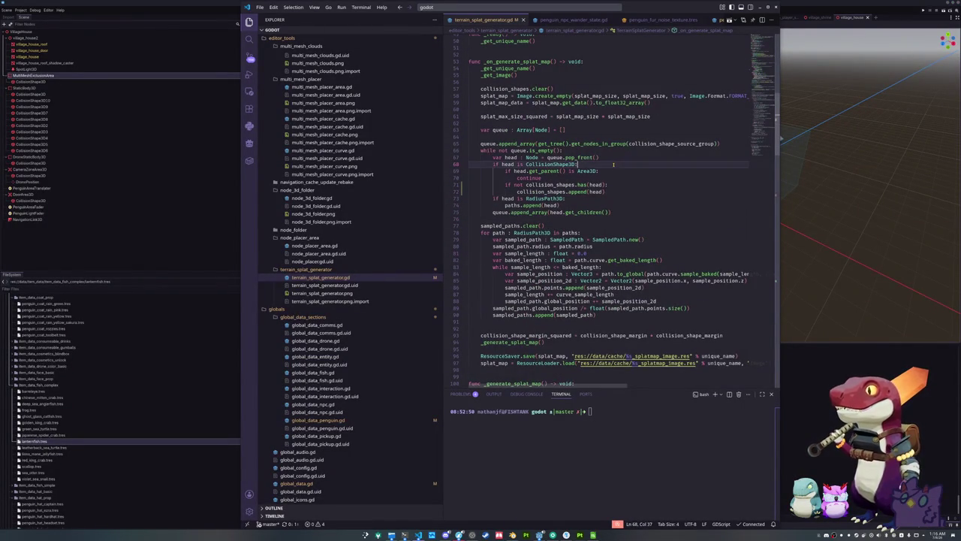
pyautogui.press('Return')
pyautogui.write('if head')
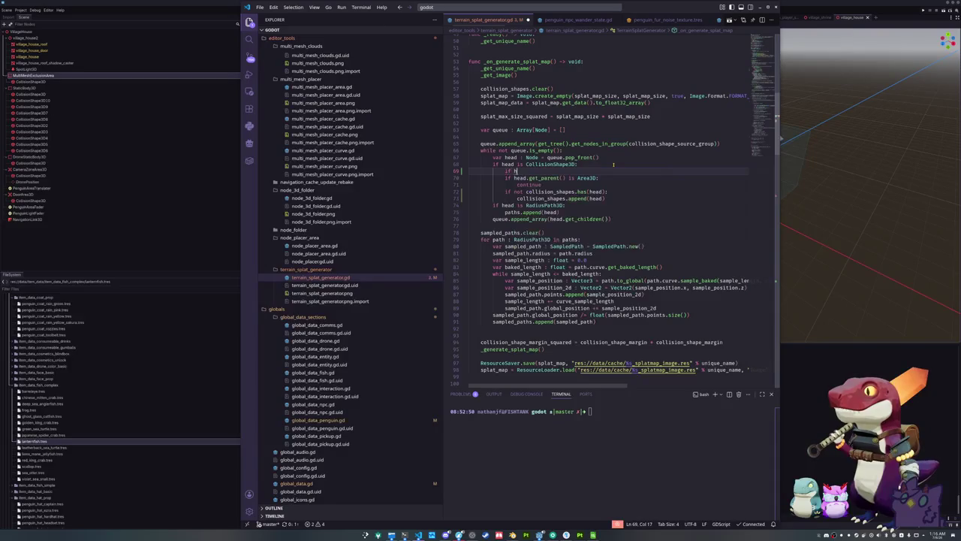
pyautogui.hotkey('ctrl', 'z')
pyautogui.hotkey('ctrl', 'z')
pyautogui.hotkey('ctrl', 'z')
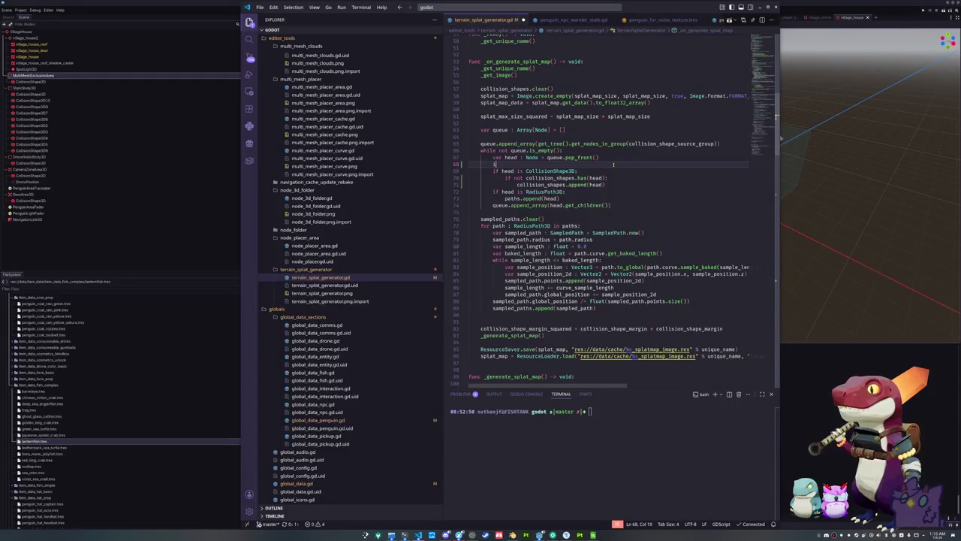
pyautogui.write('Area3D:')
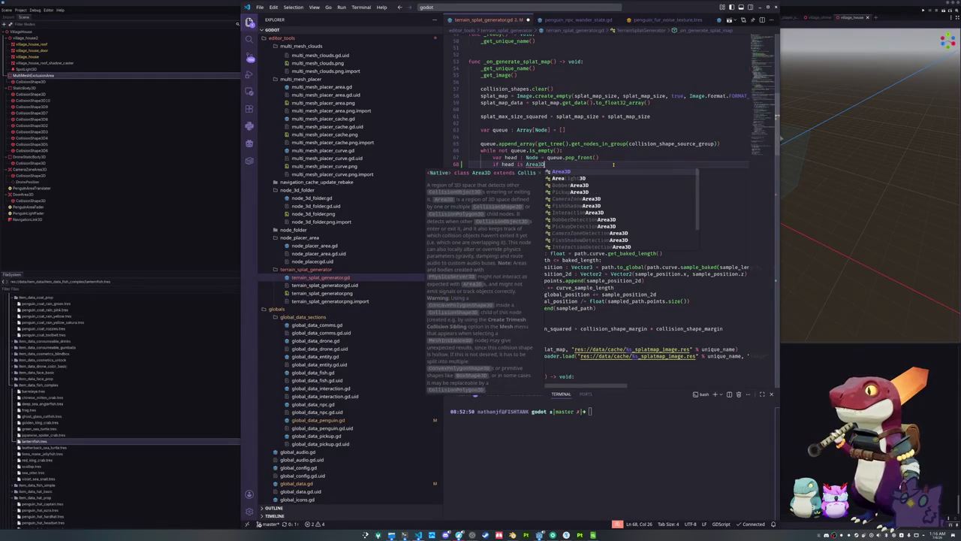
pyautogui.press('Return')
pyautogui.write('continue')
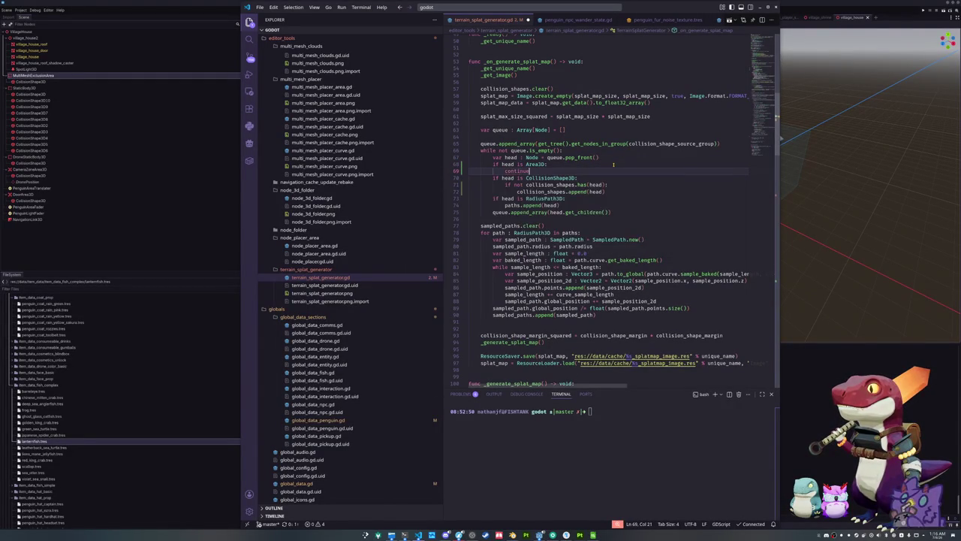
pyautogui.press('Return')
# Step: Add a StaticBody3D check that continues based on get_collision_layer_value for layer 32
pyautogui.write('if head ')
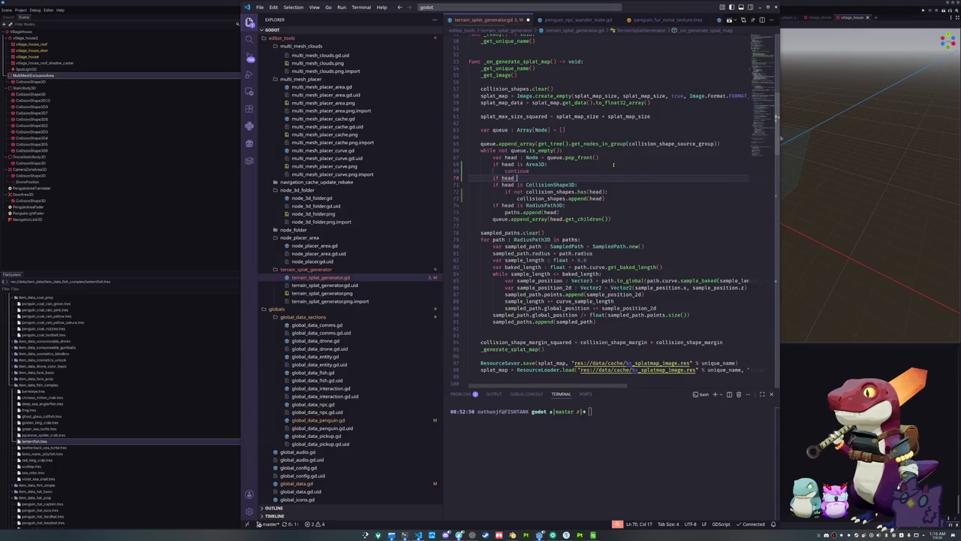
pyautogui.write('is StaticBody3D:')
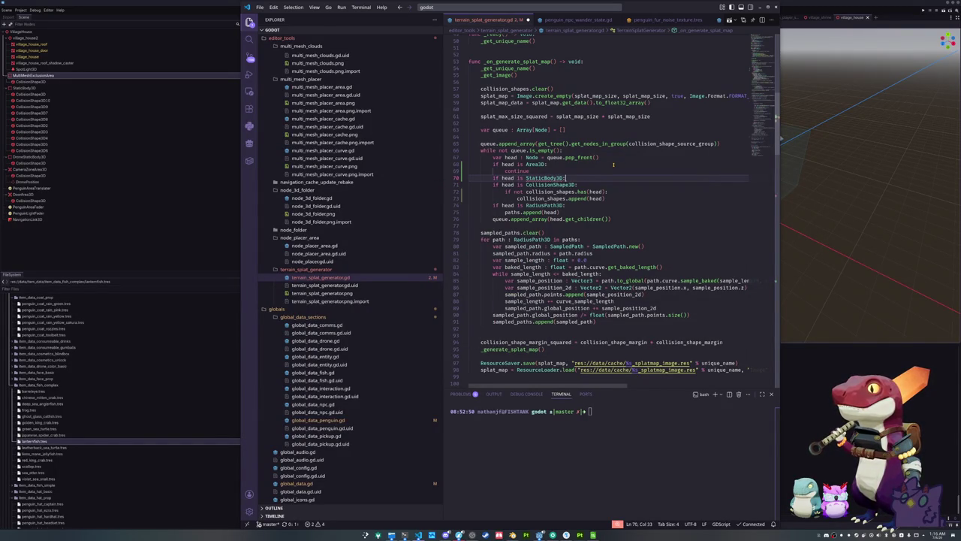
pyautogui.press('Return')
pyautogui.write('if (')
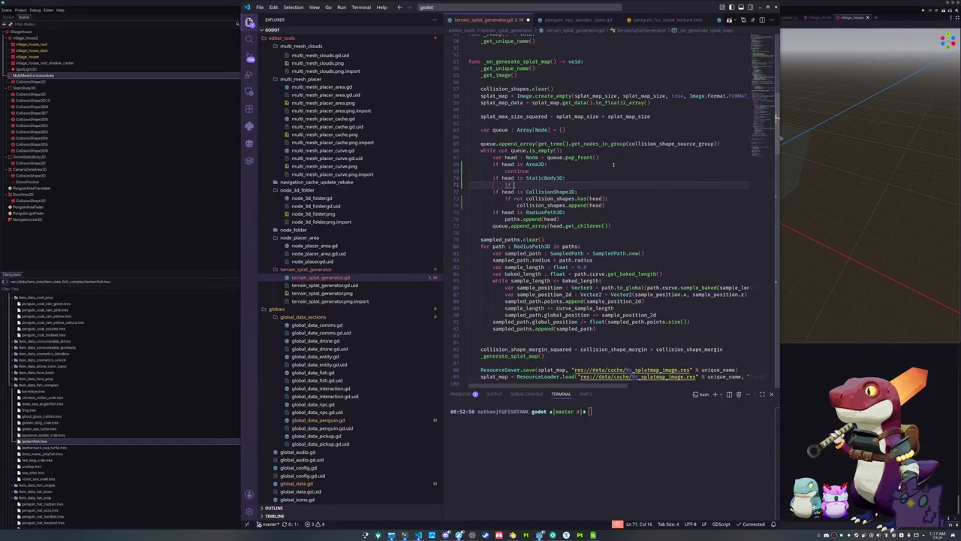
pyautogui.write('head')
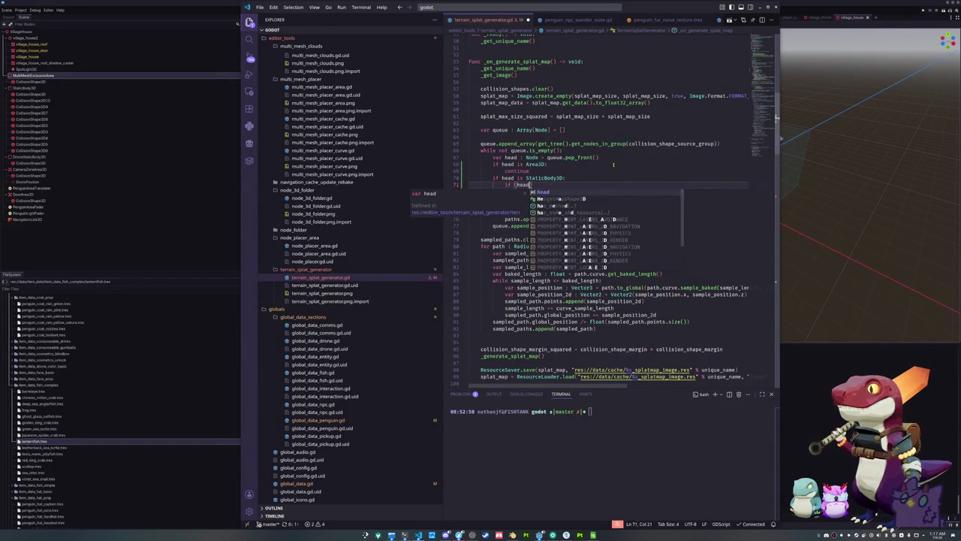
pyautogui.write(' as StaticBody')
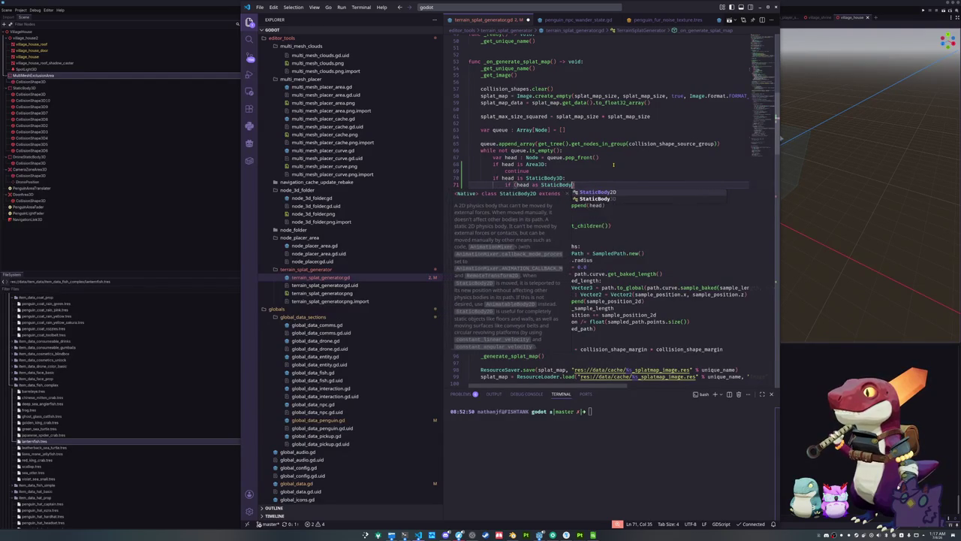
pyautogui.write('3D).col')
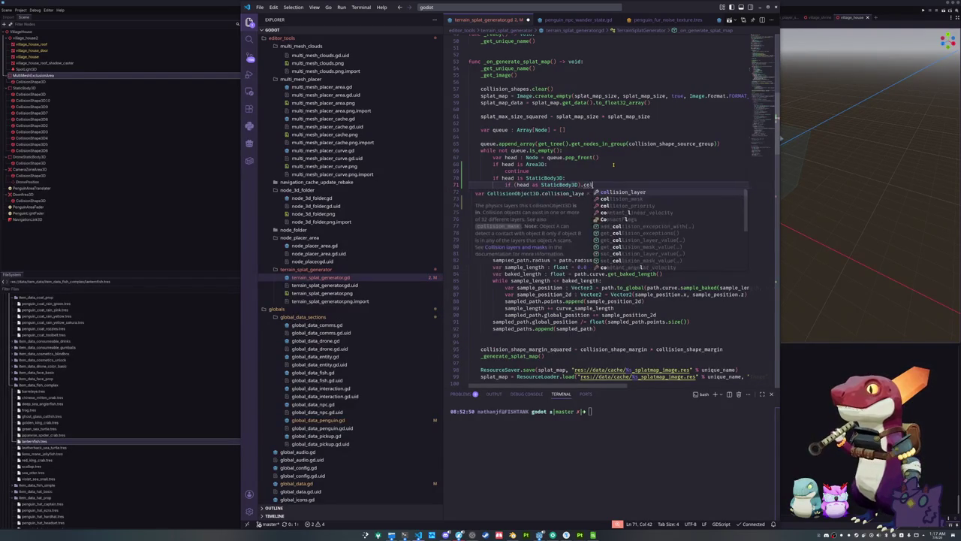
pyautogui.write('lision_l')
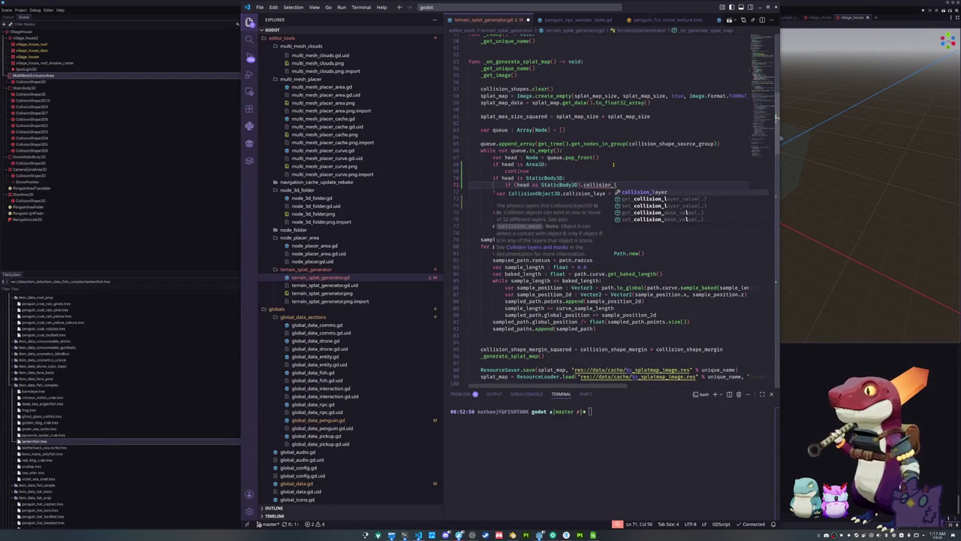
pyautogui.press('Down')
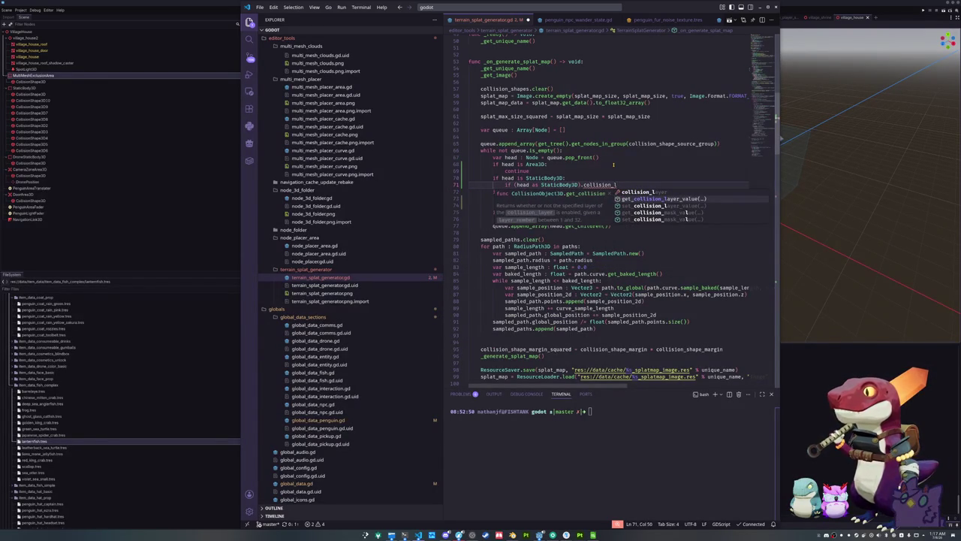
pyautogui.press('Return')
pyautogui.hotkey('alt', 'Tab')
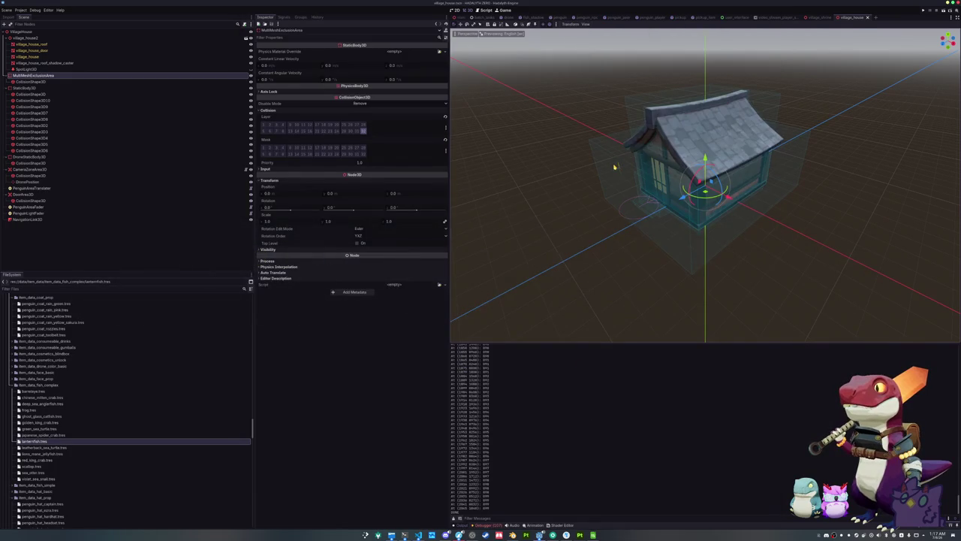
pyautogui.hotkey('alt', 'Tab')
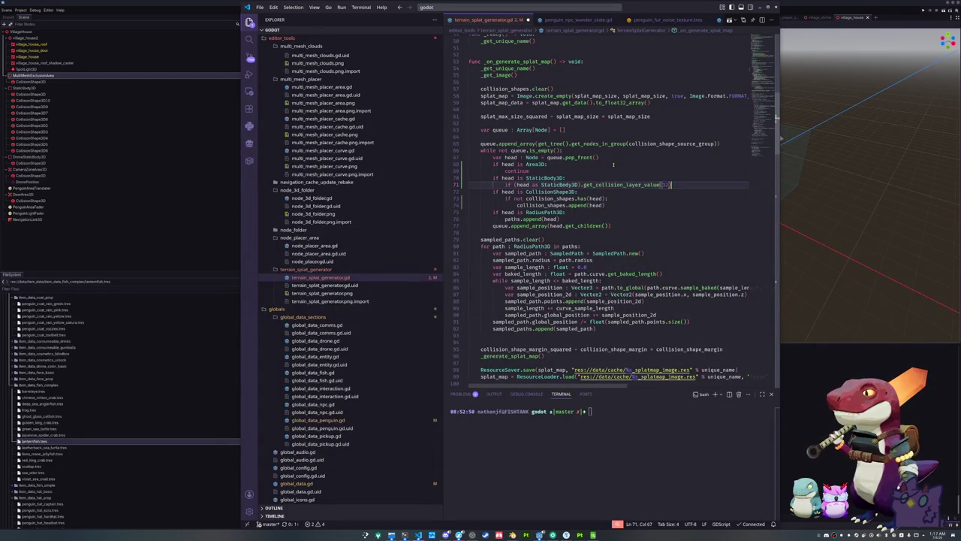
pyautogui.write('):')
pyautogui.press('Return')
pyautogui.write('co')
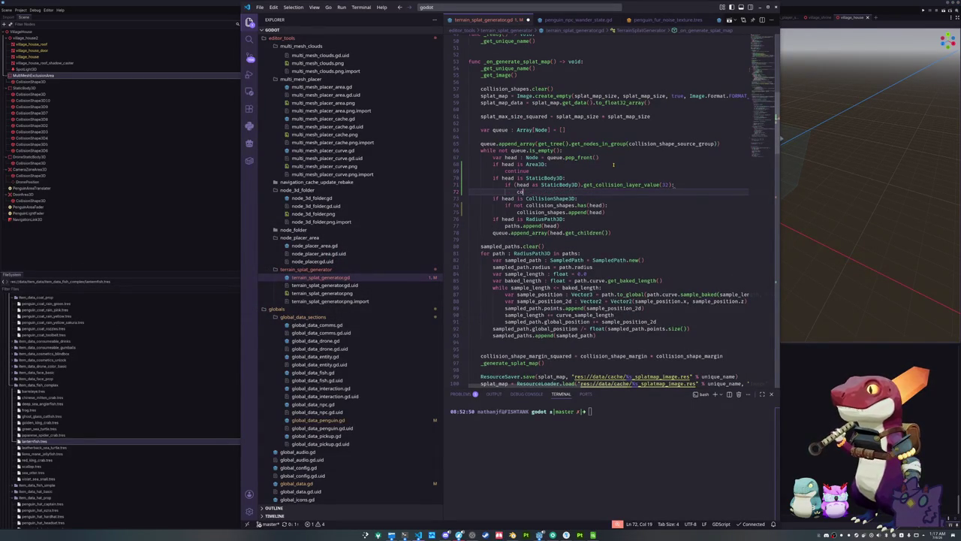
pyautogui.write('nt')
pyautogui.press('Return')
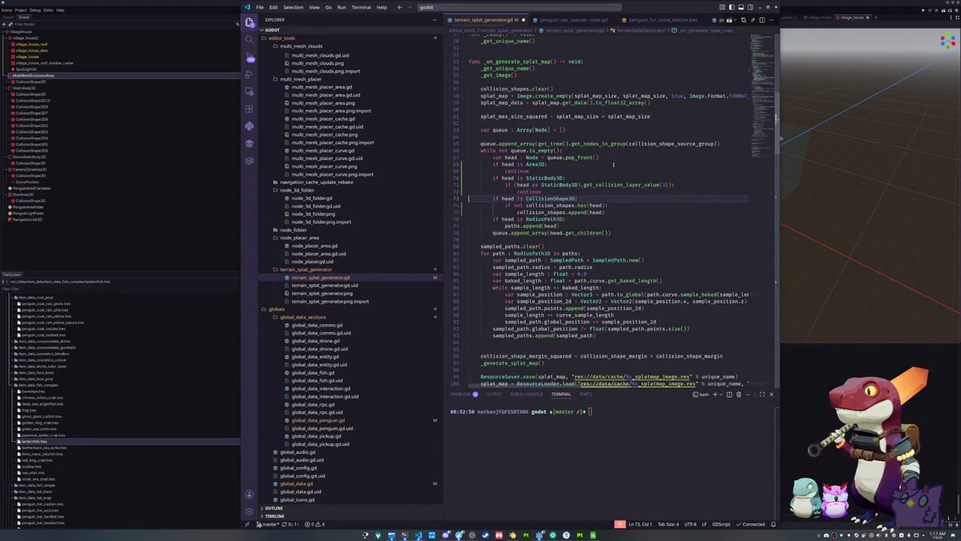
# Step: Return to the Godot editor
pyautogui.moveTo(626, 185)
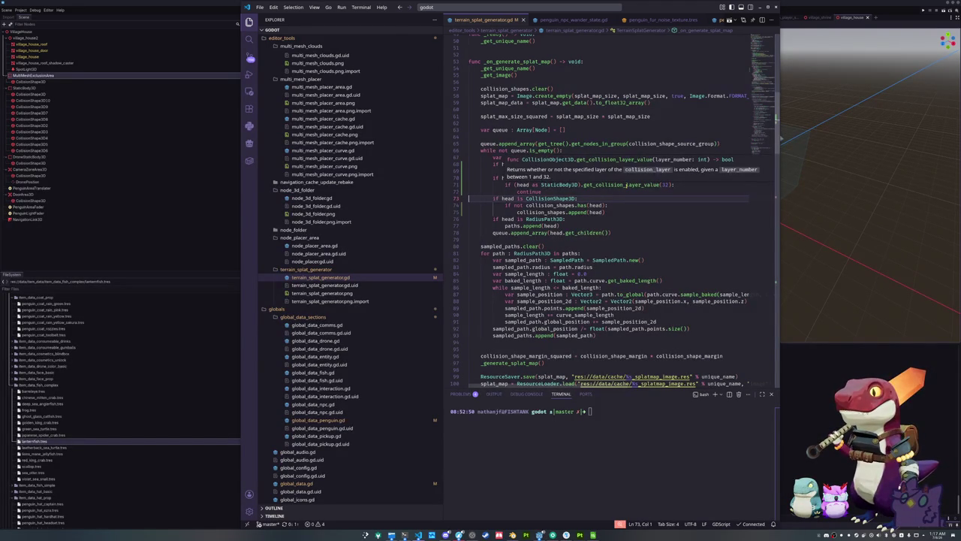
pyautogui.hotkey('alt', 'Tab')
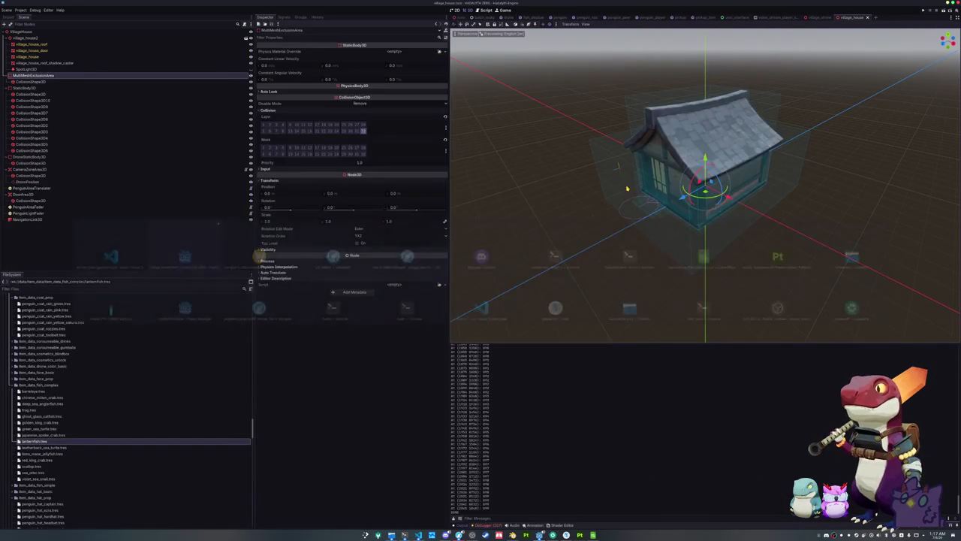
pyautogui.hotkey('alt', 'Tab')
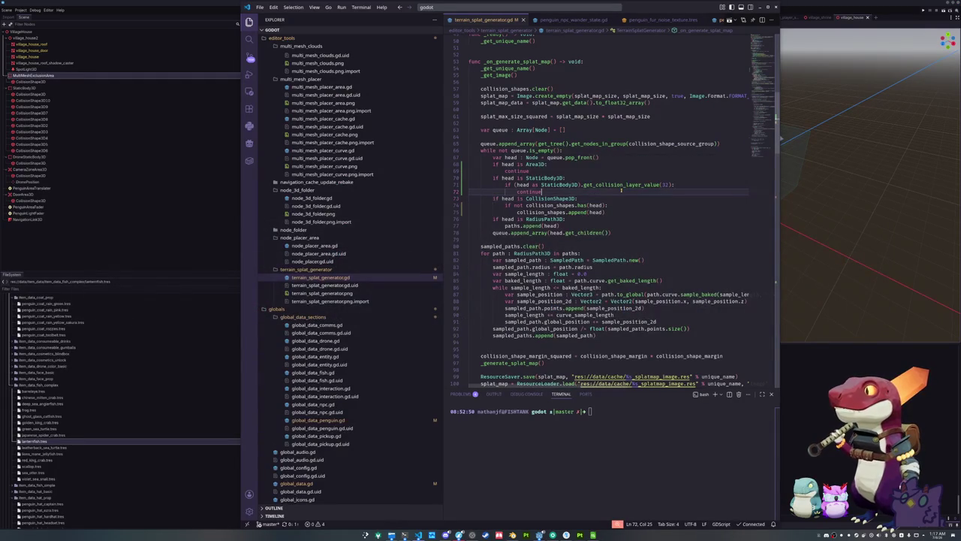
pyautogui.hotkey('alt', 'Tab')
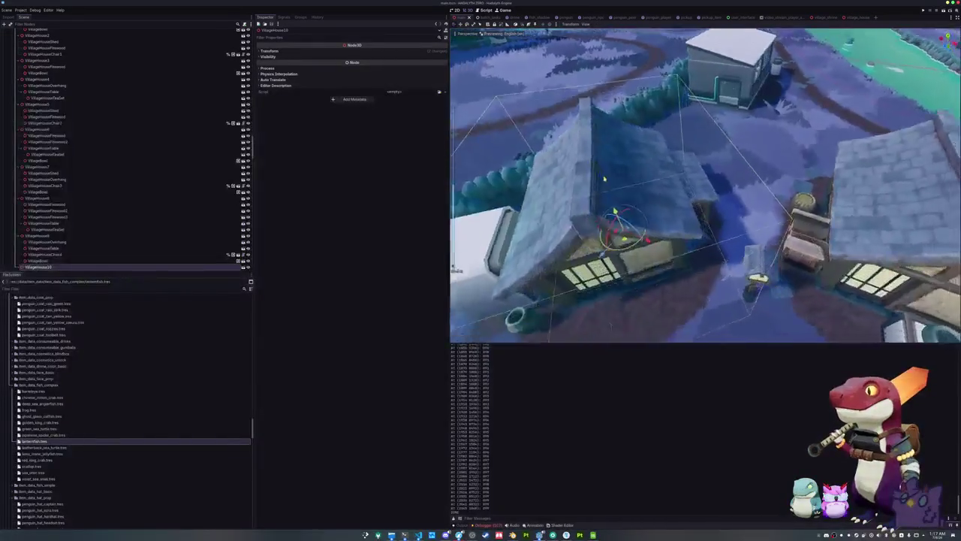
# Step: Open the tech_storage scene and frame its CollisionShape3D13 collision box in the 3D view
pyautogui.click(795, 78)
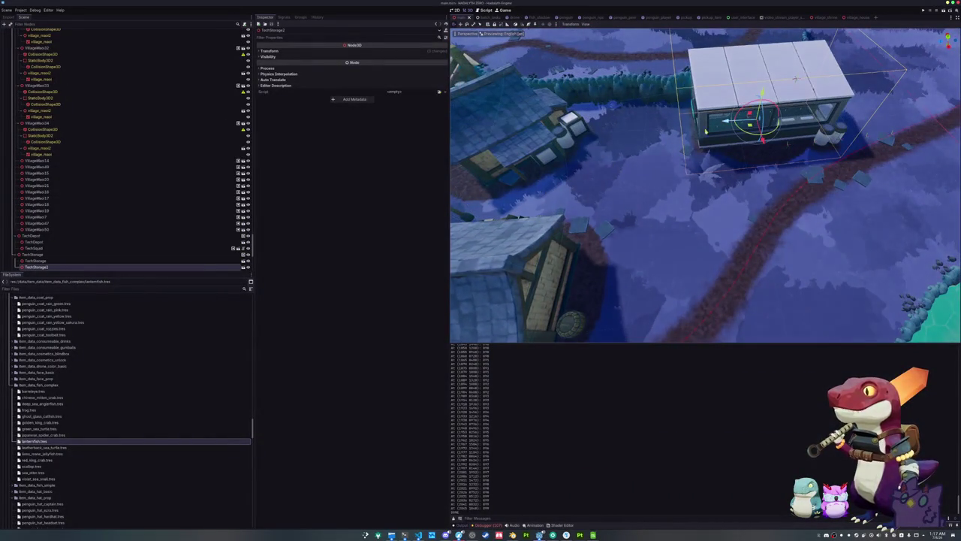
pyautogui.click(247, 263)
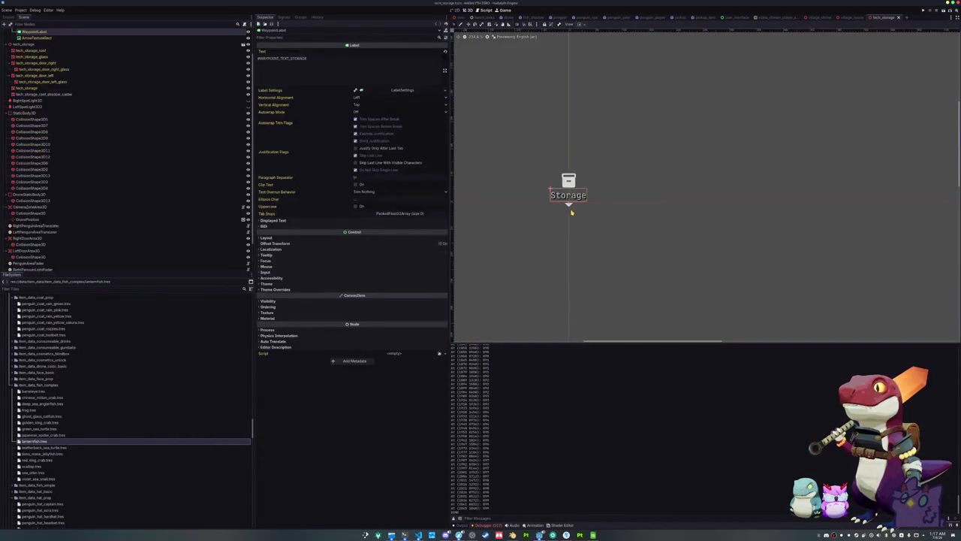
pyautogui.click(477, 10)
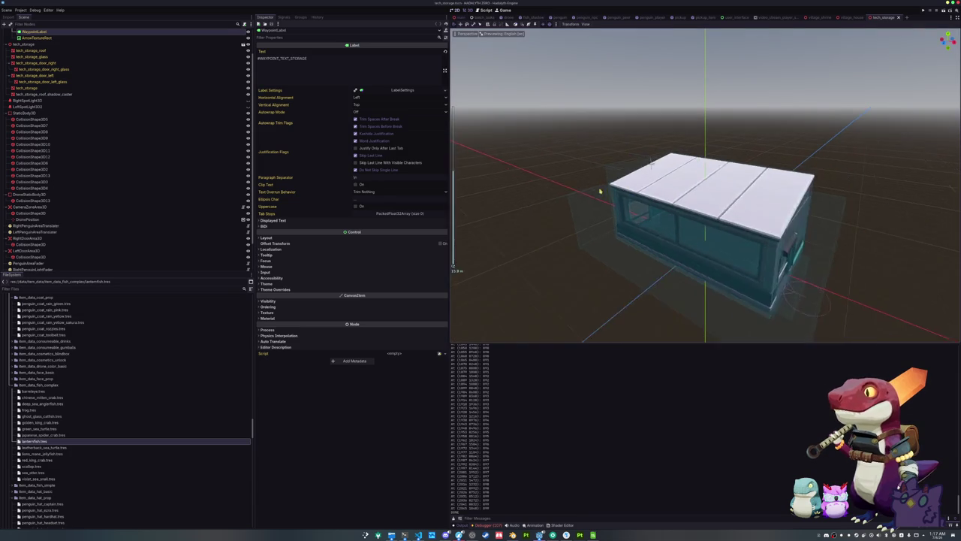
pyautogui.click(616, 172)
pyautogui.press('w')
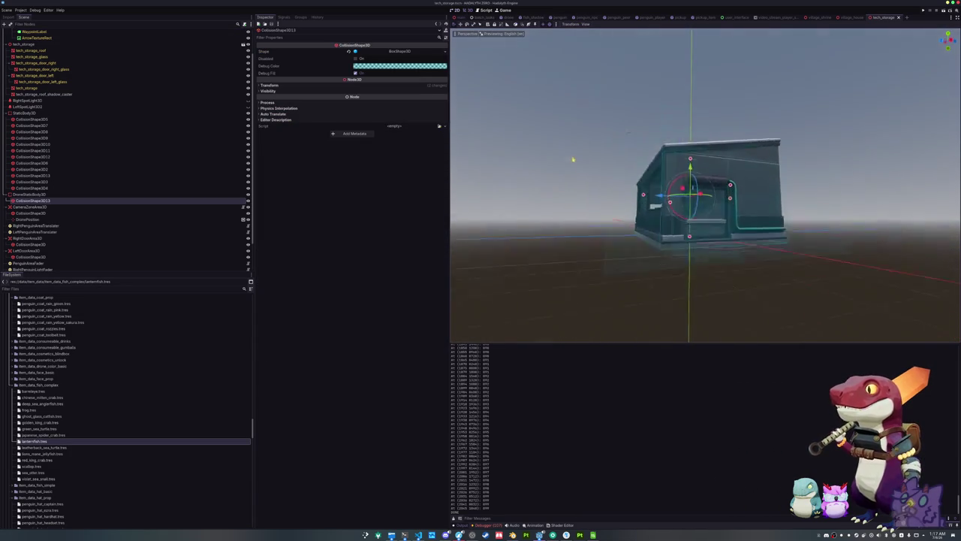
pyautogui.scroll(-10, 594, 193)
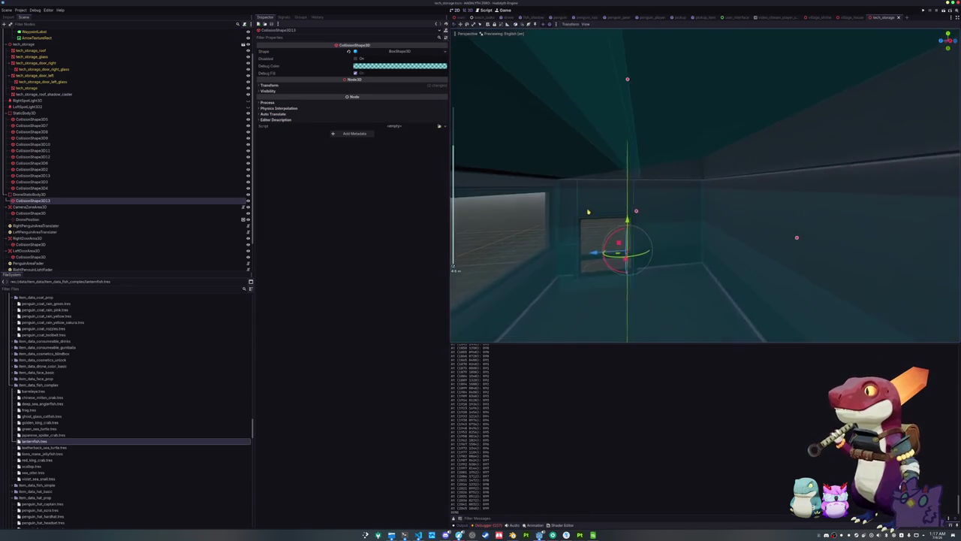
pyautogui.scroll(-3, 587, 211)
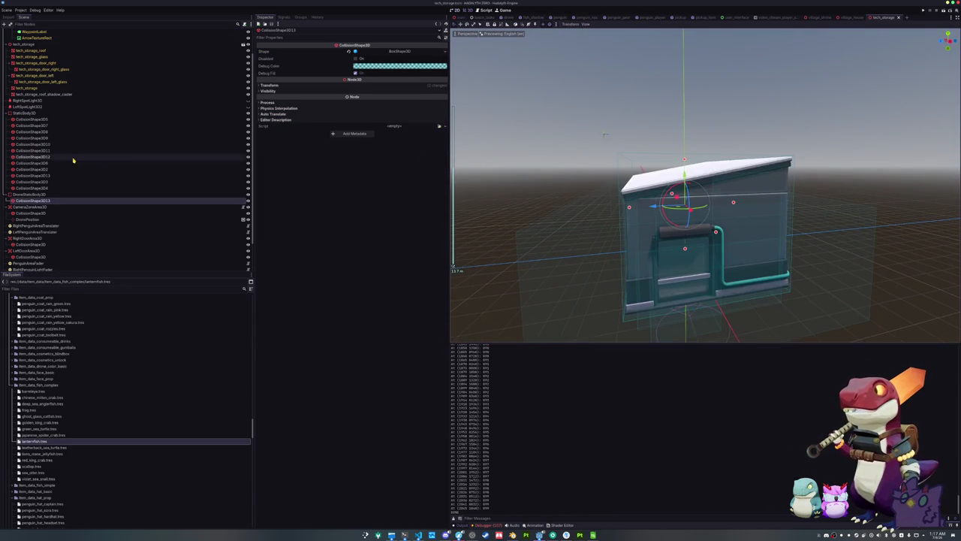
pyautogui.scroll(2, 48, 222)
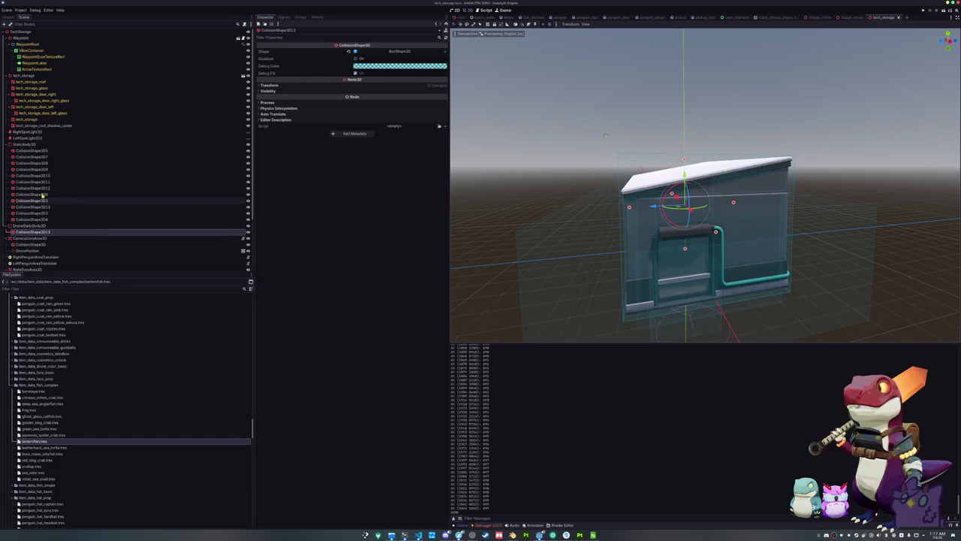
pyautogui.scroll(-2, 25, 139)
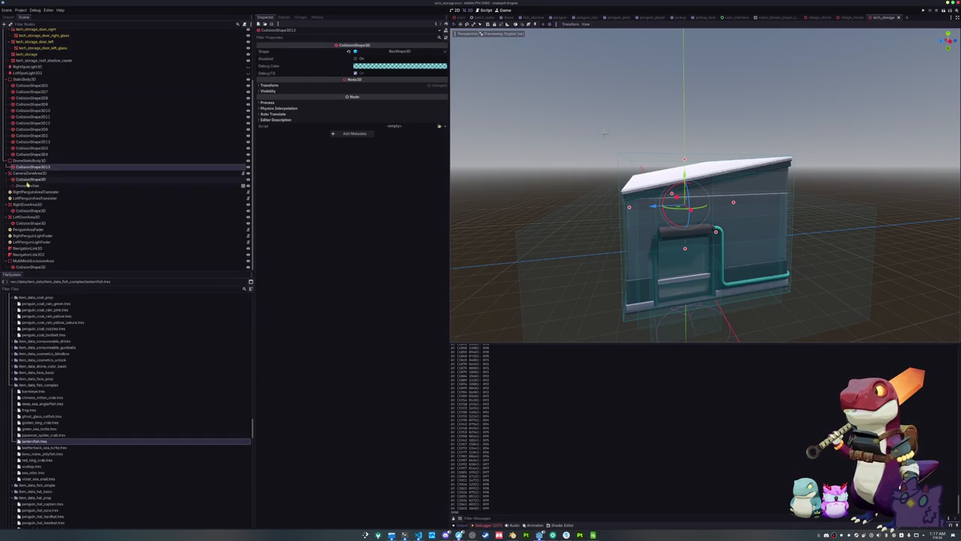
# Step: Check the MultiMeshExclusionArea, CameraZoneArea3D and DroneStaticBody3D collision settings, save, and return to main scene
pyautogui.click(36, 261)
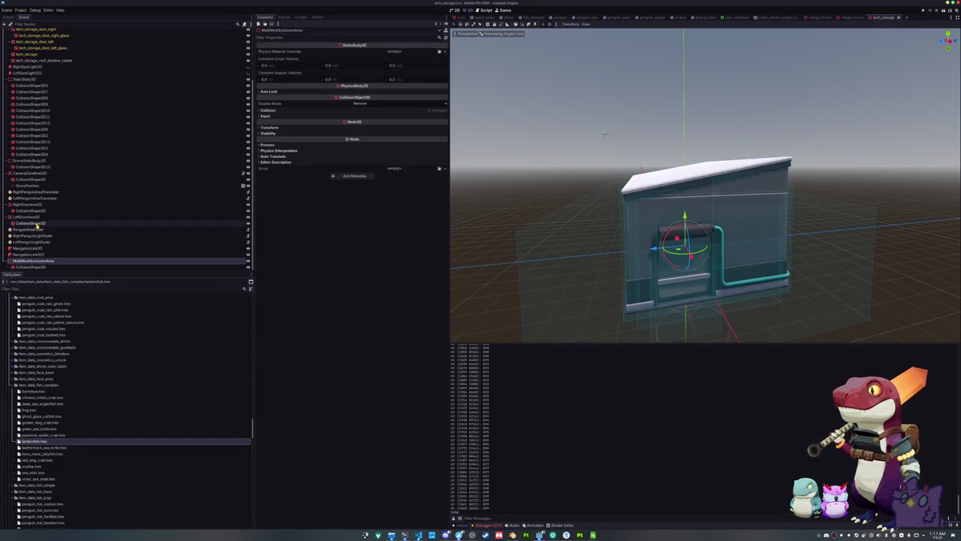
pyautogui.click(24, 173)
pyautogui.click(20, 162)
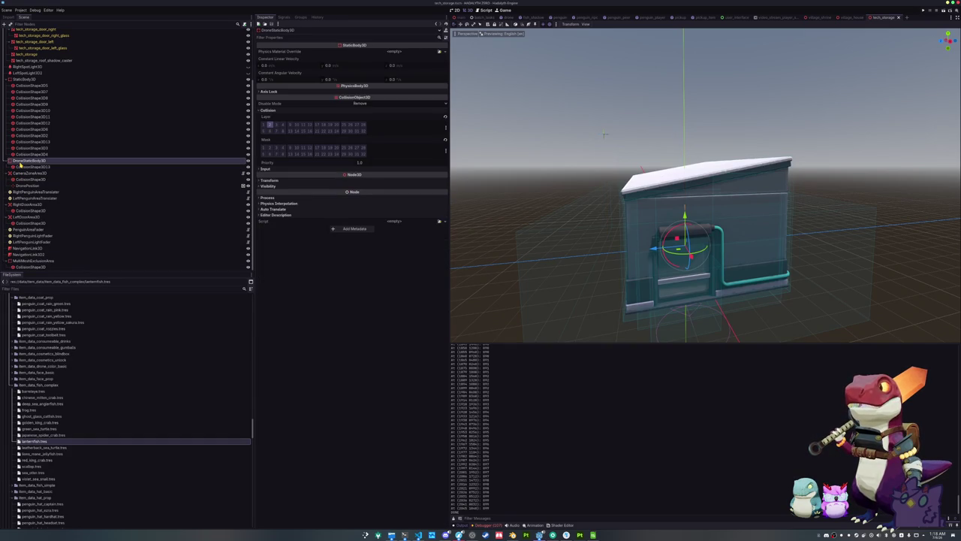
pyautogui.scroll(-2, 519, 164)
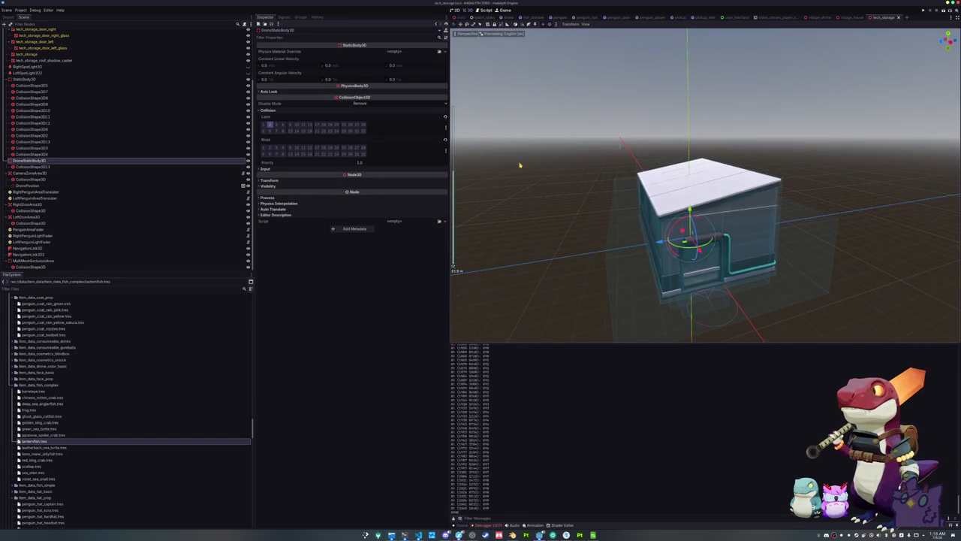
pyautogui.scroll(3, 128, 164)
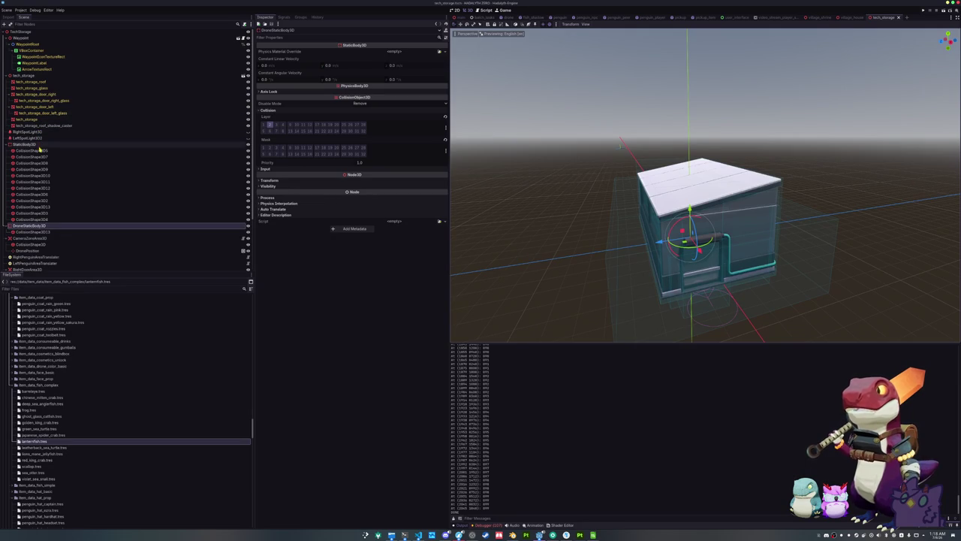
pyautogui.hotkey('ctrl', 's')
pyautogui.click(461, 17)
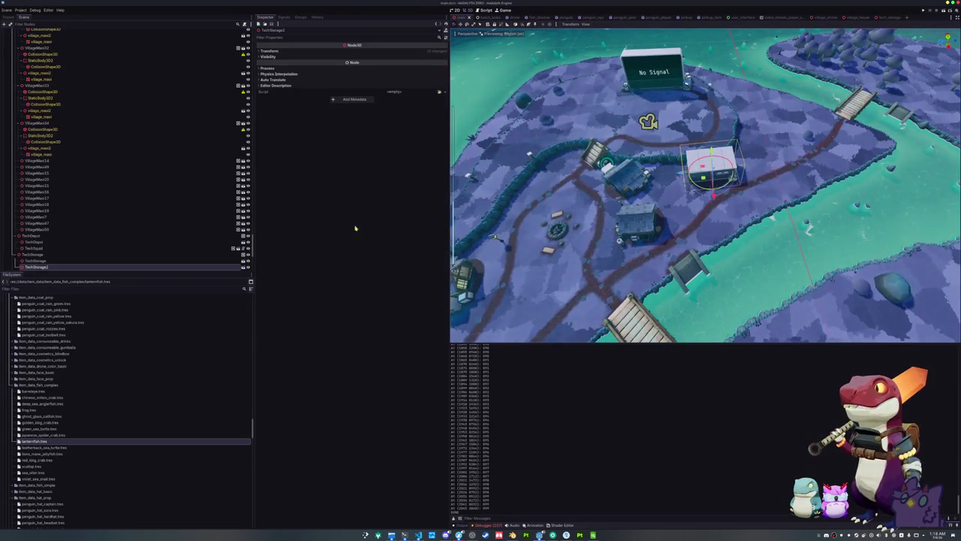
# Step: Review the TerrainSplatGenerator node's Inspector settings, then open terrain_splat_generator.gd in VS Code
pyautogui.scroll(15, 70, 82)
pyautogui.scroll(-10, 68, 82)
pyautogui.scroll(5, 62, 84)
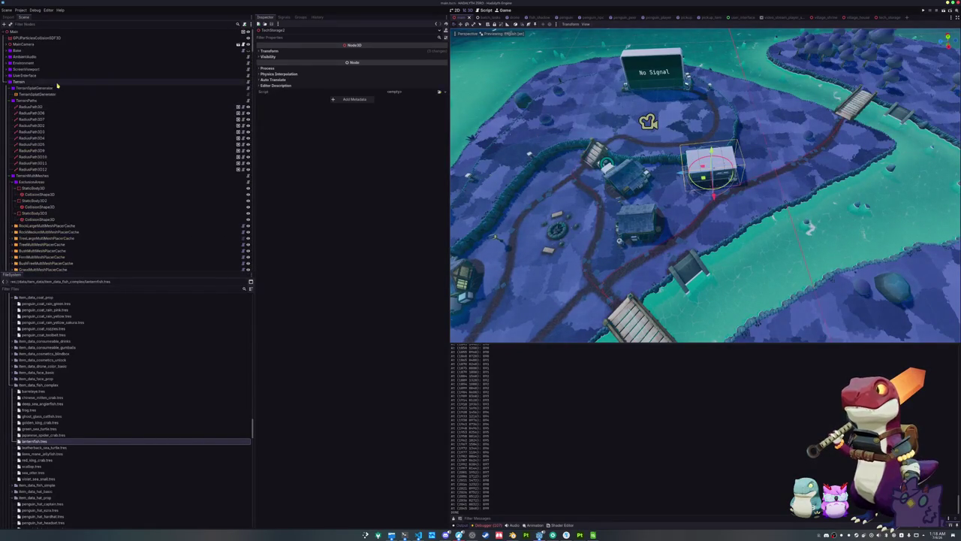
pyautogui.click(45, 95)
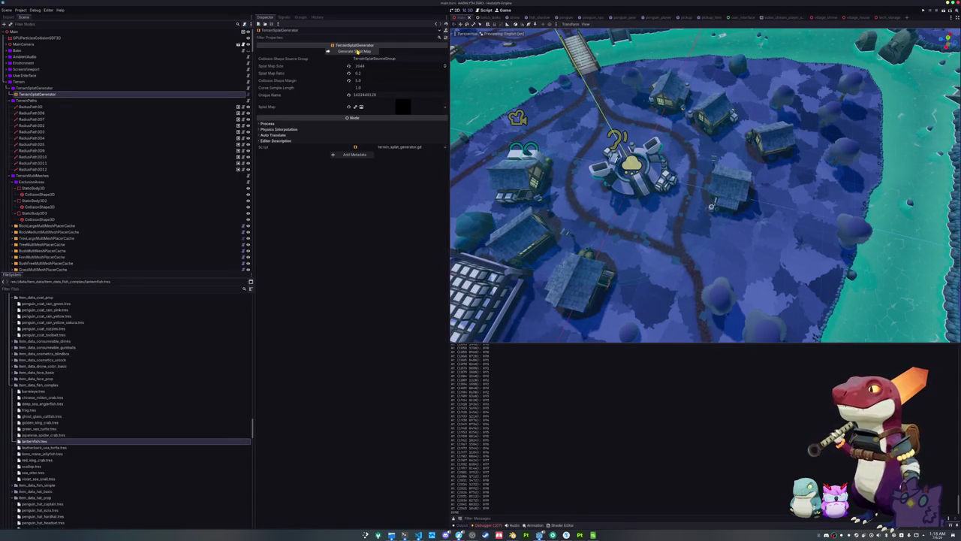
pyautogui.click(418, 535)
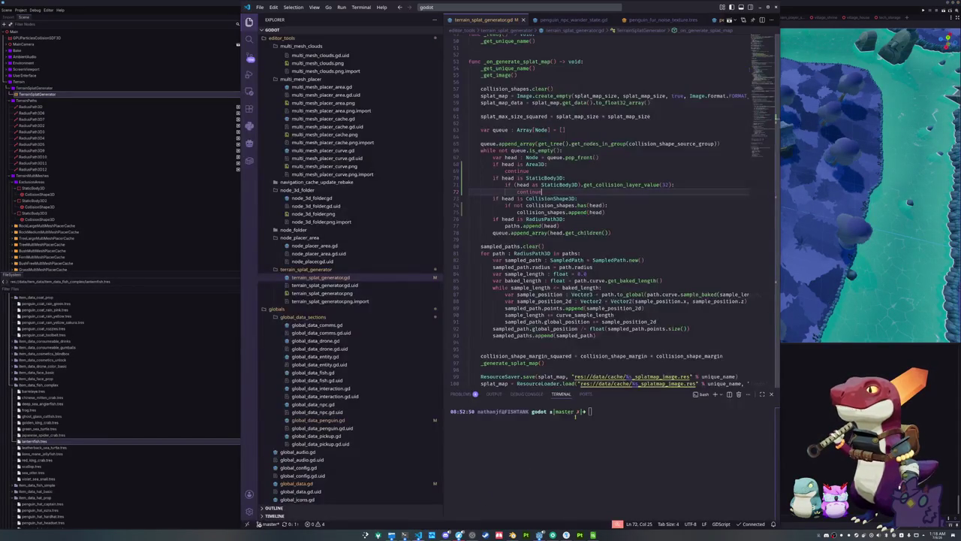
# Step: Replace the 0.33 smin blend values on lines 182 and 200 with 0.25
pyautogui.scroll(-20, 633, 197)
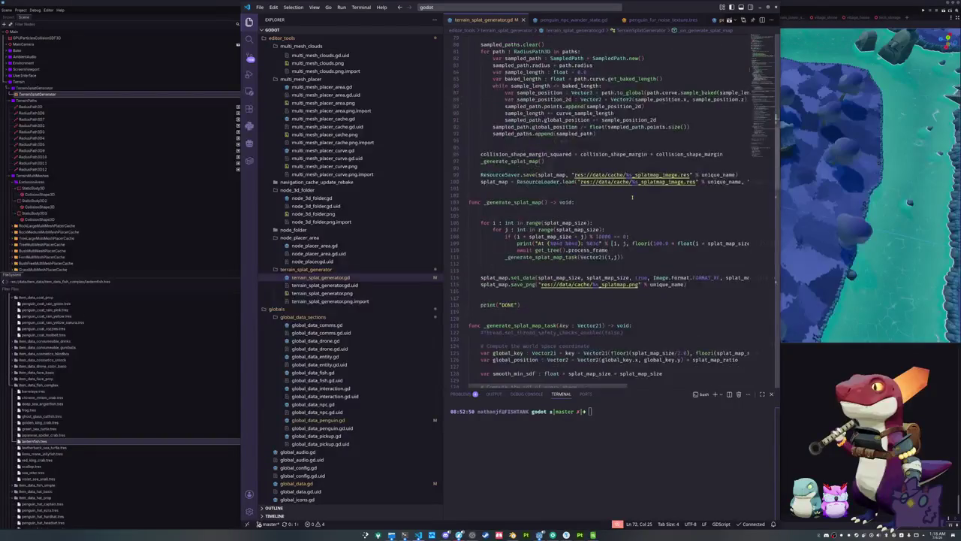
pyautogui.scroll(-10, 633, 203)
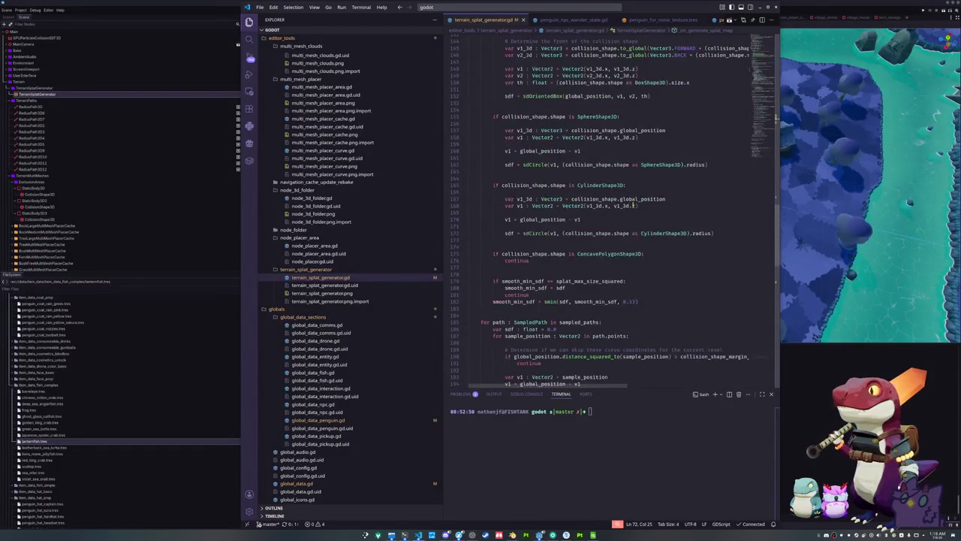
pyautogui.doubleClick(631, 188)
pyautogui.hotkey('ctrl', 'd')
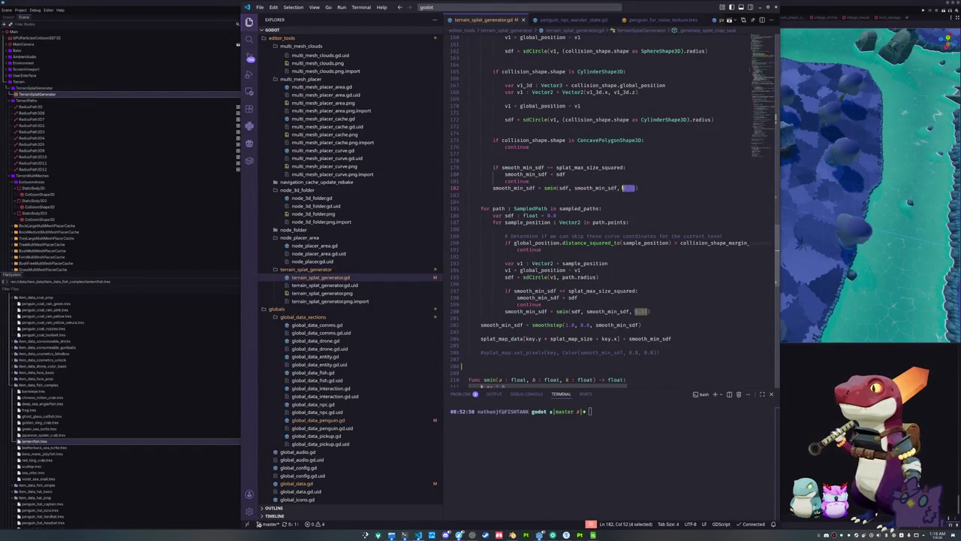
pyautogui.write('0.25')
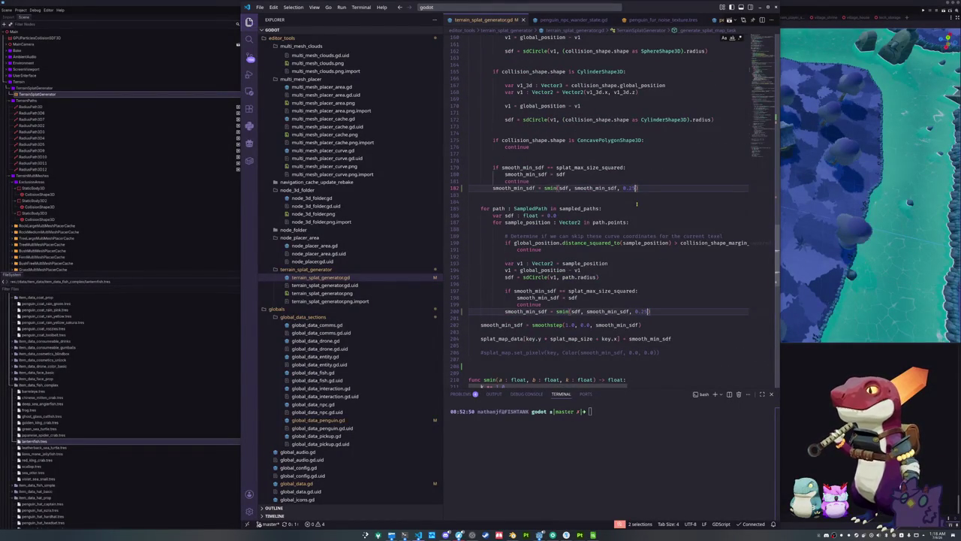
pyautogui.scroll(-5, 637, 203)
pyautogui.click(583, 256)
pyautogui.scroll(-8, 564, 256)
pyautogui.scroll(-4, 546, 258)
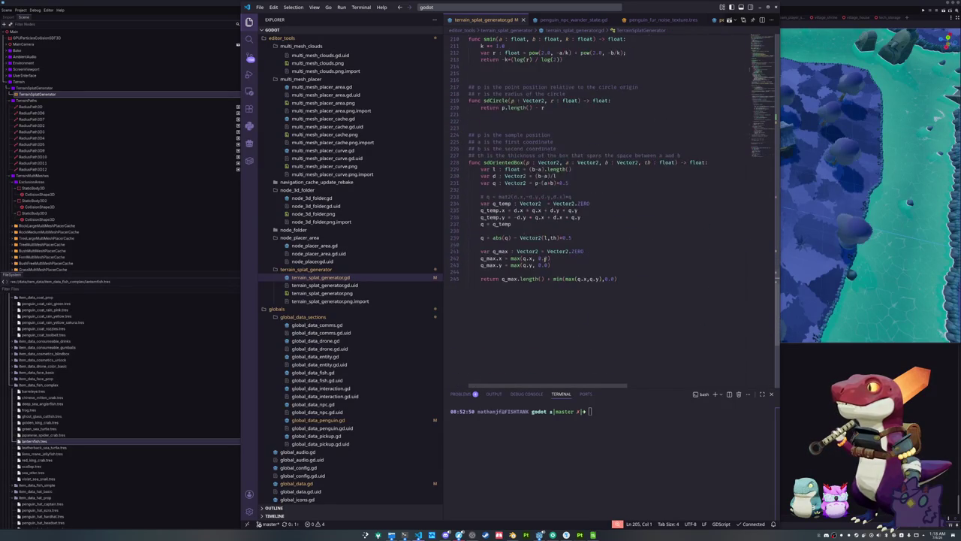
pyautogui.hotkey('alt', 'Tab')
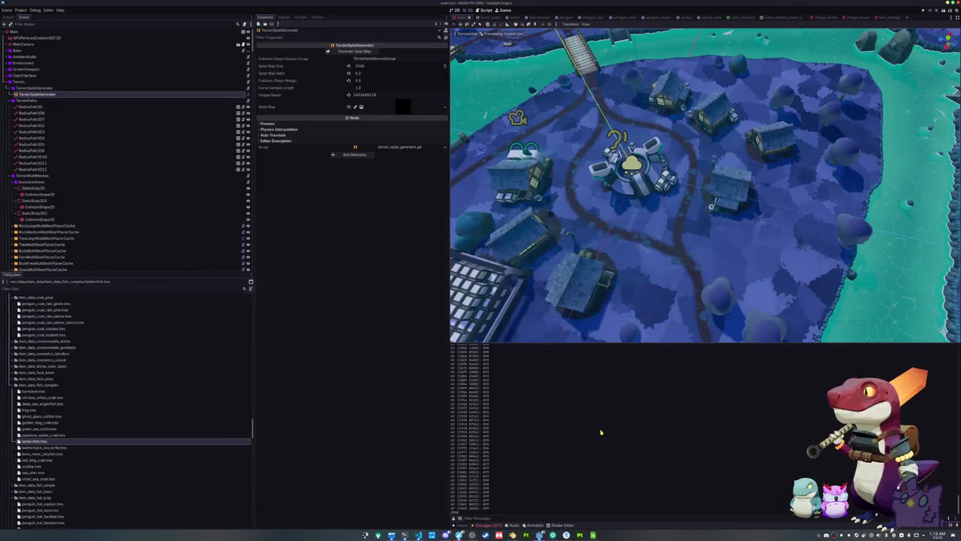
# Step: Look over the main scene's terrain path splats in Godot, then switch to Blender
pyautogui.scroll(5, 609, 236)
pyautogui.scroll(-3, 661, 226)
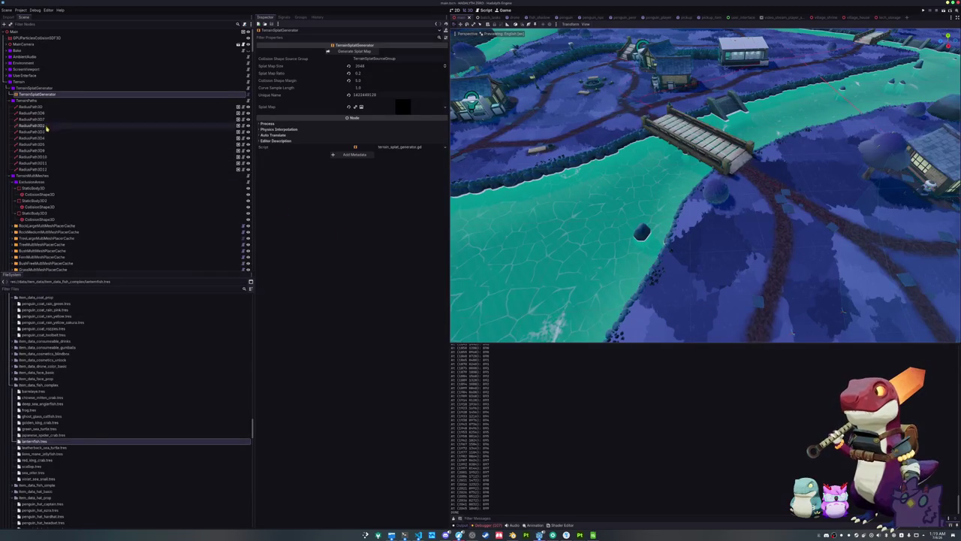
pyautogui.scroll(-5, 48, 129)
pyautogui.scroll(2, 59, 358)
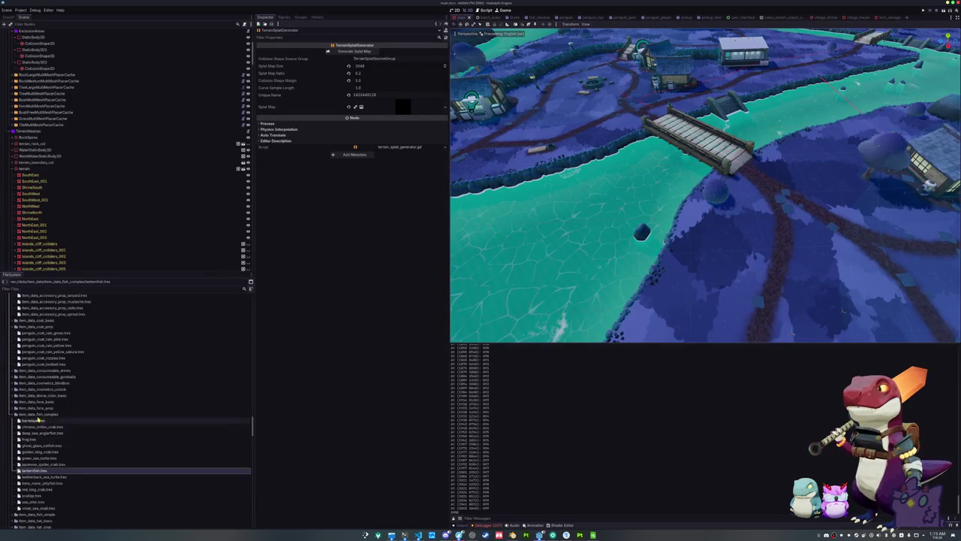
pyautogui.doubleClick(46, 415)
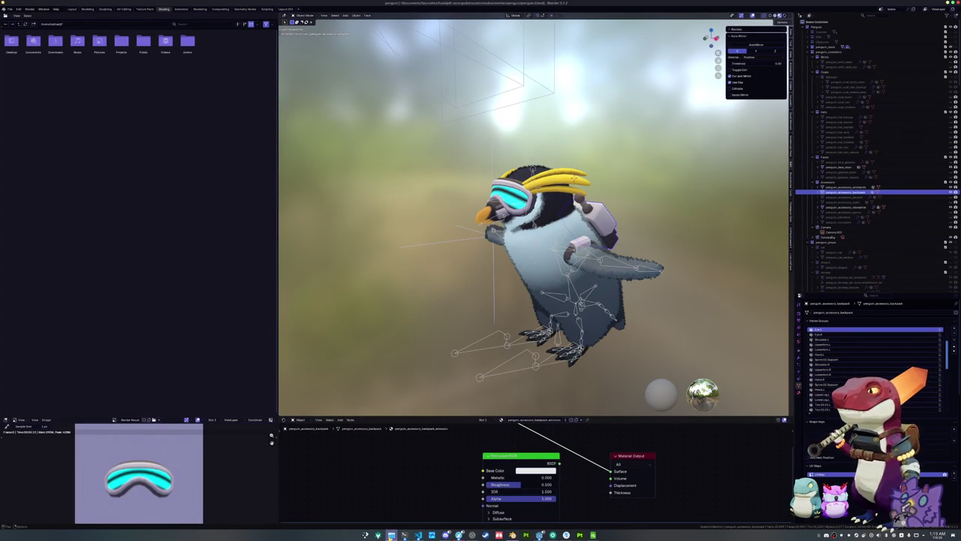
# Step: Browse to the penguin equipment cosmetics accessories folder in Dolphin and look over its model files
pyautogui.click(405, 534)
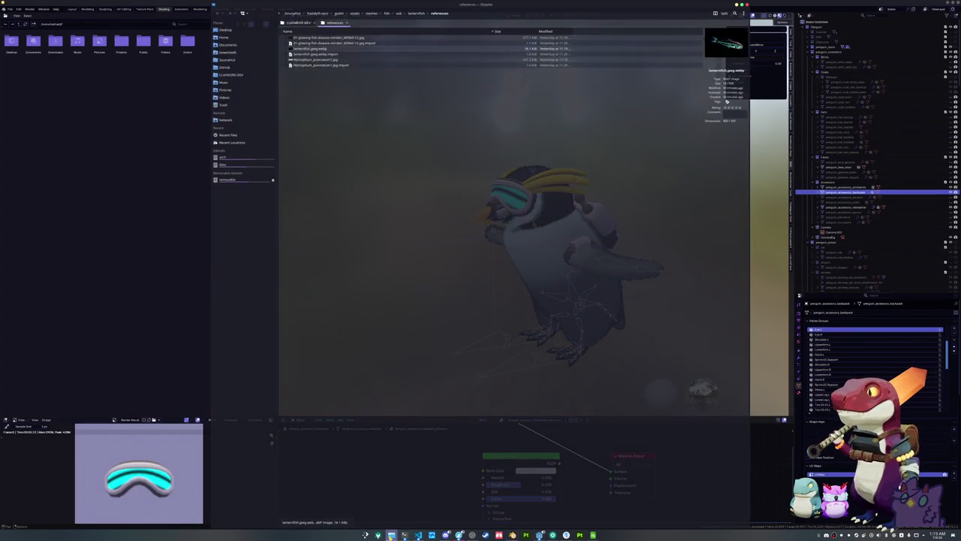
pyautogui.click(355, 13)
pyautogui.doubleClick(306, 58)
pyautogui.doubleClick(302, 43)
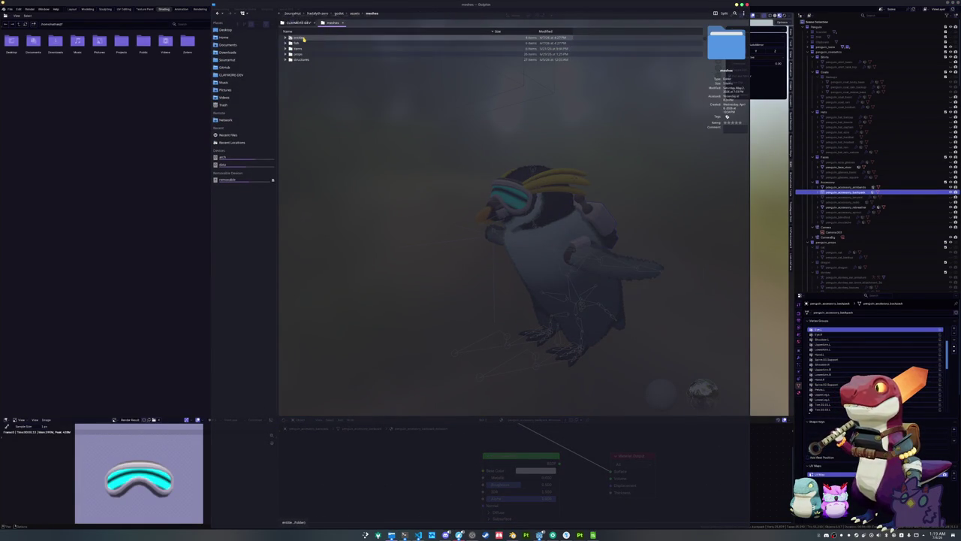
pyautogui.doubleClick(304, 49)
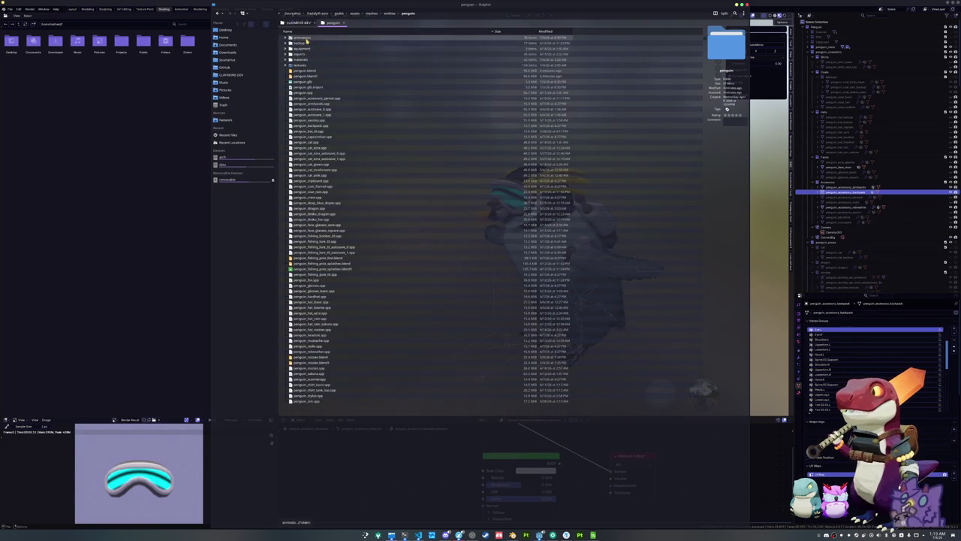
pyautogui.doubleClick(305, 49)
pyautogui.doubleClick(306, 41)
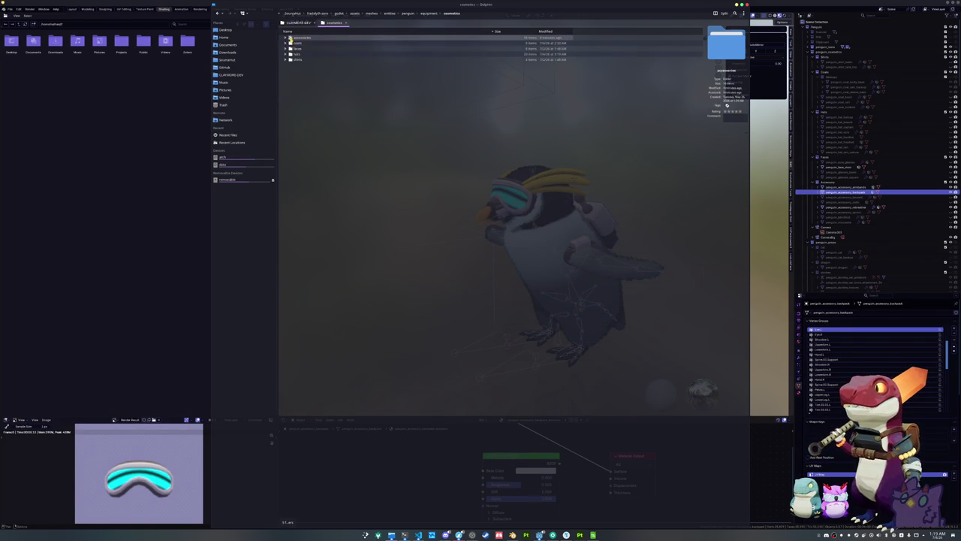
pyautogui.click(286, 38)
pyautogui.click(322, 48)
pyautogui.click(325, 54)
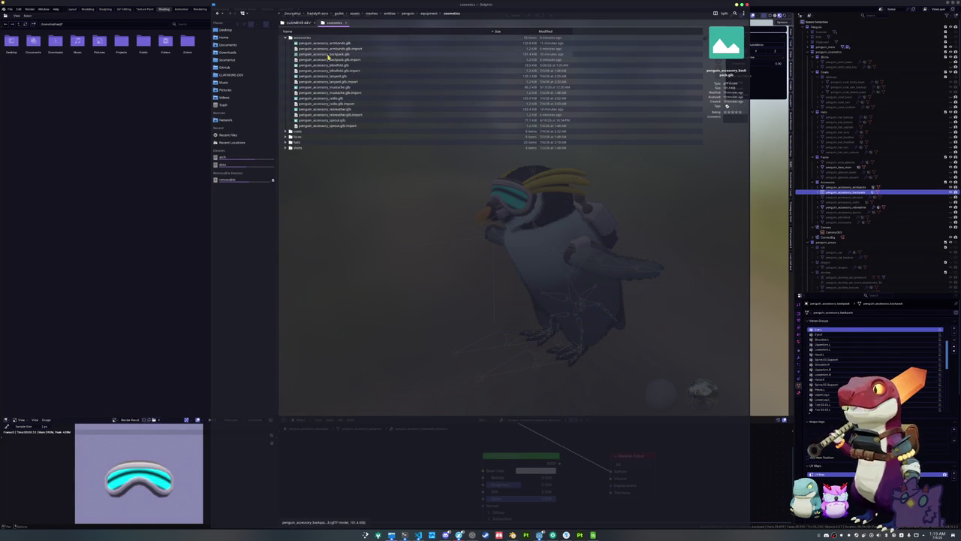
pyautogui.click(332, 66)
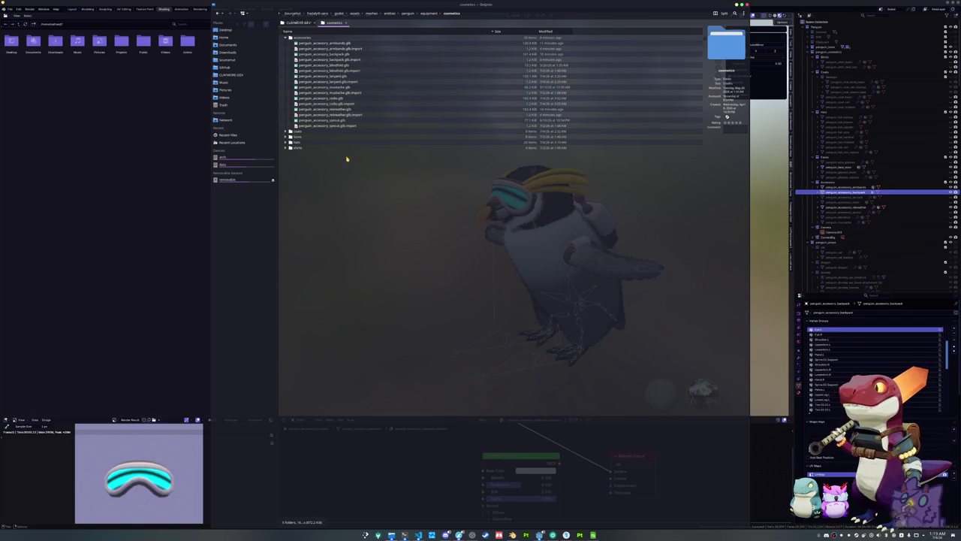
# Step: Delete penguin_accessory_backpack.glb together with its .glb.import file
pyautogui.click(340, 59)
pyautogui.hotkey('shift', 'Up')
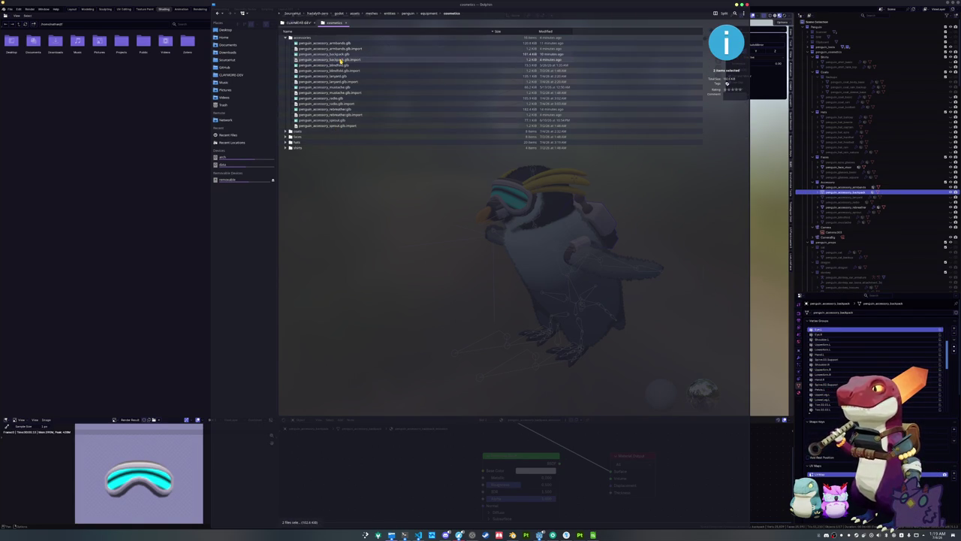
pyautogui.press('Delete')
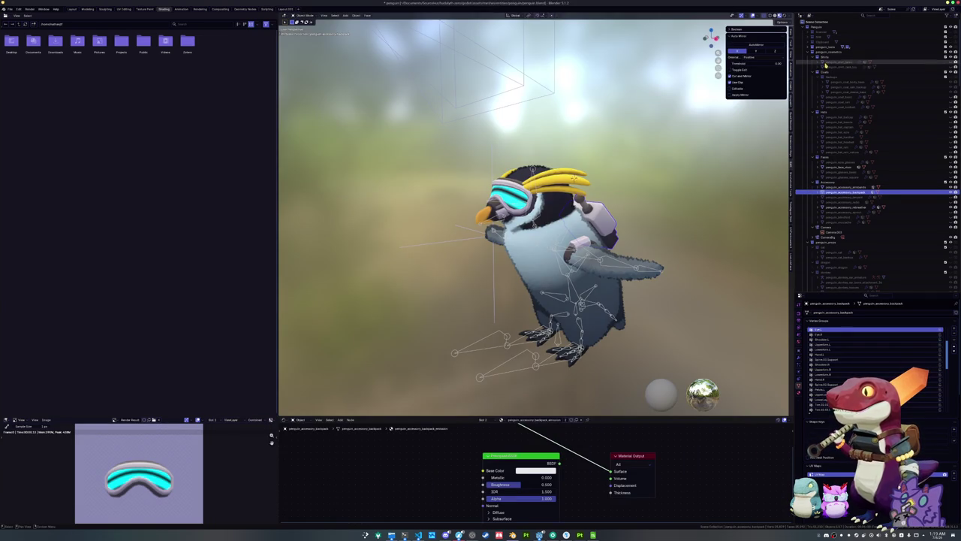
# Step: Create a Backpack collection and move the penguin_accessory_backpack object into it
pyautogui.rightClick(827, 54)
pyautogui.click(796, 54)
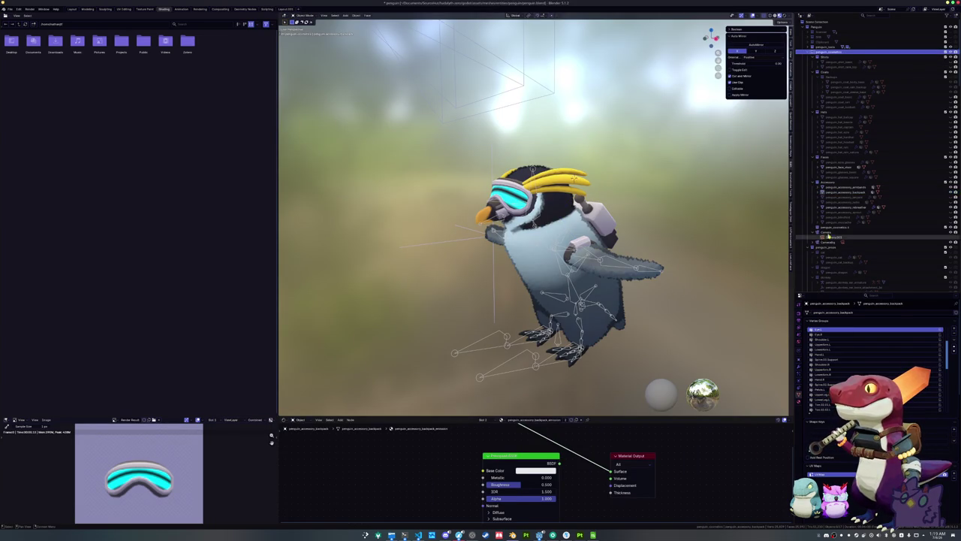
pyautogui.click(834, 226)
pyautogui.doubleClick(834, 227)
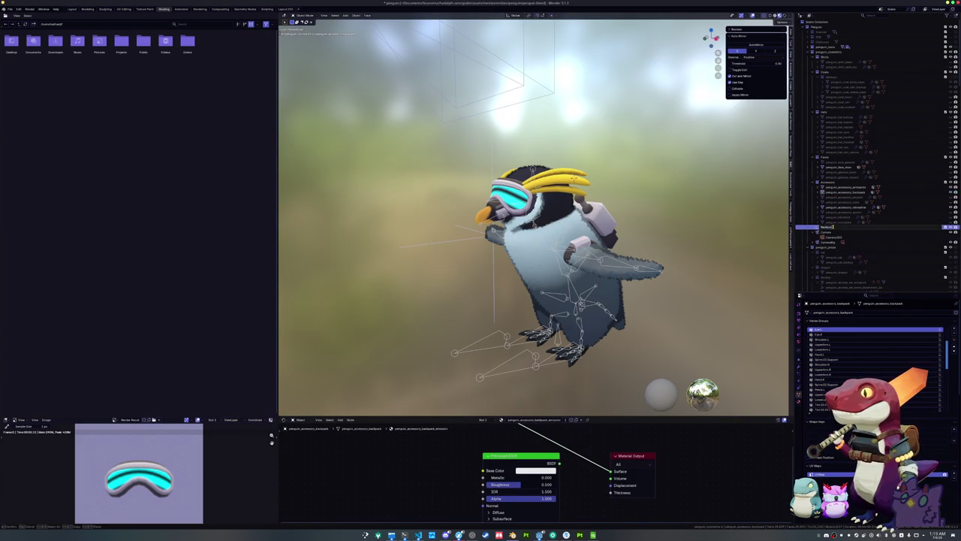
pyautogui.press('Return')
pyautogui.click(844, 192)
pyautogui.moveTo(843, 187); pyautogui.dragTo(840, 229)
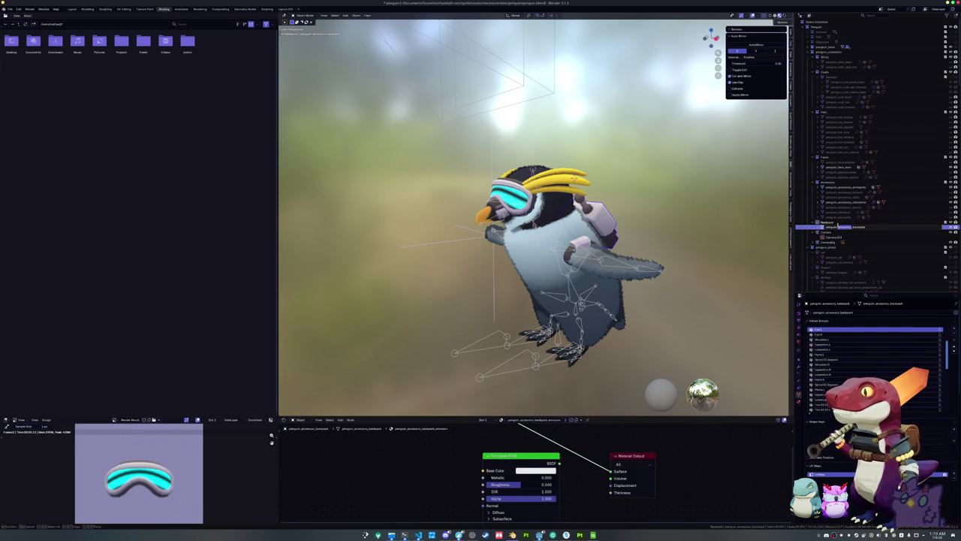
# Step: Rename the backpack object to penguin_backpack_radio and rename its mesh data to match
pyautogui.doubleClick(840, 229)
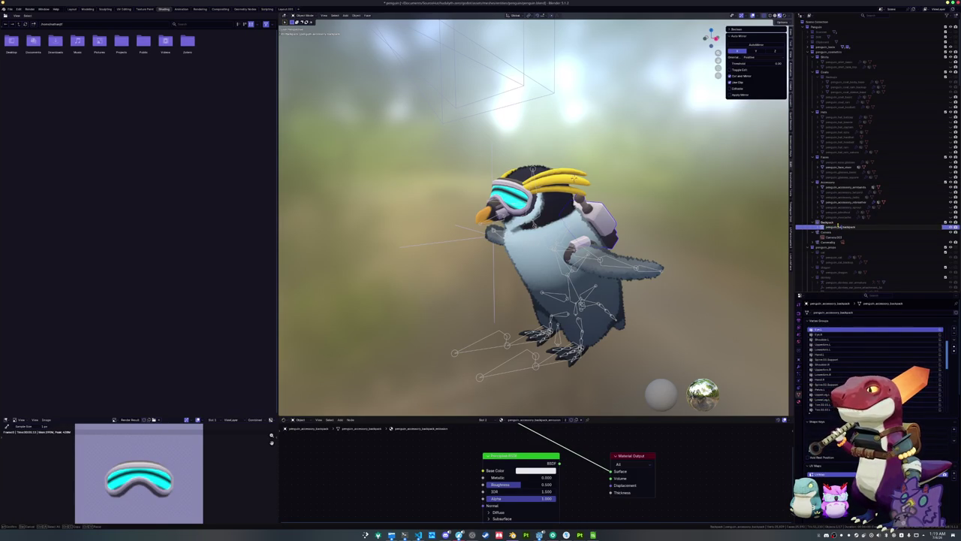
pyautogui.write('bl')
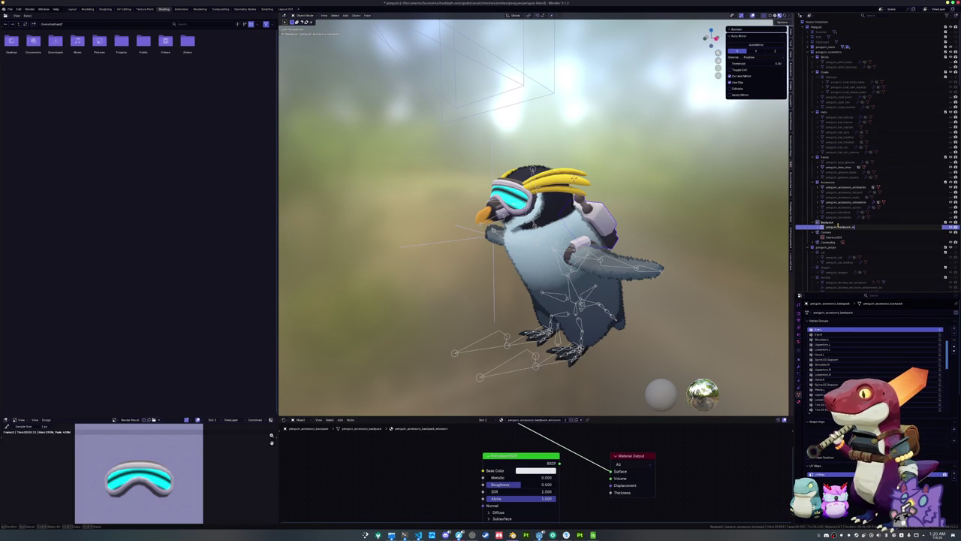
pyautogui.press('Return')
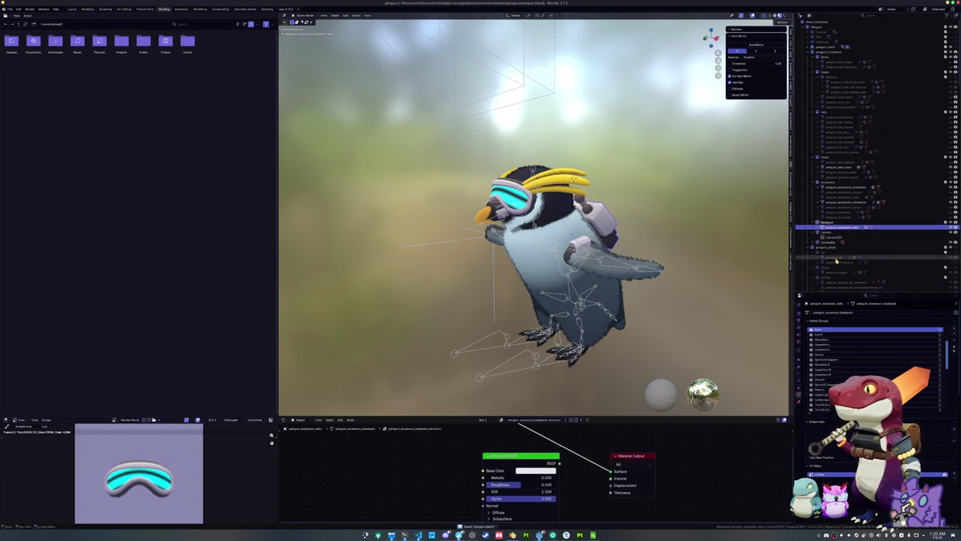
pyautogui.click(858, 314)
pyautogui.write('penguin')
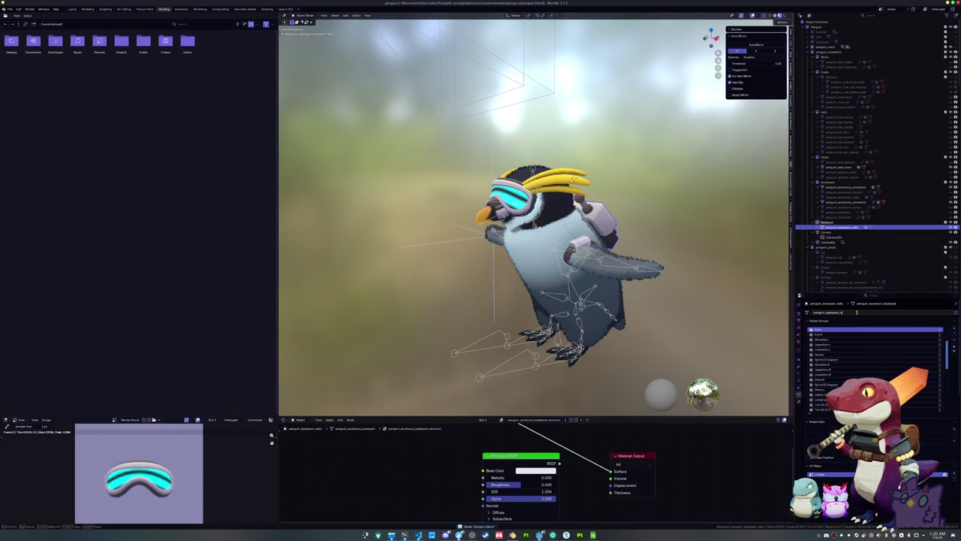
pyautogui.press('Return')
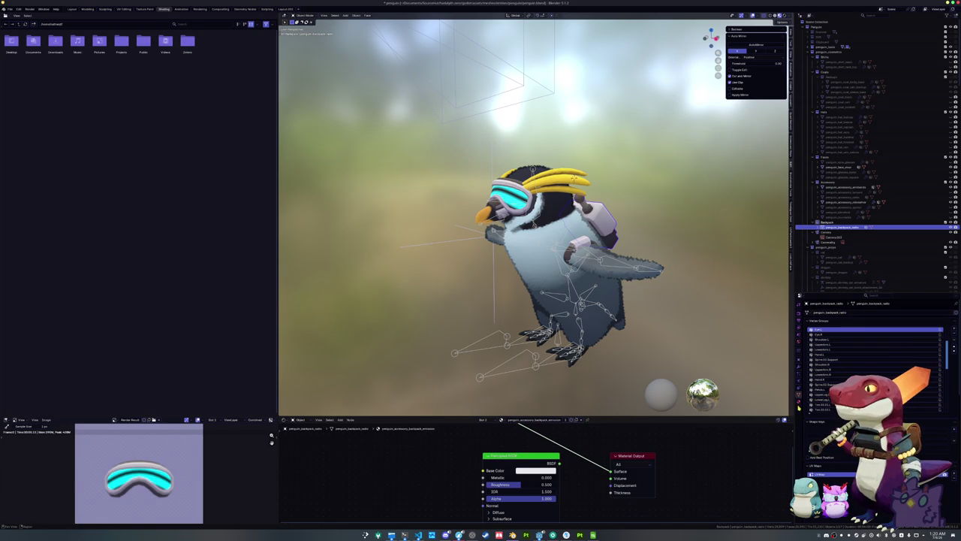
# Step: Rename the backpack's emission material to penguin_backpack_radio_emission
pyautogui.click(799, 402)
pyautogui.click(849, 314)
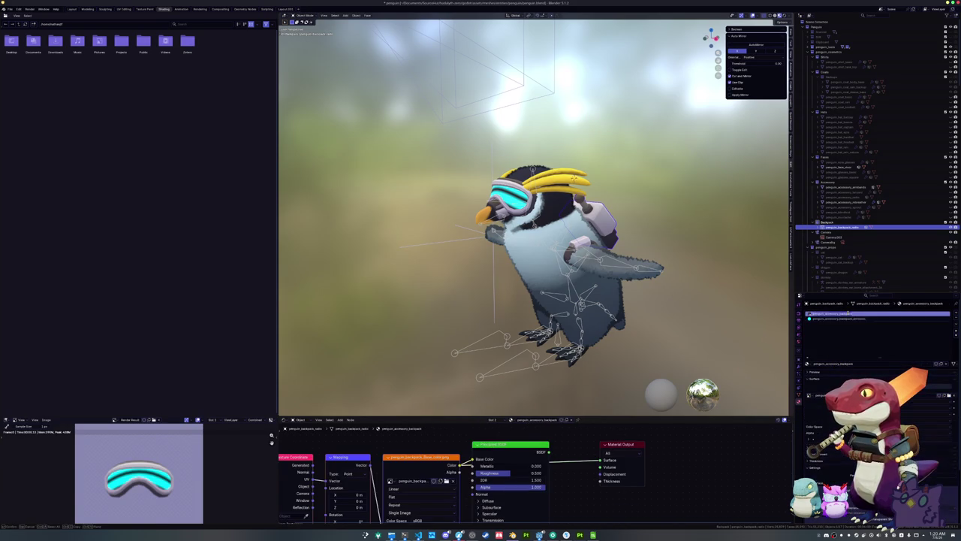
pyautogui.doubleClick(860, 314)
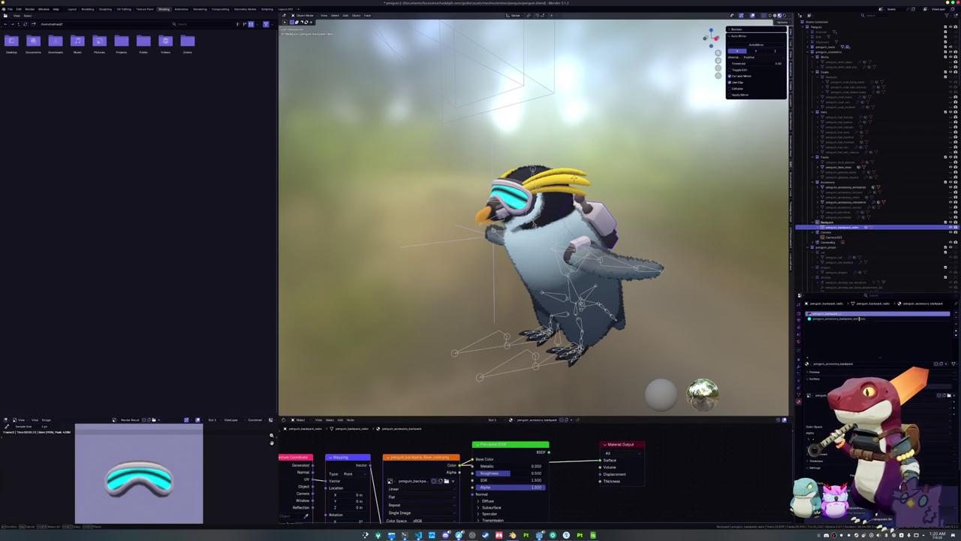
pyautogui.click(859, 318)
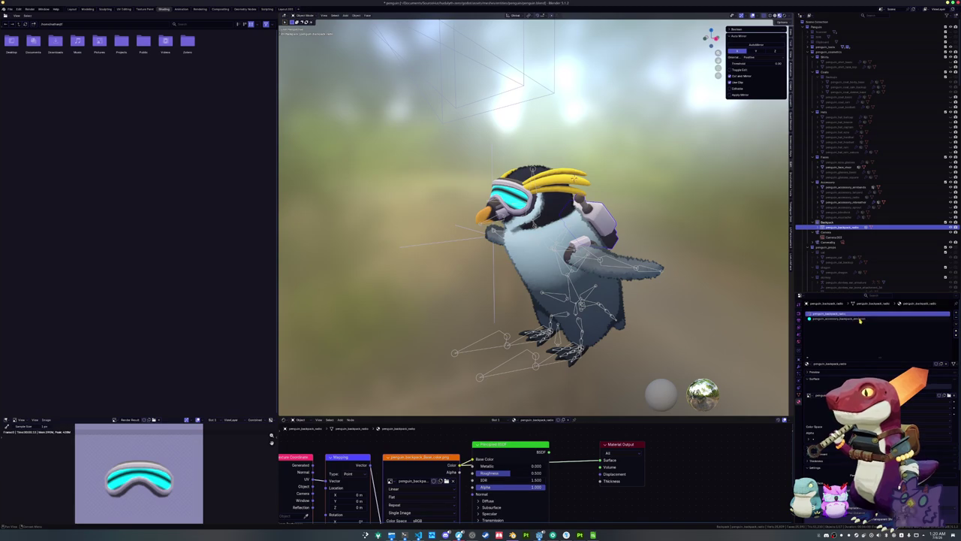
pyautogui.doubleClick(860, 318)
pyautogui.click(859, 319)
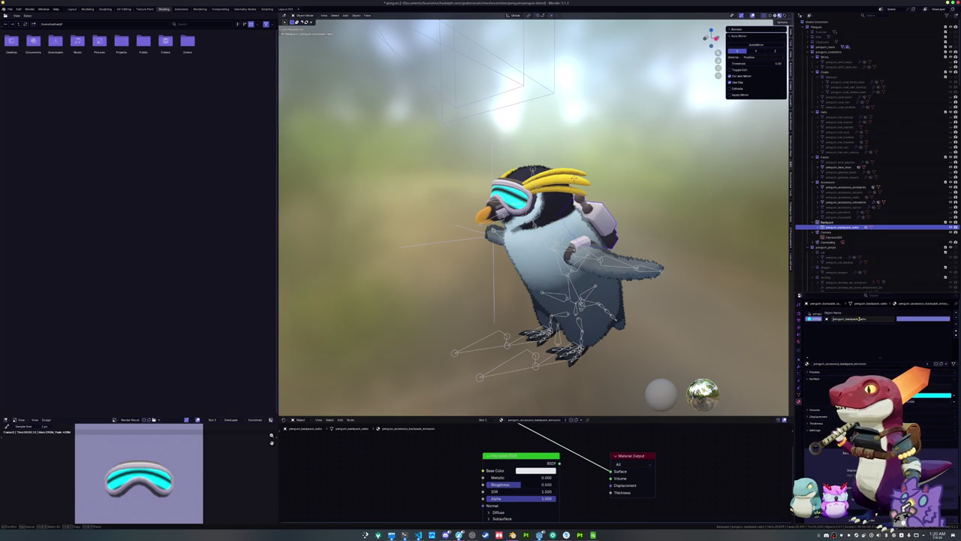
pyautogui.press('Escape')
pyautogui.doubleClick(856, 318)
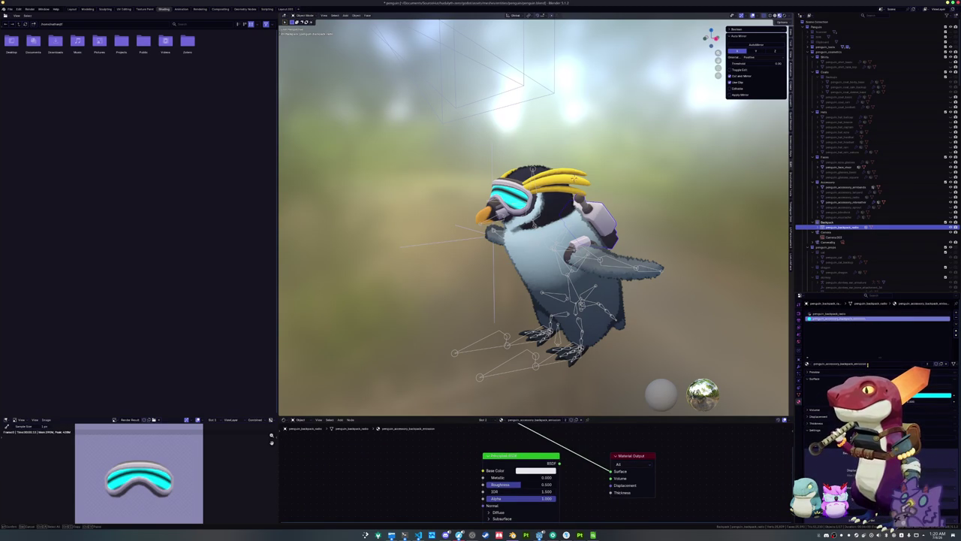
pyautogui.write('penguin_backpack_radio_emission')
pyautogui.press('Return')
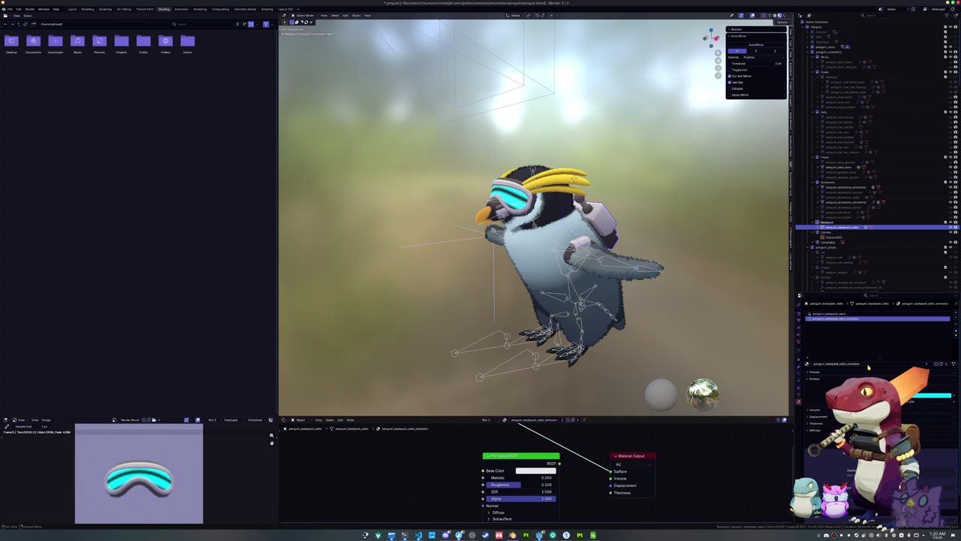
# Step: Review the rebreather, armbands and face visor materials, then hide the backpack radio from the viewport
pyautogui.click(842, 203)
pyautogui.click(839, 187)
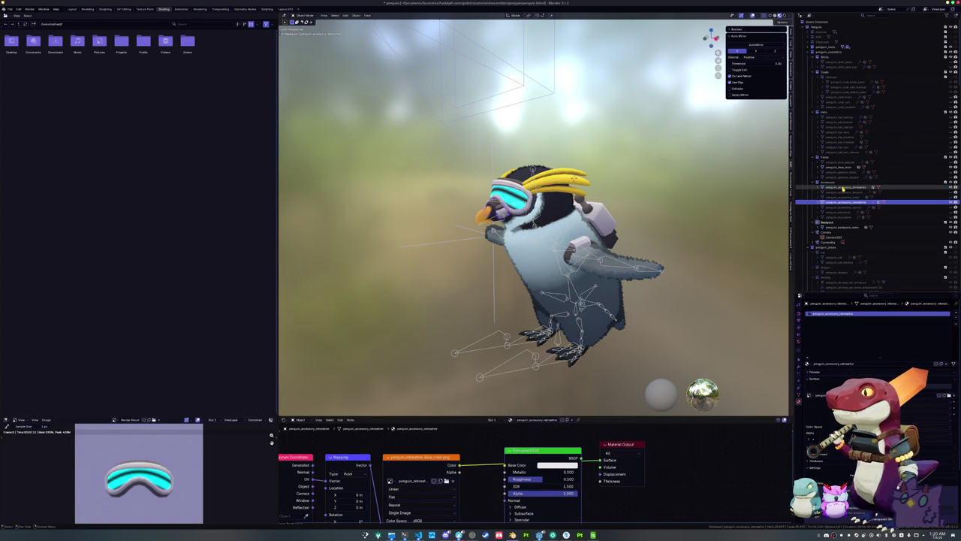
pyautogui.click(840, 167)
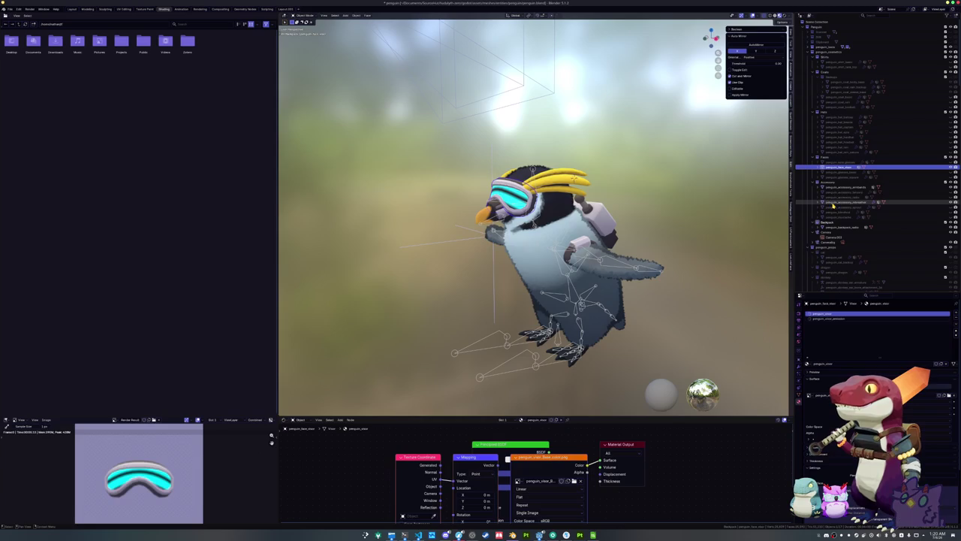
pyautogui.click(837, 226)
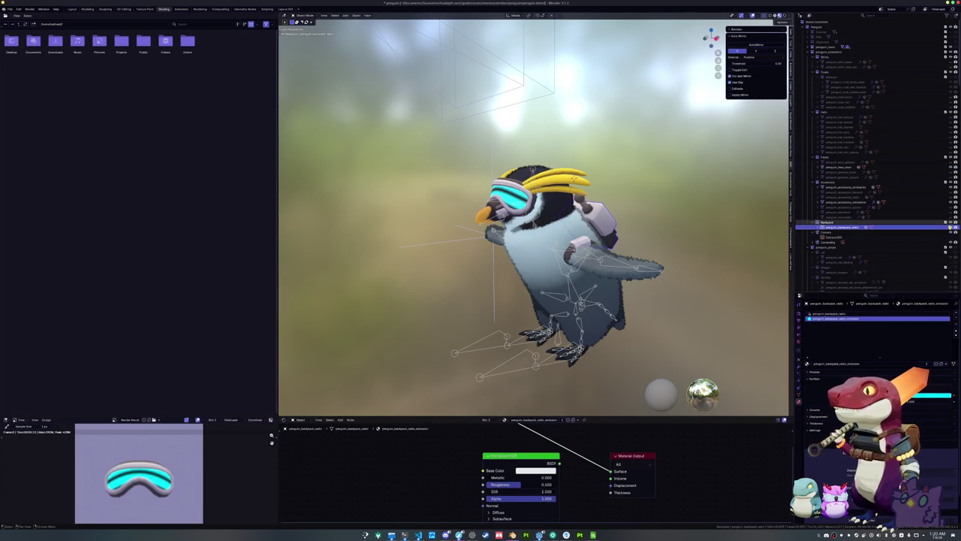
pyautogui.click(952, 225)
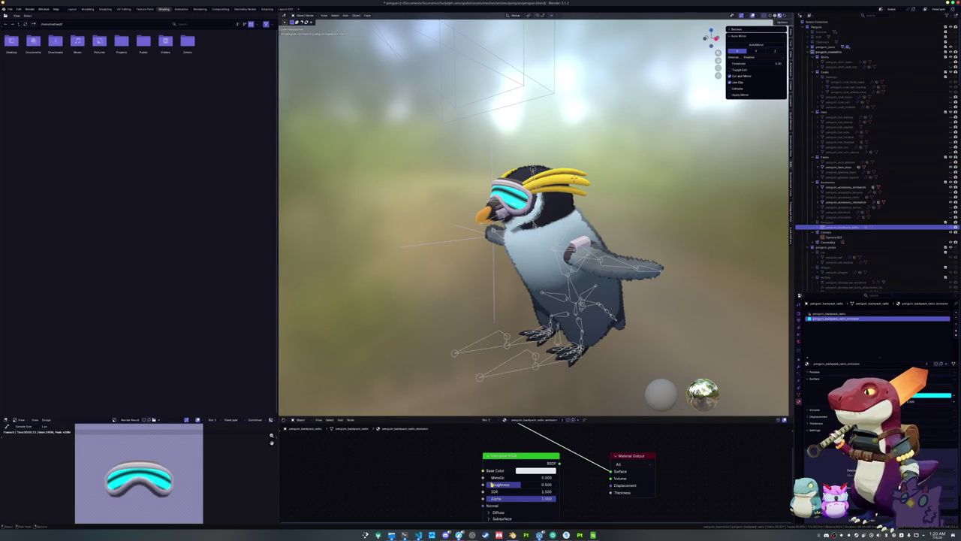
pyautogui.click(391, 535)
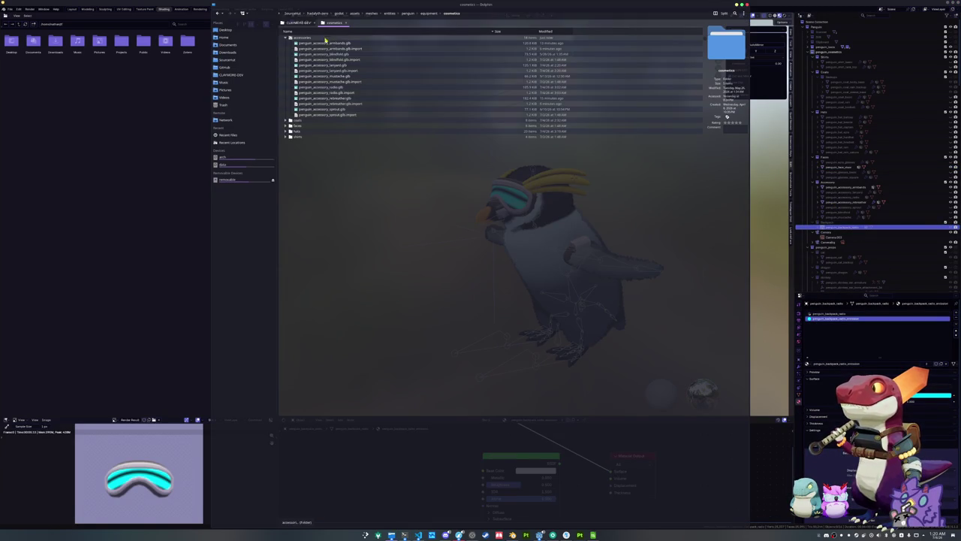
# Step: Go up to the penguin folder and peek into its materials and exports folders
pyautogui.hotkey('alt', 'Up')
pyautogui.hotkey('alt', 'Up')
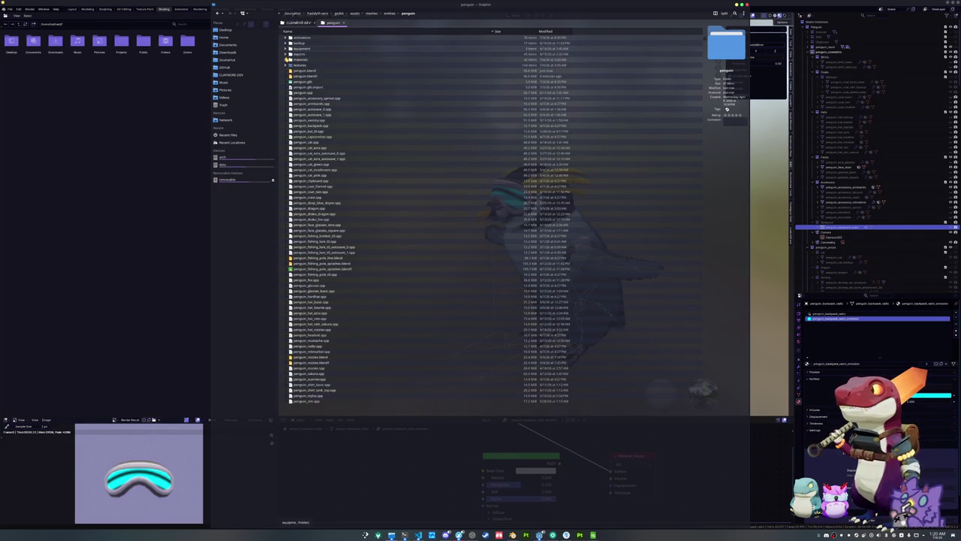
pyautogui.click(286, 59)
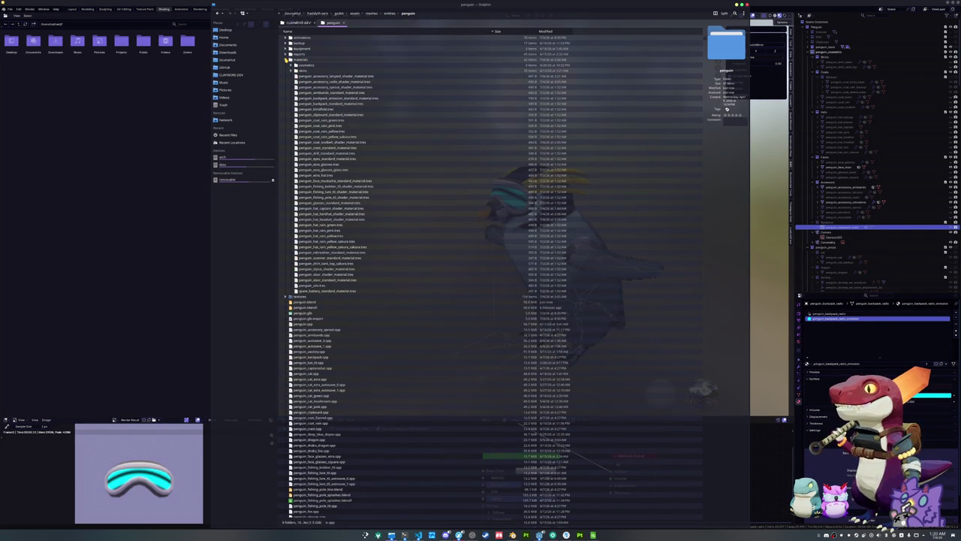
pyautogui.click(286, 59)
pyautogui.click(286, 59)
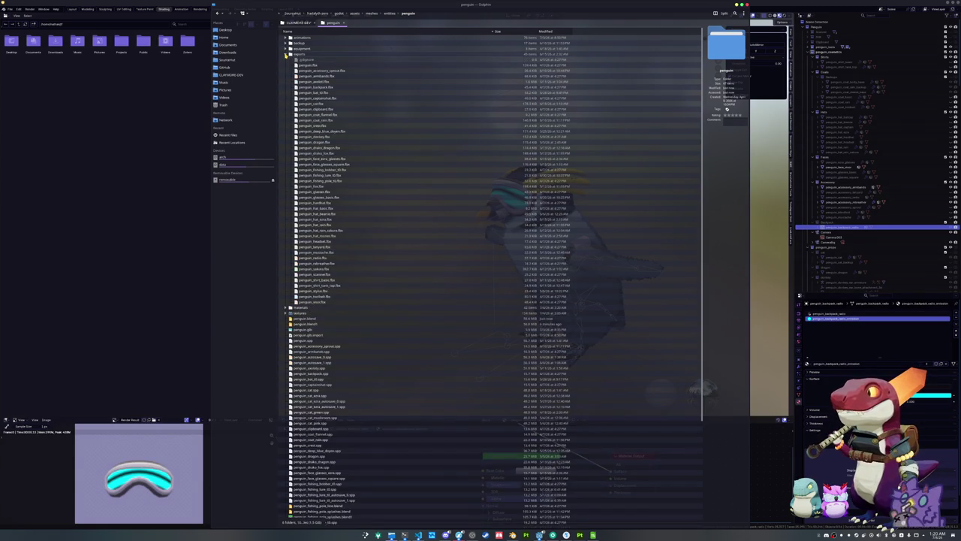
pyautogui.click(286, 59)
# Step: Expand equipment, cosmetics and its shirts, hats, faces, coats and accessories subfolders
pyautogui.click(286, 48)
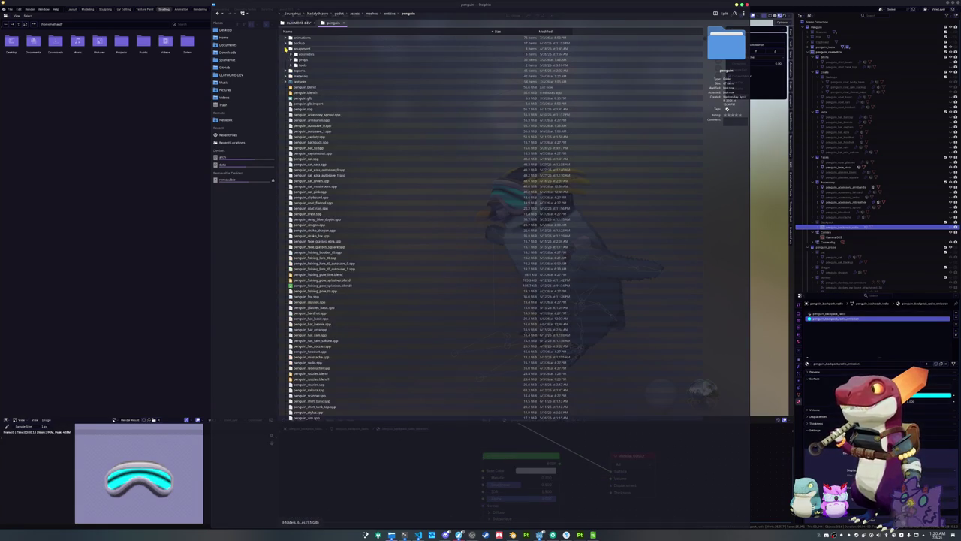
pyautogui.click(291, 54)
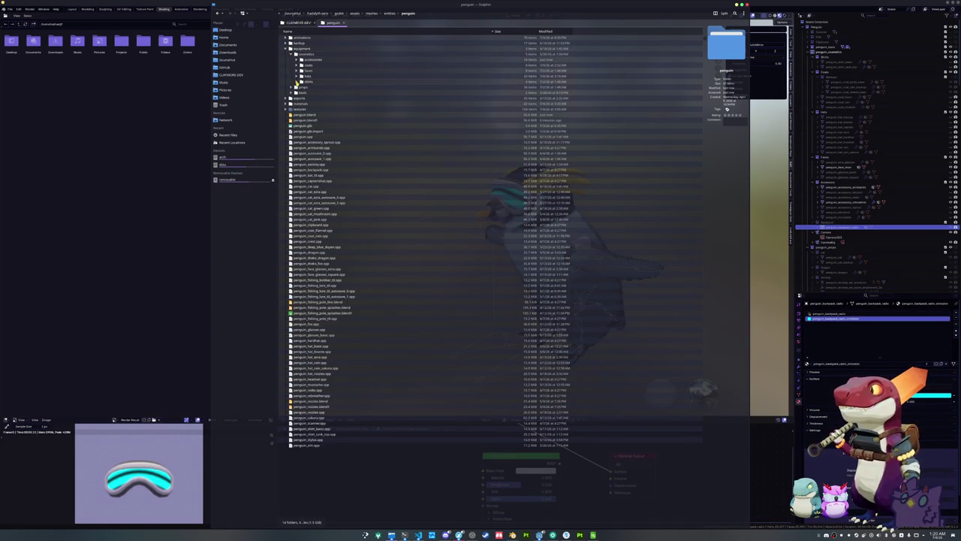
pyautogui.click(296, 82)
pyautogui.click(296, 76)
pyautogui.click(296, 70)
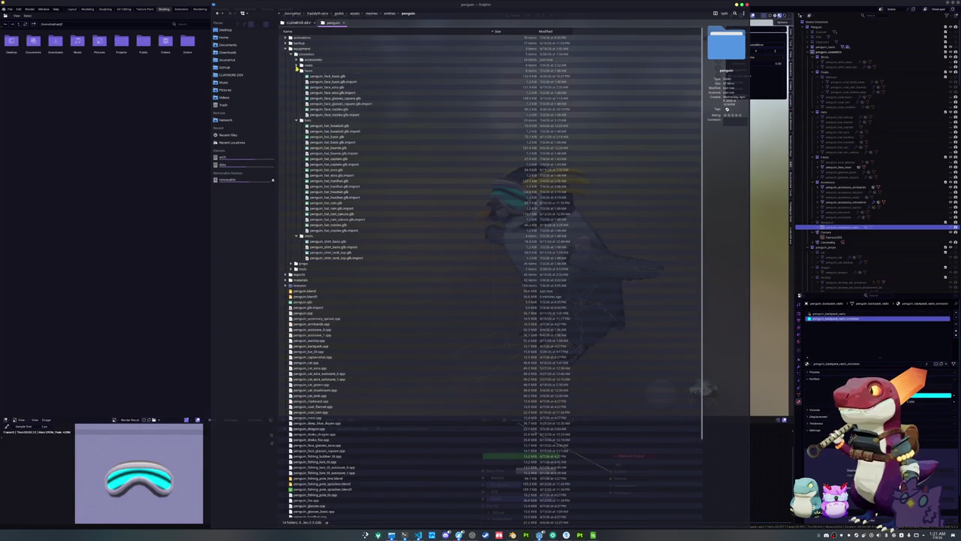
pyautogui.click(296, 65)
pyautogui.click(296, 59)
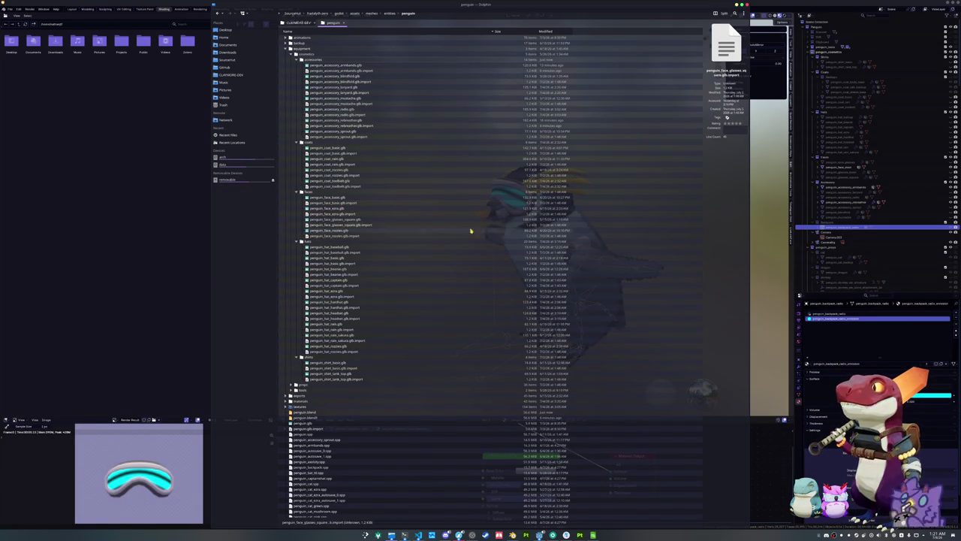
pyautogui.click(760, 192)
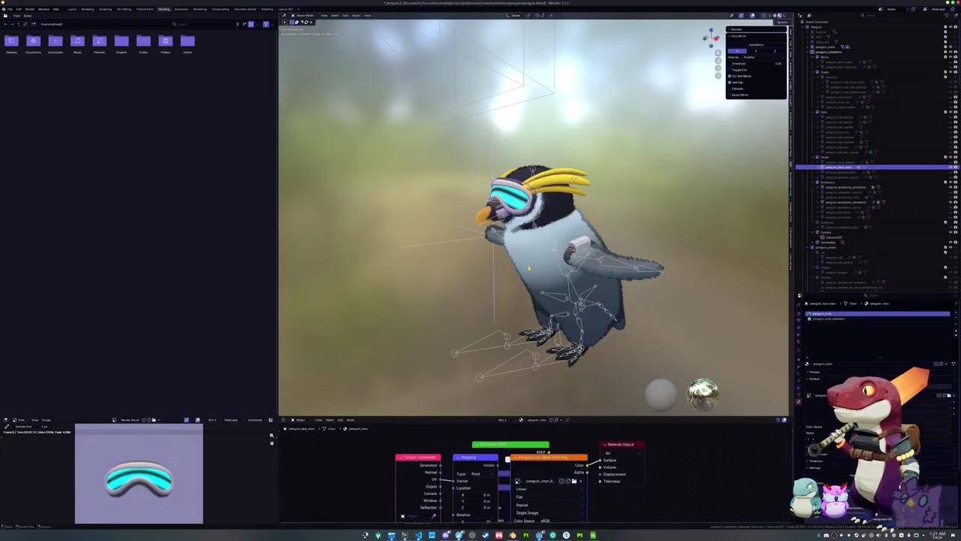
# Step: Start a glTF 2.0 export of the visor model from Blender
pyautogui.scroll(-2, 503, 364)
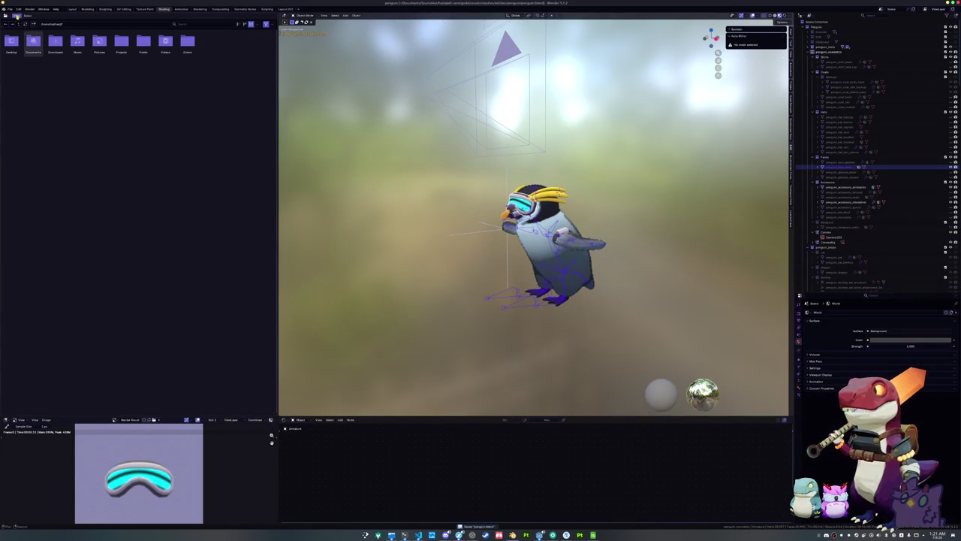
pyautogui.click(10, 9)
pyautogui.moveTo(27, 91)
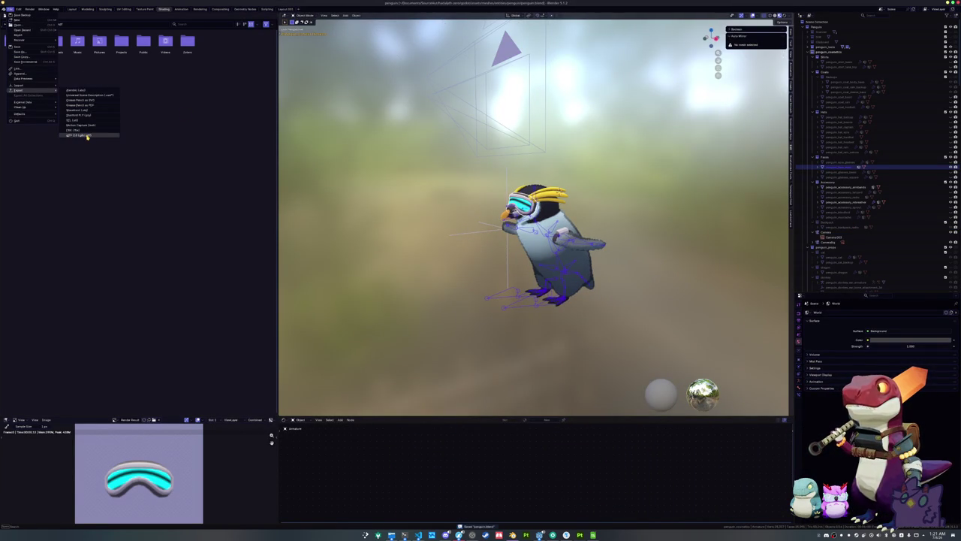
pyautogui.click(92, 137)
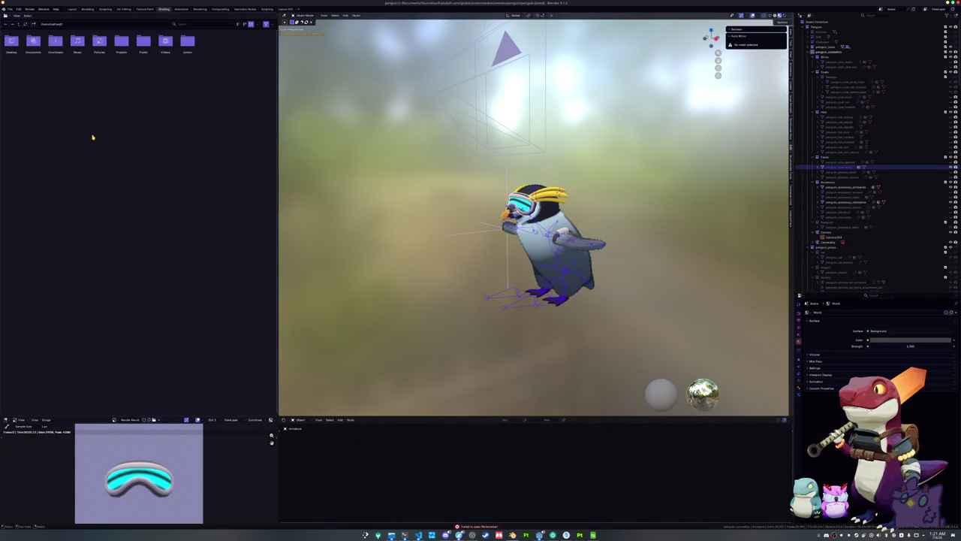
pyautogui.click(10, 8)
pyautogui.moveTo(25, 90)
pyautogui.click(84, 135)
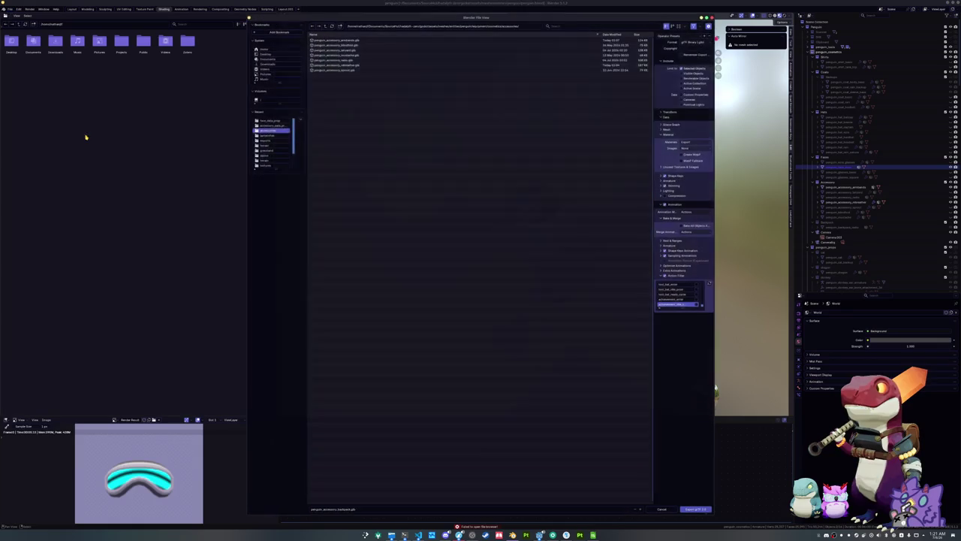
# Step: Export the visor into the cosmetics faces folder as penguin_face_visor.glb
pyautogui.click(325, 26)
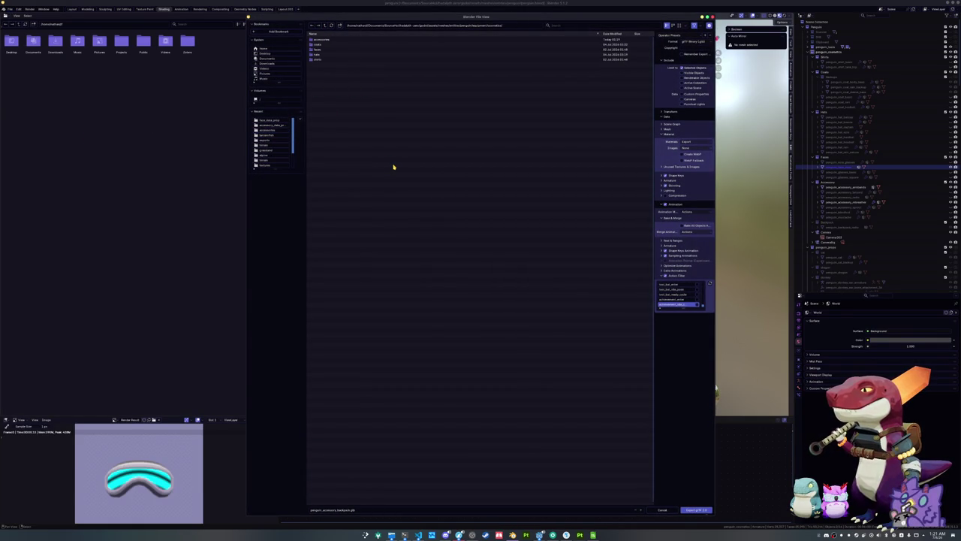
pyautogui.doubleClick(328, 50)
pyautogui.click(346, 509)
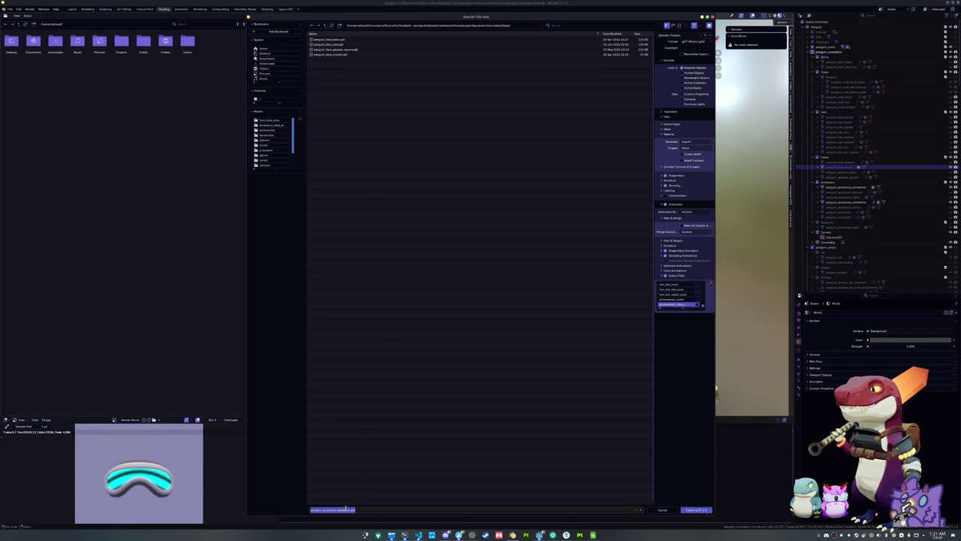
pyautogui.write('penguin_face_visor')
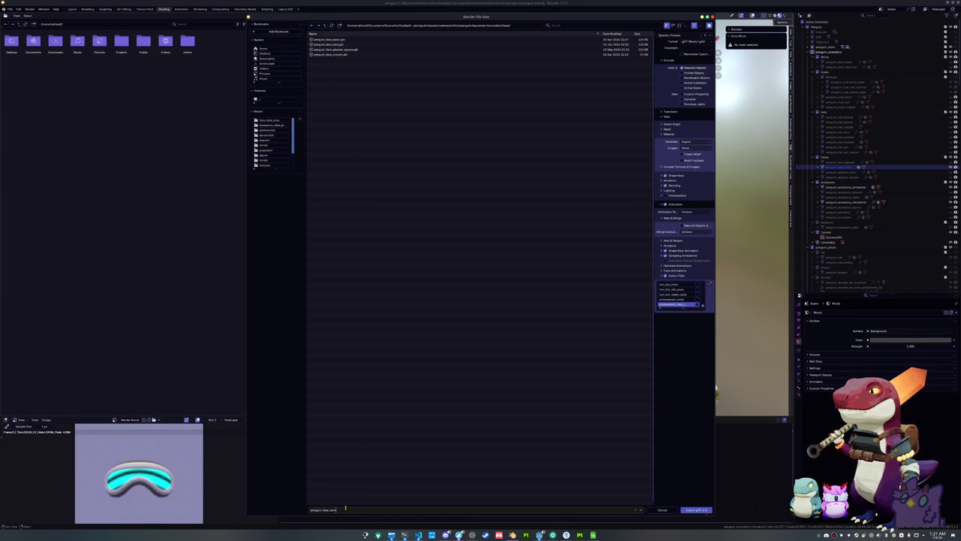
pyautogui.press('Return')
pyautogui.moveTo(682, 307); pyautogui.dragTo(684, 443)
pyautogui.scroll(5, 695, 384)
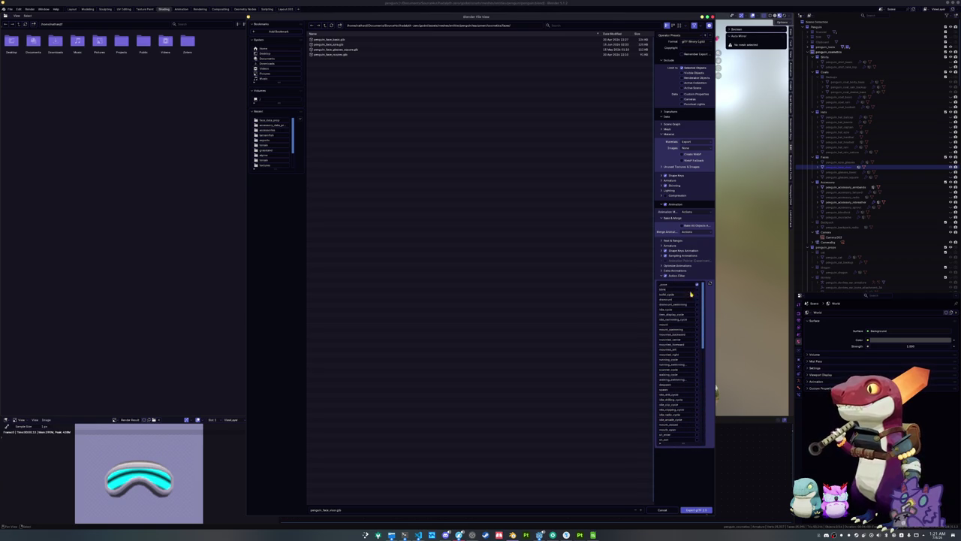
pyautogui.click(697, 510)
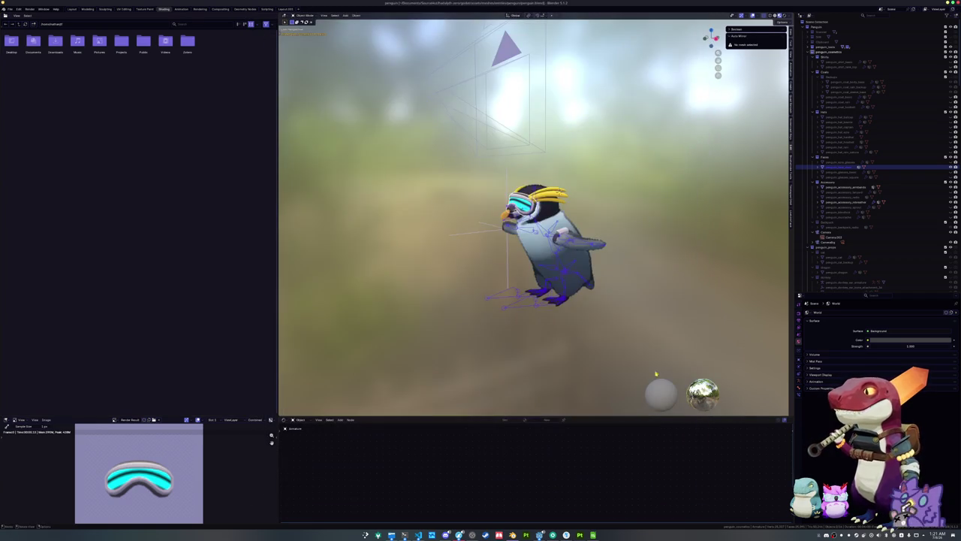
# Step: Hide the visor and armbands objects from the viewport in the Outliner
pyautogui.click(901, 168)
pyautogui.click(950, 168)
pyautogui.click(924, 187)
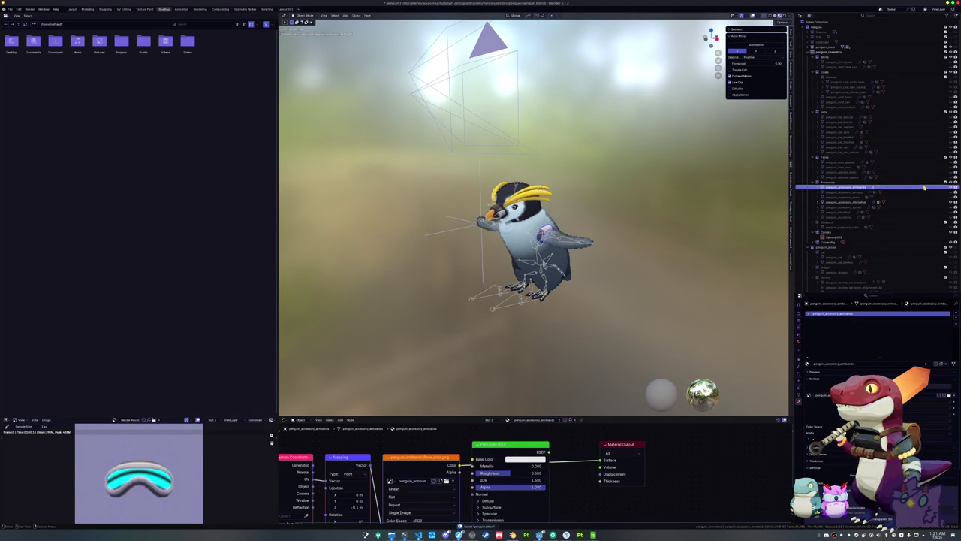
pyautogui.click(951, 187)
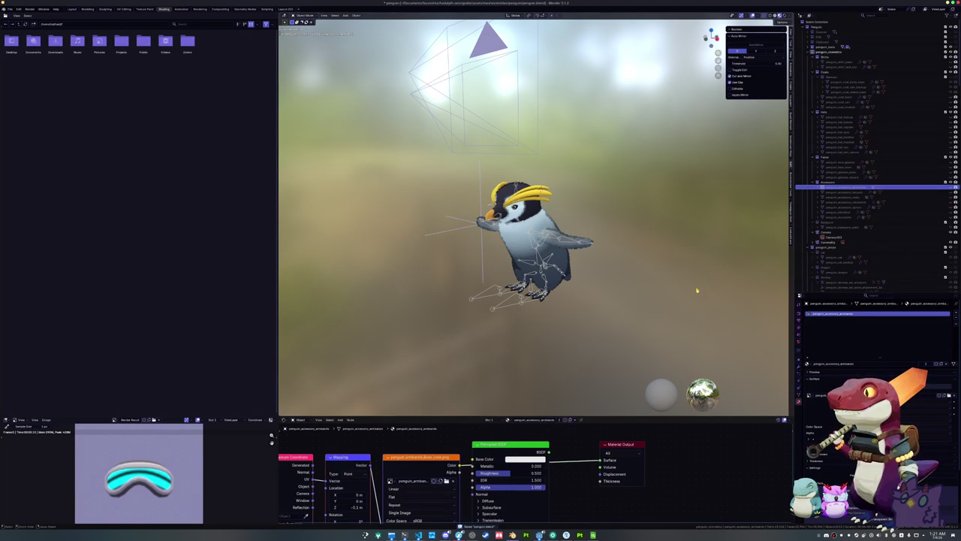
# Step: Bring the translations_fish_complex.csv spreadsheet in LibreOffice Calc to the front
pyautogui.click(540, 534)
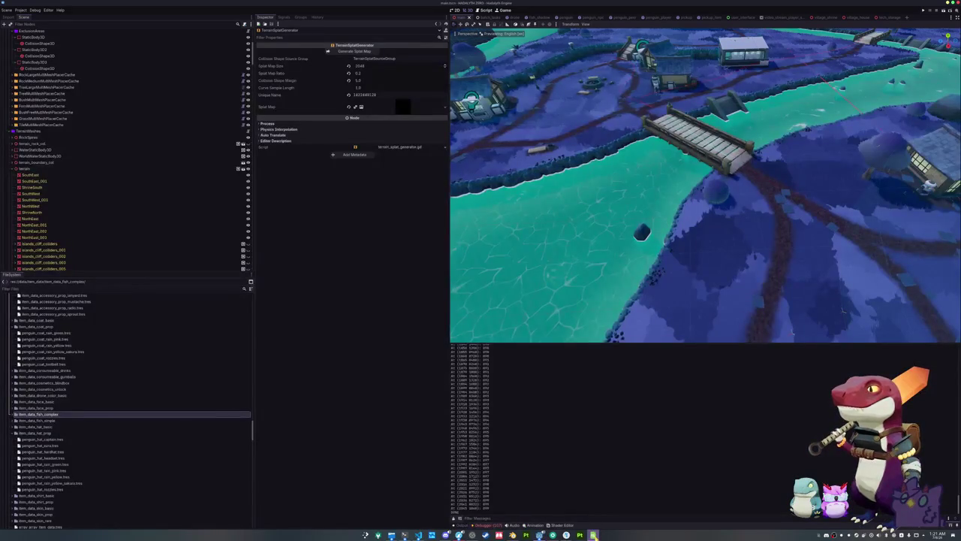
pyautogui.click(593, 534)
pyautogui.click(453, 238)
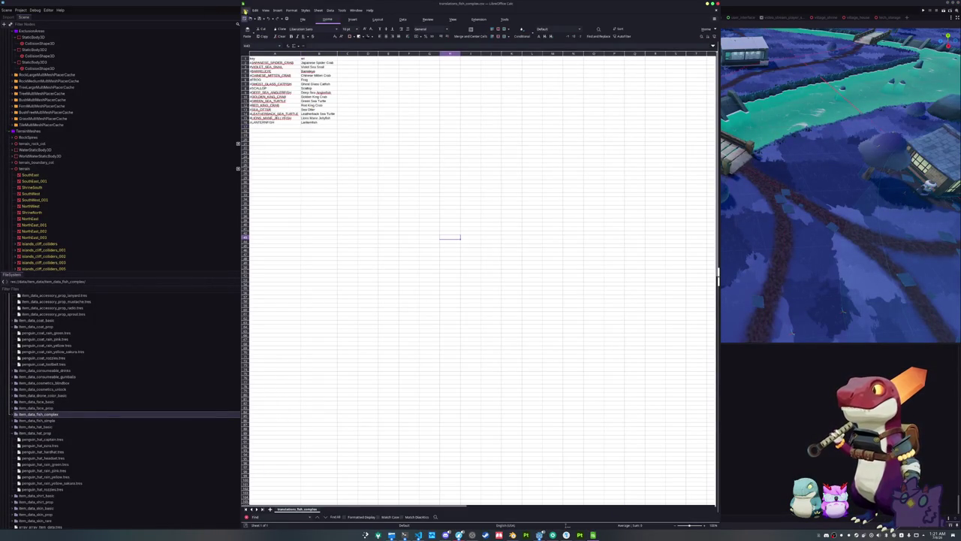
# Step: Open translations_face_prop.csv and add the key #PROP_FACE_VISOR with English text Visor
pyautogui.click(245, 10)
pyautogui.moveTo(279, 39)
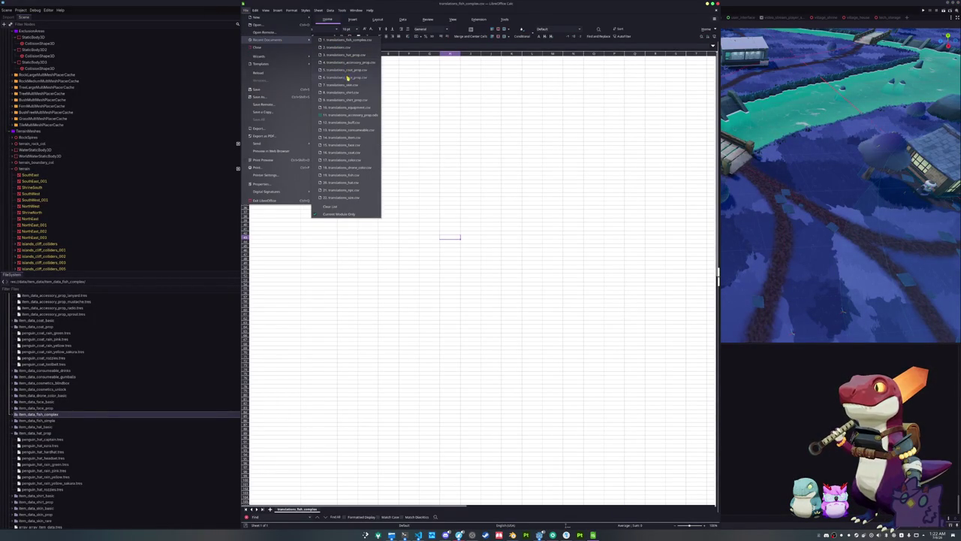
pyautogui.click(348, 77)
pyautogui.click(510, 349)
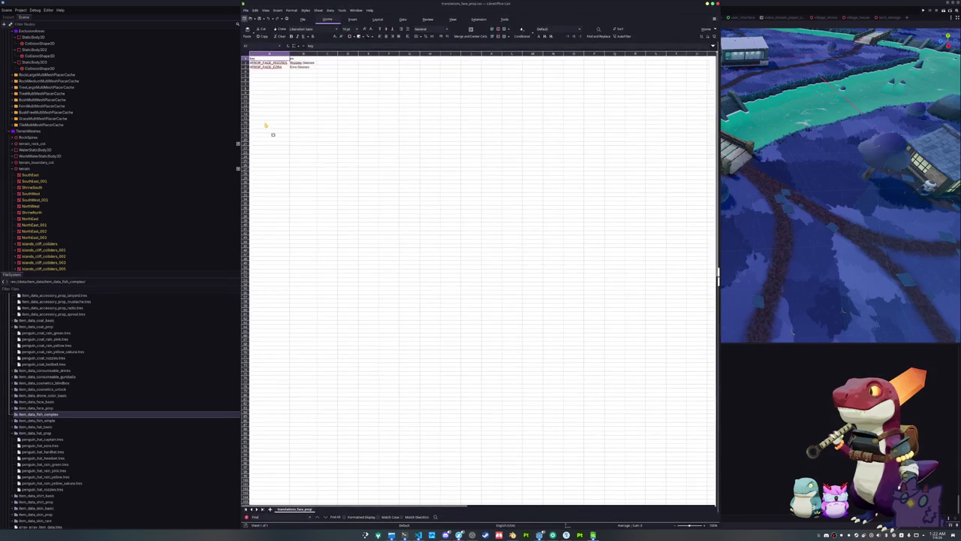
pyautogui.write('#PROP_FACE_VISOR')
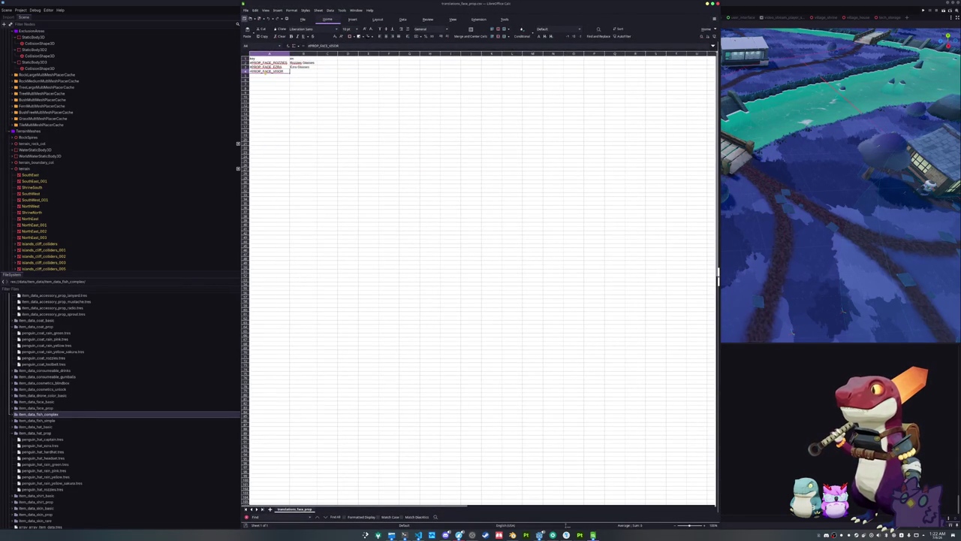
pyautogui.press('Tab')
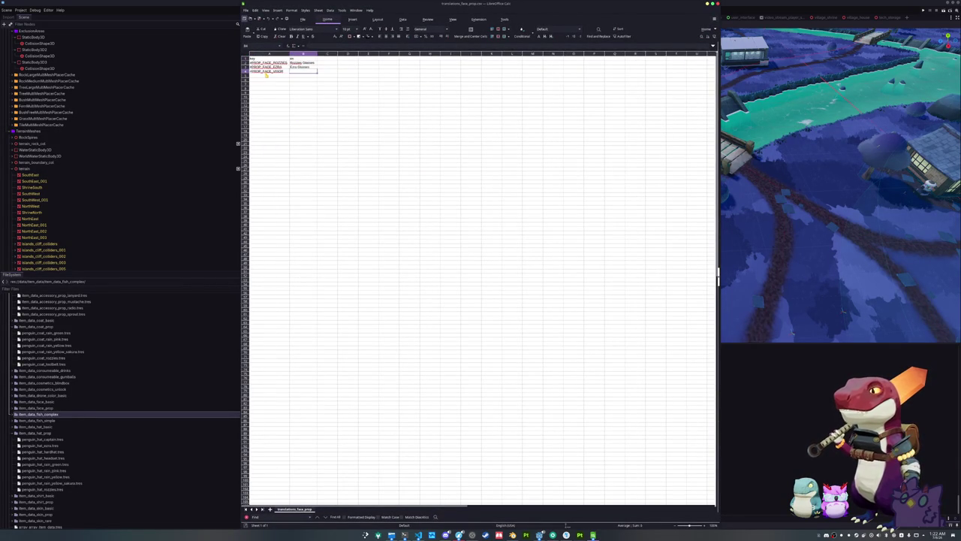
pyautogui.write('Visor')
pyautogui.press('Return')
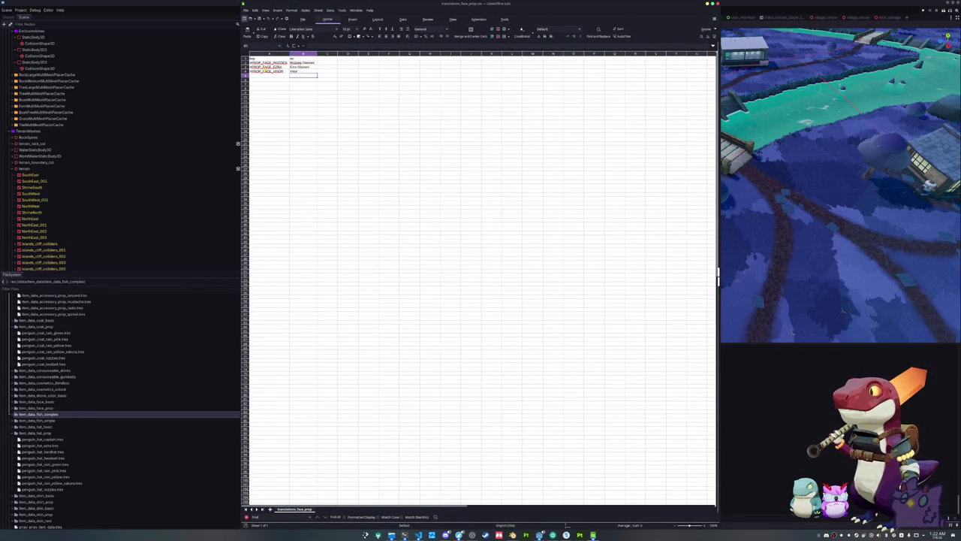
# Step: Open the recent translations_accessory_prop.csv file with default CSV import settings
pyautogui.click(245, 10)
pyautogui.moveTo(290, 42)
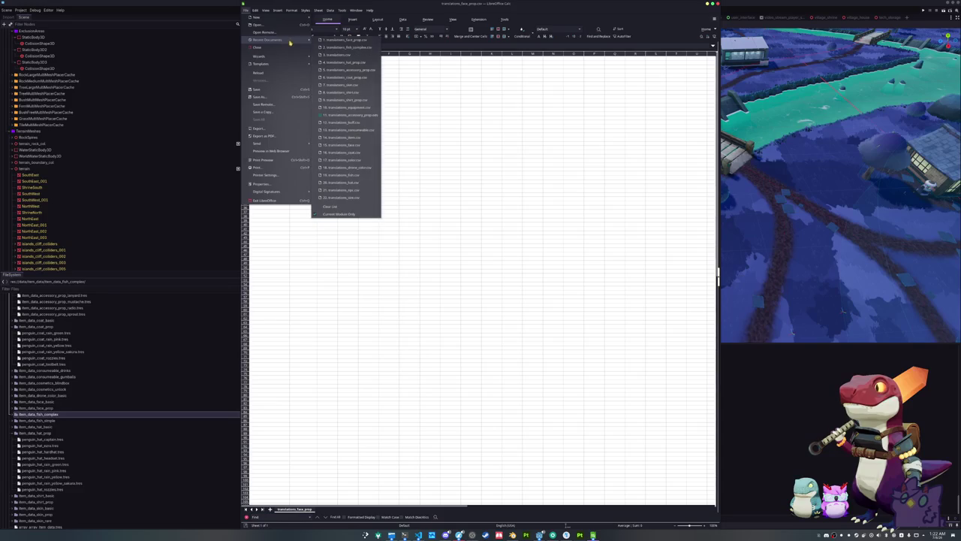
pyautogui.click(350, 70)
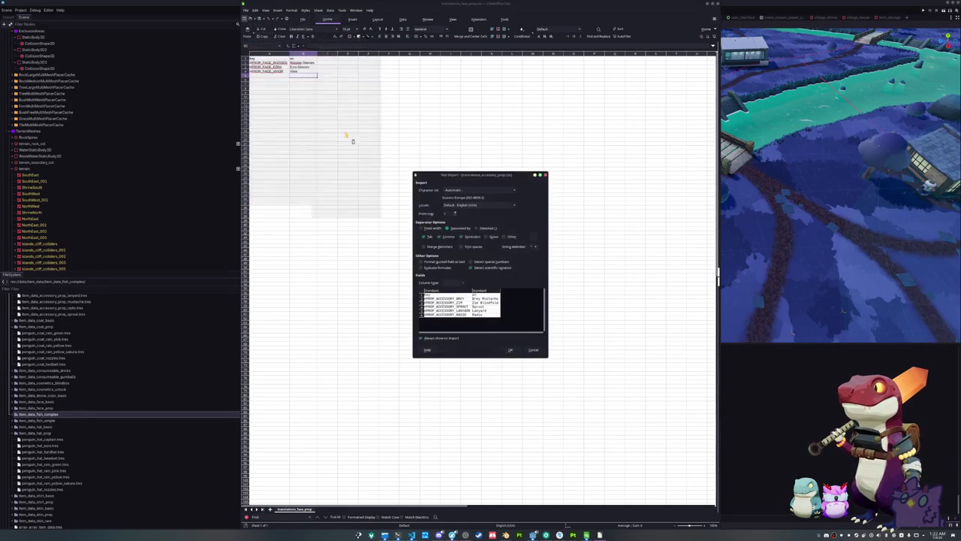
pyautogui.click(510, 349)
# Step: Add #PROP_ACCESSORY_REBREATHER as Rebreather and #PROP_ACCESSORY_ARMBANDS as Armbands
pyautogui.click(267, 84)
pyautogui.write('#PROP_ACCESSORY_REBREATHER')
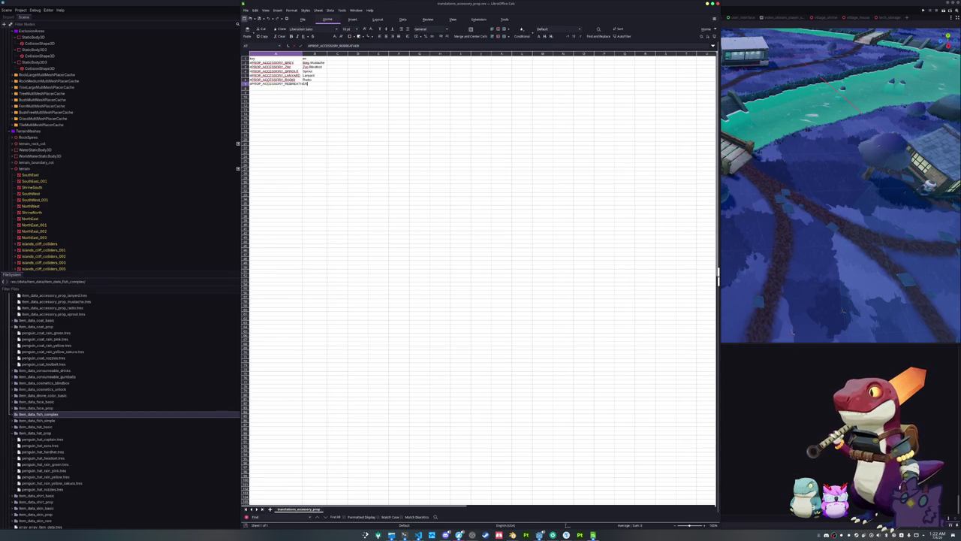
pyautogui.press('Tab')
pyautogui.write('Reb')
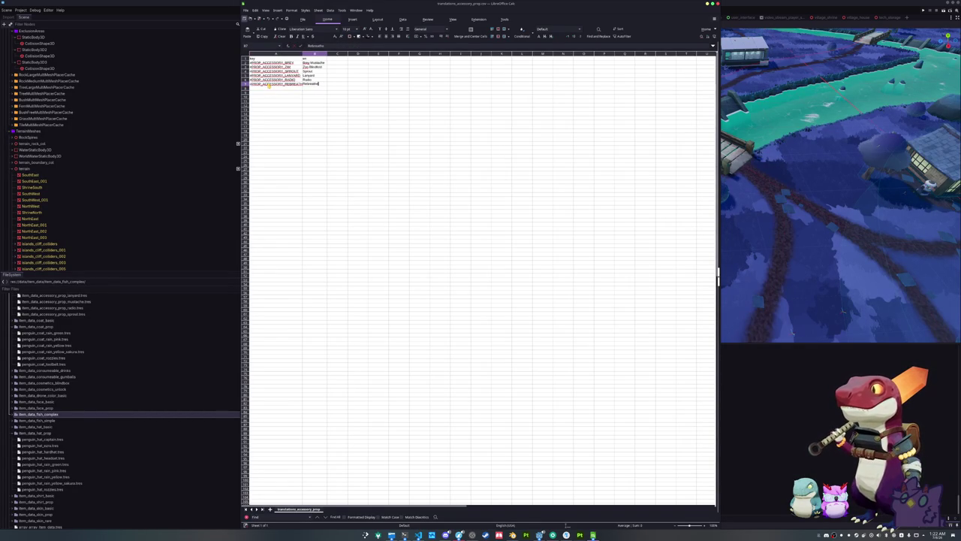
pyautogui.press('Return')
pyautogui.write('#PROP_ACCESSORY_ARMBANDS')
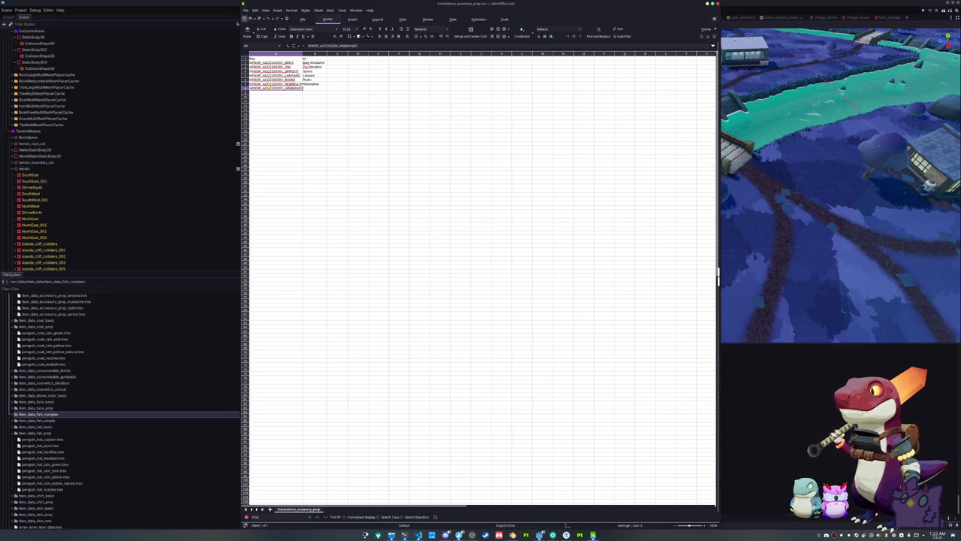
pyautogui.press('Tab')
pyautogui.write('Armband')
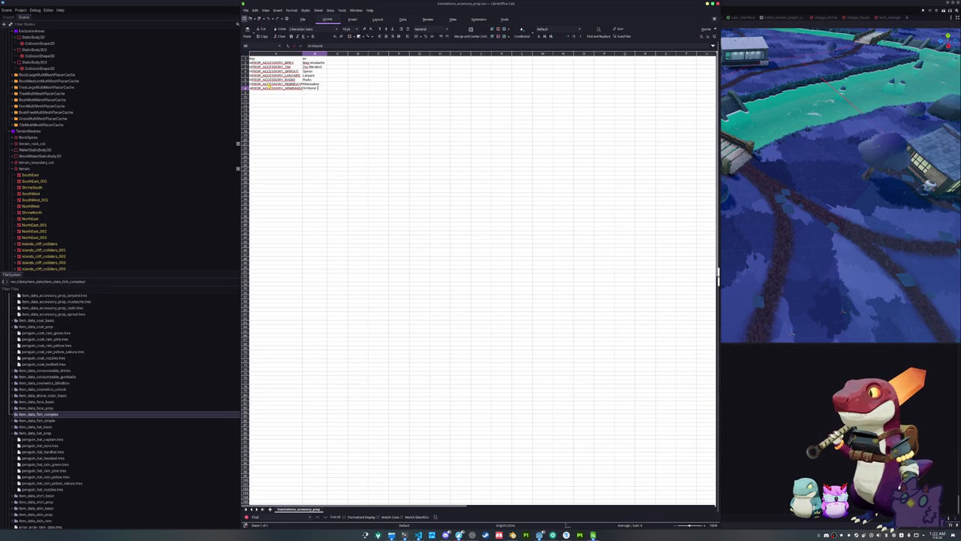
pyautogui.write('s')
pyautogui.press('Return')
# Step: Return to the Godot editor and save the open scene
pyautogui.hotkey('alt', 'Tab')
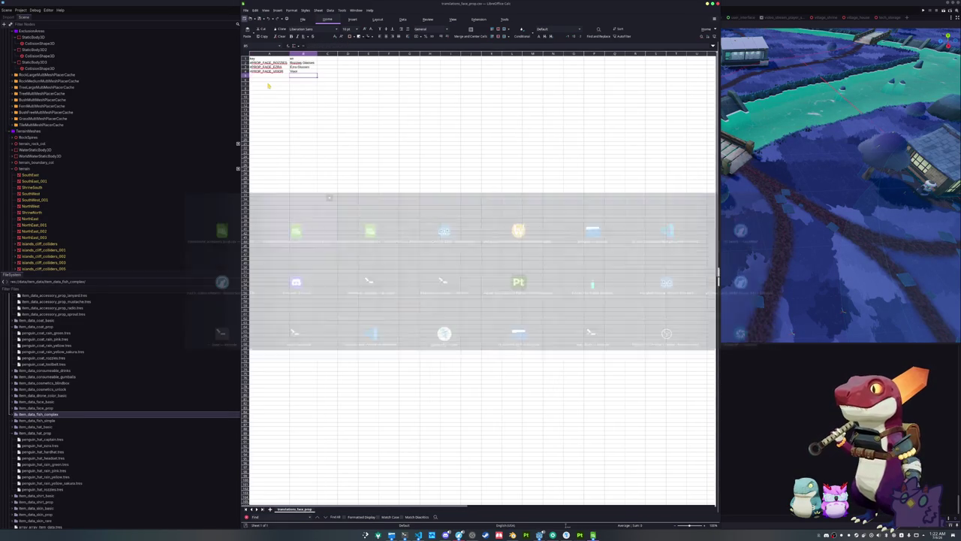
pyautogui.hotkey('alt', 'Tab')
pyautogui.hotkey('ctrl', 's')
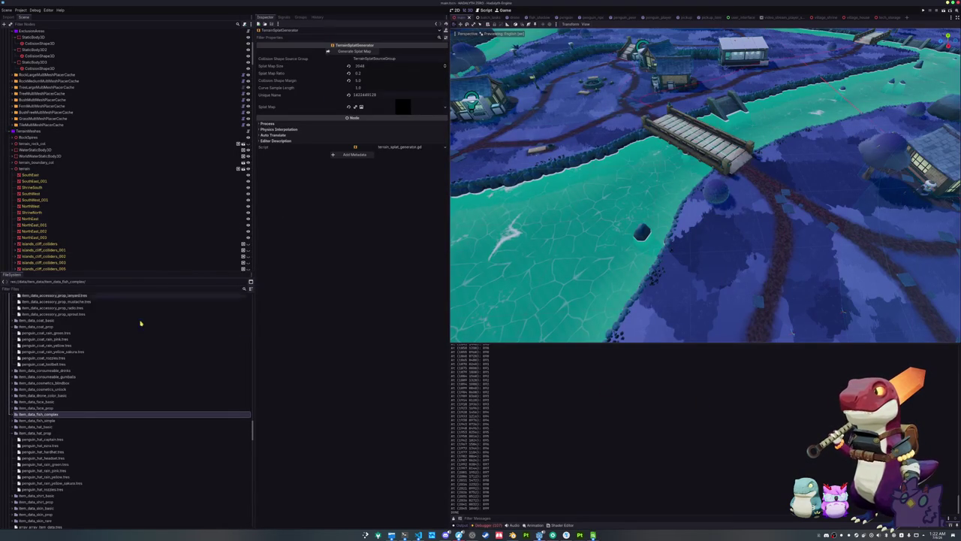
# Step: Expand the item_data_hat_prop folder to inspect its hat files, then collapse it
pyautogui.doubleClick(46, 433)
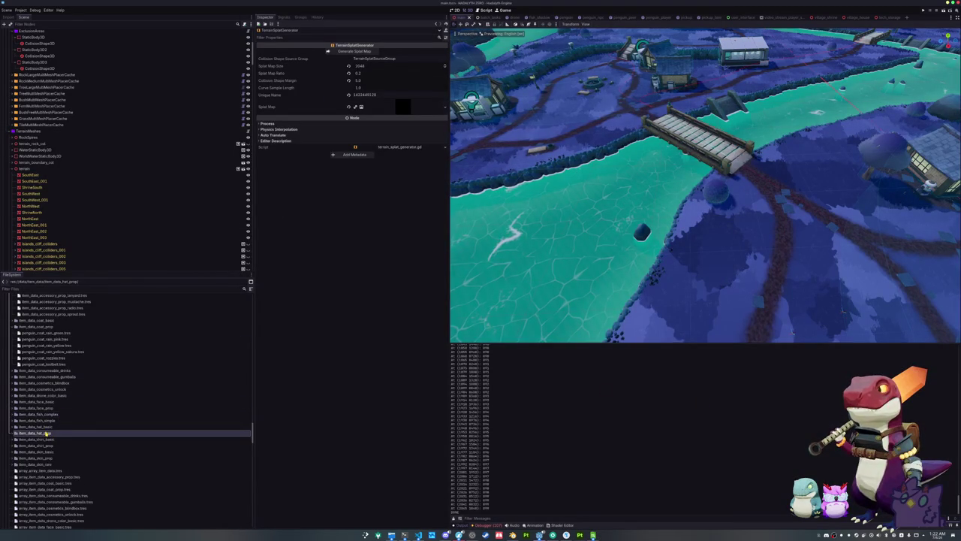
pyautogui.doubleClick(46, 434)
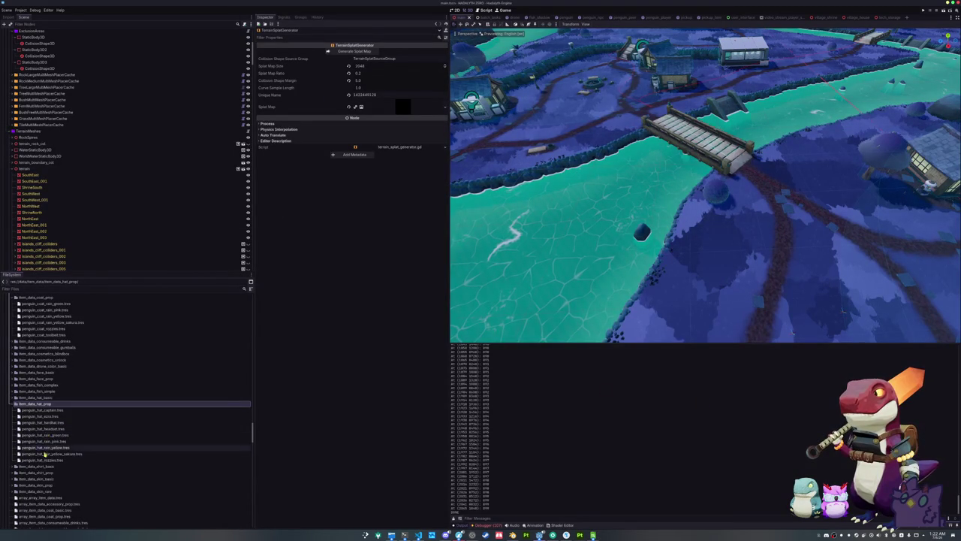
pyautogui.doubleClick(38, 405)
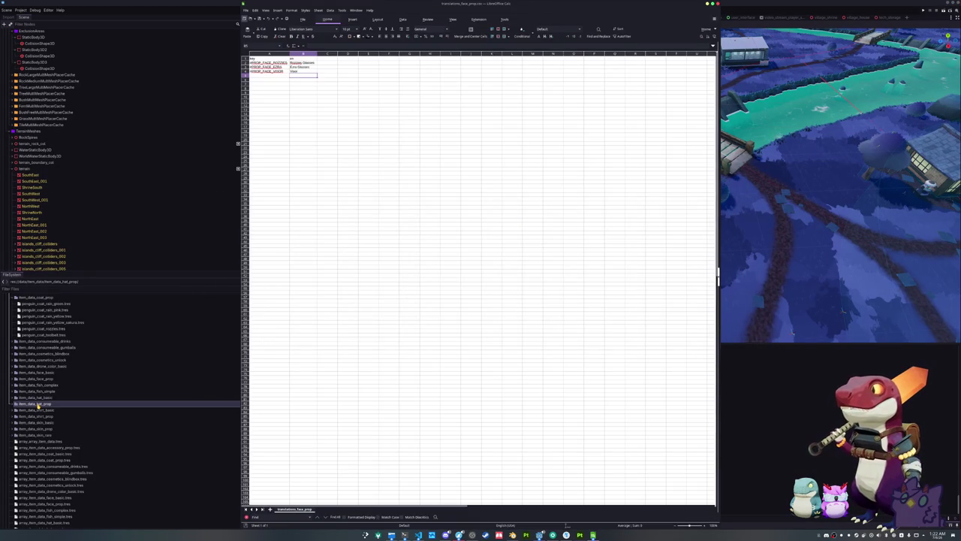
# Step: Bring the Blender penguin scene to the front and select the armbands object
pyautogui.click(246, 10)
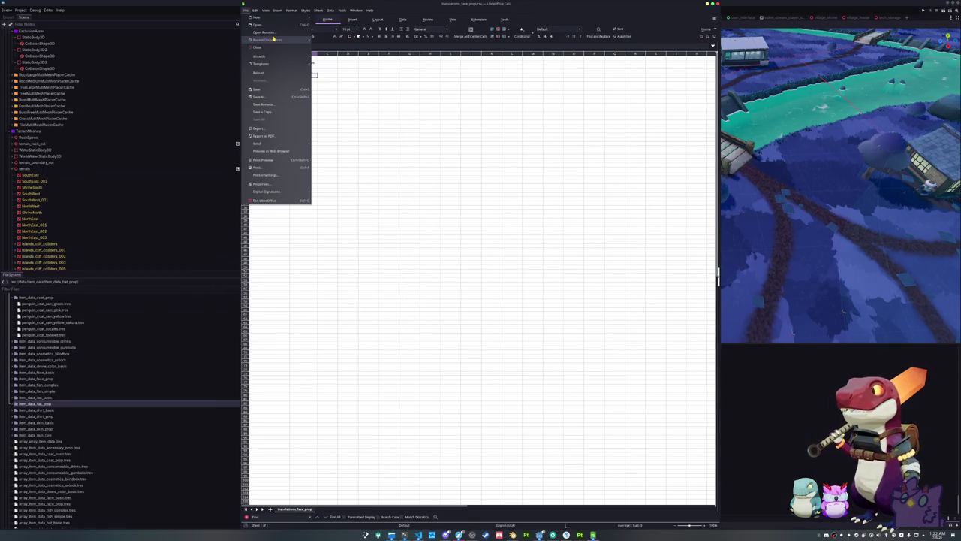
pyautogui.moveTo(275, 39)
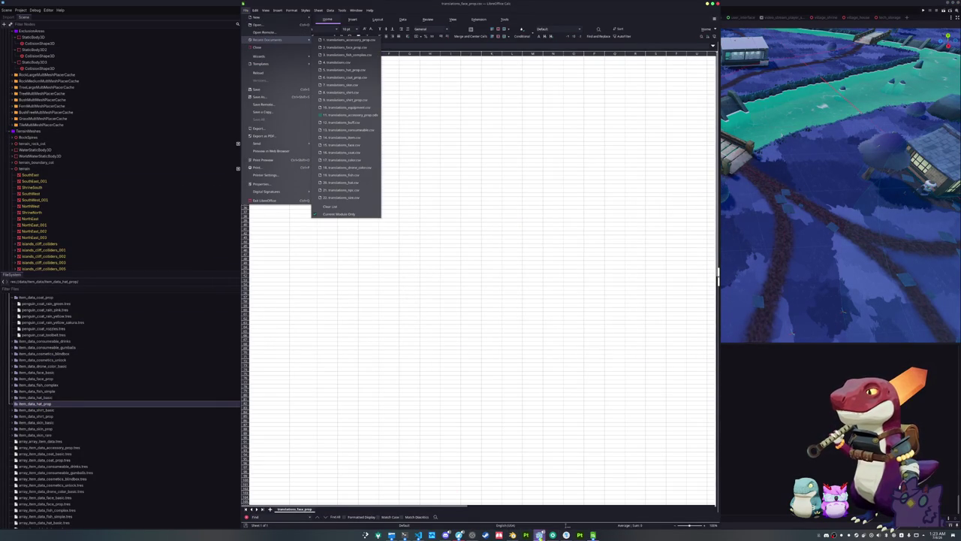
pyautogui.click(512, 535)
pyautogui.click(513, 534)
pyautogui.scroll(3, 533, 240)
pyautogui.click(838, 189)
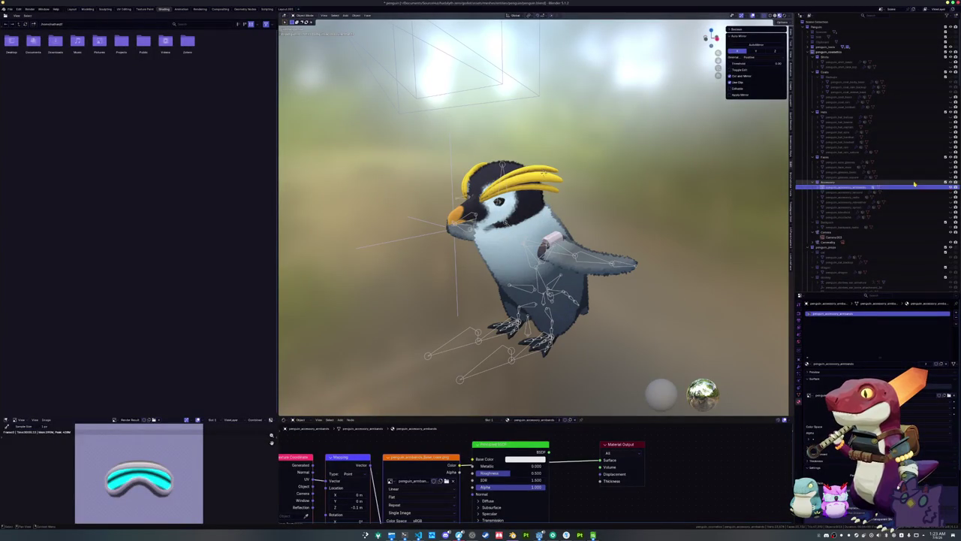
# Step: Move the armbands into the coats collection, naming object and material penguin_coat_armbands
pyautogui.moveTo(838, 189); pyautogui.dragTo(840, 77)
pyautogui.doubleClick(850, 97)
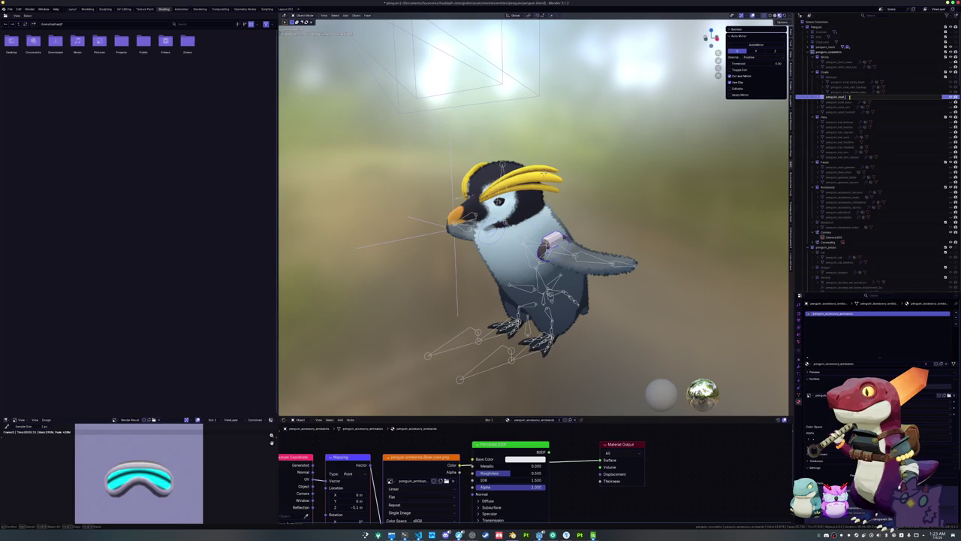
pyautogui.press('Return')
pyautogui.doubleClick(849, 98)
pyautogui.press('Return')
pyautogui.doubleClick(834, 364)
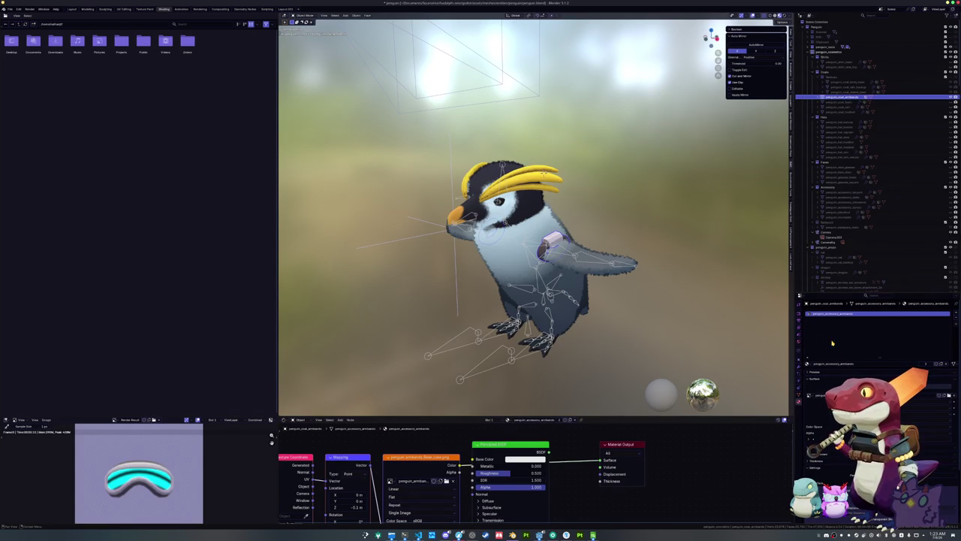
pyautogui.press('Return')
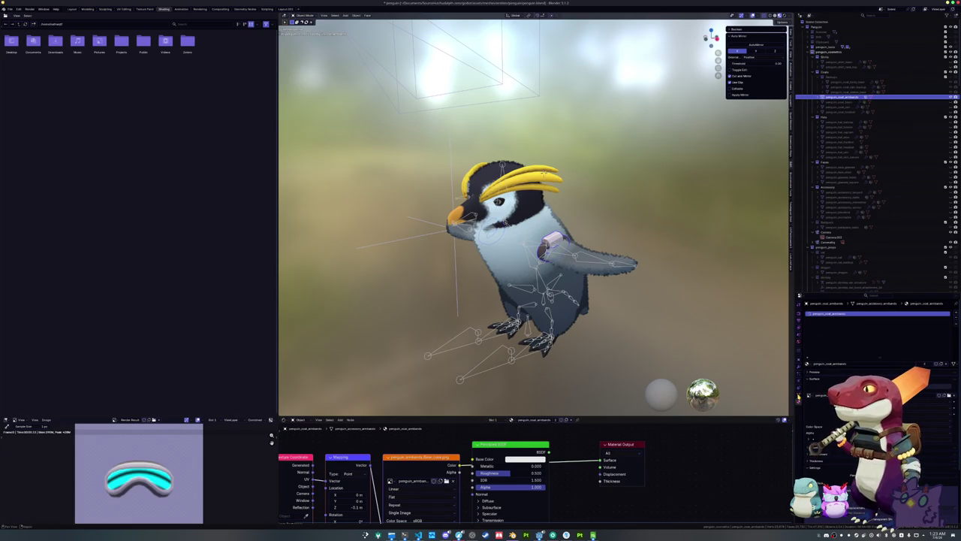
# Step: Make the Armature the active object and bring up the Dolphin file manager
pyautogui.click(800, 389)
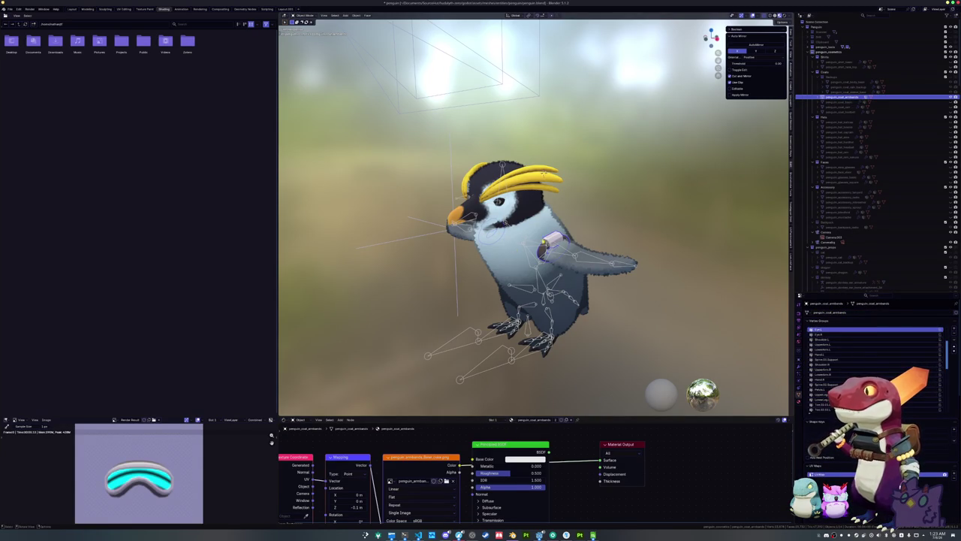
pyautogui.click(480, 363)
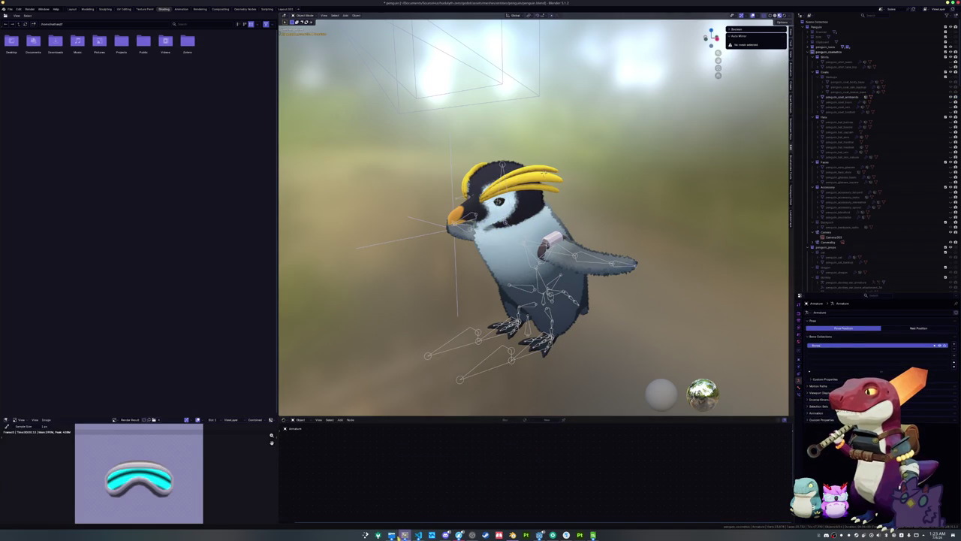
pyautogui.click(405, 535)
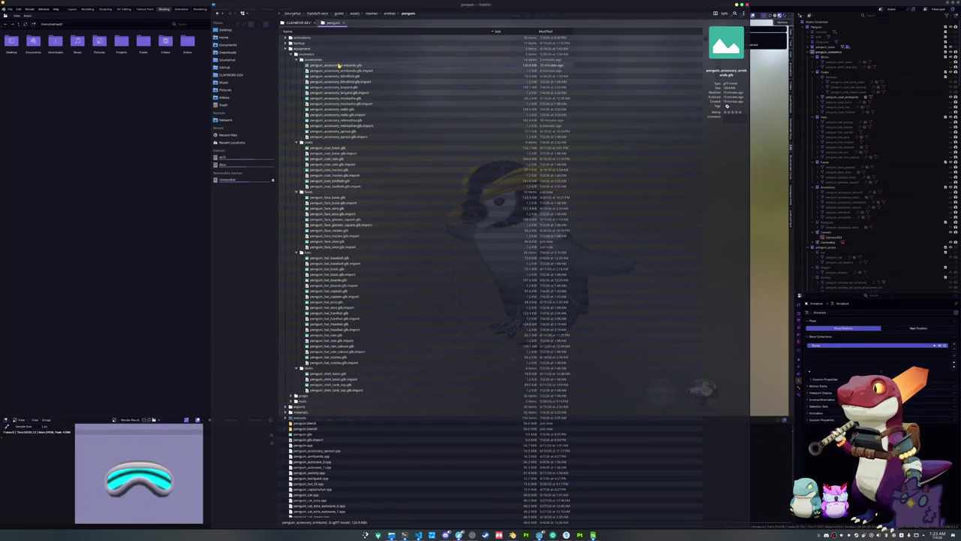
# Step: Move the armbands model into the coats folder, renamed penguin_coat_armbands.glb
pyautogui.moveTo(338, 65)
pyautogui.mouseDown()
pyautogui.moveTo(338, 132)
pyautogui.moveTo(307, 146)
pyautogui.mouseUp()
pyautogui.click(316, 149)
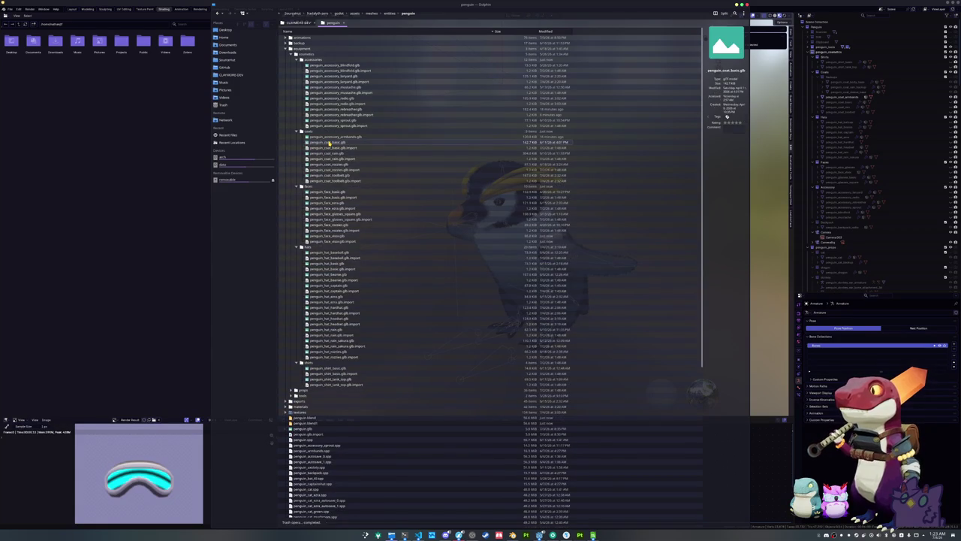
pyautogui.press('F2')
pyautogui.write('penguin_coat_armband.glb')
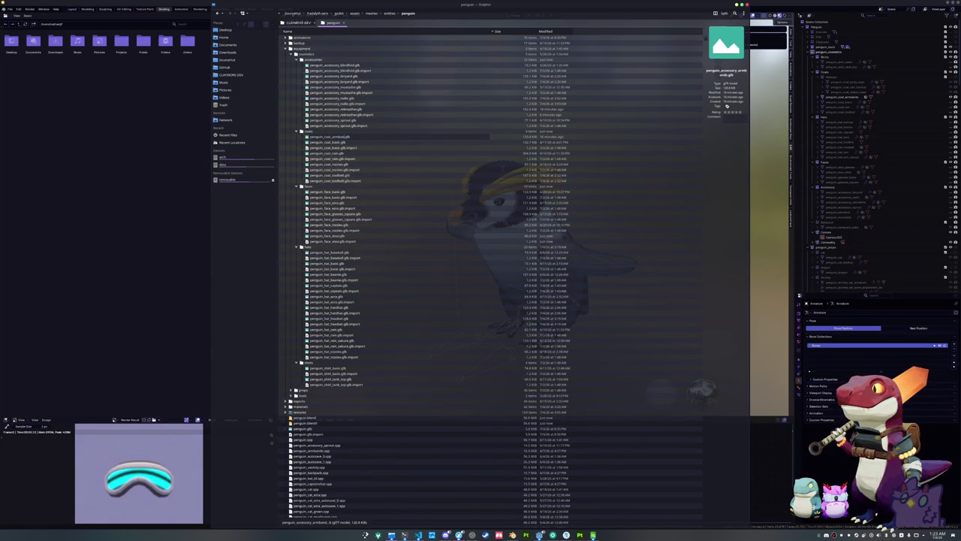
pyautogui.press('Return')
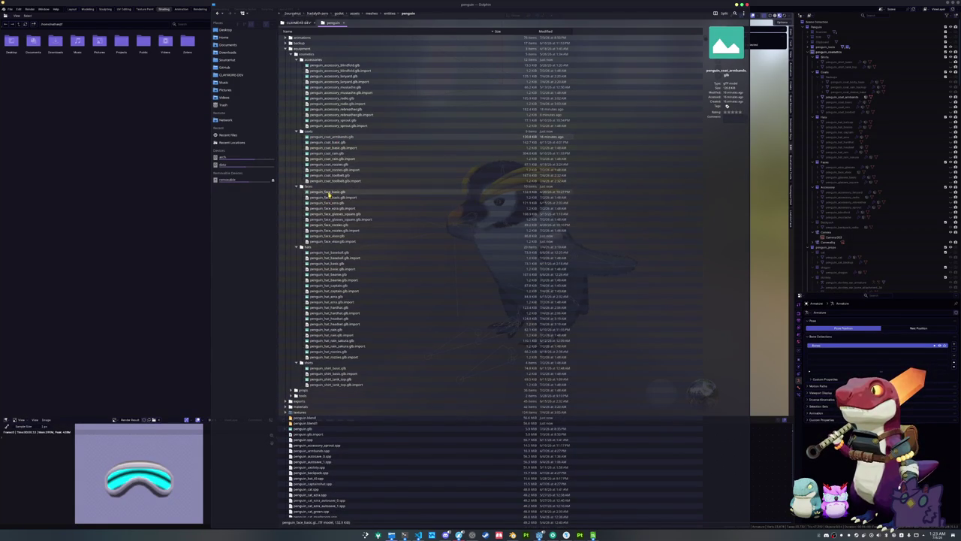
pyautogui.click(593, 535)
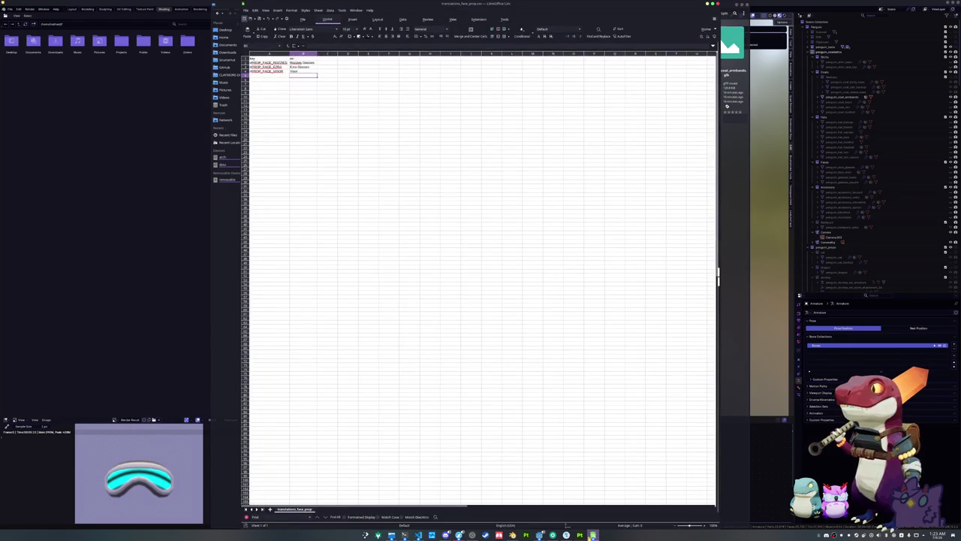
# Step: Remove the Armbands row 8 from the accessory sheet and open translations_coat_prop.csv
pyautogui.click(592, 535)
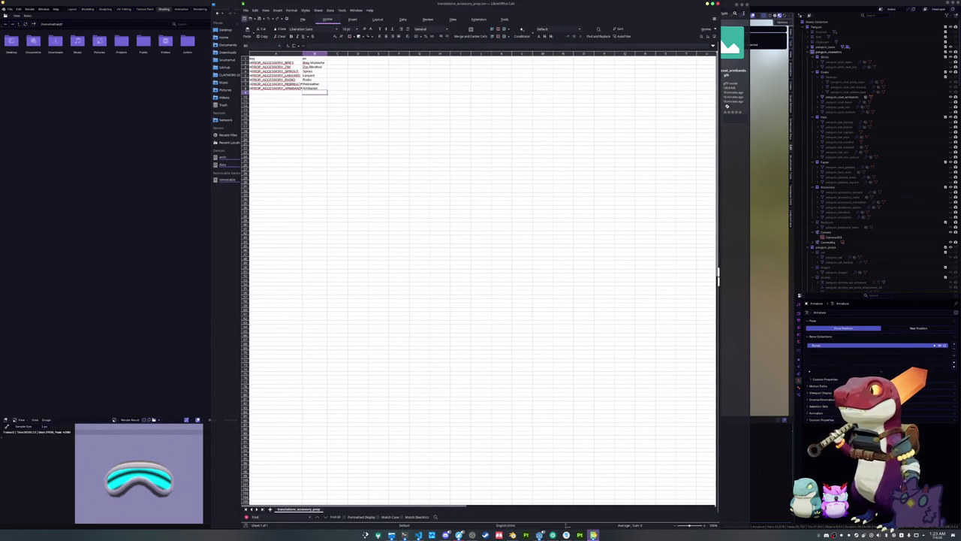
pyautogui.keyDown('shift'); pyautogui.click(291, 88); pyautogui.keyUp('shift')
pyautogui.press('Delete')
pyautogui.click(245, 10)
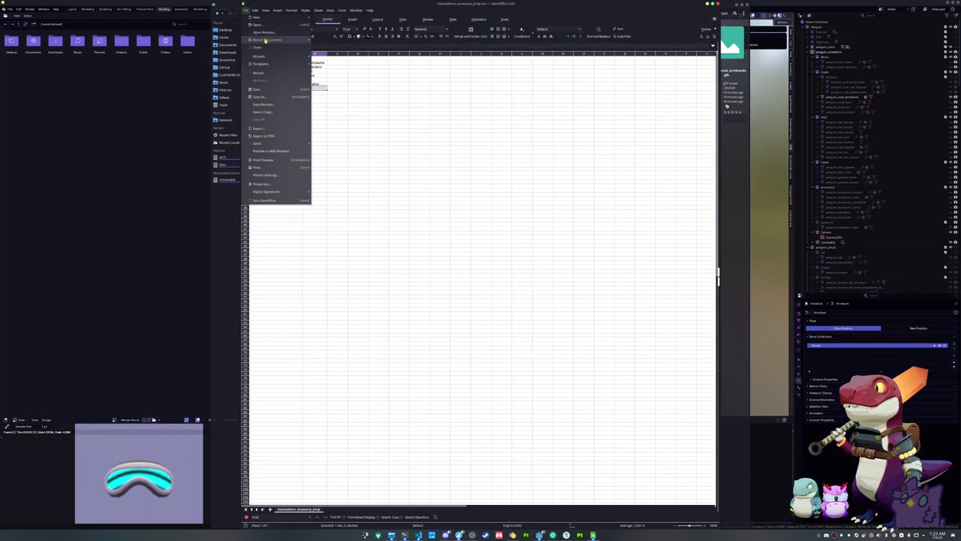
pyautogui.moveTo(284, 40)
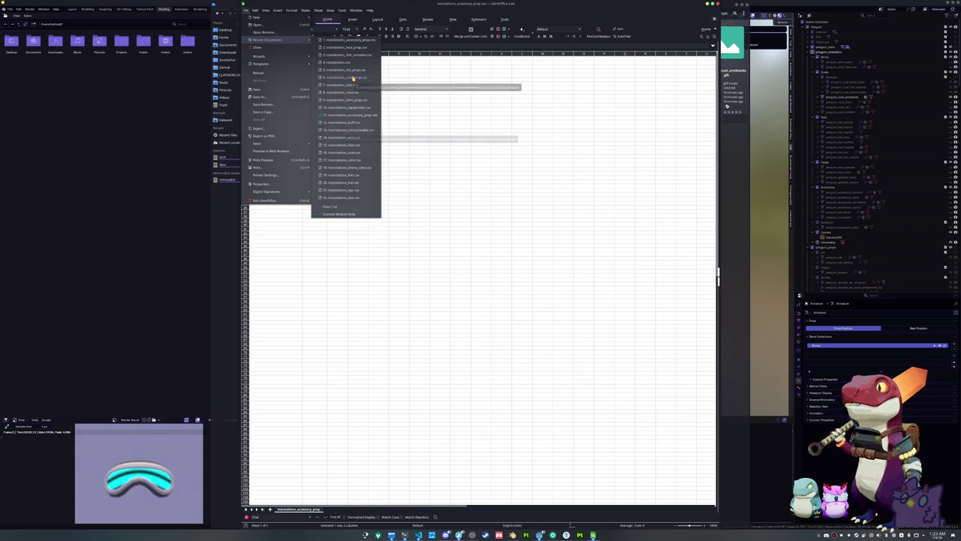
pyautogui.click(351, 78)
pyautogui.click(509, 350)
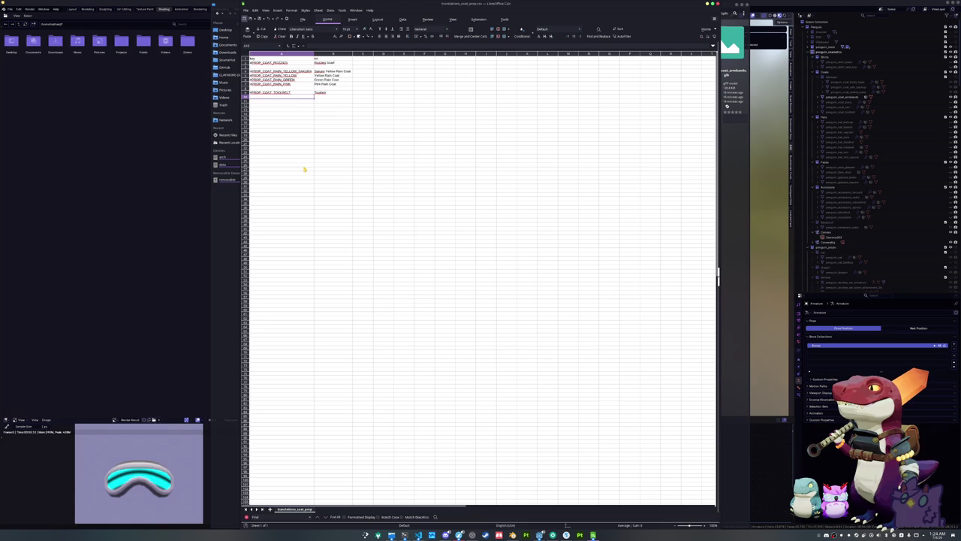
# Step: Restore the Armbands row in the accessory sheet, then return to Dolphin
pyautogui.hotkey('alt', 'Tab')
pyautogui.hotkey('ctrl', 'v')
pyautogui.press('Down')
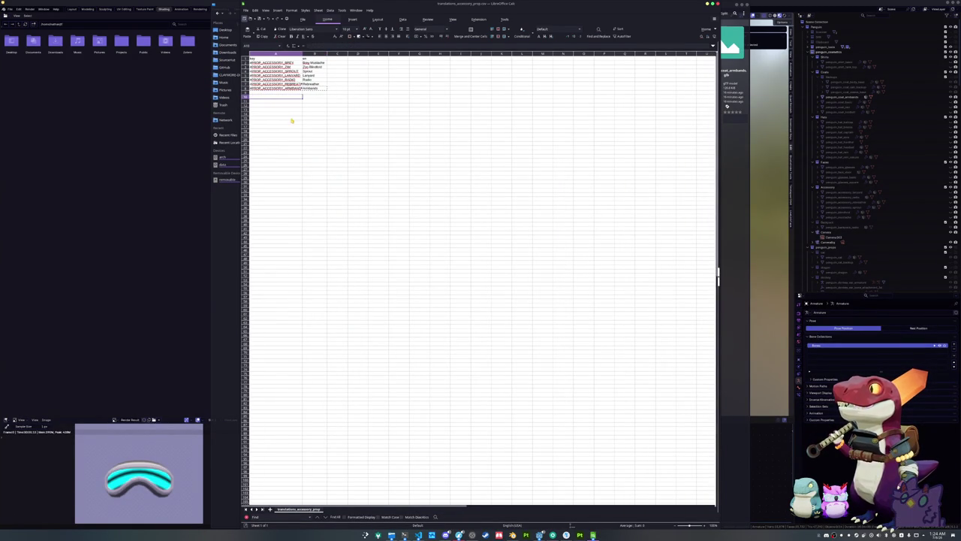
pyautogui.hotkey('alt', 'Tab')
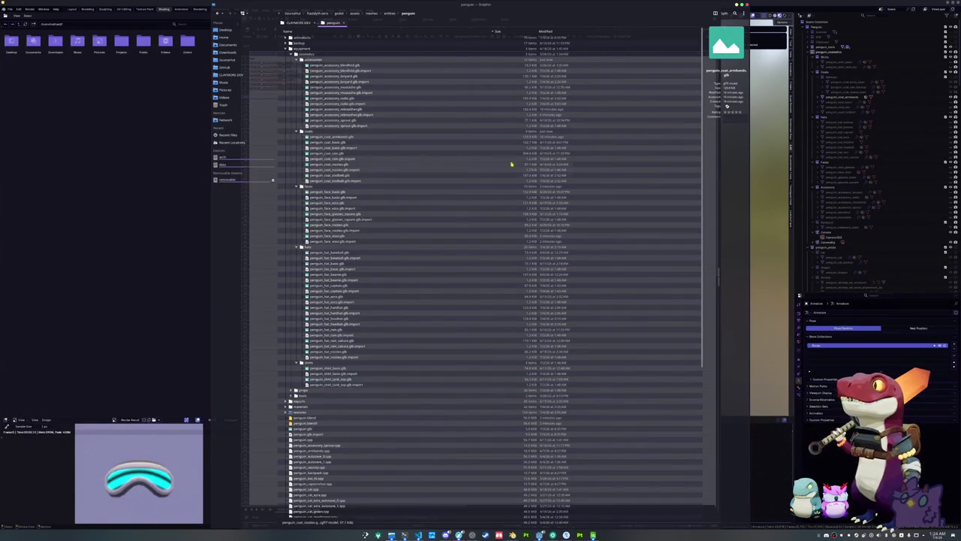
# Step: Move penguin_coat_armbands.glb into the accessories folder as penguin_accessory_armbands.glb
pyautogui.click(330, 137)
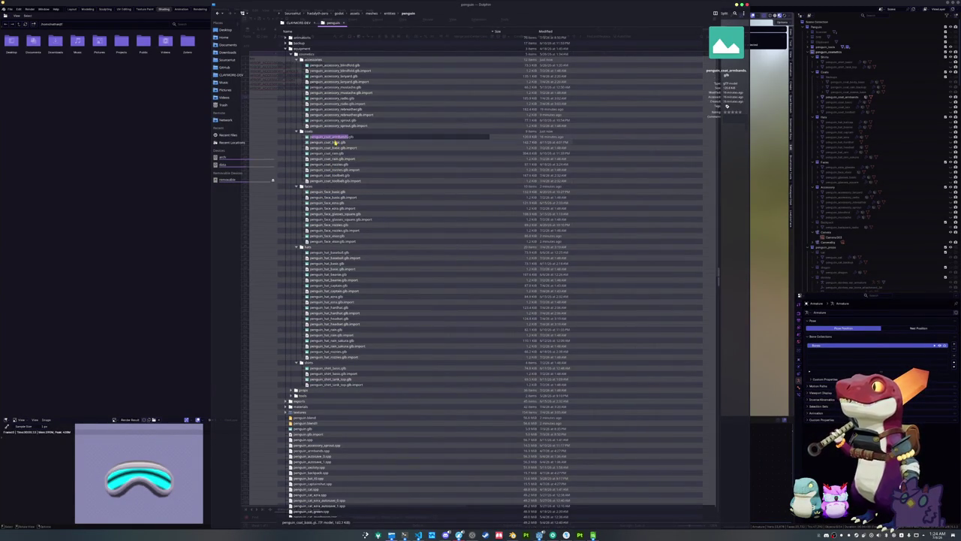
pyautogui.moveTo(329, 143); pyautogui.dragTo(327, 61)
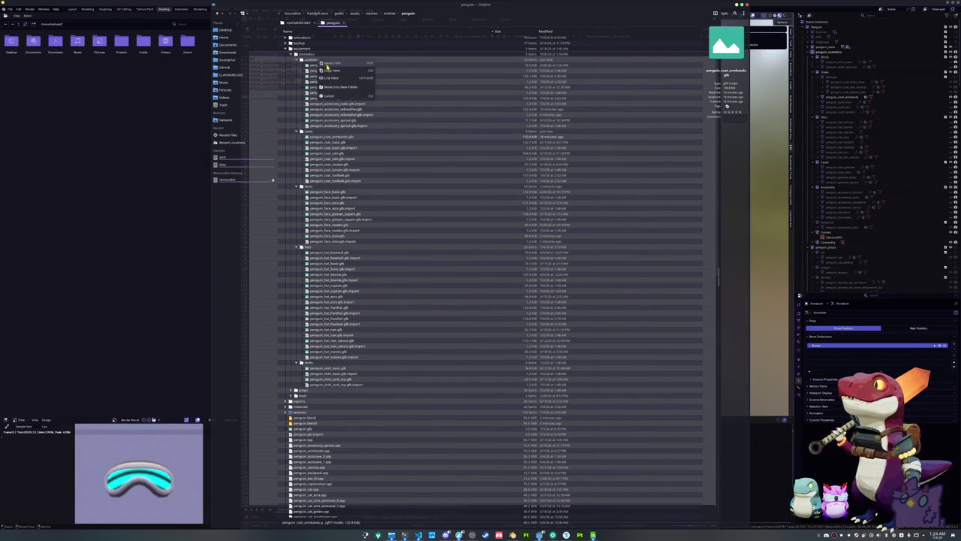
pyautogui.click(329, 67)
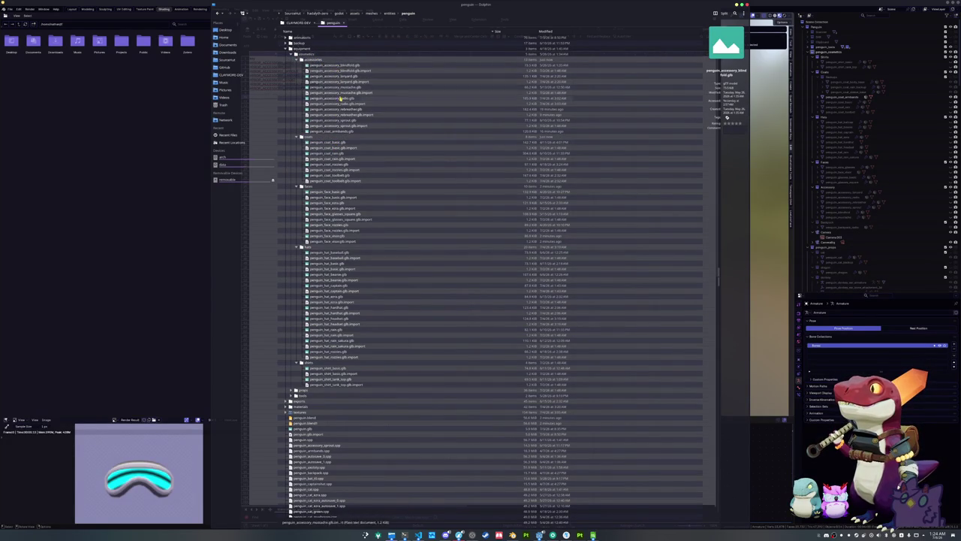
pyautogui.click(340, 132)
pyautogui.write('penguin_accessory_')
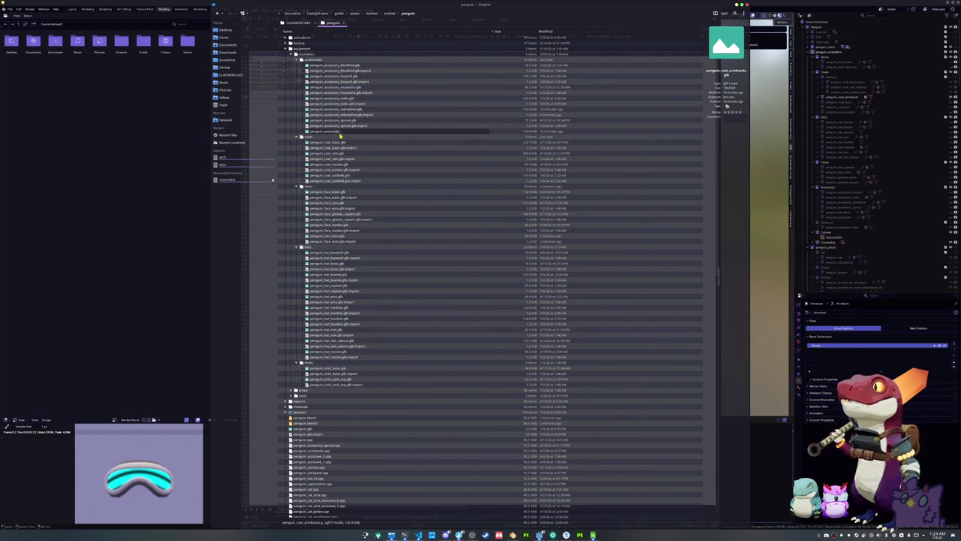
pyautogui.write('ands.glb')
pyautogui.press('Return')
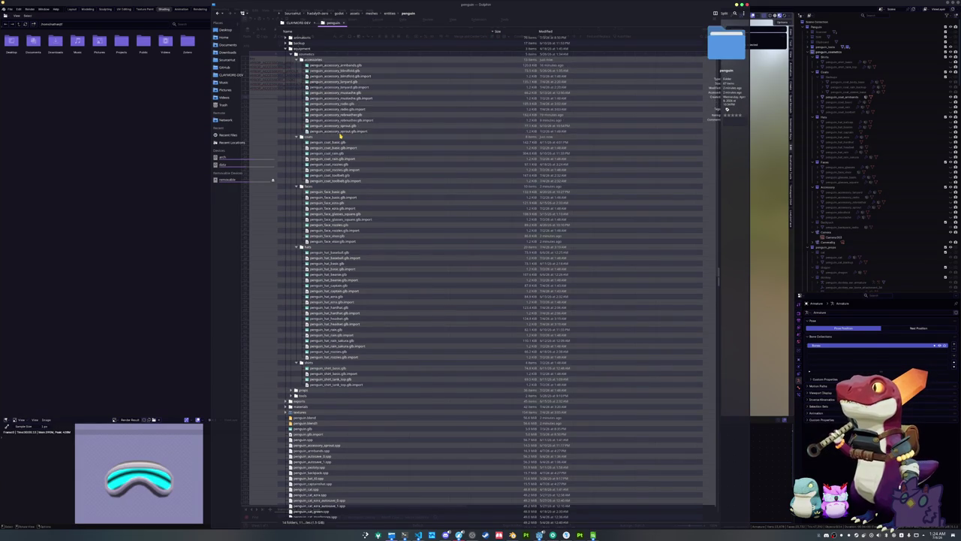
pyautogui.click(840, 97)
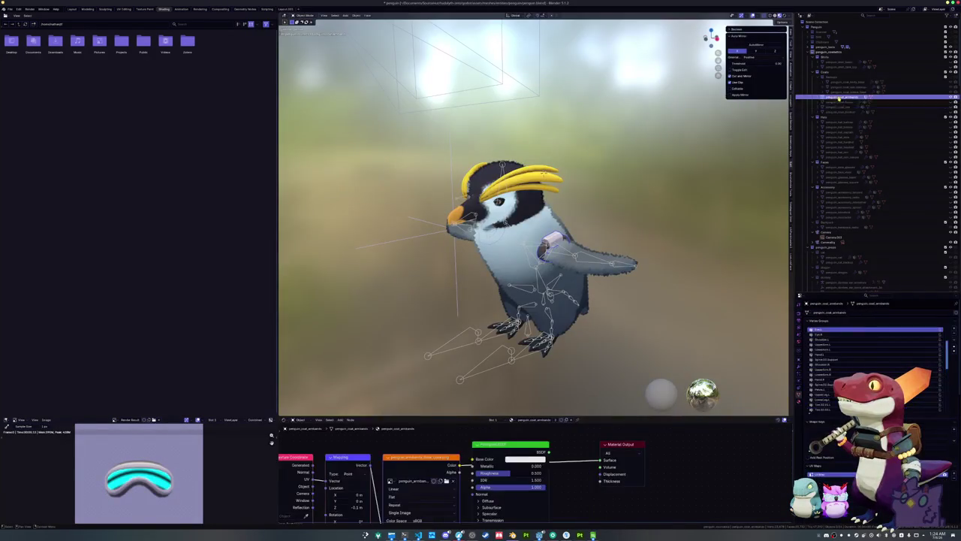
# Step: Rename the armbands object and its mesh data to penguin_accessory_armbands
pyautogui.moveTo(841, 187); pyautogui.dragTo(842, 189)
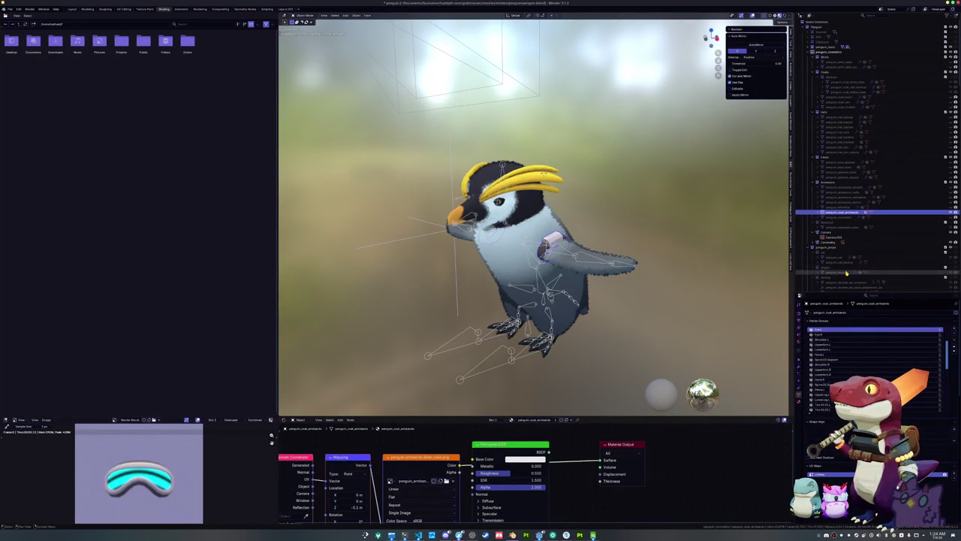
pyautogui.press('F2')
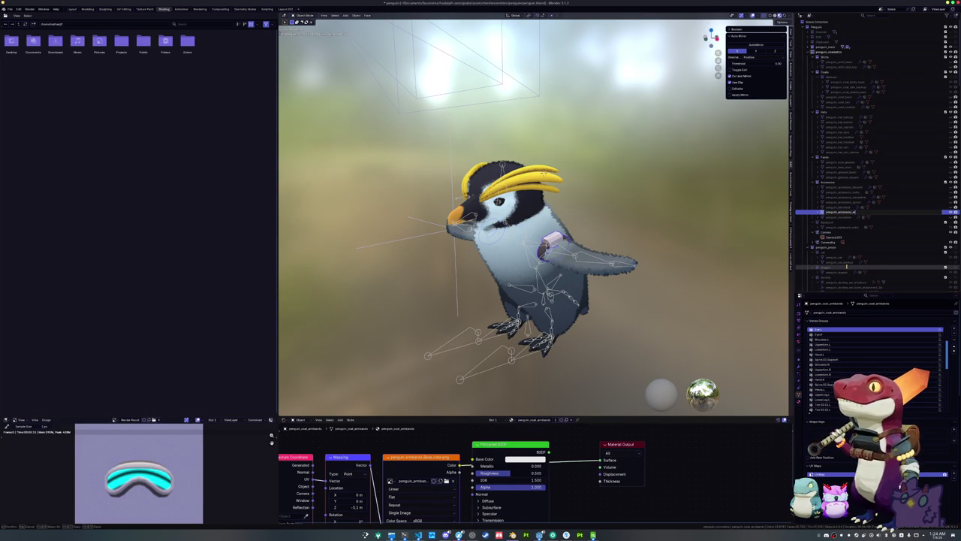
pyautogui.write('rmbands')
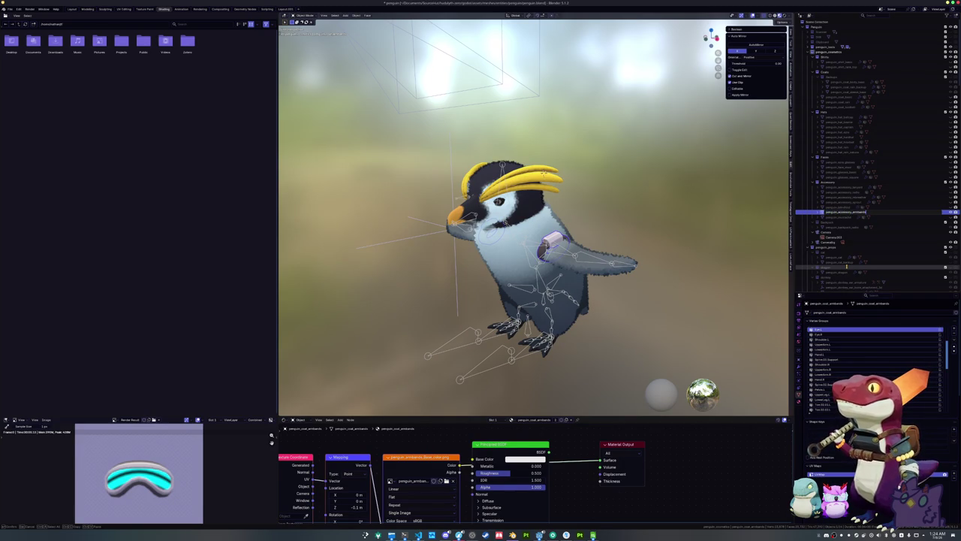
pyautogui.press('Return')
pyautogui.doubleClick(858, 313)
pyautogui.write('penguin_accessory_armbands')
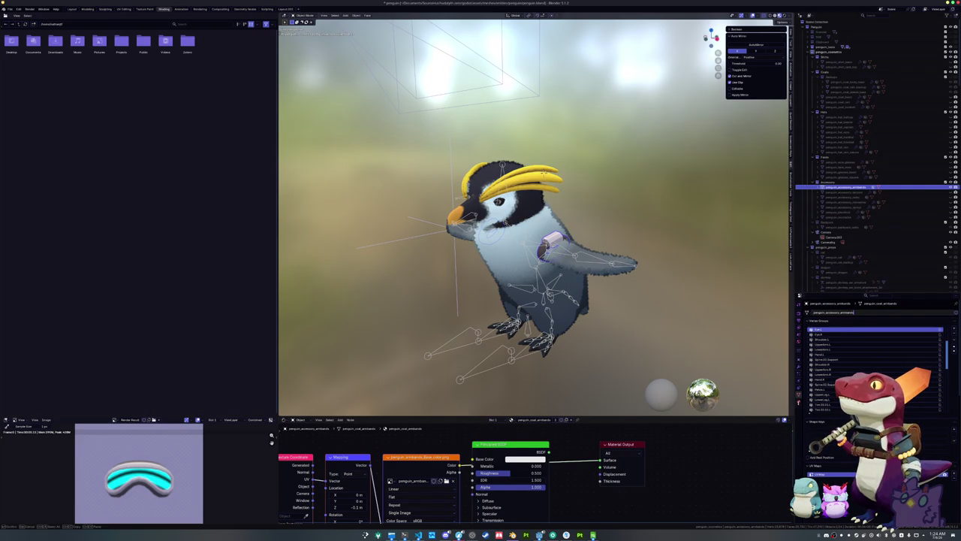
# Step: Rename the armbands material to penguin_accessory_armbands and save the Blender file
pyautogui.click(799, 402)
pyautogui.doubleClick(841, 364)
pyautogui.write('penguin_accessory_armbands')
pyautogui.press('Return')
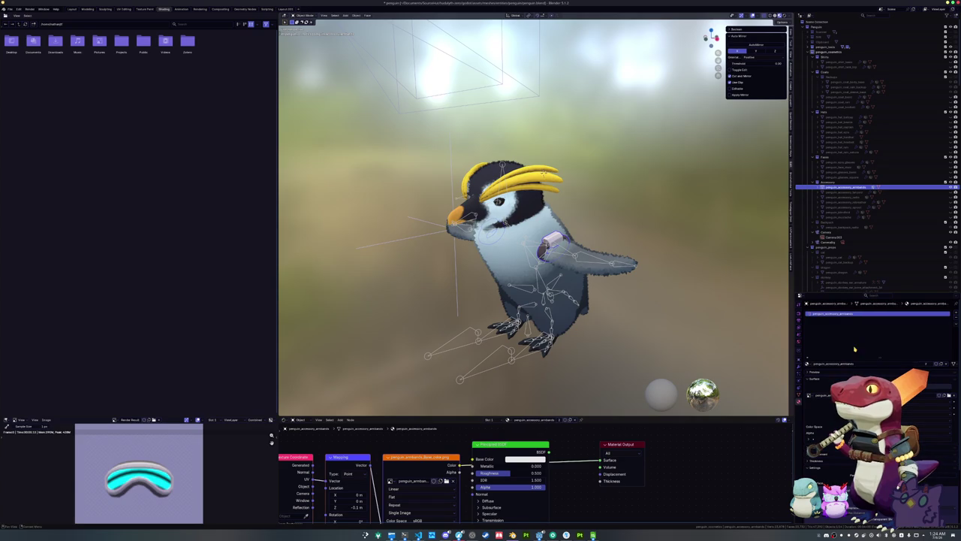
pyautogui.hotkey('ctrl', 's')
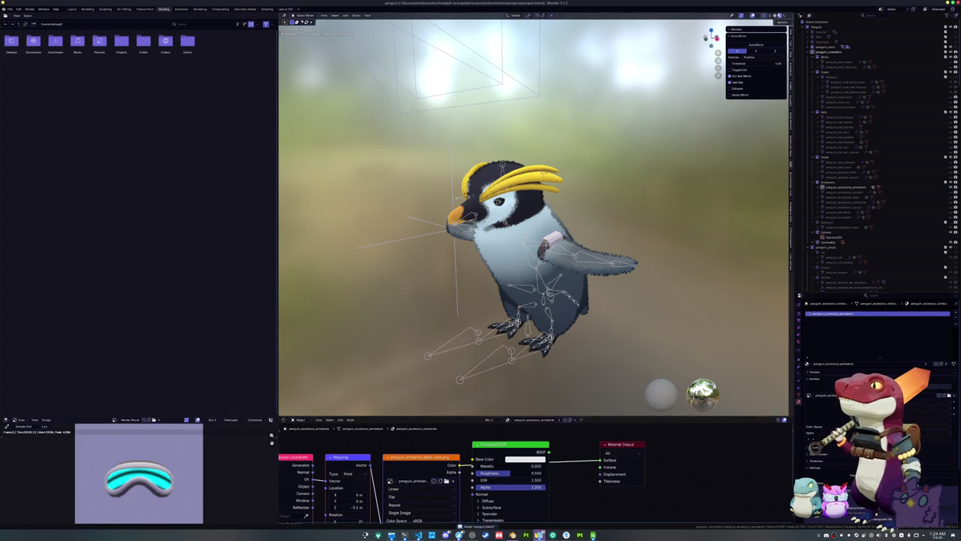
pyautogui.hotkey('alt', 'Tab')
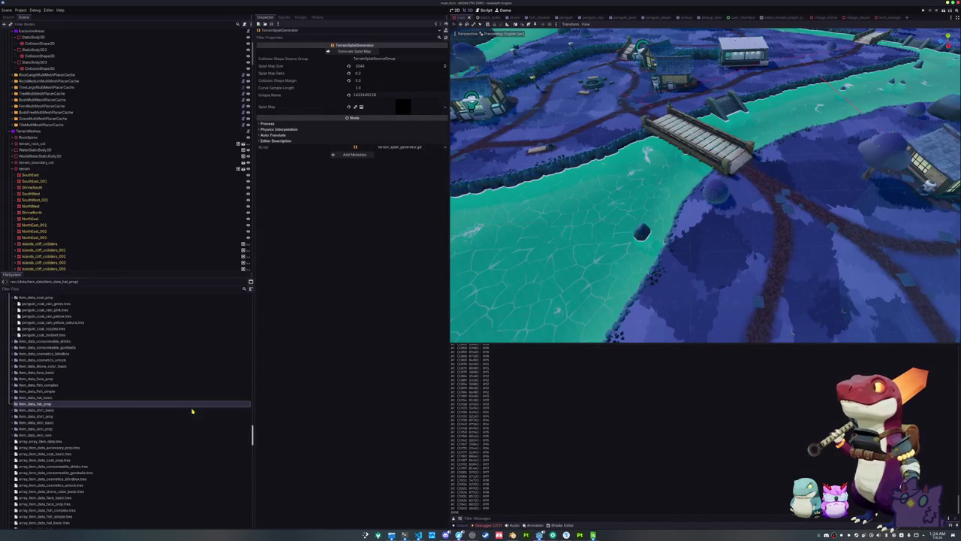
# Step: Duplicate the penguin_accessory_sprout folder as penguin_accessory_rebreather
pyautogui.scroll(-10, 38, 432)
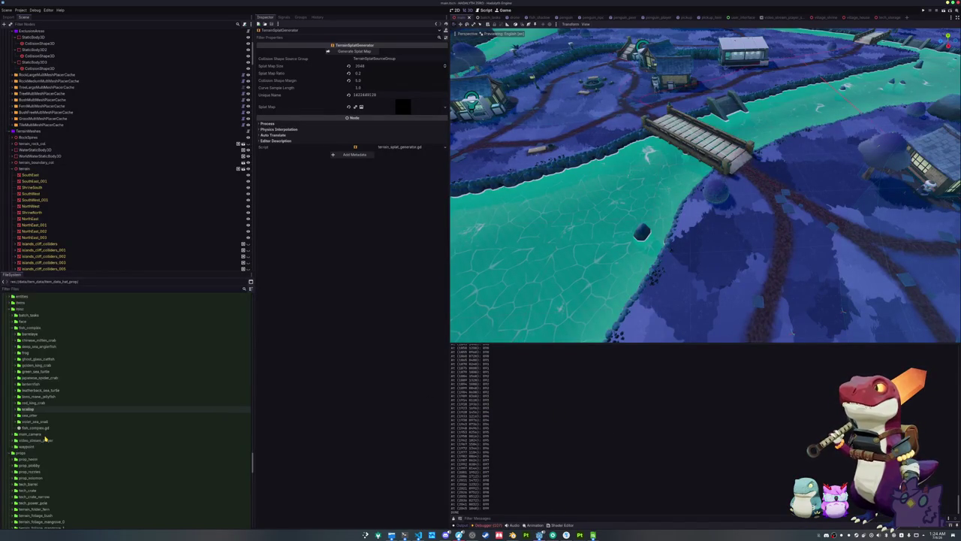
pyautogui.scroll(3, 25, 406)
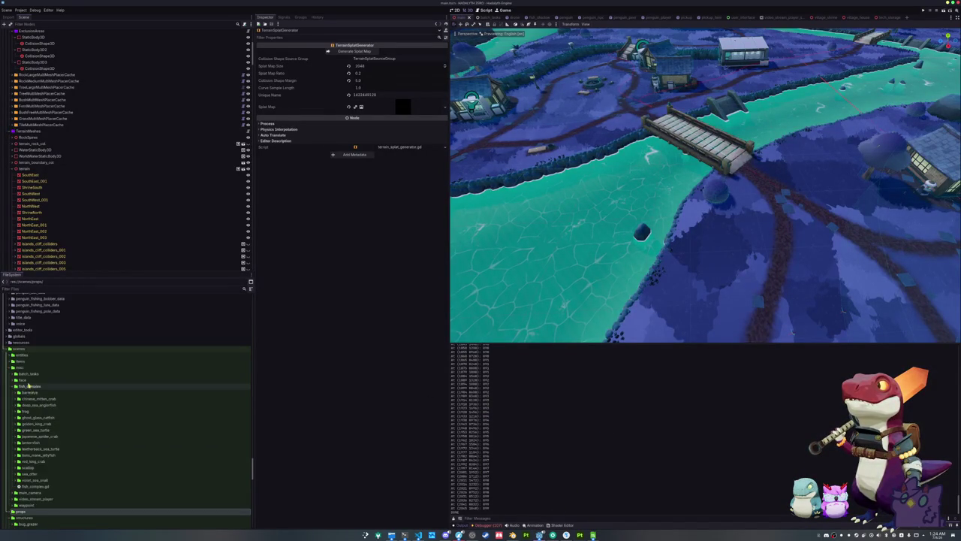
pyautogui.doubleClick(22, 355)
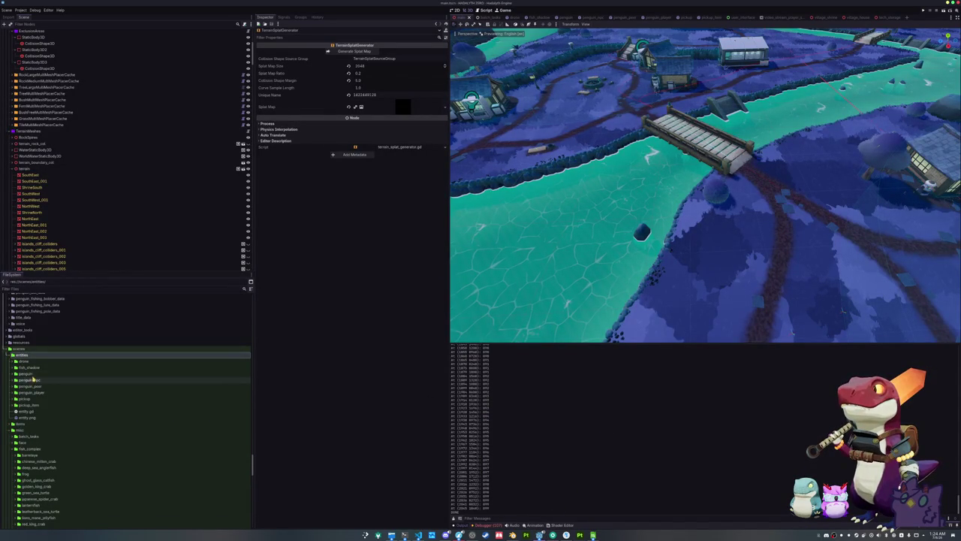
pyautogui.doubleClick(30, 373)
pyautogui.doubleClick(33, 386)
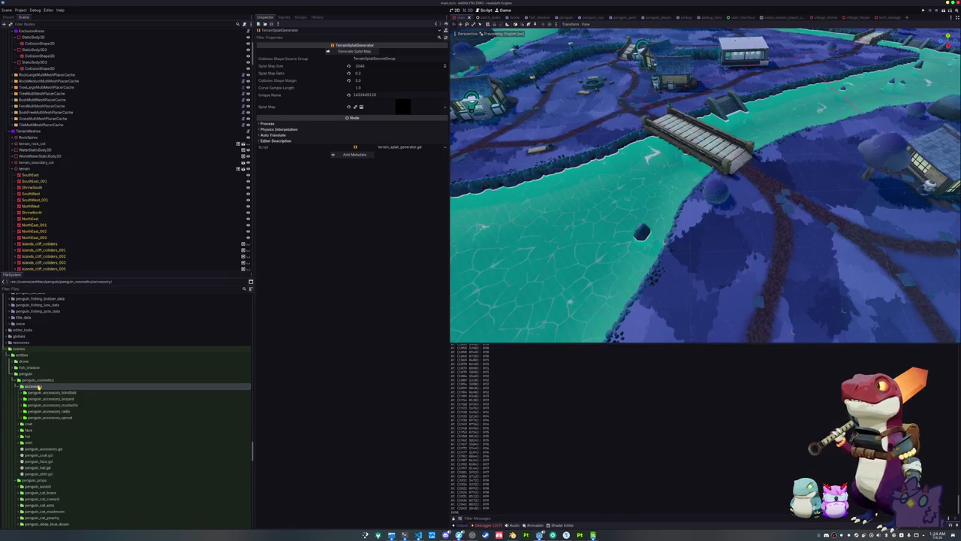
pyautogui.click(51, 418)
pyautogui.hotkey('ctrl', 'd')
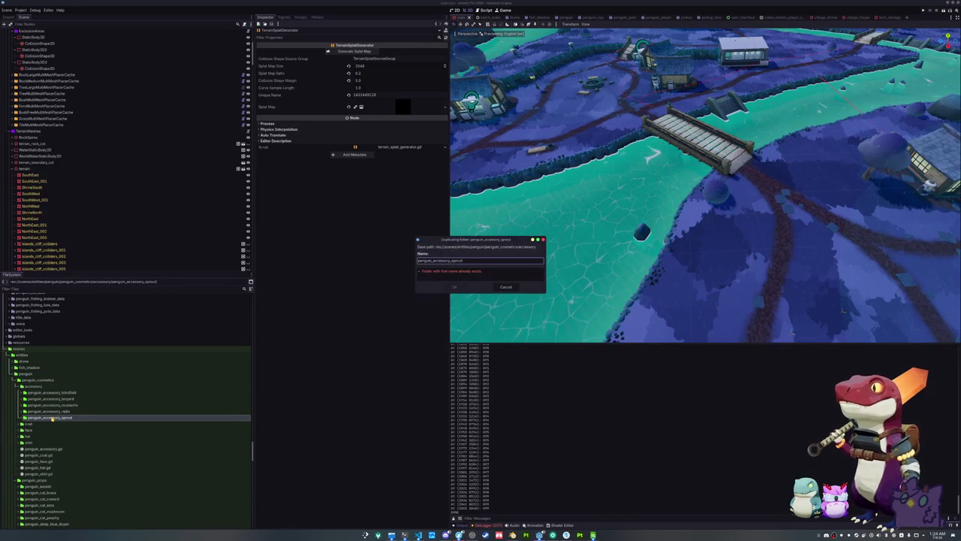
pyautogui.write('minerha')
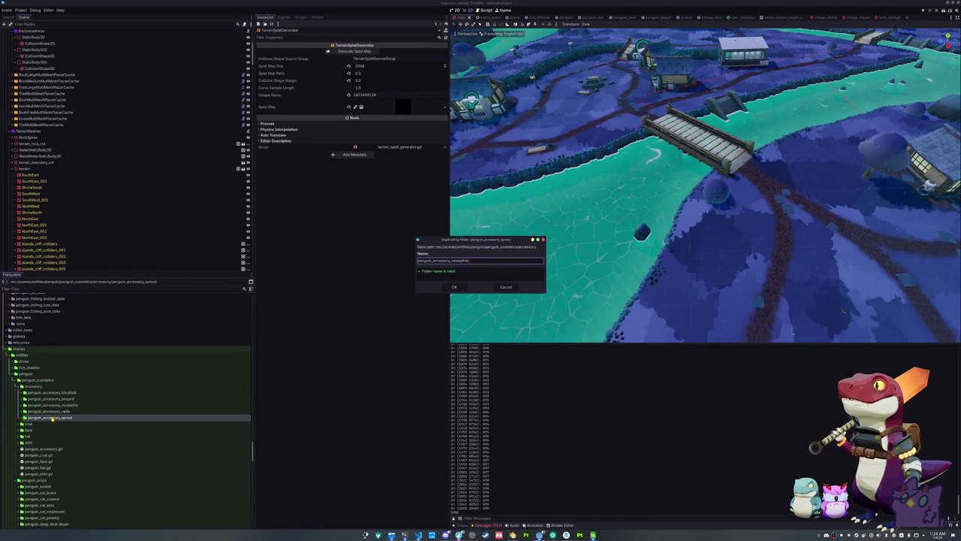
pyautogui.press('Return')
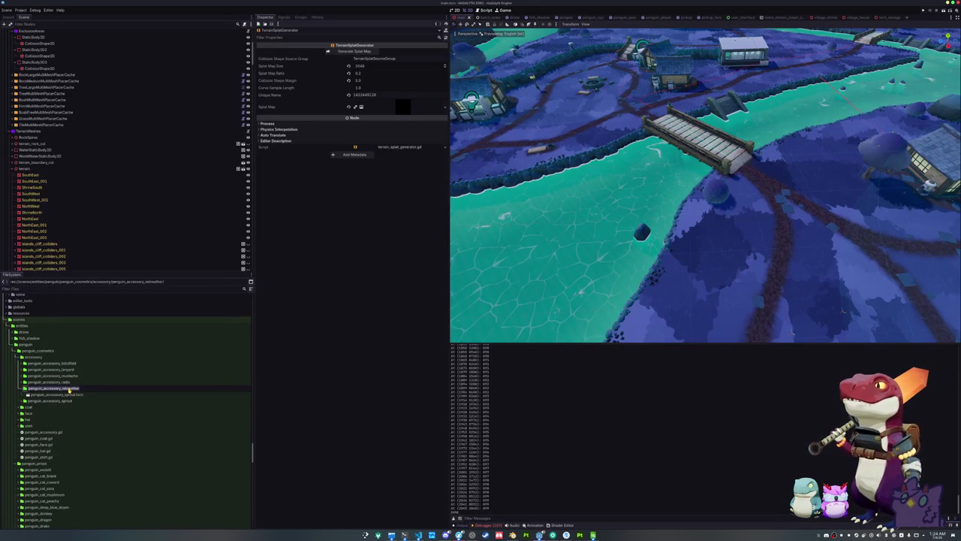
# Step: Rename the copied scene to penguin_accessory_rebreather, open it, and delete the old sprout node
pyautogui.click(69, 395)
pyautogui.press('F2')
pyautogui.write('penguin_accessory_rebreather.tscn')
pyautogui.doubleClick(71, 395)
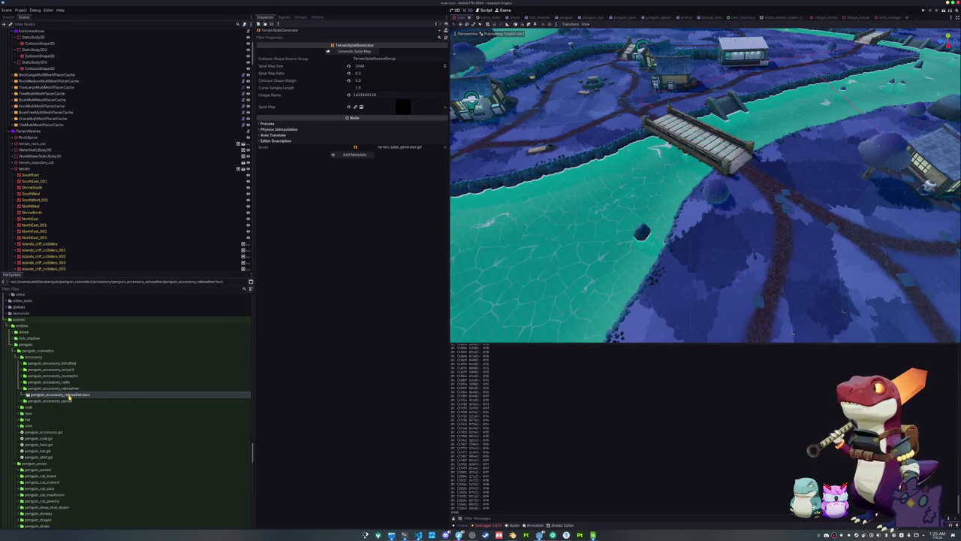
pyautogui.click(61, 39)
pyautogui.press('Delete')
pyautogui.press('Return')
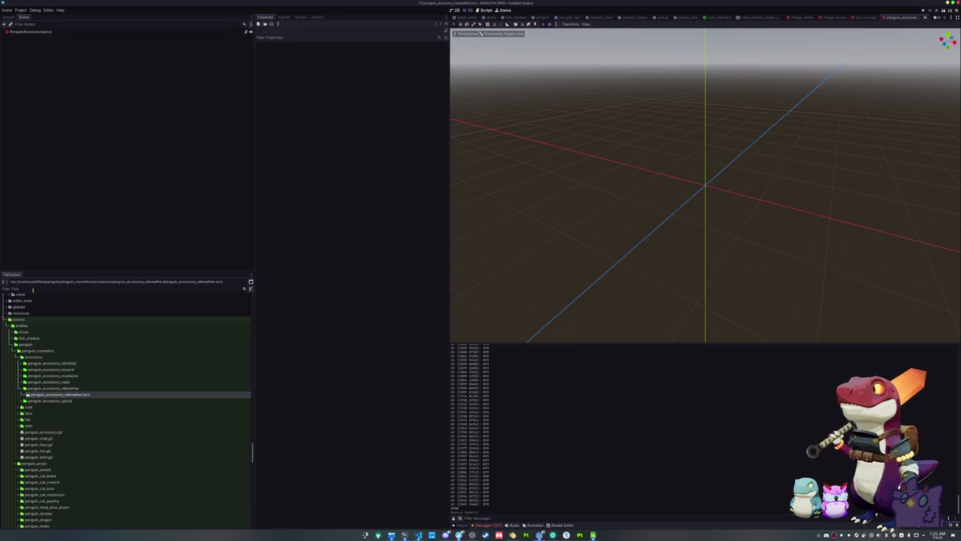
# Step: Filter for 'rebrea' and add the rebreather .glb to the scene with editable children
pyautogui.click(32, 289)
pyautogui.write('rebrea')
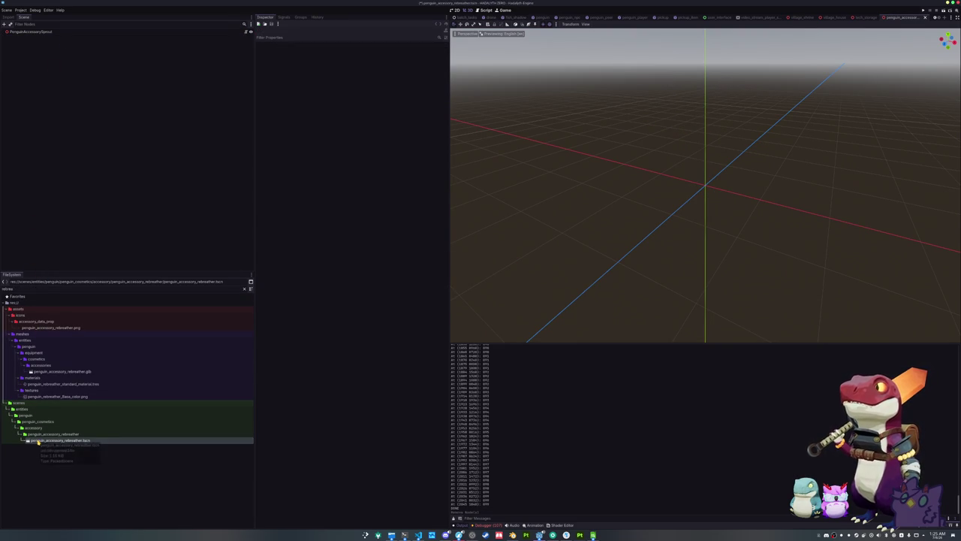
pyautogui.moveTo(46, 371); pyautogui.dragTo(46, 37)
pyautogui.rightClick(48, 38)
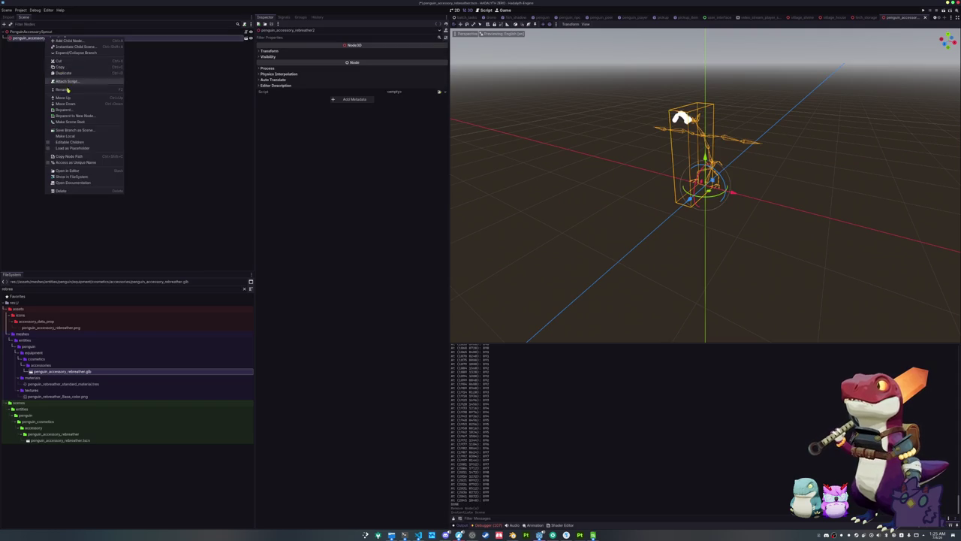
pyautogui.click(76, 143)
# Step: Assign Skeleton3D as the root node's skeleton
pyautogui.click(30, 31)
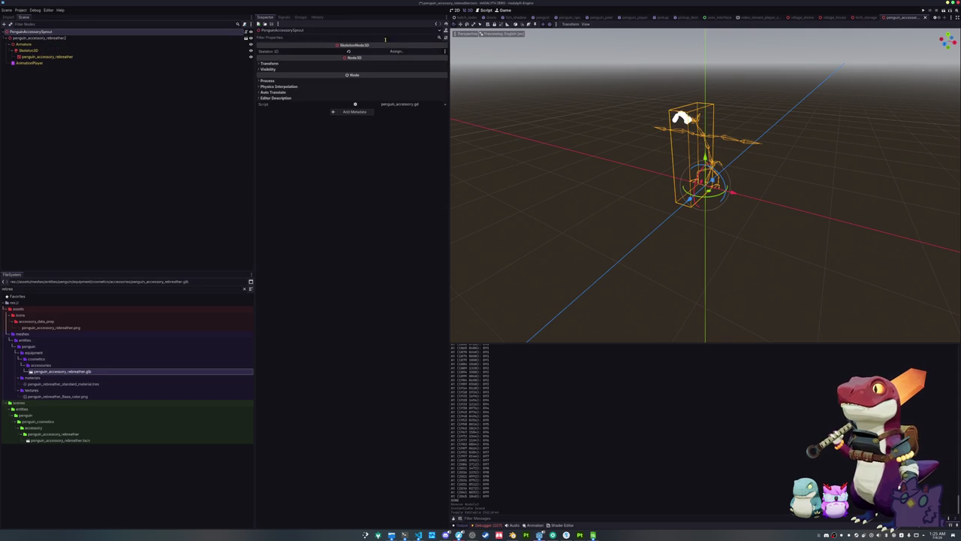
pyautogui.click(396, 51)
pyautogui.doubleClick(469, 217)
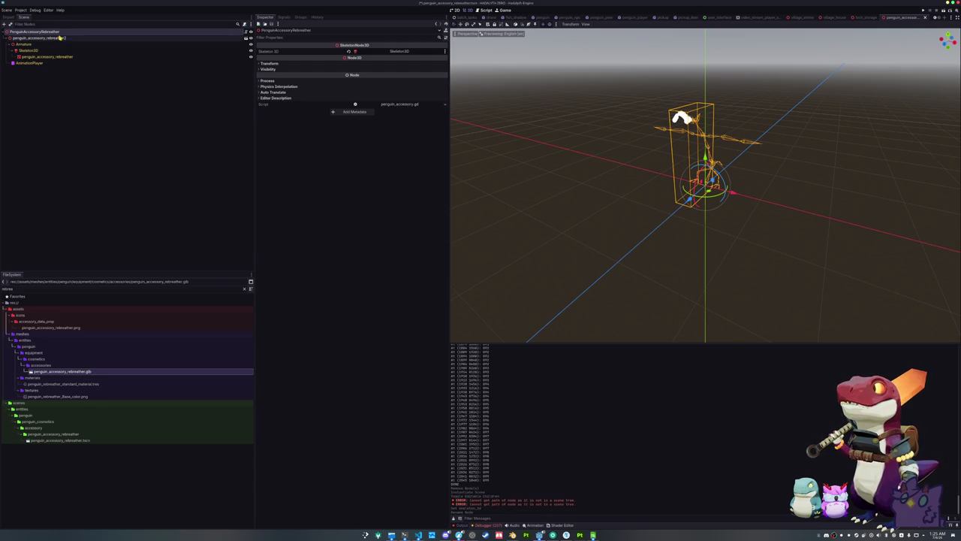
pyautogui.click(57, 57)
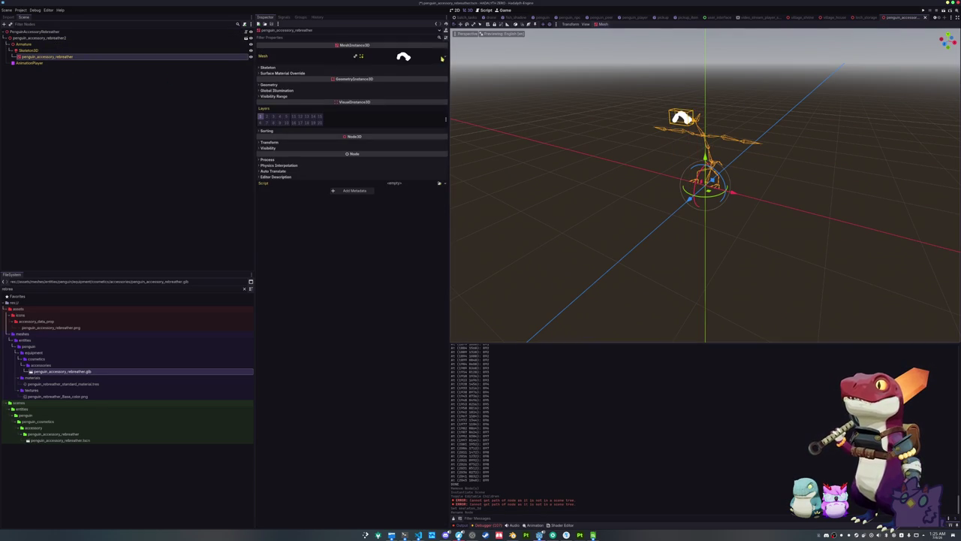
# Step: Convert the rebreather's standard material to a ShaderMaterial
pyautogui.click(269, 85)
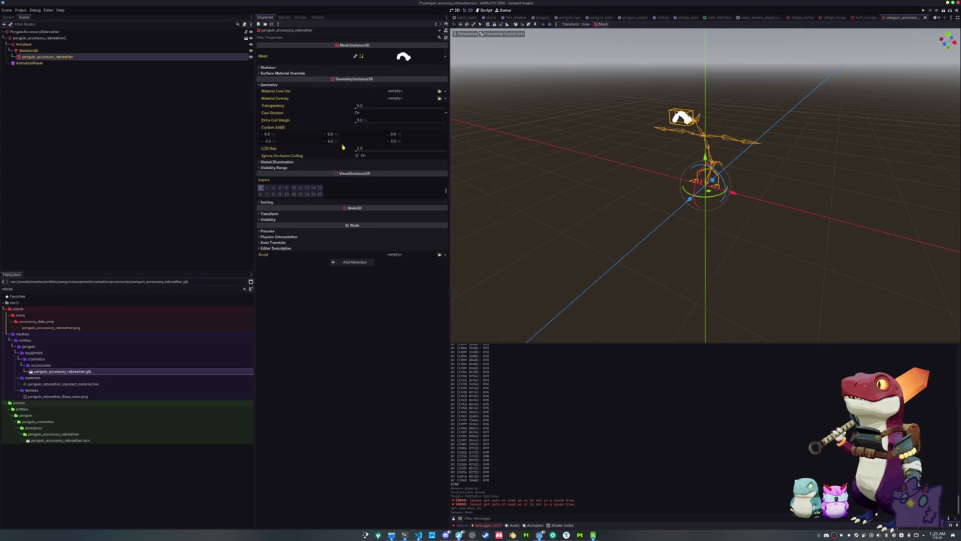
pyautogui.rightClick(65, 384)
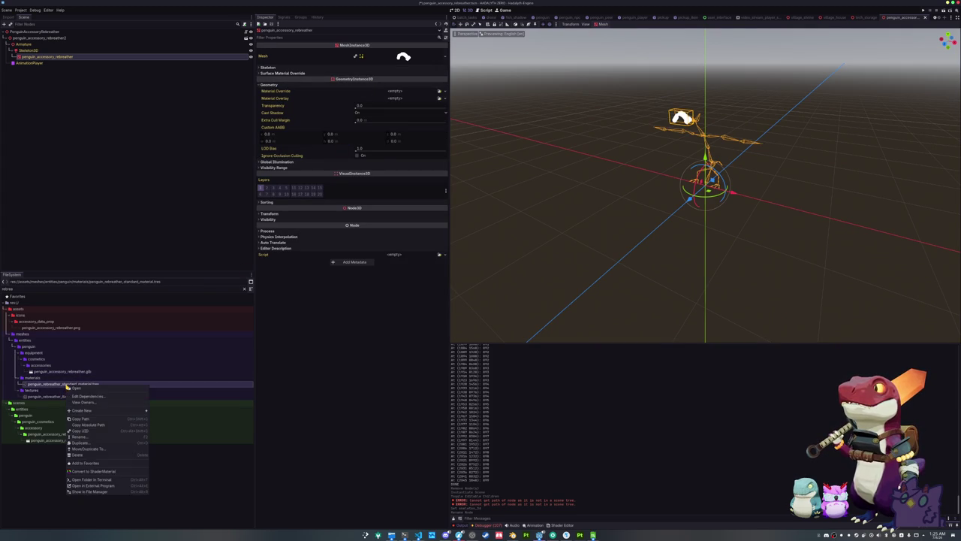
pyautogui.click(94, 471)
pyautogui.click(450, 276)
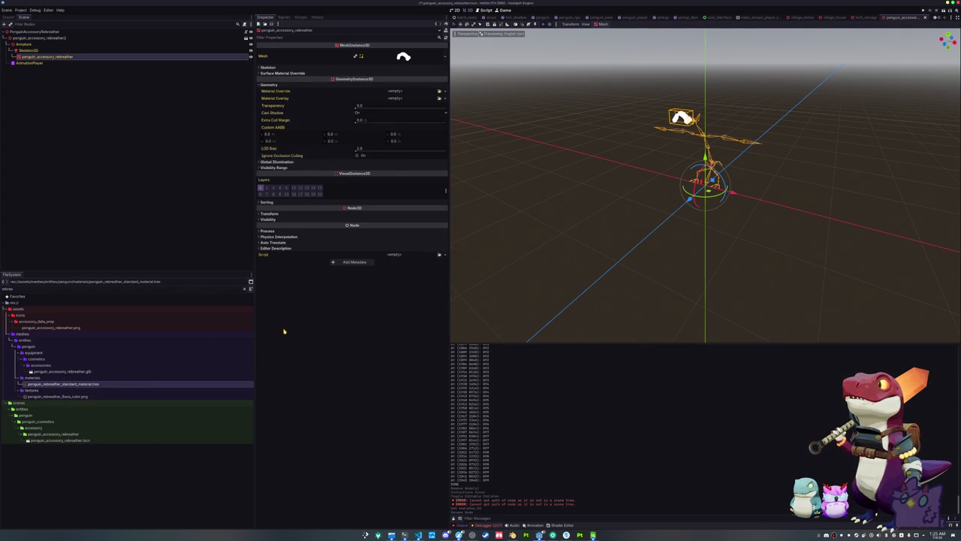
pyautogui.click(63, 384)
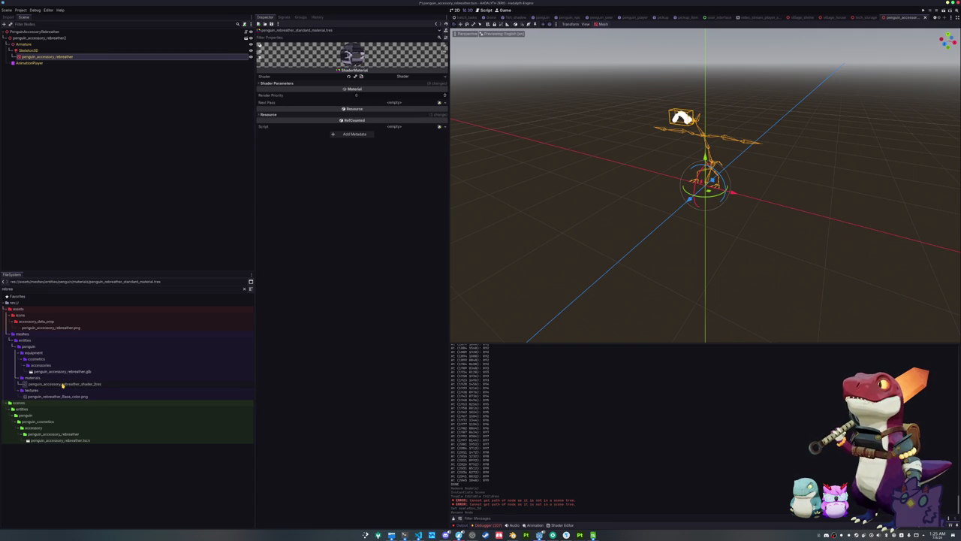
# Step: Give the rebreather shader material the cel shader and the rebreather albedo texture
pyautogui.click(62, 385)
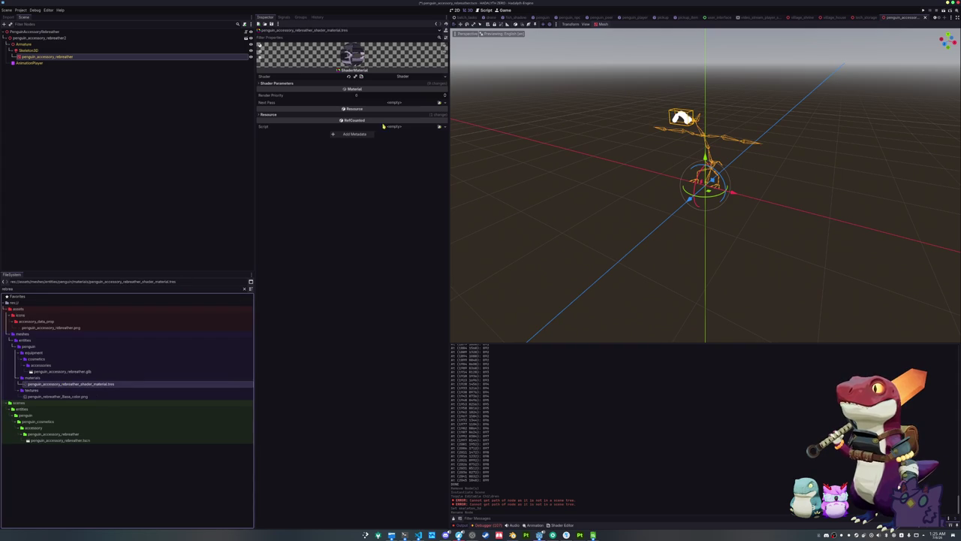
pyautogui.click(443, 79)
pyautogui.click(432, 93)
pyautogui.write('ce')
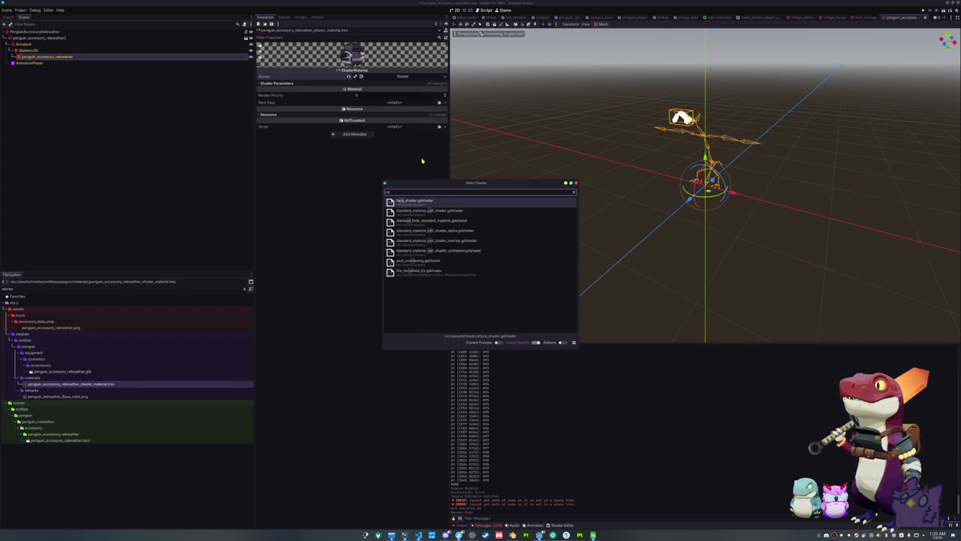
pyautogui.doubleClick(429, 211)
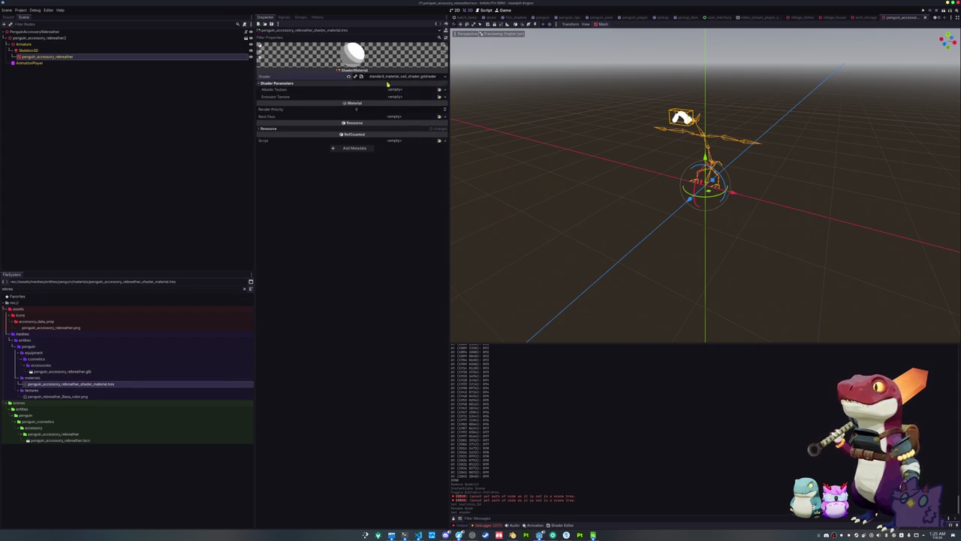
pyautogui.click(439, 89)
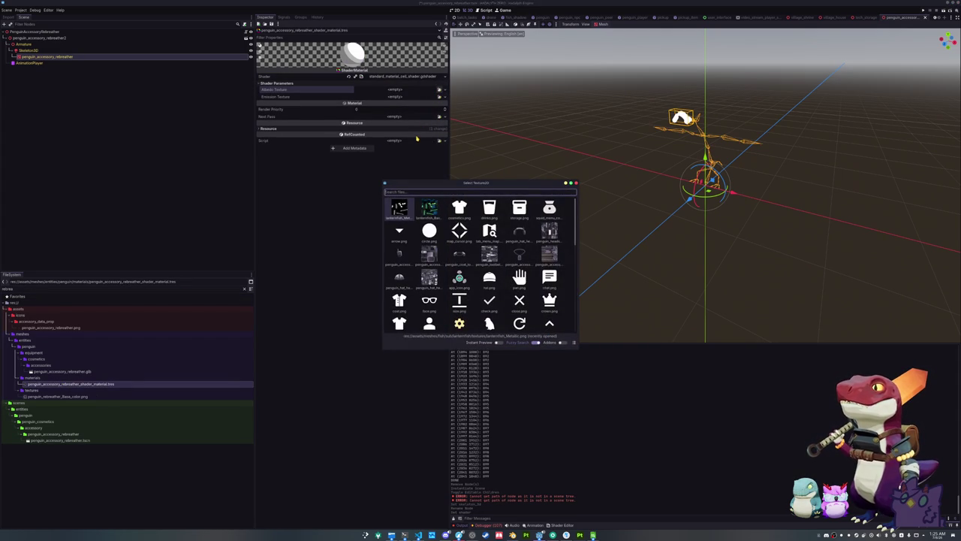
pyautogui.write('rebreather')
pyautogui.press('Return')
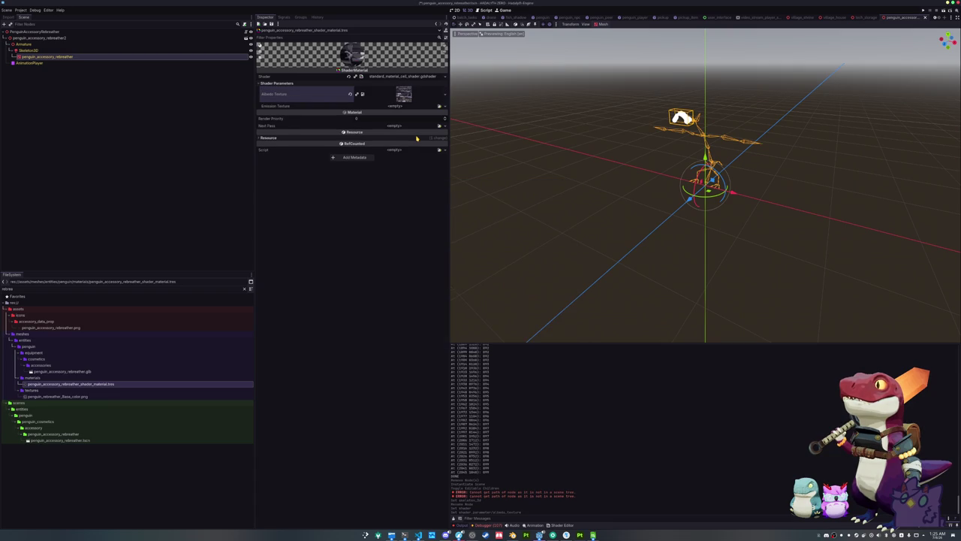
# Step: Set the rebreather shader material as the mesh's Material Override
pyautogui.click(78, 57)
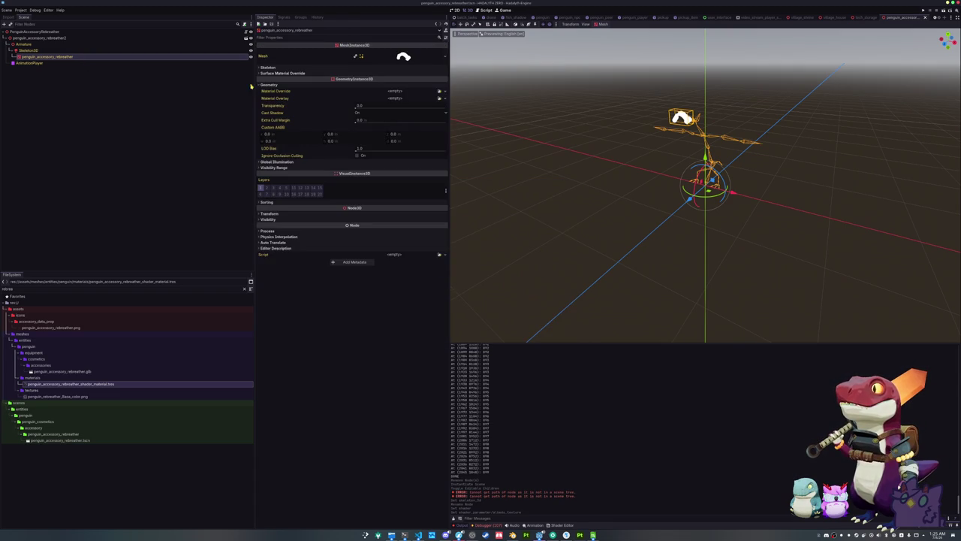
pyautogui.click(440, 93)
pyautogui.write('rebre')
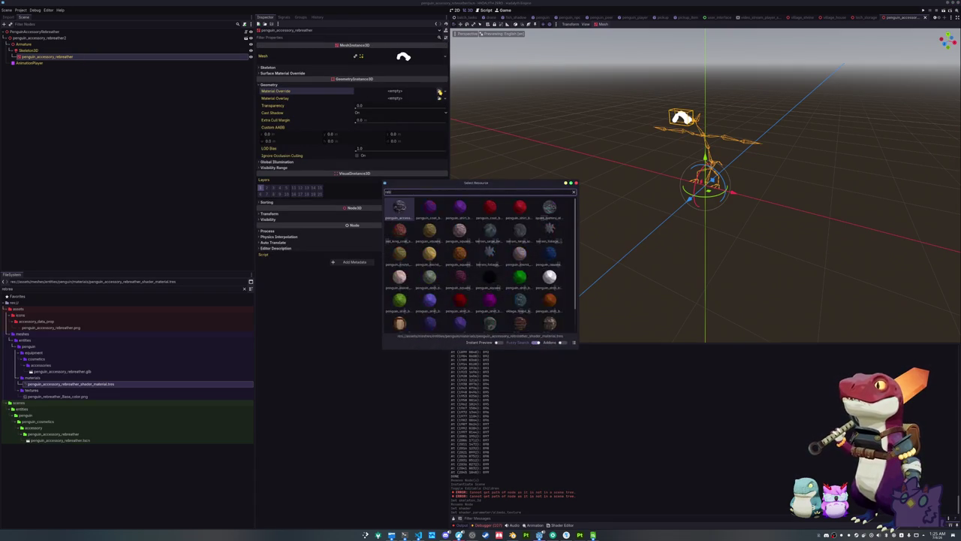
pyautogui.press('Return')
pyautogui.scroll(3, 543, 146)
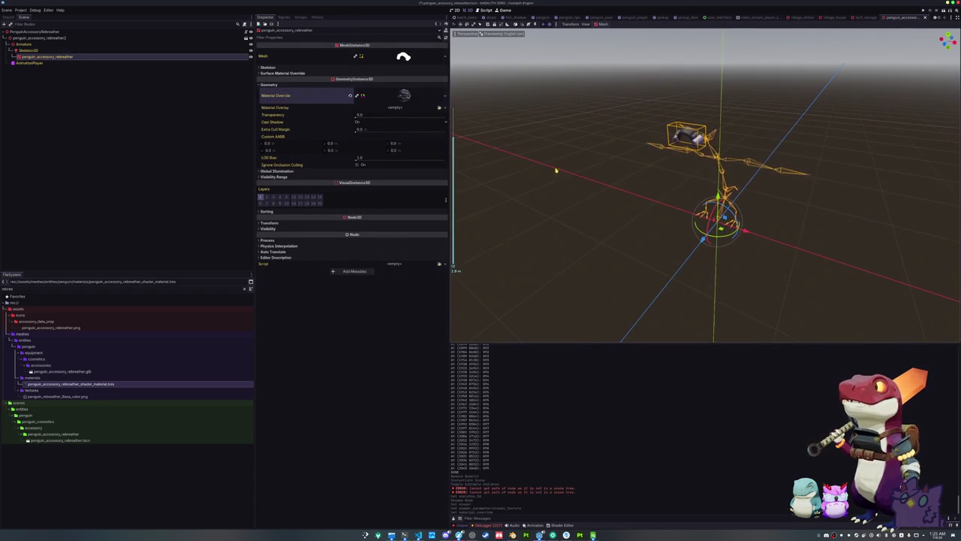
pyautogui.click(49, 37)
pyautogui.click(45, 32)
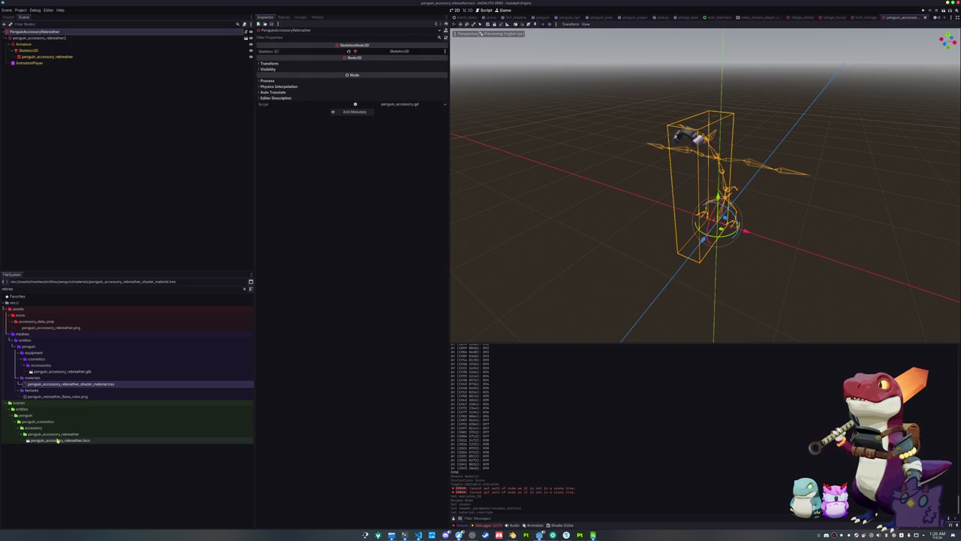
# Step: Duplicate the penguin_face_extra folder as penguin_face_visor
pyautogui.click(244, 289)
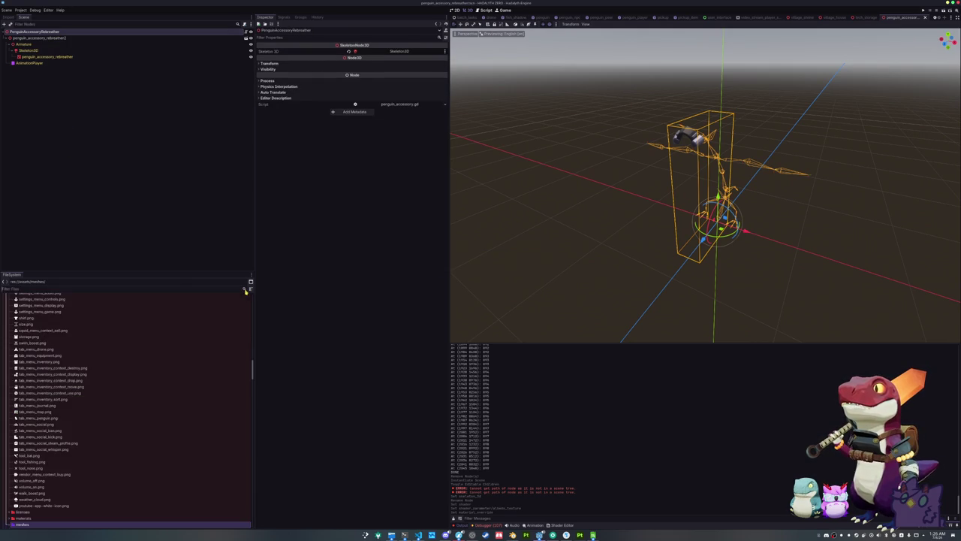
pyautogui.scroll(5, 48, 418)
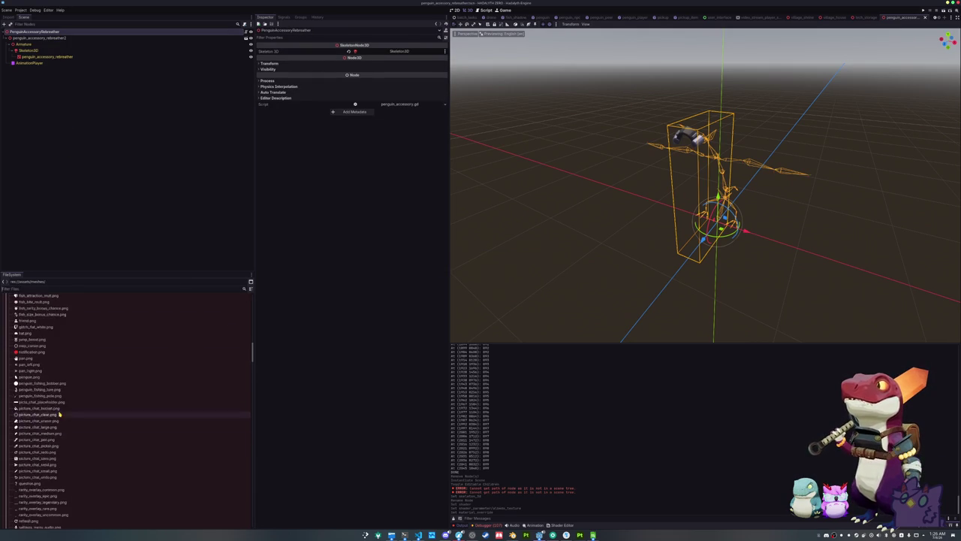
pyautogui.scroll(15, 48, 416)
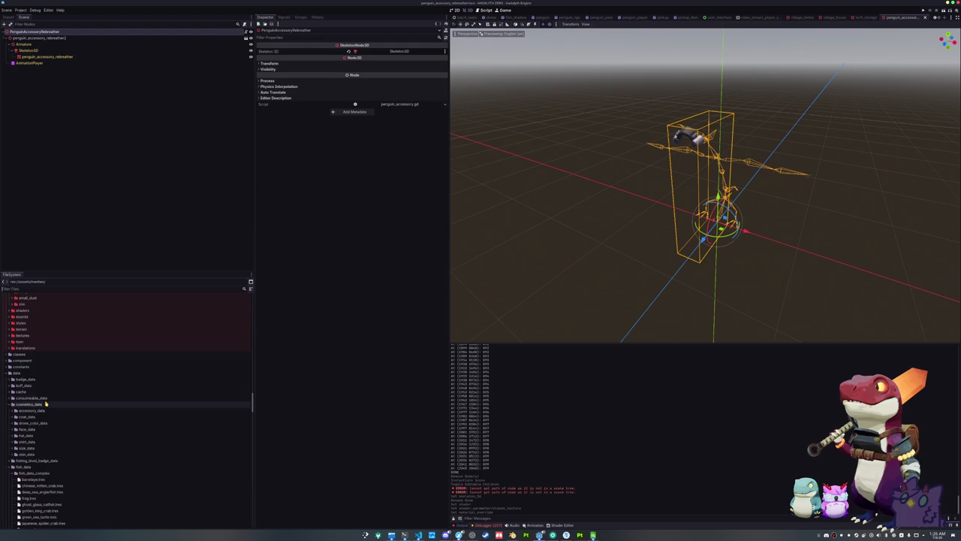
pyautogui.scroll(-10, 46, 404)
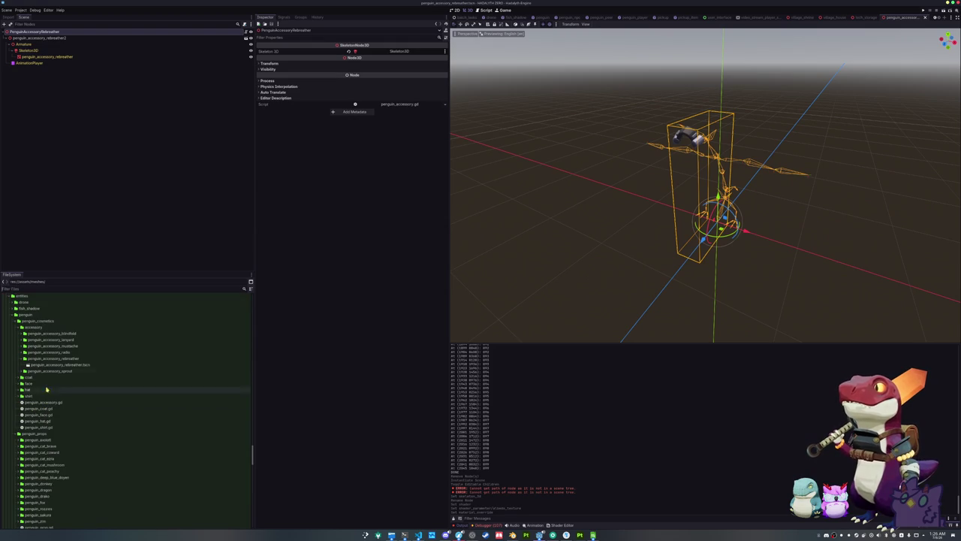
pyautogui.doubleClick(41, 360)
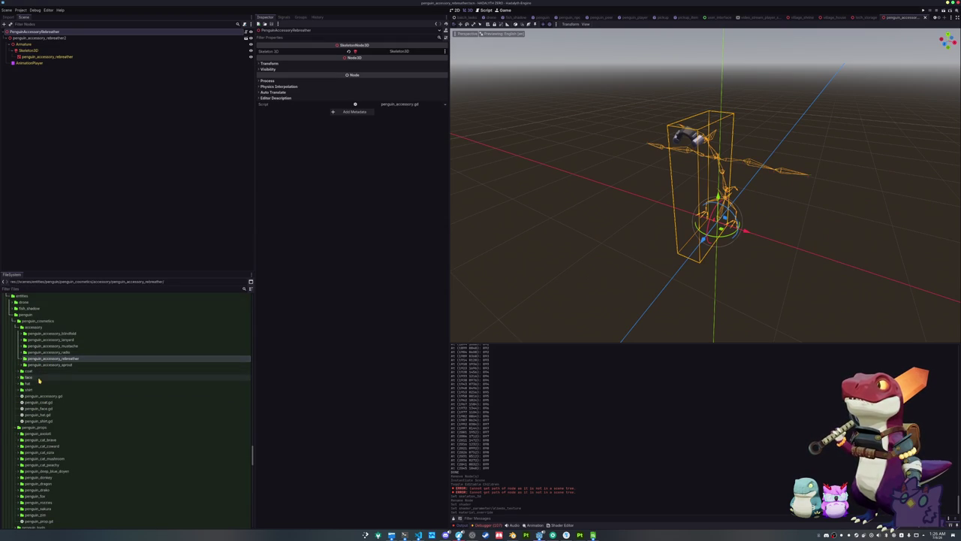
pyautogui.doubleClick(38, 377)
pyautogui.scroll(-5, 41, 379)
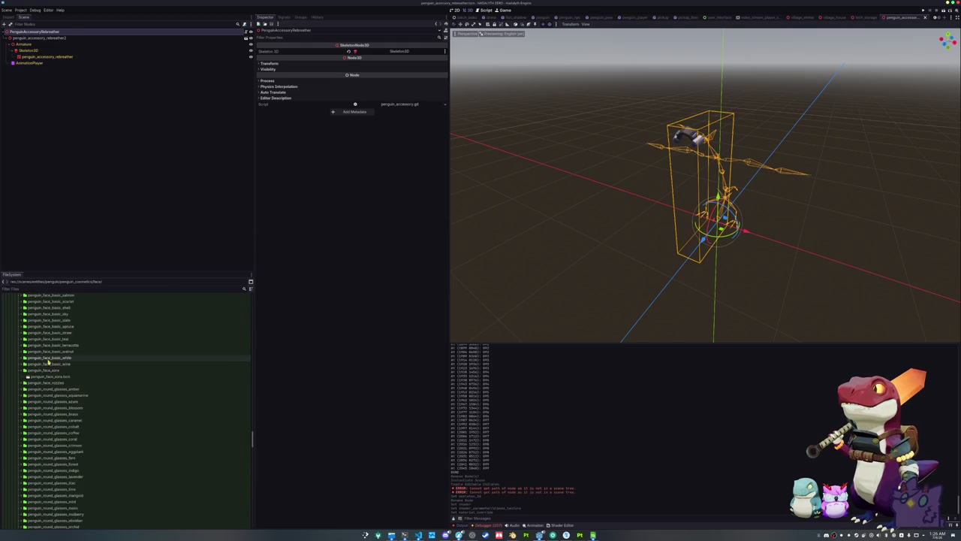
pyautogui.doubleClick(47, 371)
pyautogui.doubleClick(46, 371)
pyautogui.hotkey('ctrl', 'd')
pyautogui.write('penguin_face_storm')
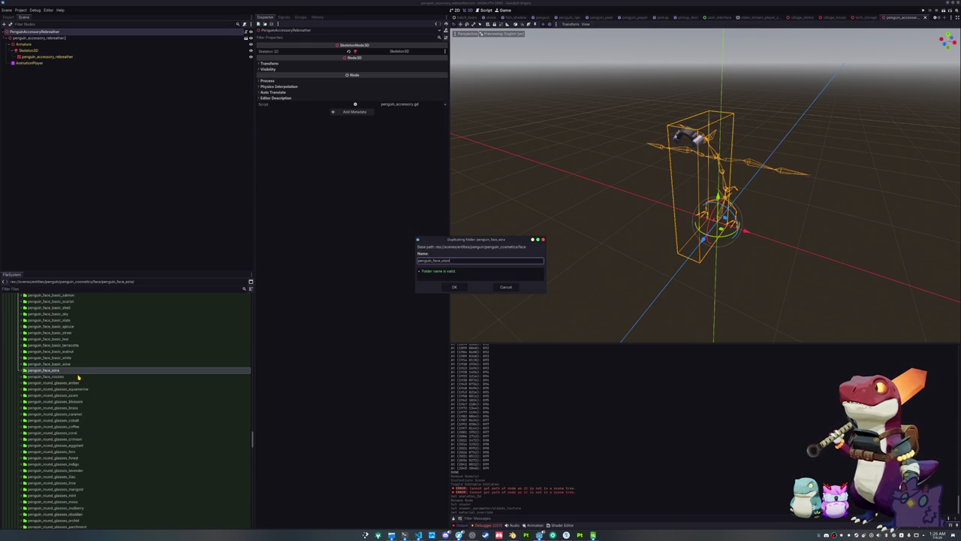
pyautogui.press('Return')
# Step: Rename the copied scene to penguin_face_visor.tscn and open it
pyautogui.doubleClick(73, 384)
pyautogui.click(72, 389)
pyautogui.press('F2')
pyautogui.press('Return')
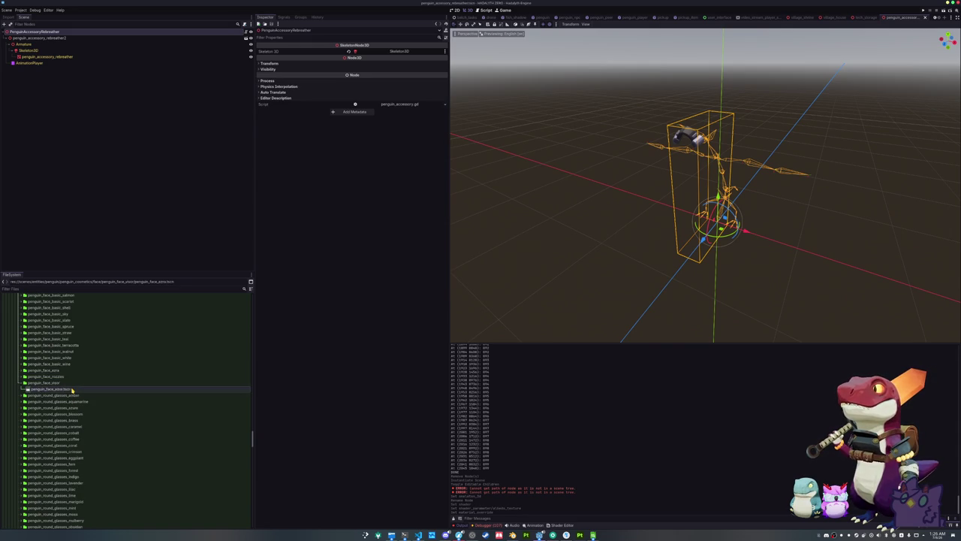
pyautogui.doubleClick(71, 389)
pyautogui.click(45, 33)
pyautogui.write('PenguinFaceVi')
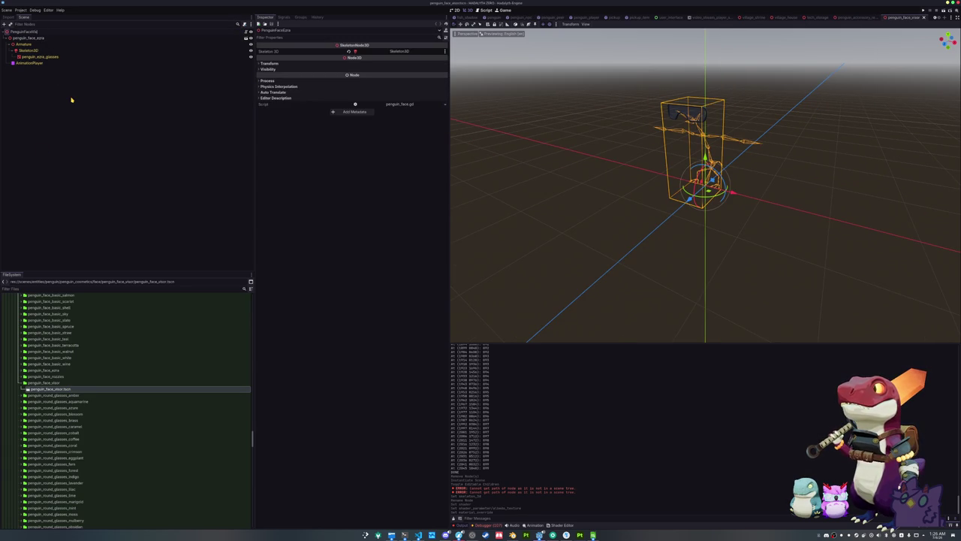
# Step: Rename the root to PenguinFaceVisor and delete the old penguin_face_extra model
pyautogui.press('Return')
pyautogui.press('Down')
pyautogui.press('Delete')
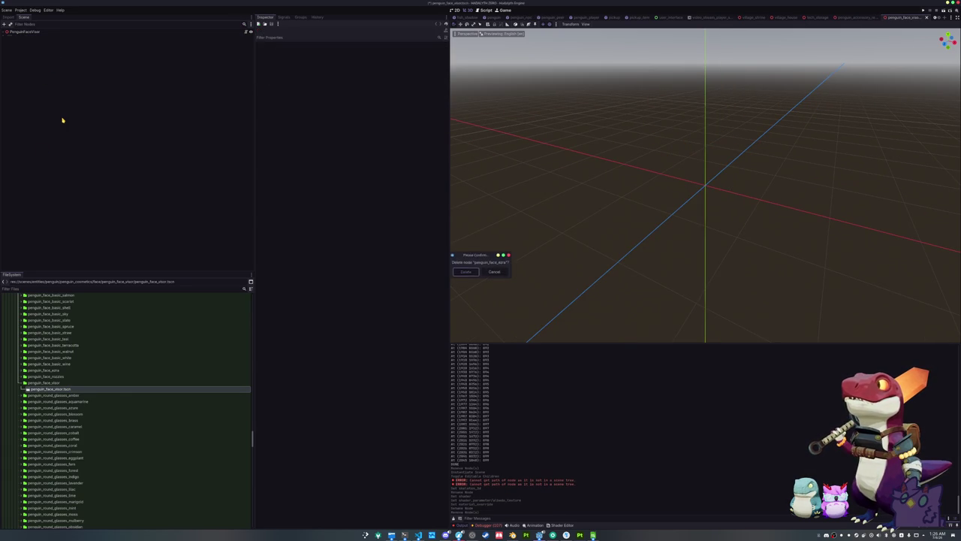
pyautogui.click(39, 32)
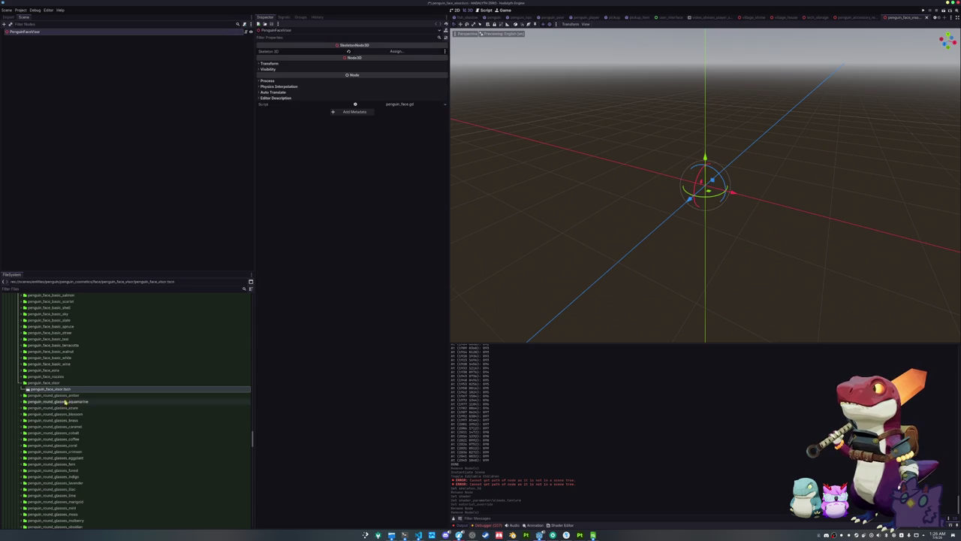
# Step: Add penguin_face_visor.glb under the root with editable children and select its mesh
pyautogui.click(72, 289)
pyautogui.write('visor')
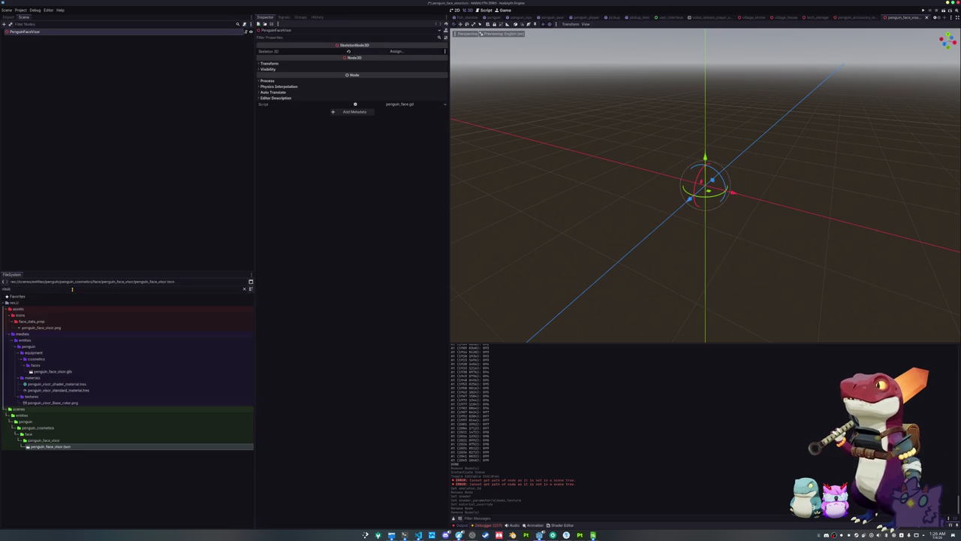
pyautogui.click(54, 372)
pyautogui.moveTo(70, 42); pyautogui.dragTo(64, 33)
pyautogui.rightClick(63, 37)
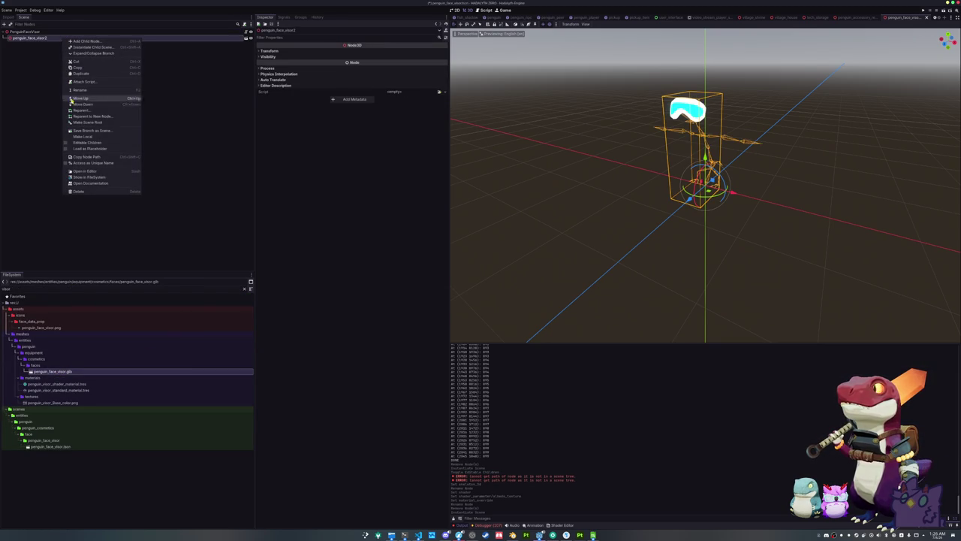
pyautogui.click(84, 142)
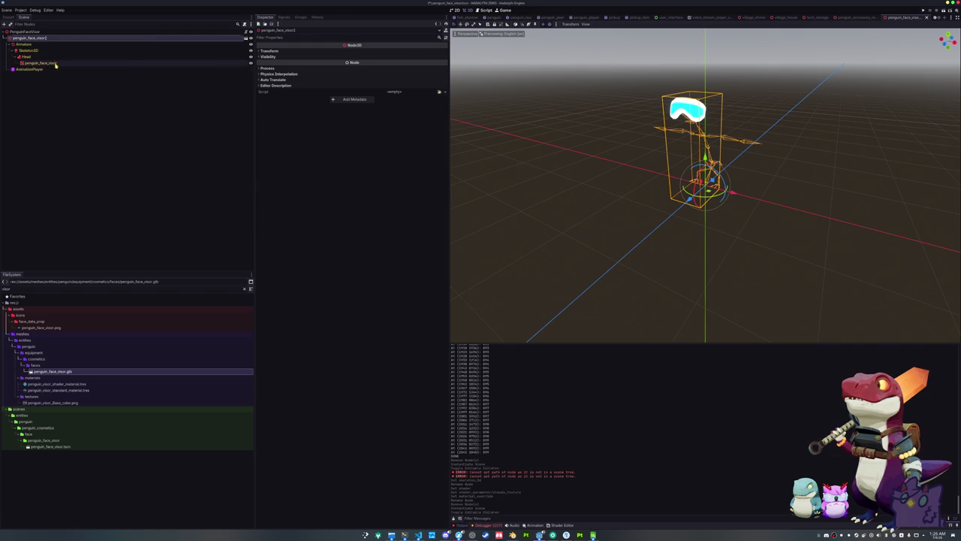
pyautogui.click(55, 64)
pyautogui.click(57, 385)
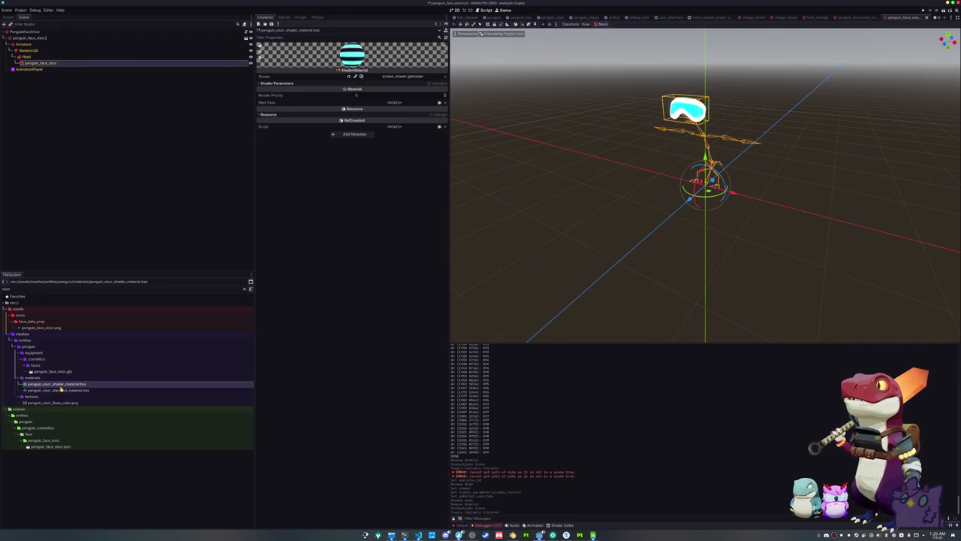
# Step: Convert penguin_visor_standard_material.tres into the ShaderMaterial penguin_visor_base_shader_material.tres
pyautogui.click(60, 390)
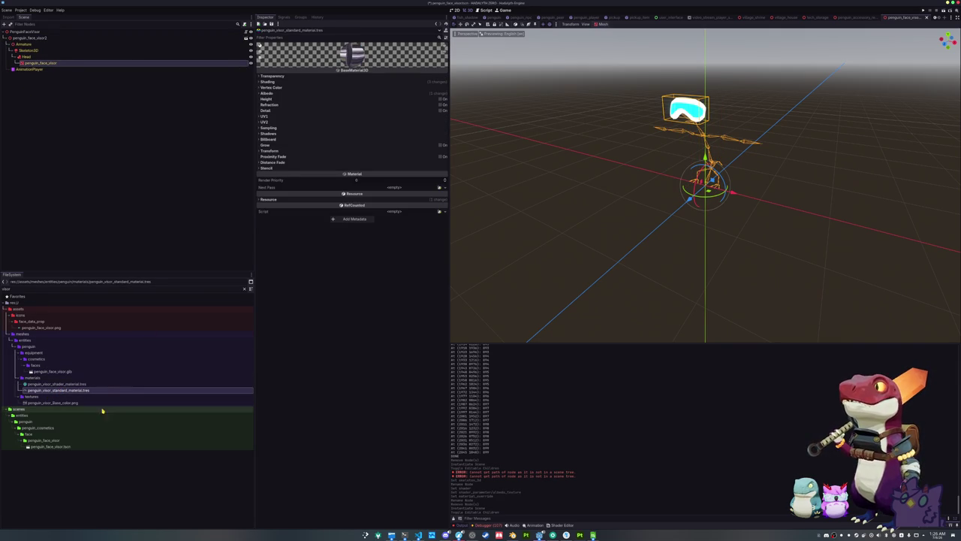
pyautogui.rightClick(80, 392)
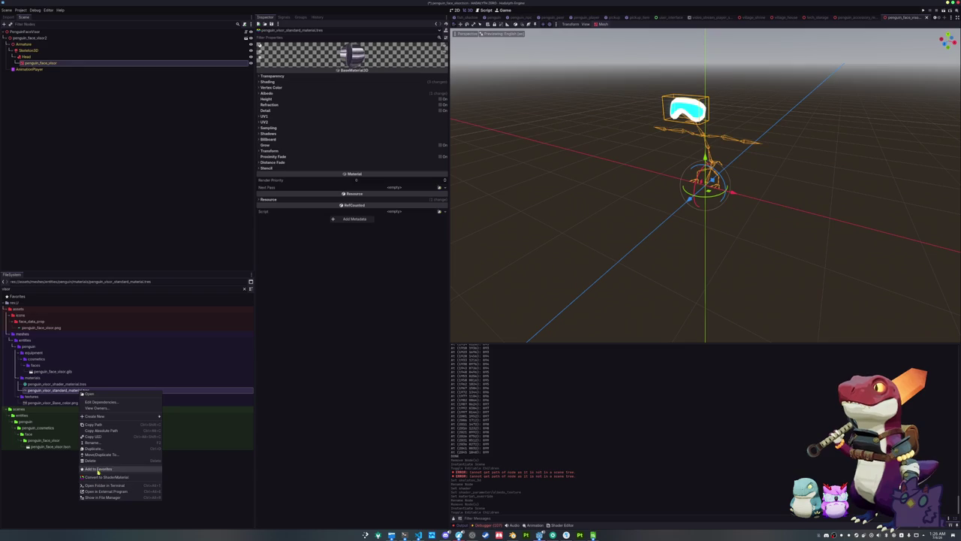
pyautogui.click(104, 477)
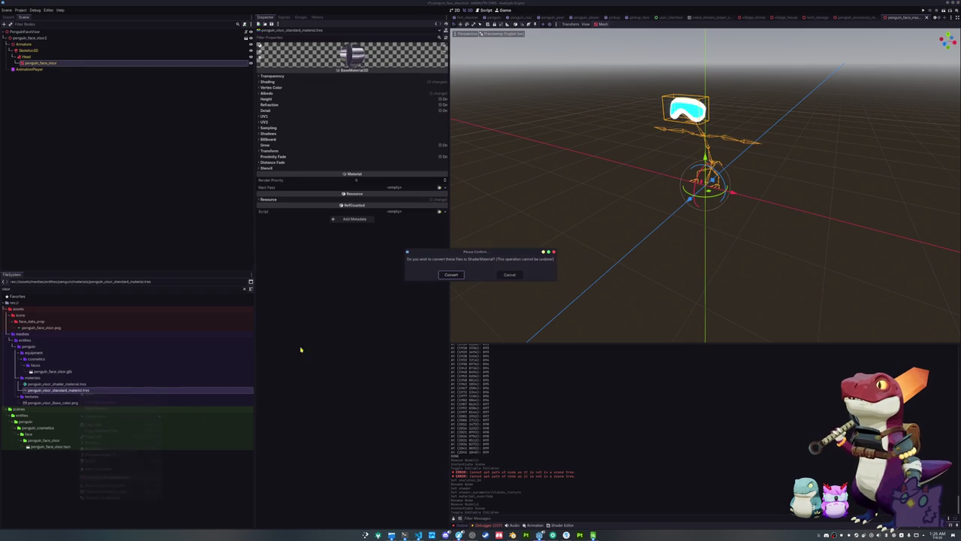
pyautogui.click(452, 276)
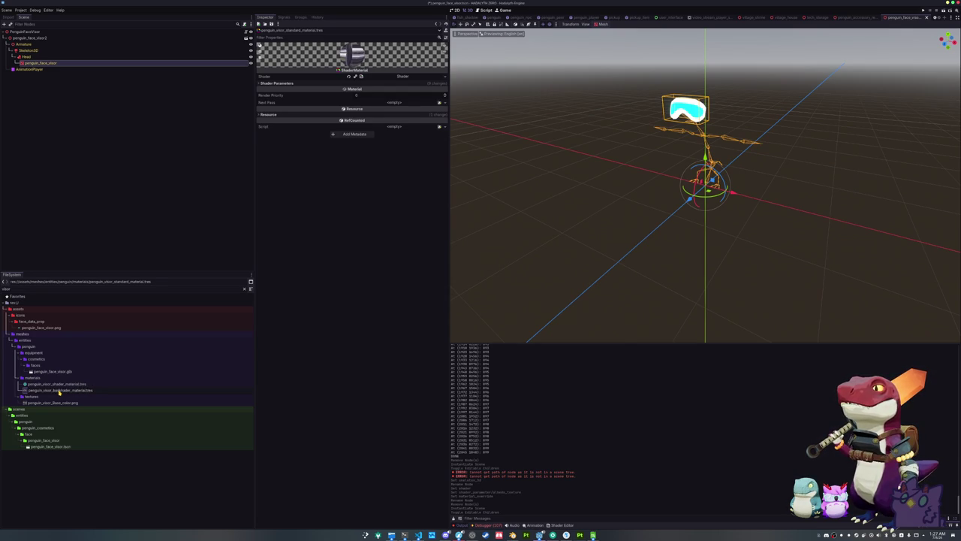
pyautogui.click(60, 391)
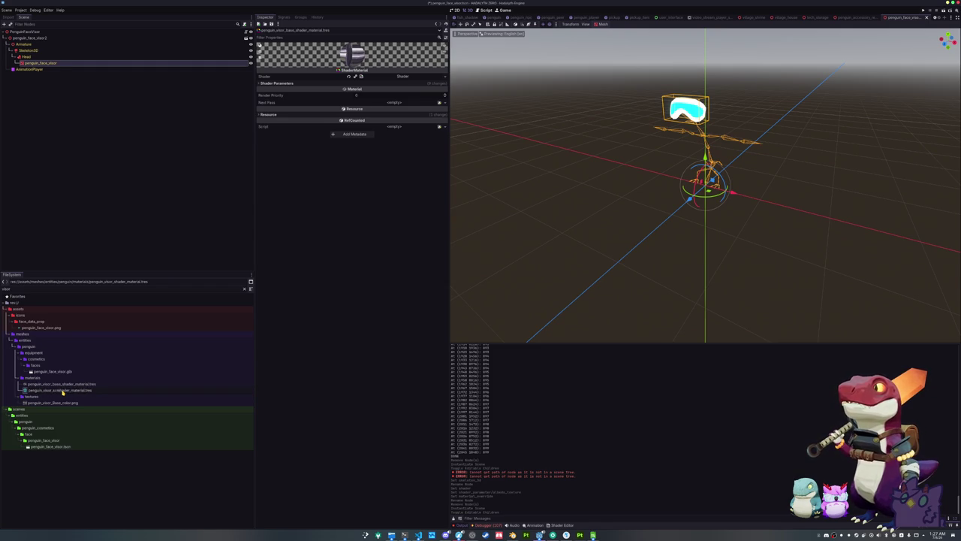
pyautogui.click(60, 384)
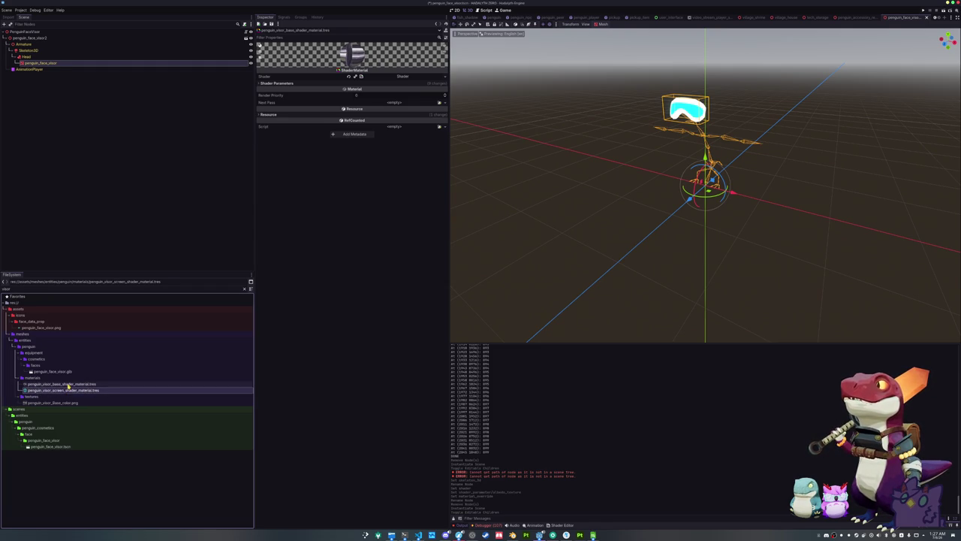
pyautogui.click(445, 76)
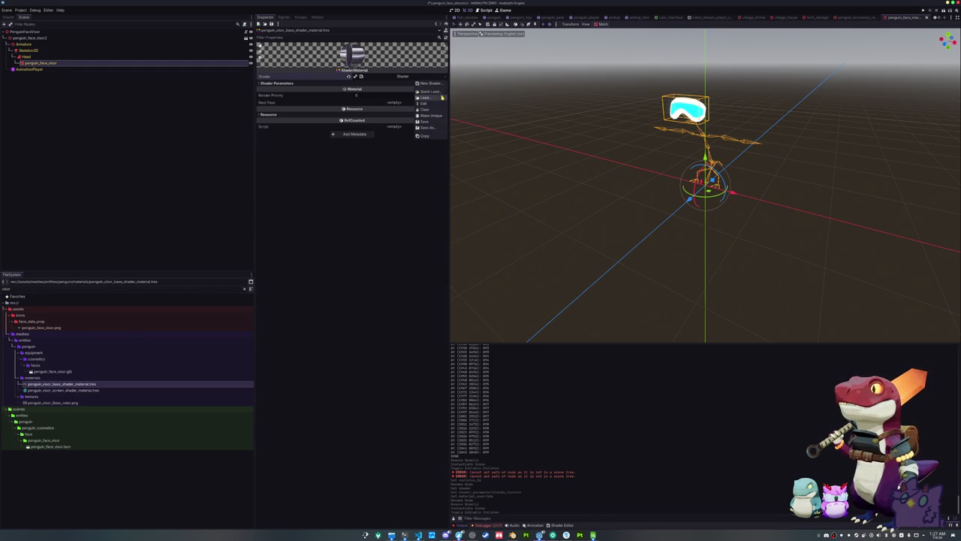
# Step: Load a shader into the visor base material and set the visor texture as albedo
pyautogui.click(431, 95)
pyautogui.doubleClick(431, 201)
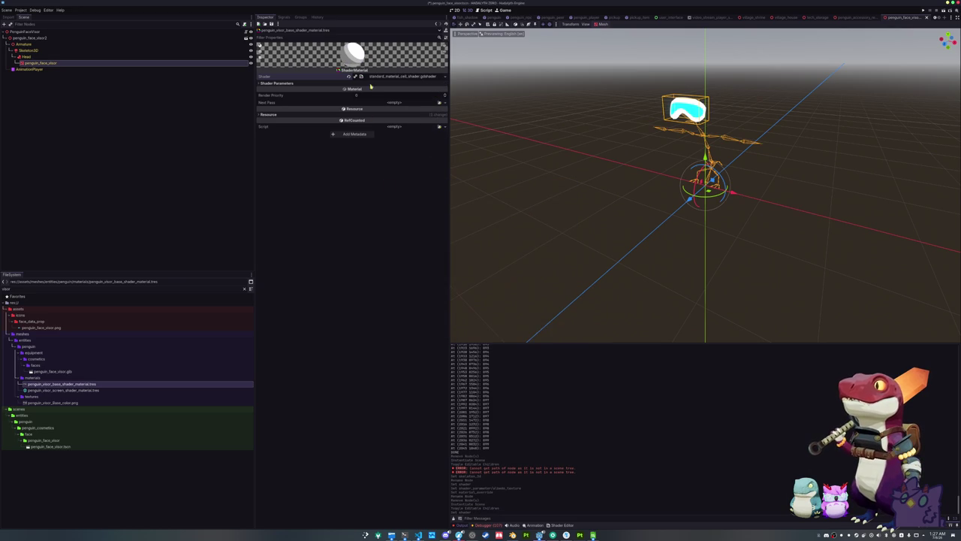
pyautogui.click(439, 90)
pyautogui.write('vis')
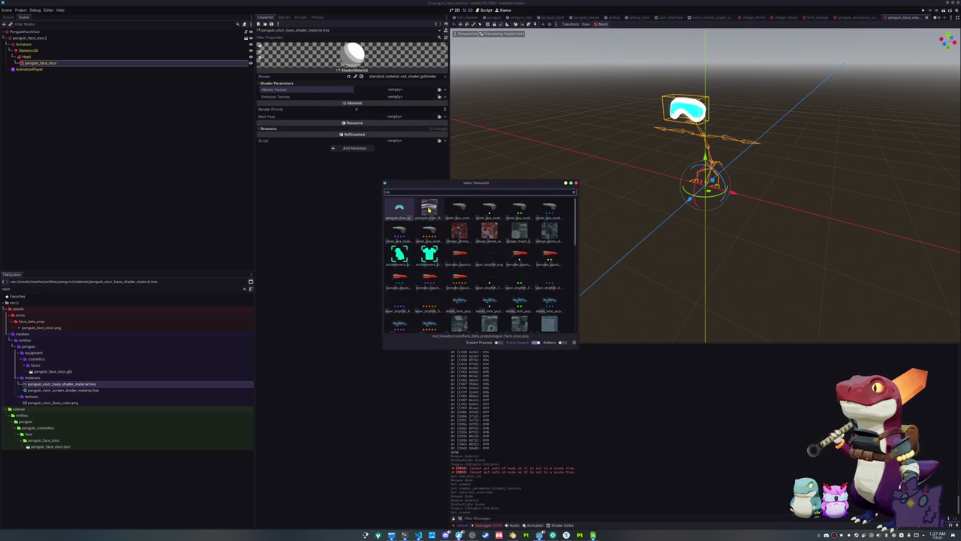
pyautogui.doubleClick(429, 210)
# Step: Fill the visor mesh's surface overrides: base shader material in slot 0, screen material in slot 1
pyautogui.click(66, 65)
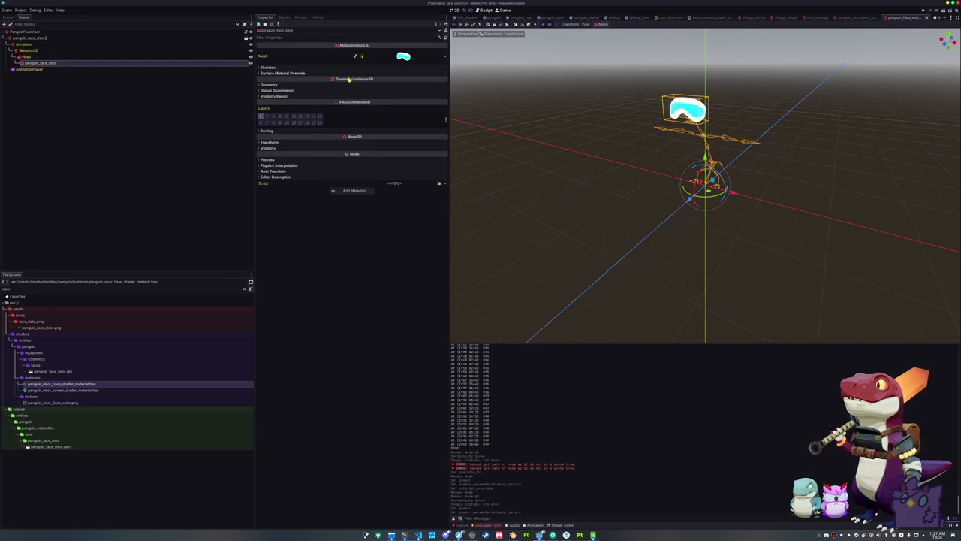
pyautogui.click(338, 73)
pyautogui.click(439, 80)
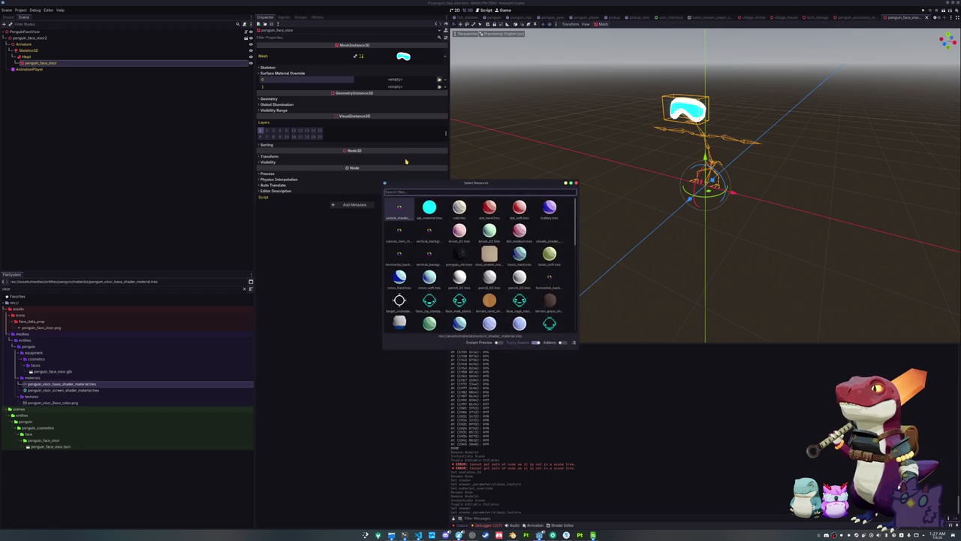
pyautogui.write('vis')
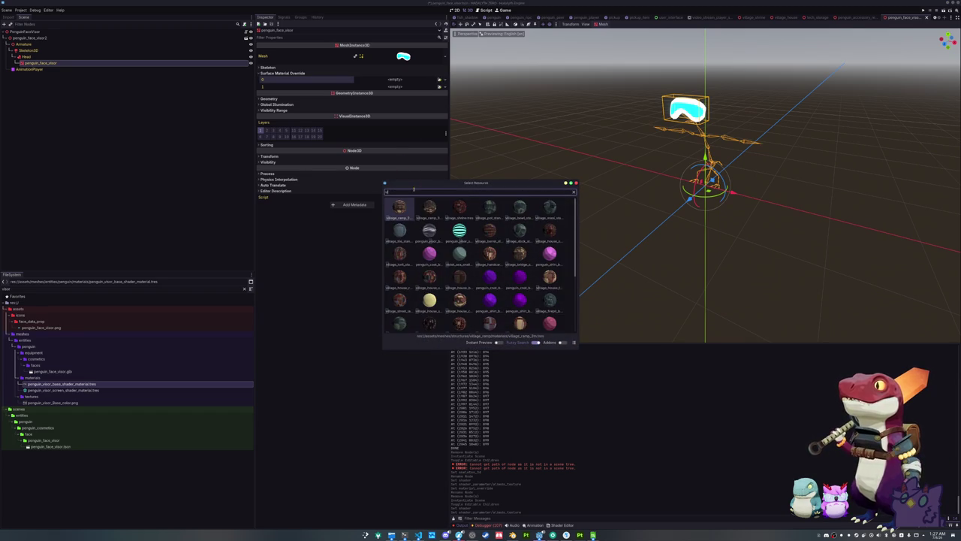
pyautogui.doubleClick(400, 210)
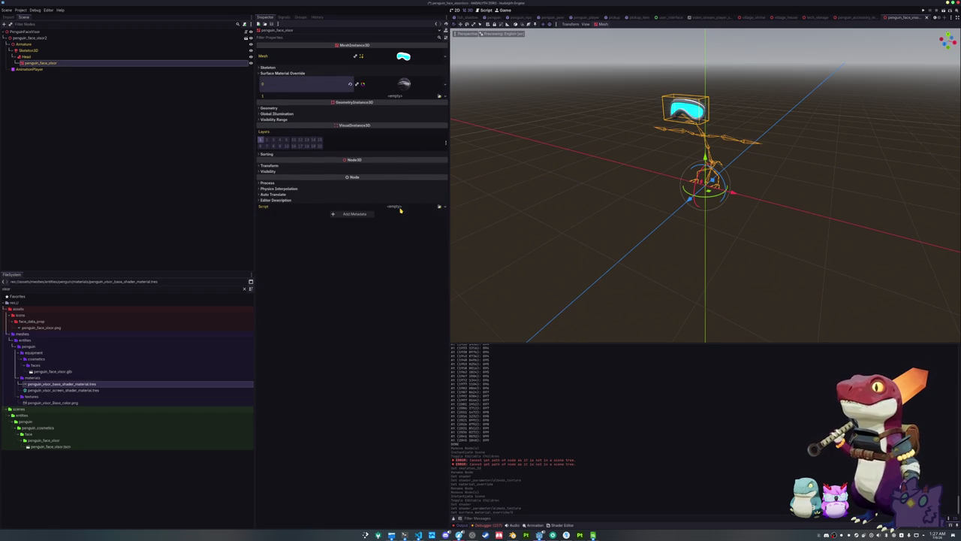
pyautogui.click(440, 96)
pyautogui.write('screen')
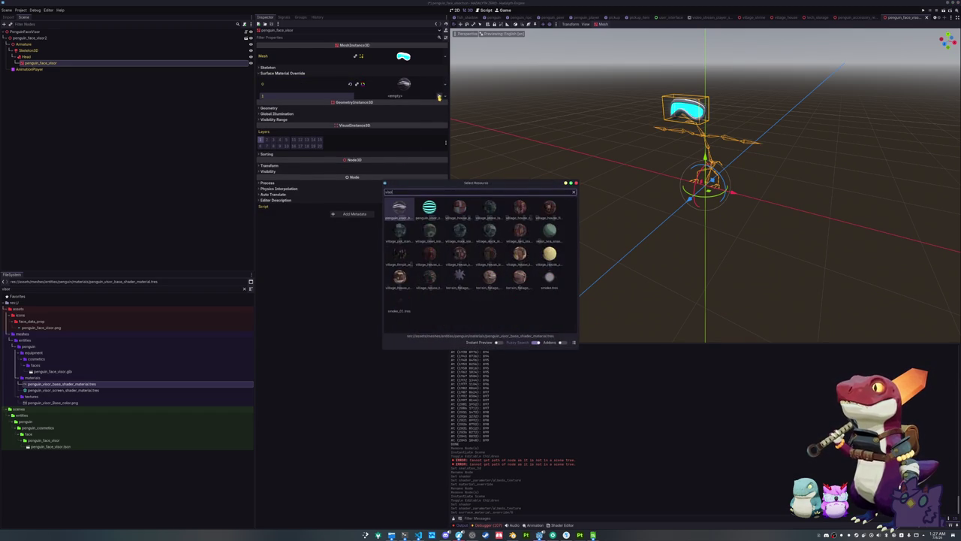
pyautogui.press('Return')
# Step: Set the PenguinFaceVisor root's skeleton to Skeleton3D
pyautogui.moveTo(540, 97)
pyautogui.mouseDown()
pyautogui.moveTo(573, 103)
pyautogui.moveTo(513, 165)
pyautogui.moveTo(491, 165)
pyautogui.moveTo(577, 163)
pyautogui.moveTo(568, 181)
pyautogui.mouseUp()
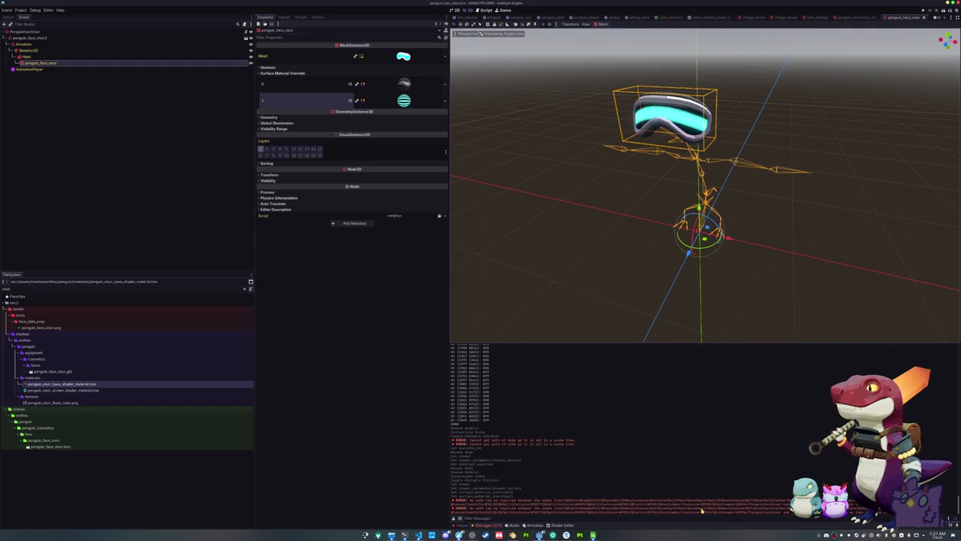
pyautogui.moveTo(560, 508); pyautogui.dragTo(788, 512)
pyautogui.click(103, 31)
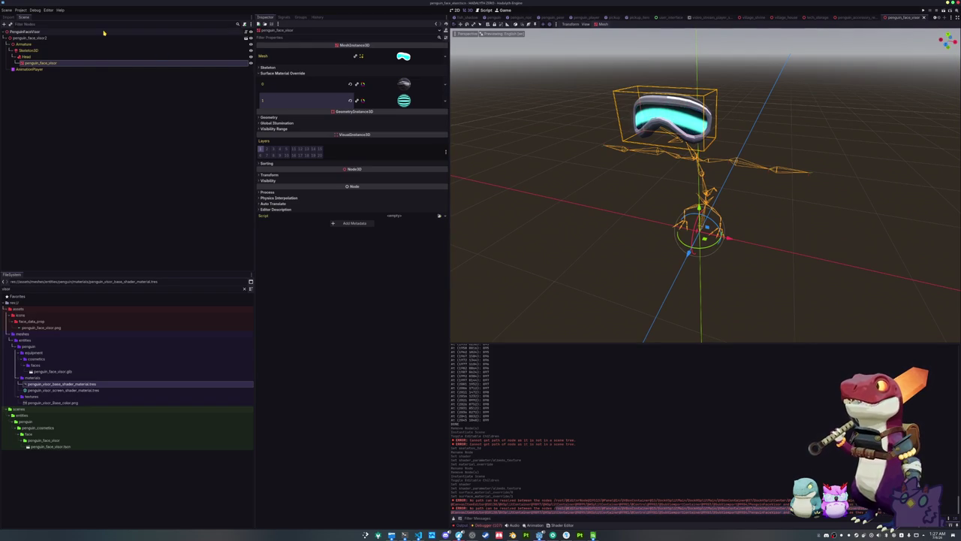
pyautogui.click(396, 51)
pyautogui.doubleClick(469, 217)
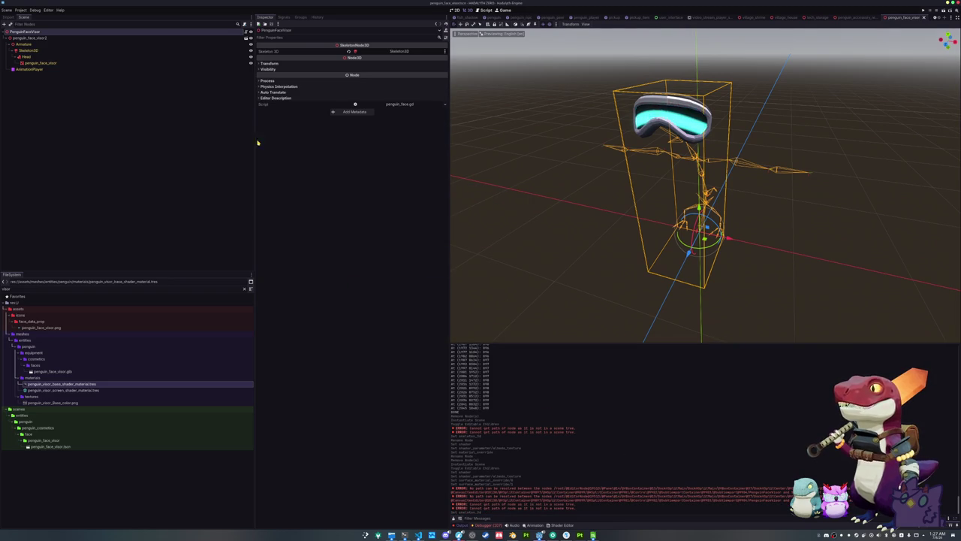
# Step: Duplicate the penguin_accessory_sprout folder as penguin_accessory_armbands
pyautogui.click(116, 80)
pyautogui.click(30, 32)
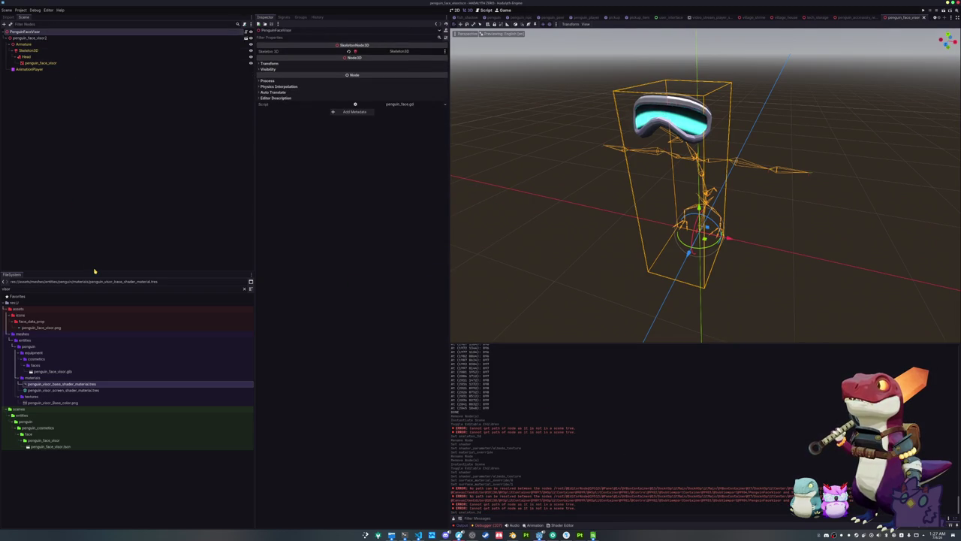
pyautogui.click(64, 446)
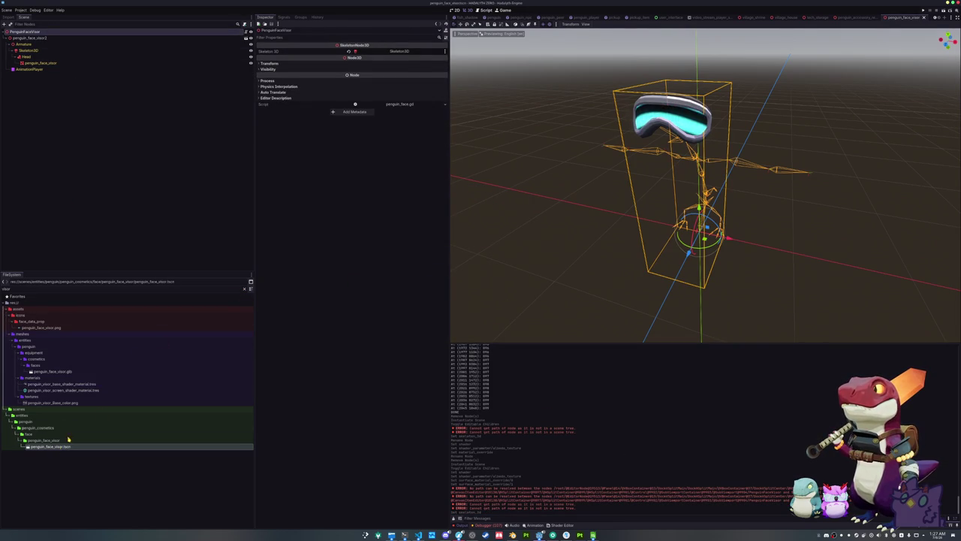
pyautogui.click(244, 288)
pyautogui.click(53, 430)
pyautogui.scroll(-10, 49, 451)
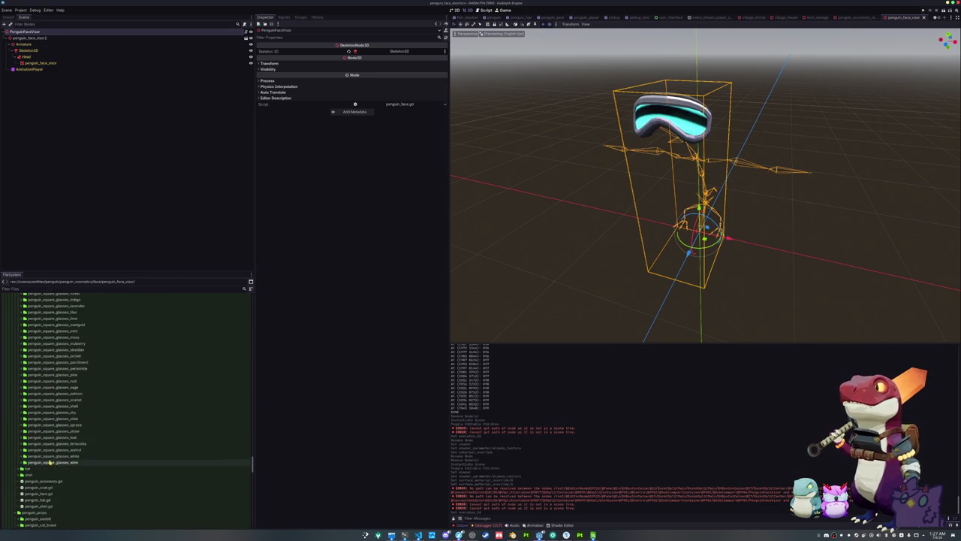
pyautogui.scroll(-3, 44, 469)
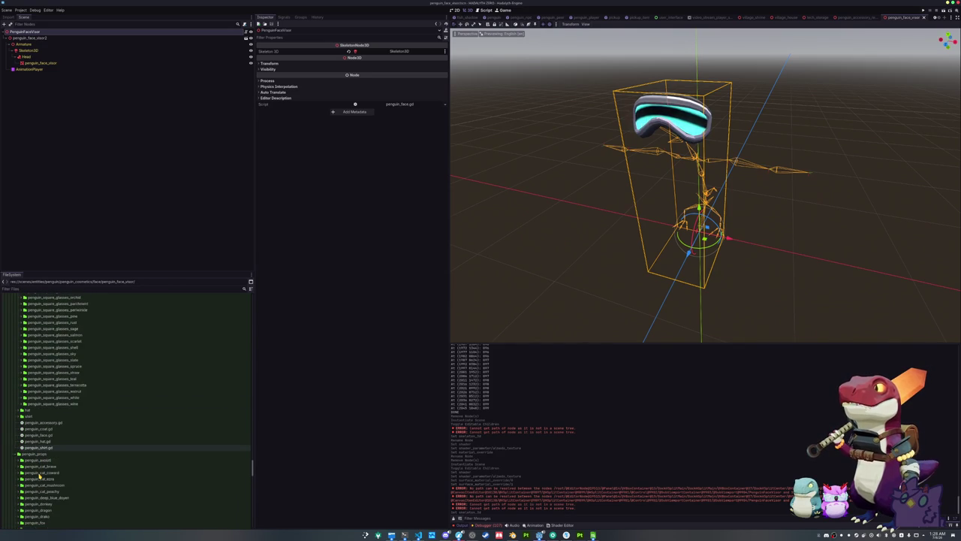
pyautogui.scroll(15, 40, 450)
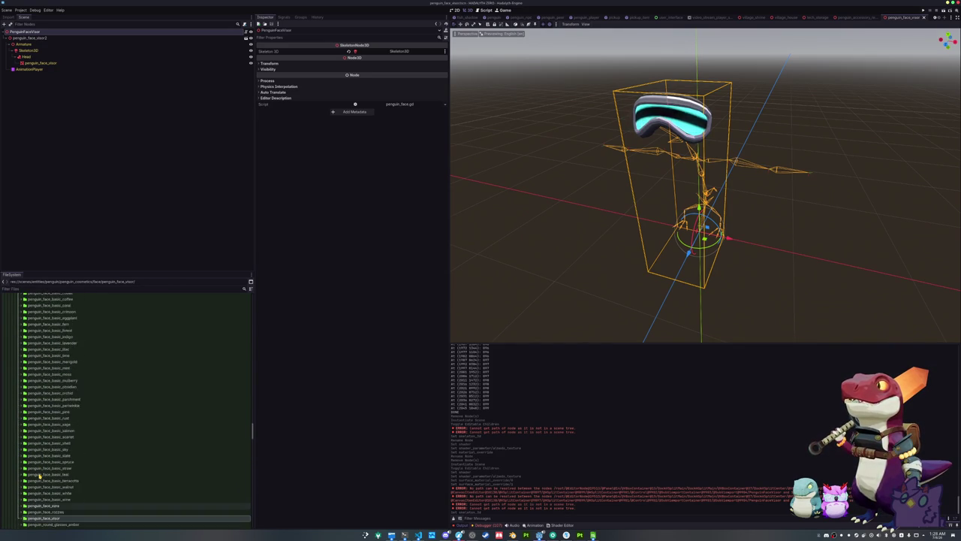
pyautogui.click(50, 442)
pyautogui.hotkey('ctrl', 'd')
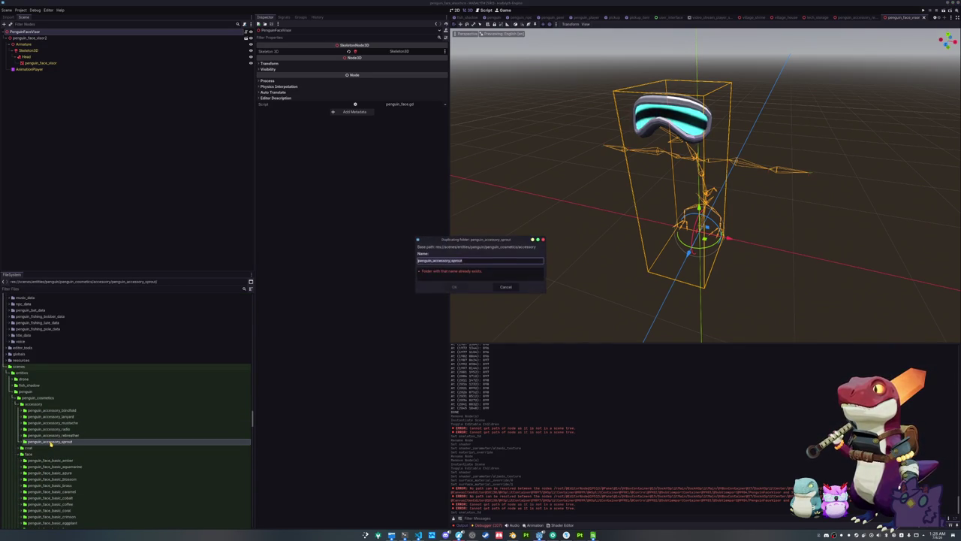
pyautogui.write('penguin_a')
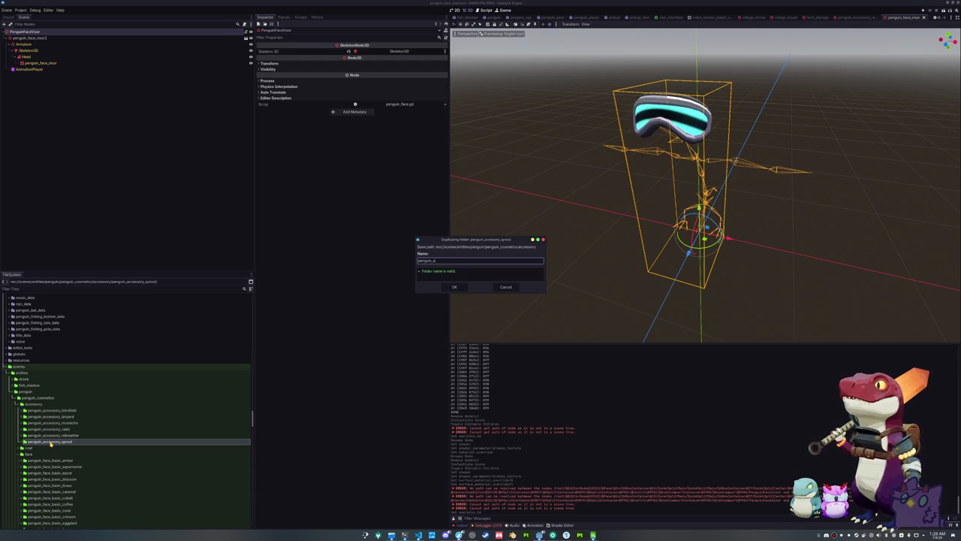
pyautogui.write('ds')
pyautogui.press('Return')
# Step: Rename the copied scene to penguin_accessory_armbands.tscn and open it
pyautogui.click(69, 411)
pyautogui.doubleClick(69, 411)
pyautogui.click(68, 416)
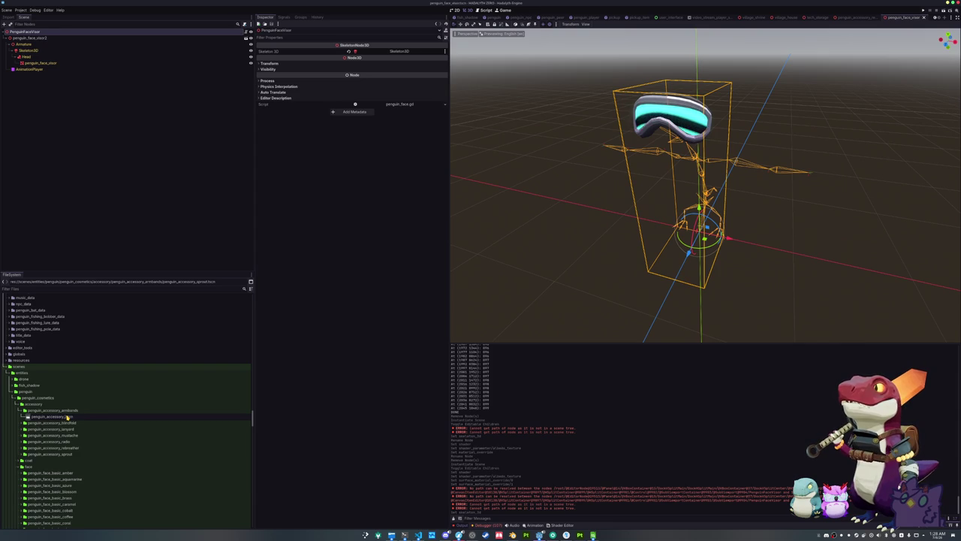
pyautogui.press('Return')
pyautogui.doubleClick(68, 417)
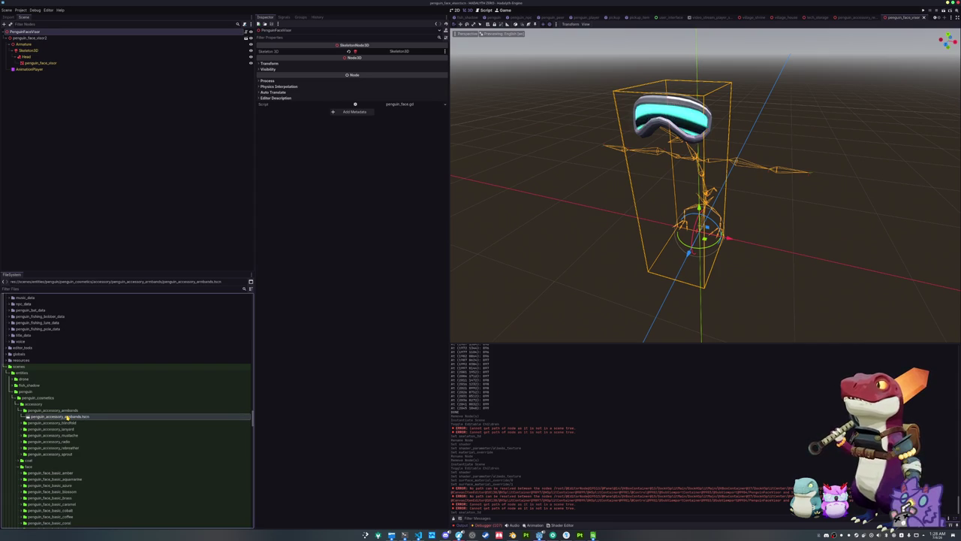
pyautogui.click(68, 38)
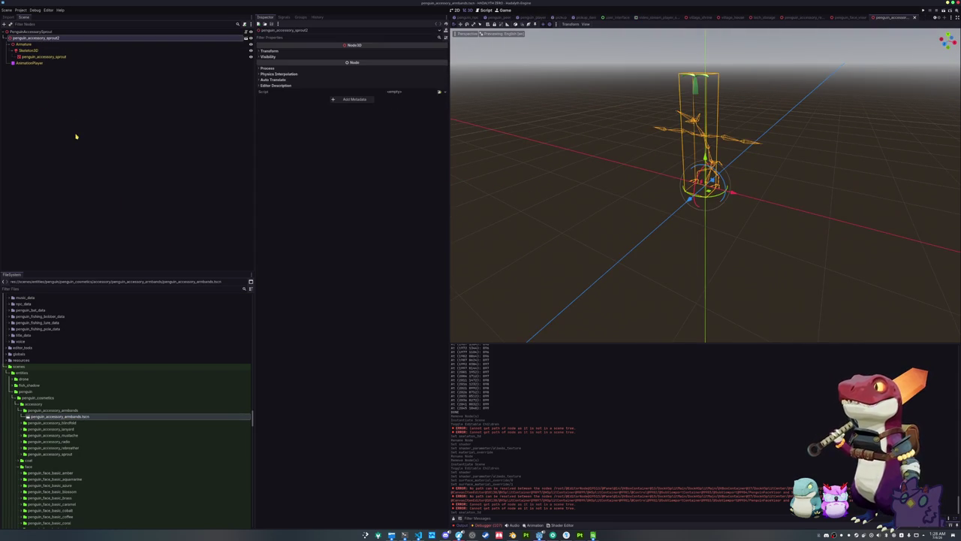
# Step: Replace penguin_accessory_sprout2 with the armbands .glb model, with editable children
pyautogui.press('Delete')
pyautogui.press('Return')
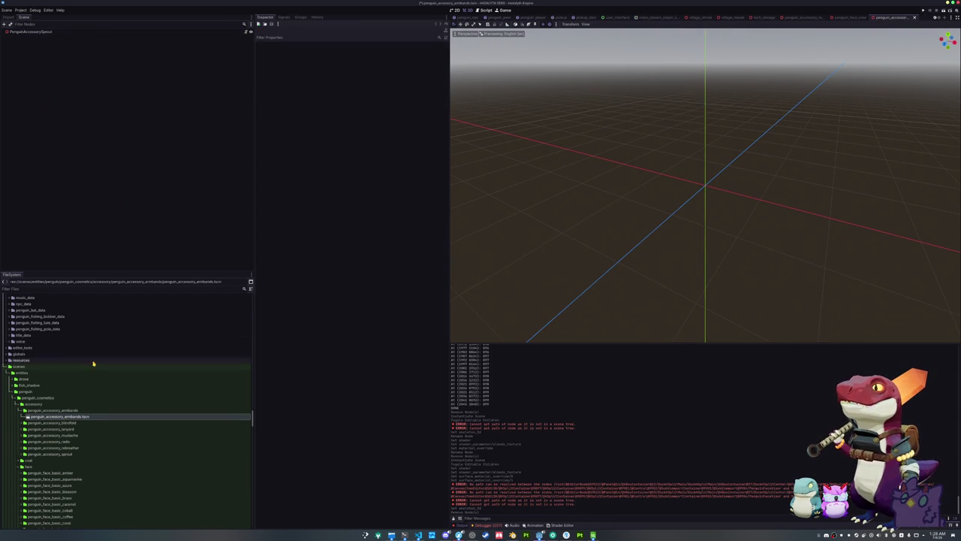
pyautogui.click(57, 289)
pyautogui.write('wrmb')
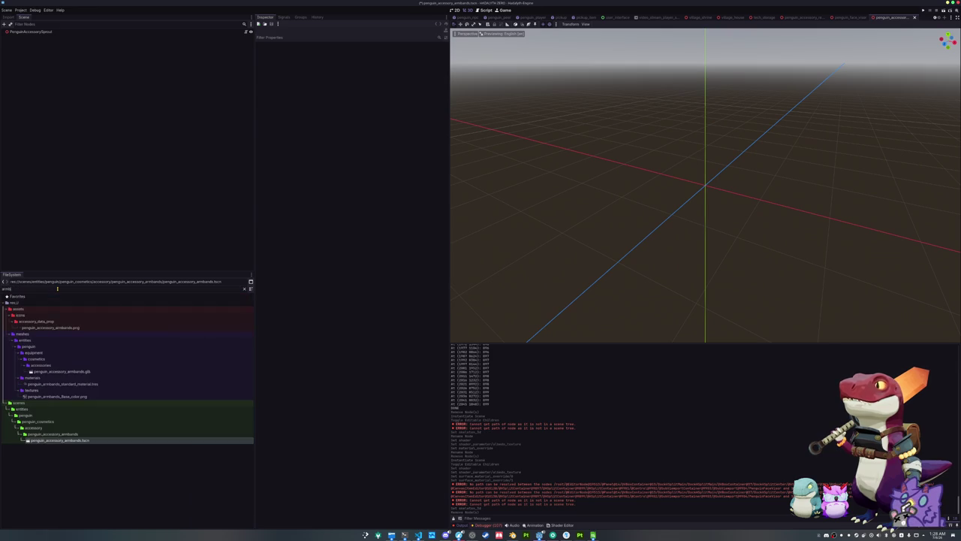
pyautogui.moveTo(75, 372)
pyautogui.mouseDown()
pyautogui.moveTo(101, 365)
pyautogui.moveTo(58, 31)
pyautogui.mouseUp()
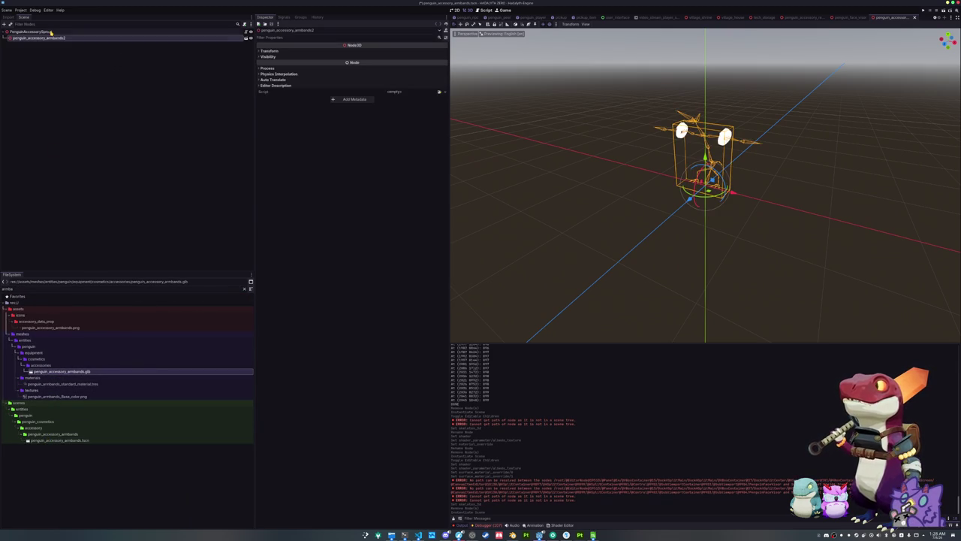
pyautogui.rightClick(51, 38)
pyautogui.click(74, 143)
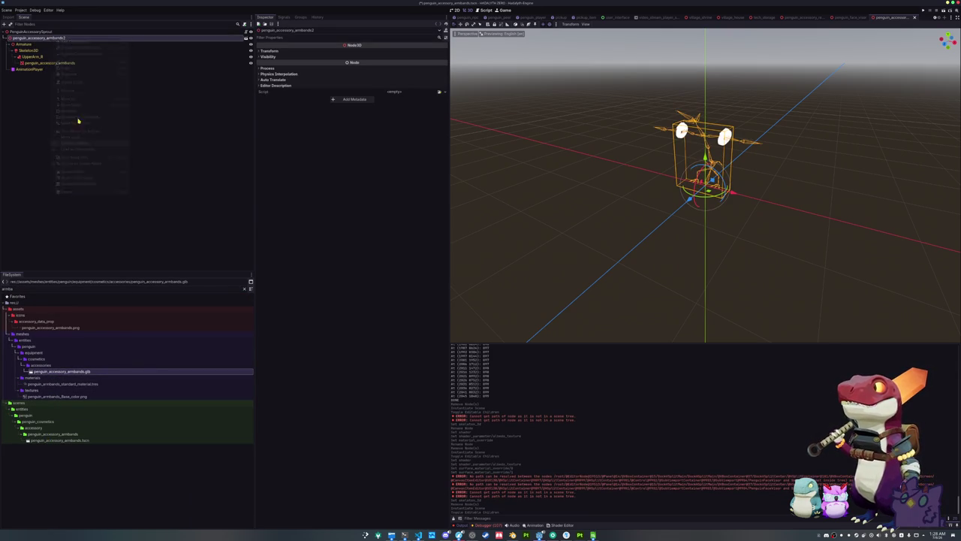
# Step: Rename the root PenguinAccessoryArmbands and assign Skeleton3D as its skeleton
pyautogui.click(34, 31)
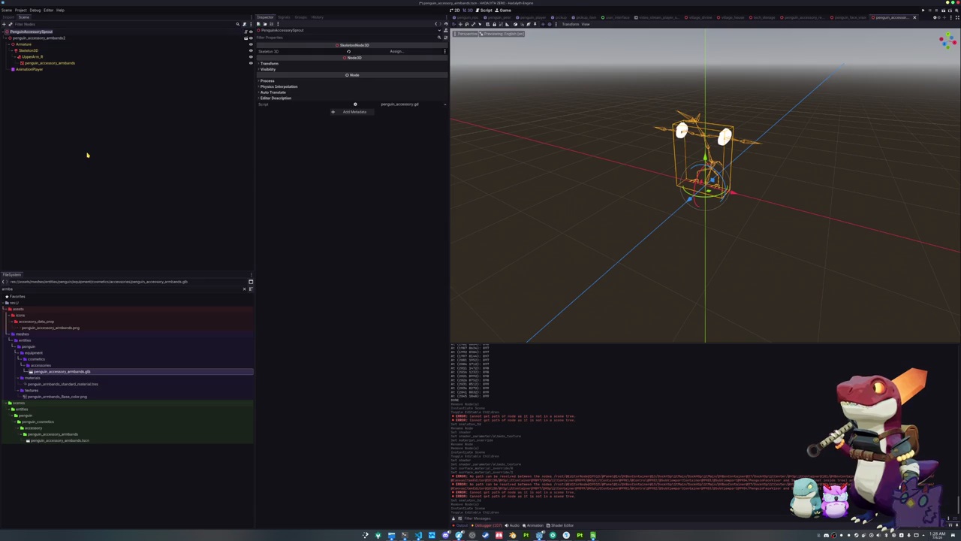
pyautogui.write('Root')
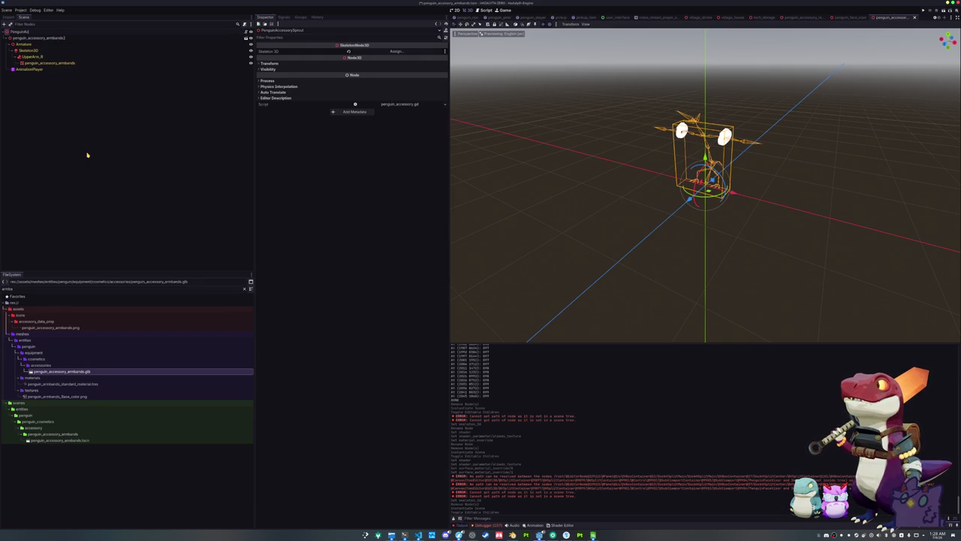
pyautogui.press('Return')
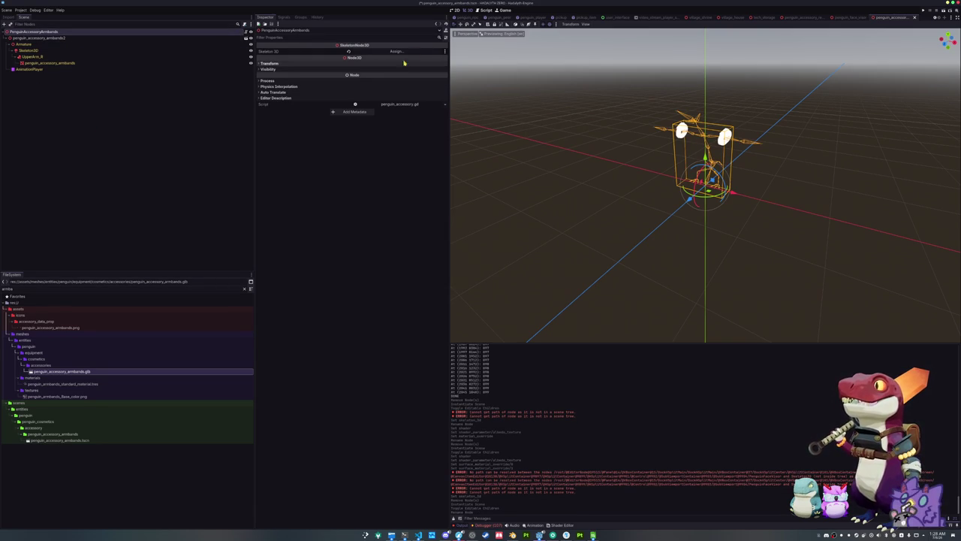
pyautogui.click(395, 51)
pyautogui.doubleClick(466, 217)
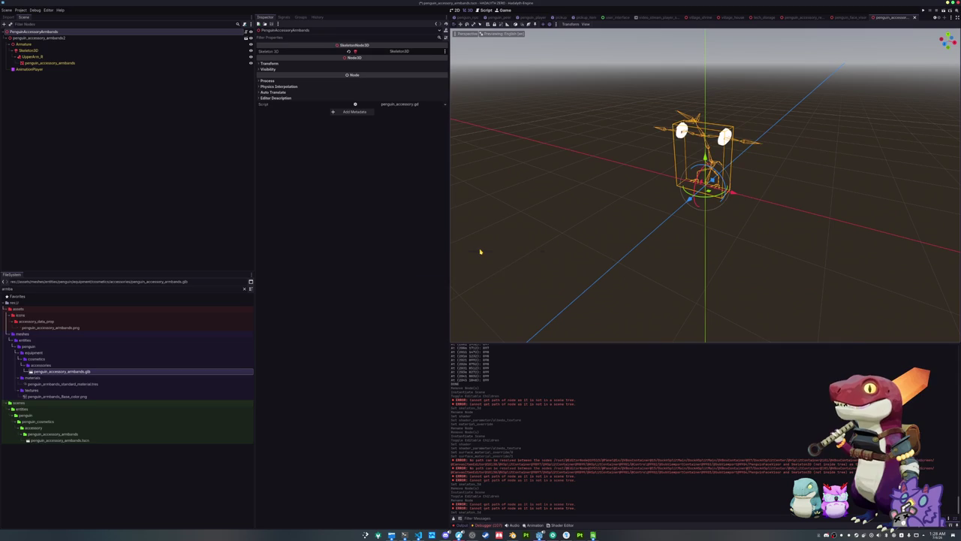
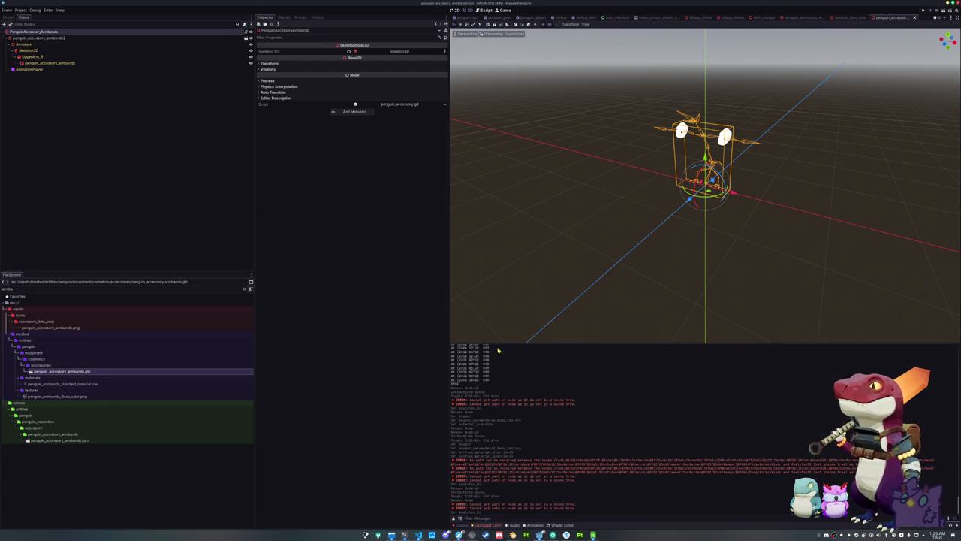
# Step: Drag the base color PNG into the Albedo Texture of penguin_armbands_standard_material.tres
pyautogui.click(89, 63)
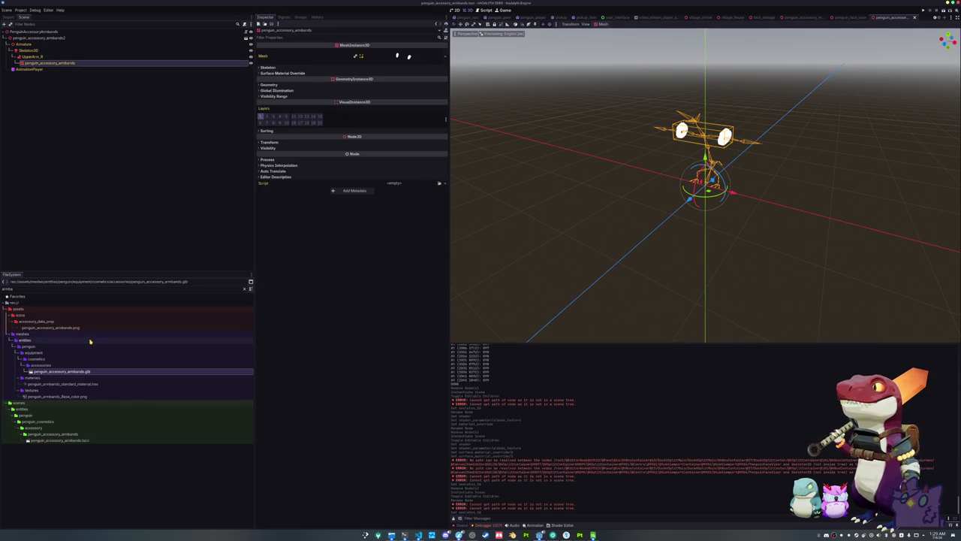
pyautogui.click(65, 384)
pyautogui.rightClick(65, 383)
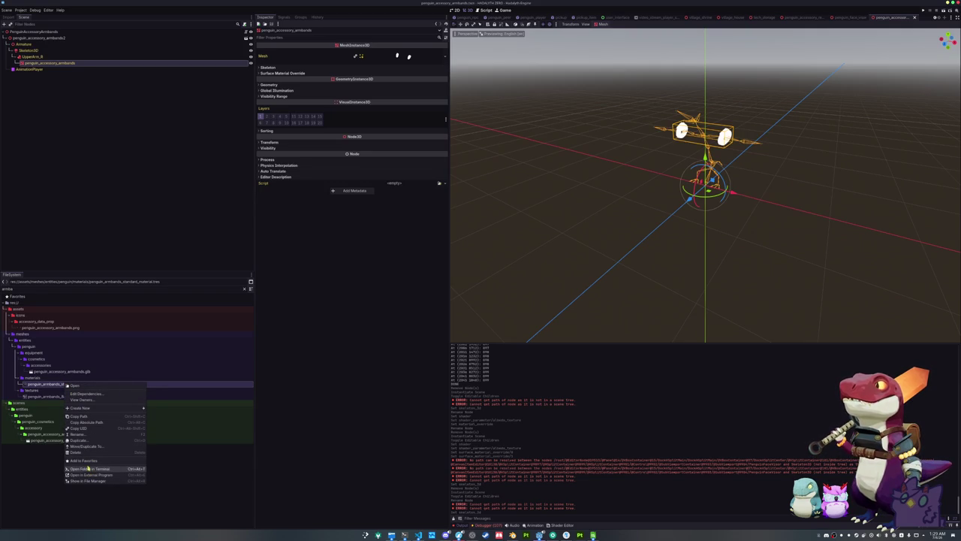
pyautogui.click(56, 385)
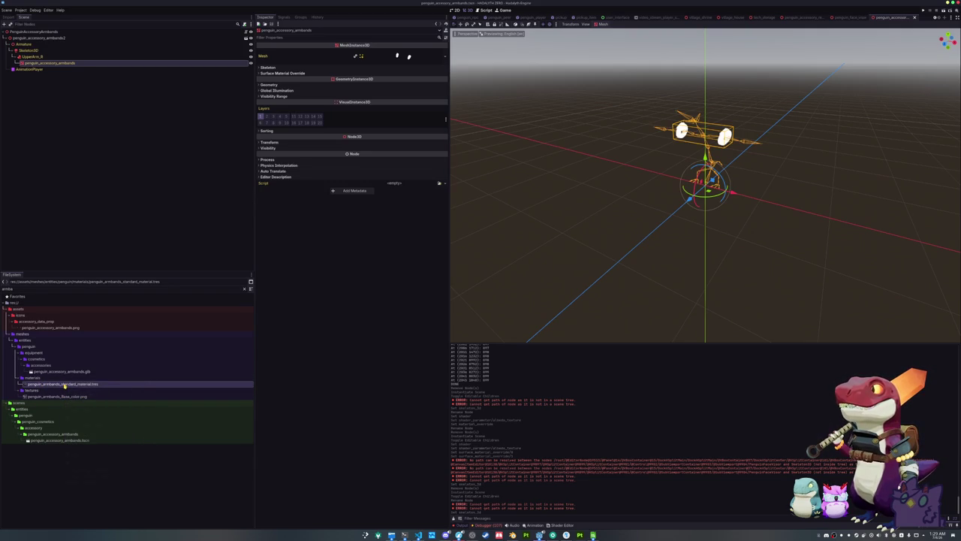
pyautogui.rightClick(65, 385)
pyautogui.click(45, 421)
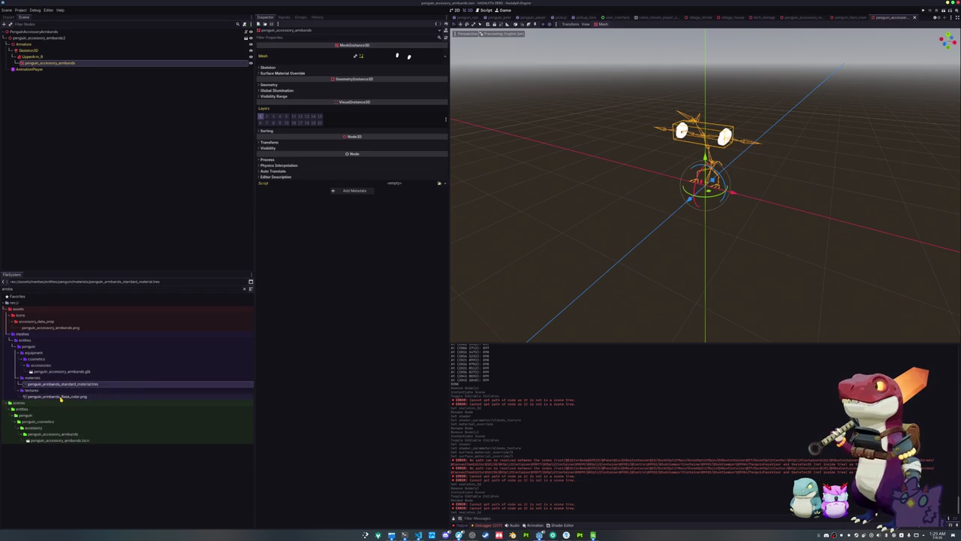
pyautogui.doubleClick(70, 384)
pyautogui.rightClick(70, 384)
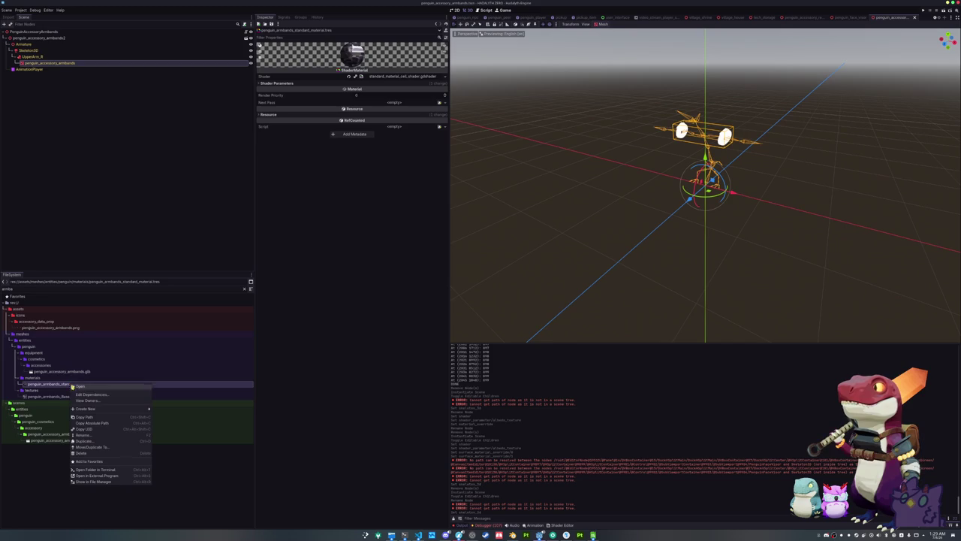
pyautogui.click(205, 476)
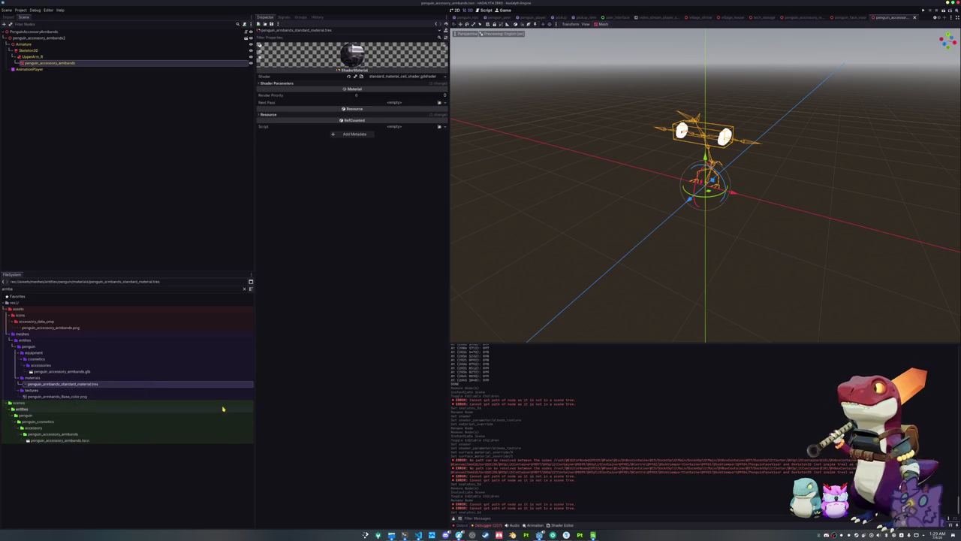
pyautogui.moveTo(112, 396)
pyautogui.mouseDown()
pyautogui.moveTo(300, 84)
pyautogui.moveTo(400, 102)
pyautogui.mouseUp()
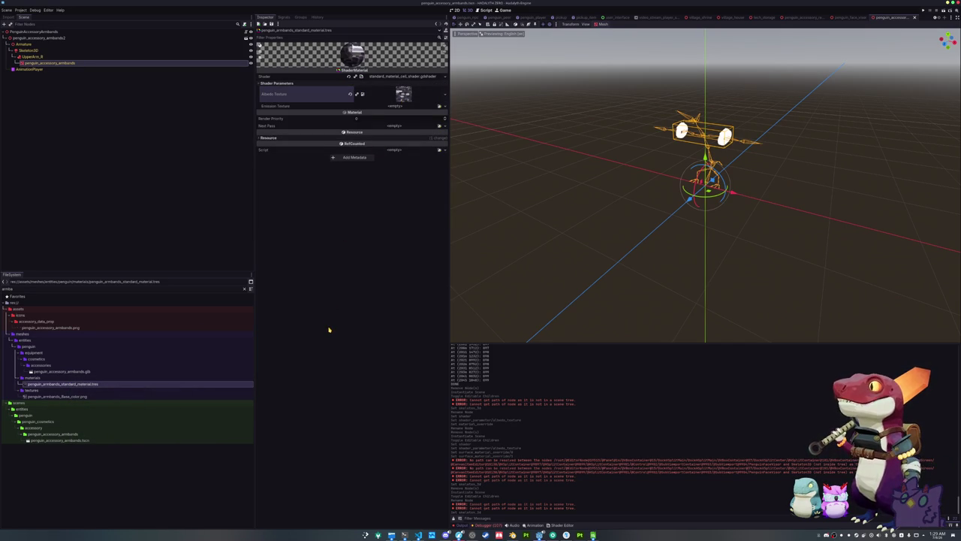
# Step: Set the armbands mesh's Geometry Material Override to the armbands standard material
pyautogui.click(66, 63)
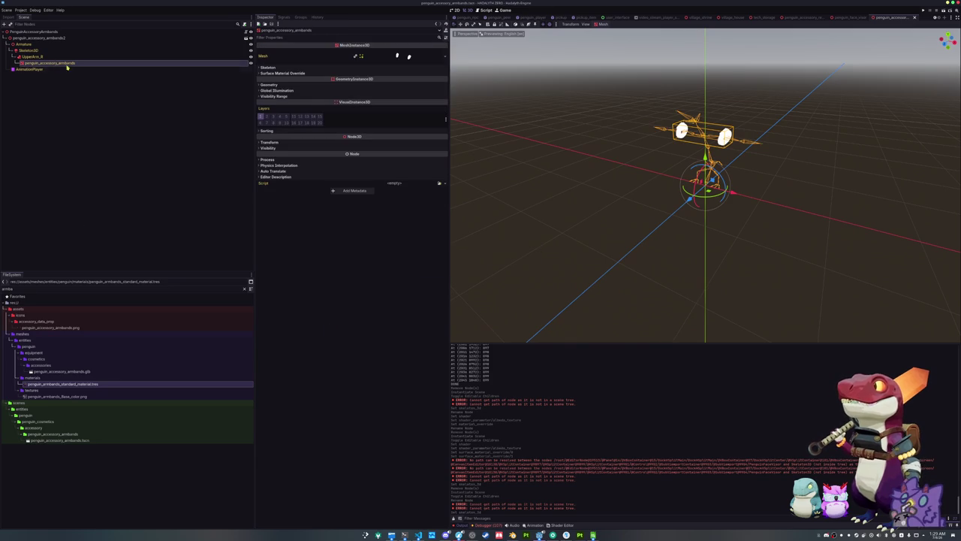
pyautogui.click(410, 84)
pyautogui.click(441, 91)
pyautogui.write('pe')
pyautogui.press('BackSpace')
pyautogui.press('BackSpace')
pyautogui.write('arm')
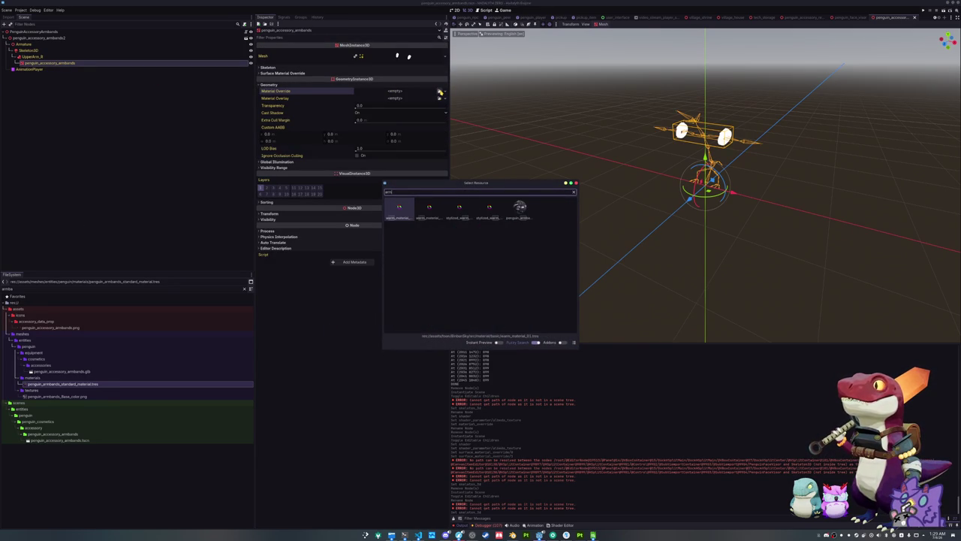
pyautogui.press('Right')
pyautogui.press('Right')
pyautogui.press('Right')
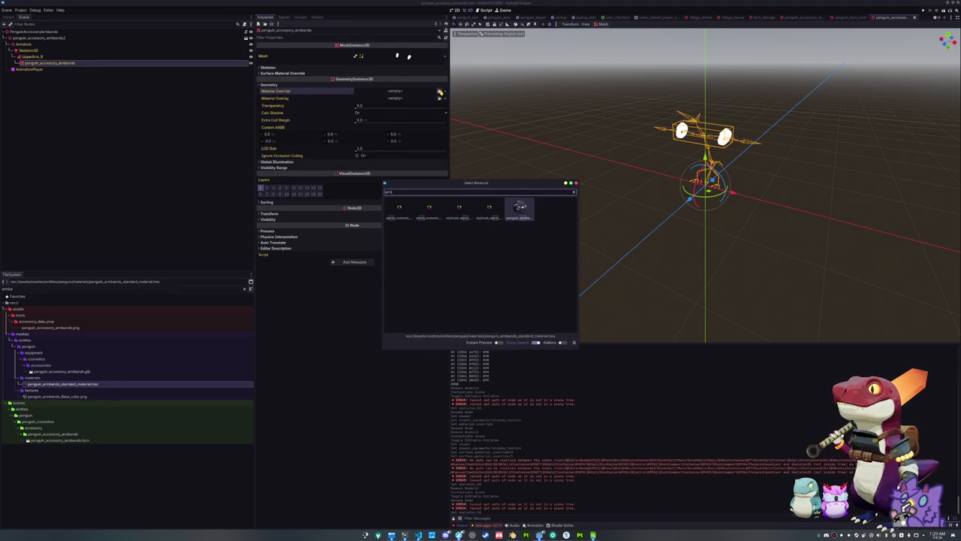
pyautogui.press('Return')
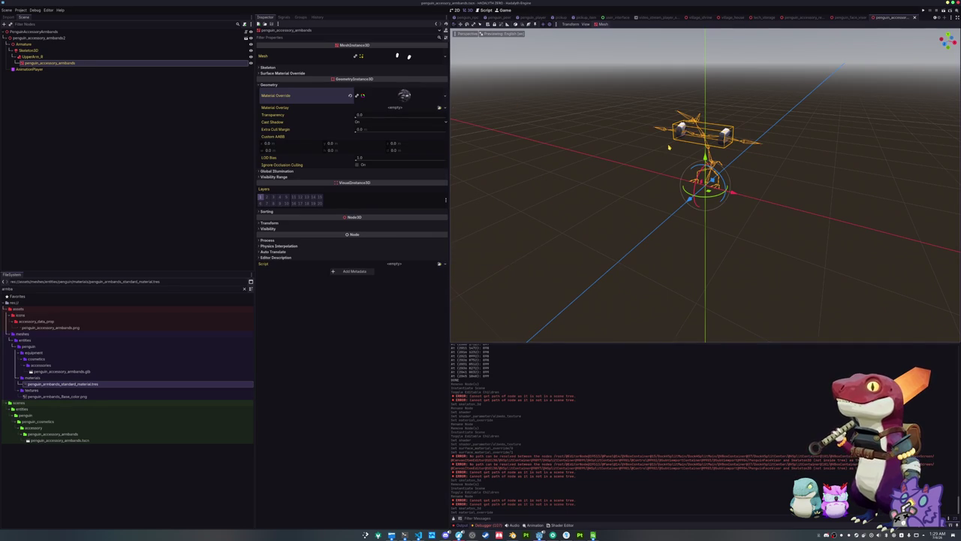
pyautogui.scroll(4, 577, 165)
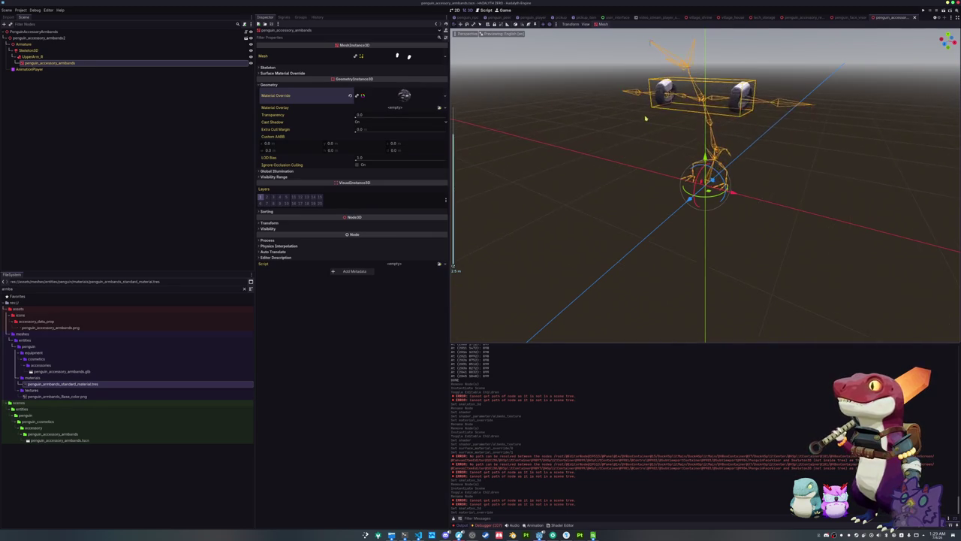
# Step: Rename the armbands material file to penguin_accessory_armbands_shader_material.tres
pyautogui.click(105, 33)
pyautogui.click(108, 44)
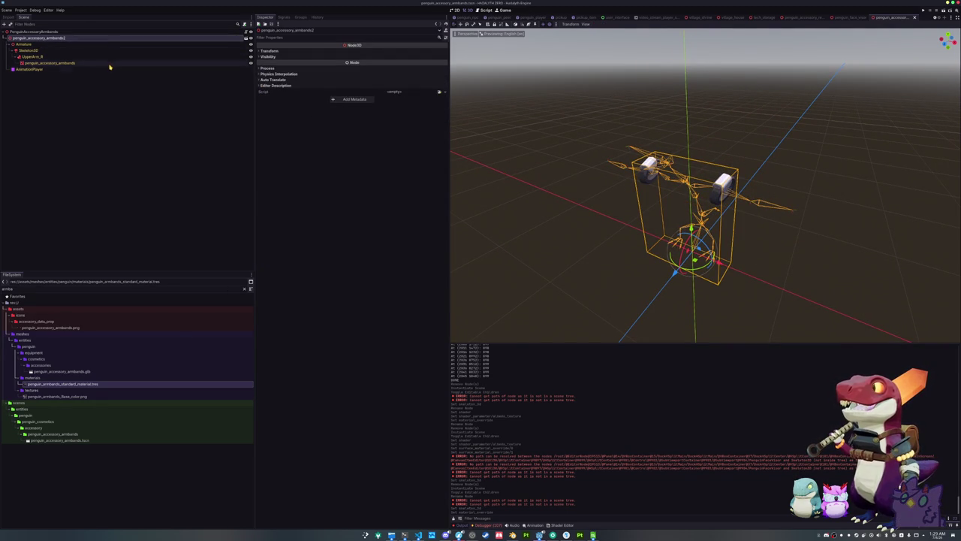
pyautogui.click(110, 63)
pyautogui.click(114, 32)
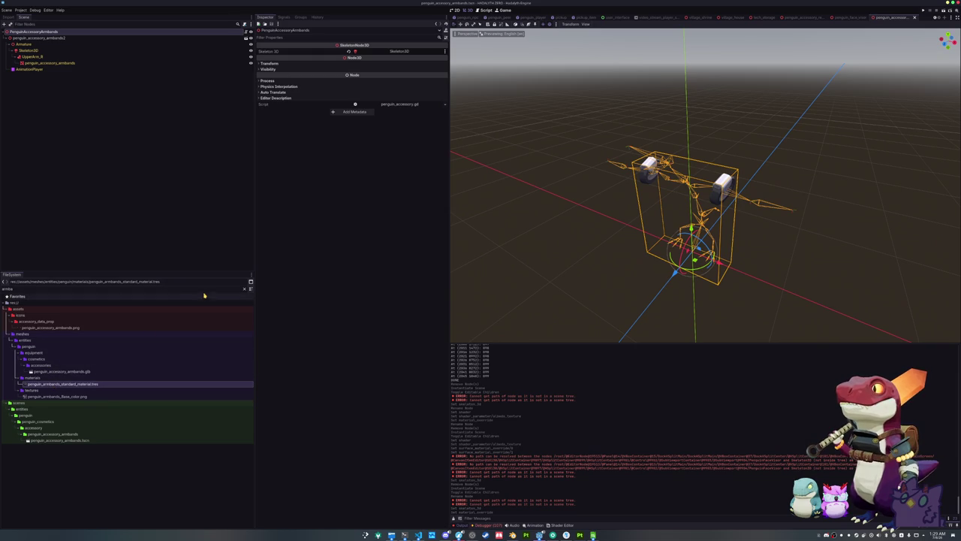
pyautogui.press('F2')
pyautogui.write('ples')
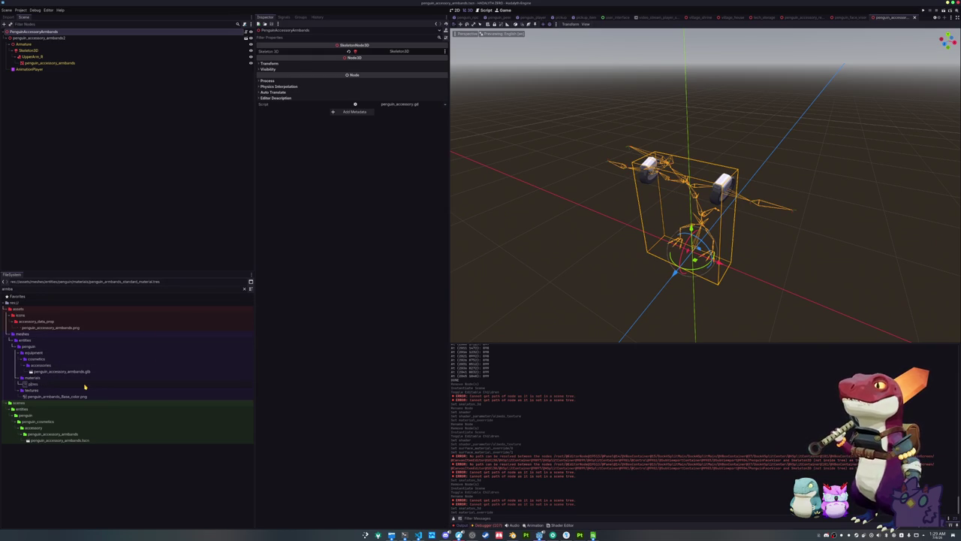
pyautogui.write('ories')
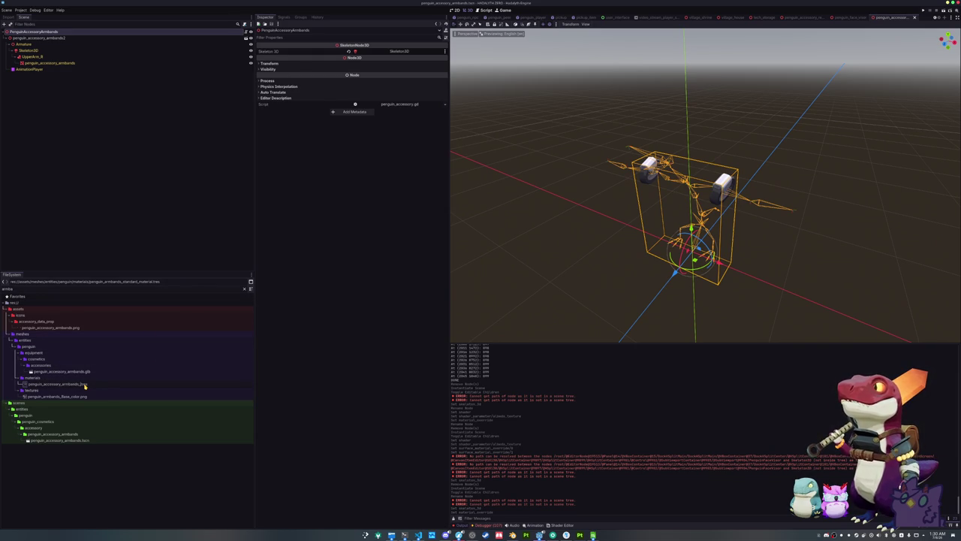
pyautogui.press('Return')
pyautogui.click(175, 385)
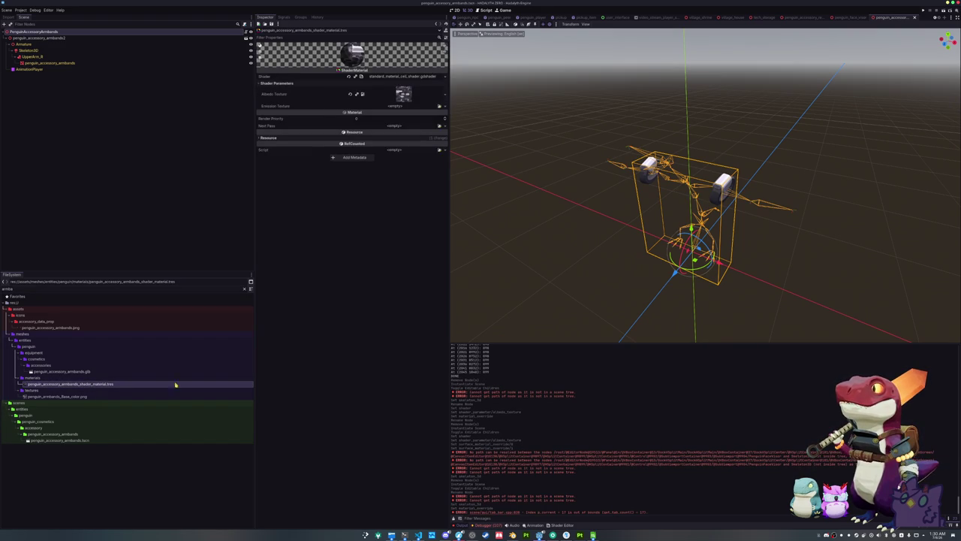
# Step: Save the scene with Ctrl+S and clear the FileSystem filter
pyautogui.click(498, 240)
pyautogui.click(33, 32)
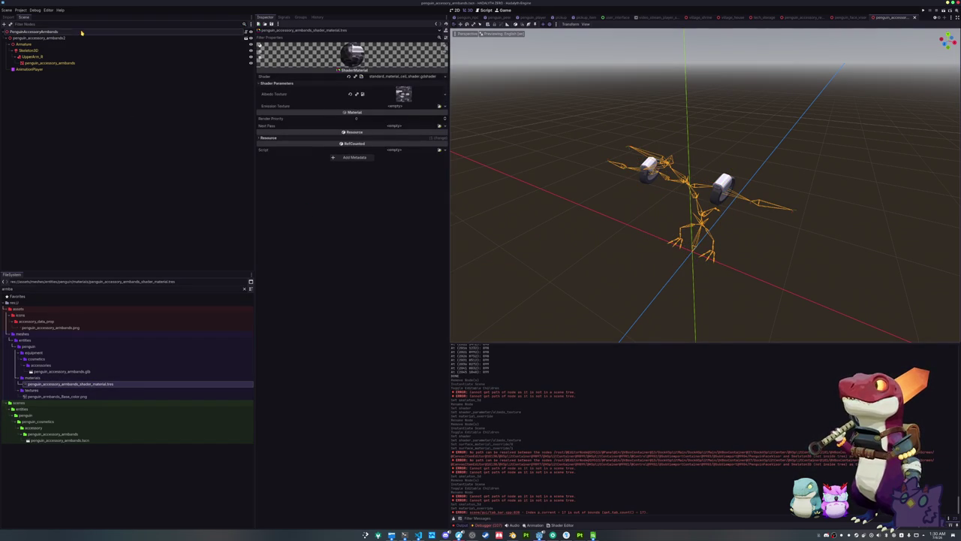
pyautogui.hotkey('ctrl', 's')
pyautogui.click(140, 333)
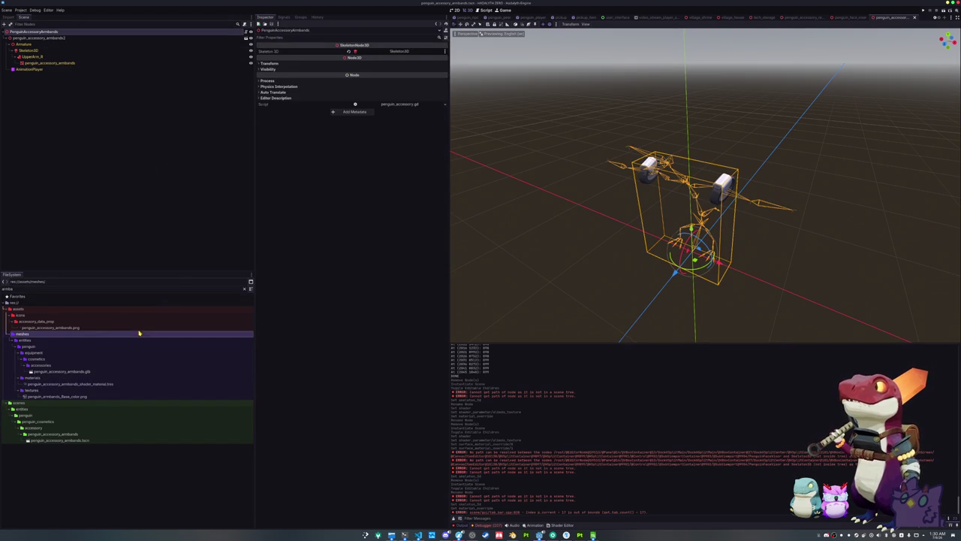
# Step: Collapse the meshes and icons folders and expand accessory_data's prop folder in FileSystem
pyautogui.click(244, 288)
pyautogui.scroll(10, 85, 382)
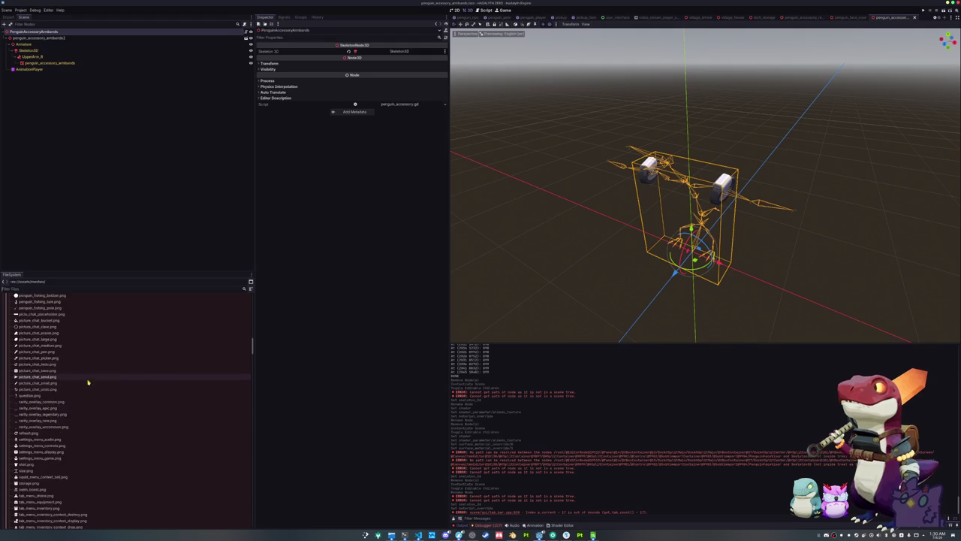
pyautogui.scroll(10, 29, 396)
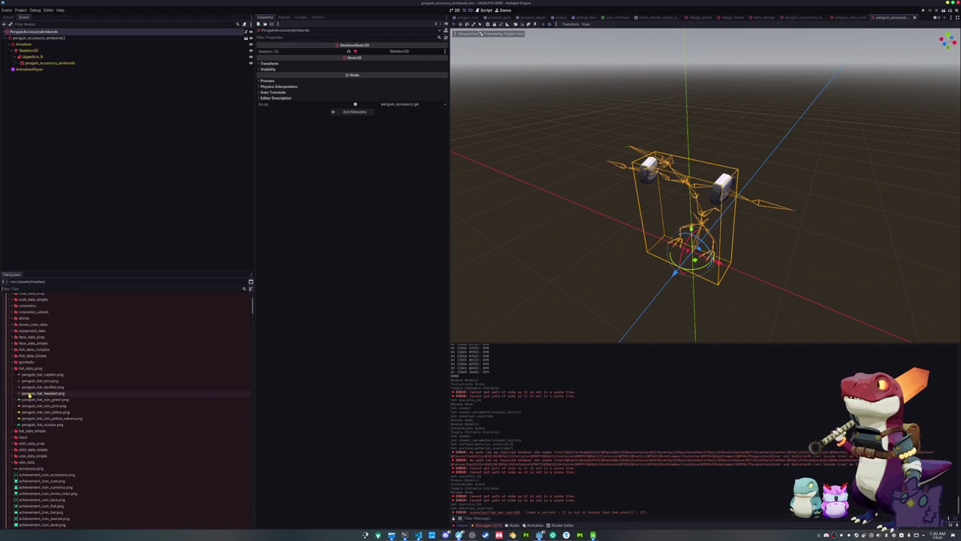
pyautogui.doubleClick(21, 435)
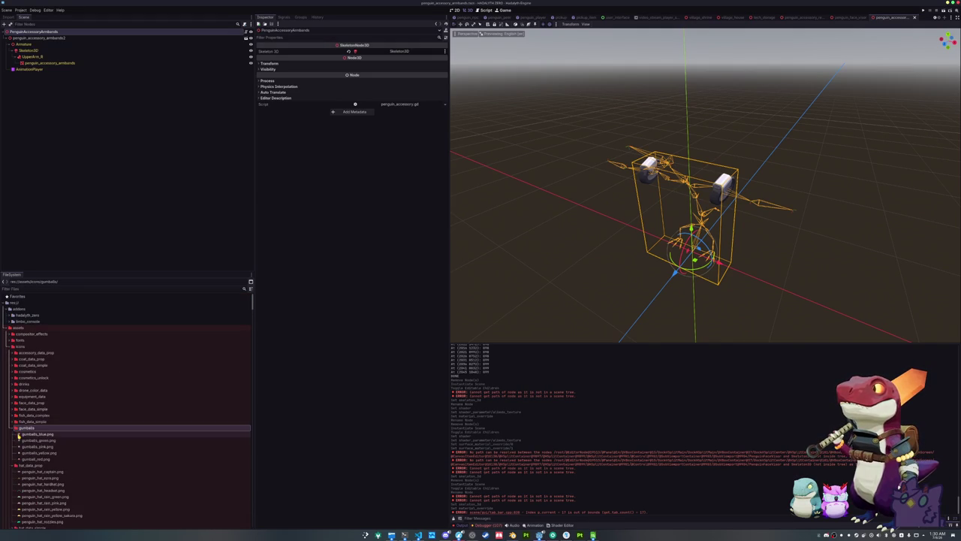
pyautogui.doubleClick(18, 347)
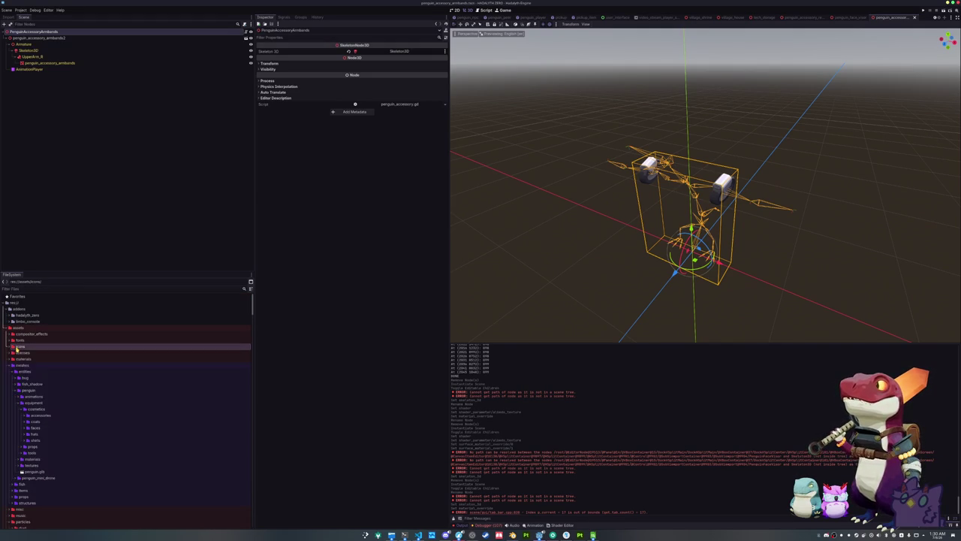
pyautogui.click(31, 397)
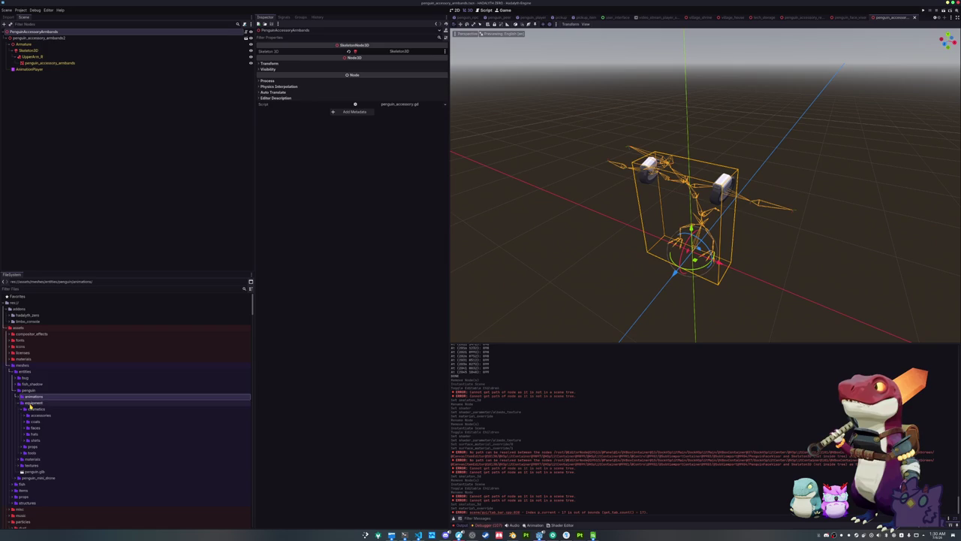
pyautogui.click(34, 415)
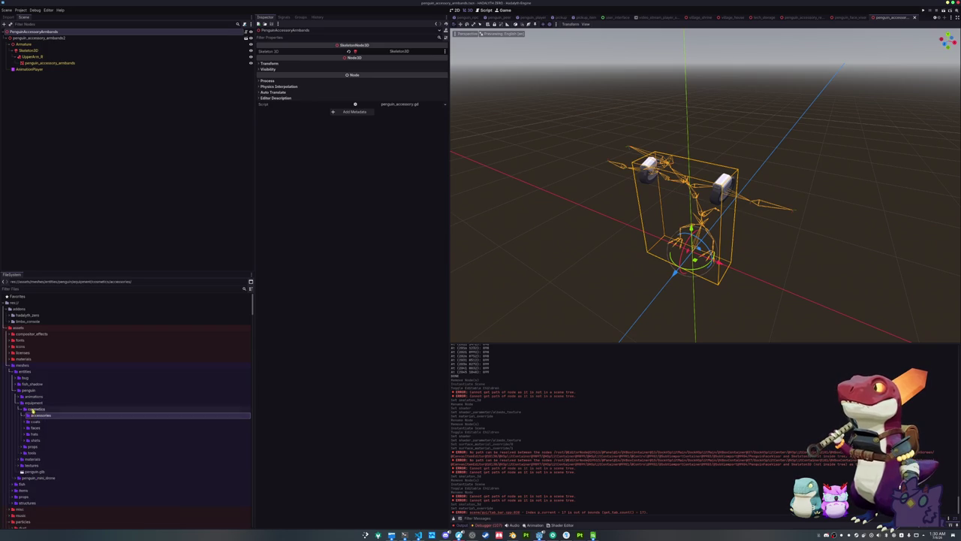
pyautogui.doubleClick(20, 366)
pyautogui.scroll(-5, 23, 372)
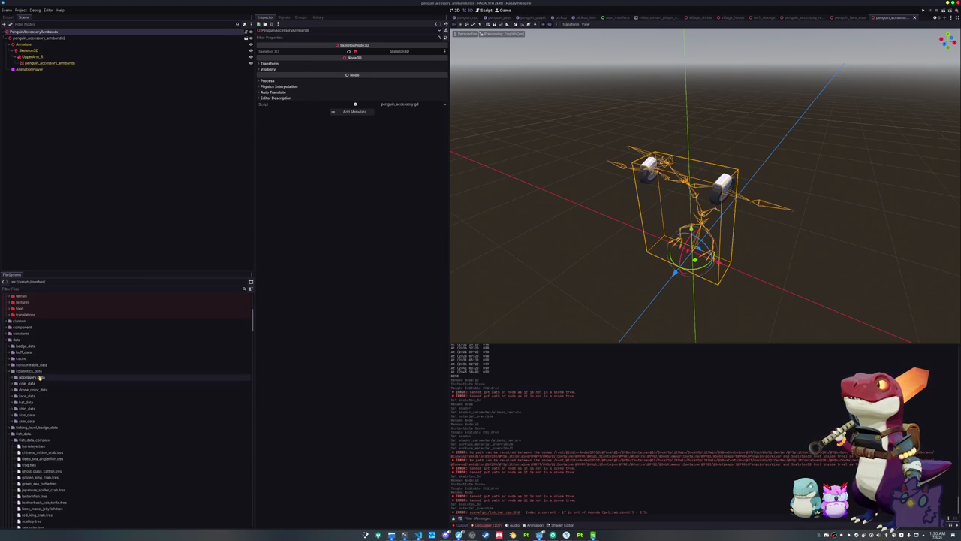
pyautogui.doubleClick(40, 378)
pyautogui.doubleClick(26, 383)
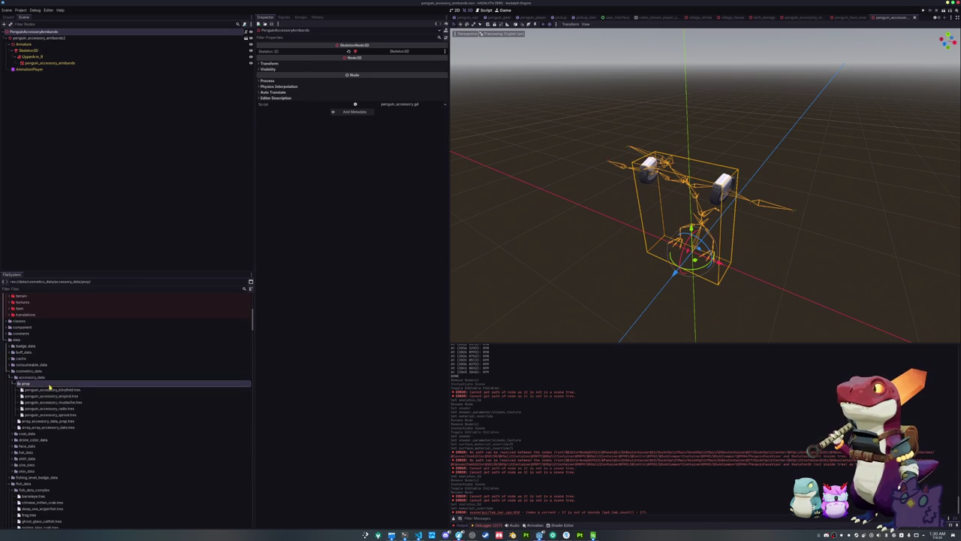
# Step: Duplicate penguin_accessory_blindfold.tres as penguin_accessory_rebreather.tres
pyautogui.click(67, 390)
pyautogui.hotkey('ctrl', 'd')
pyautogui.write('penguin_acc')
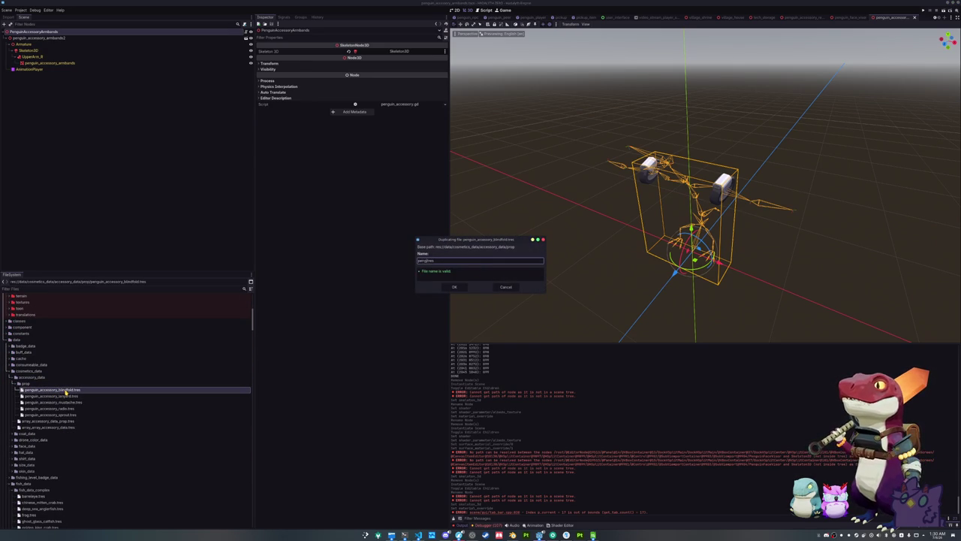
pyautogui.write('essory_re')
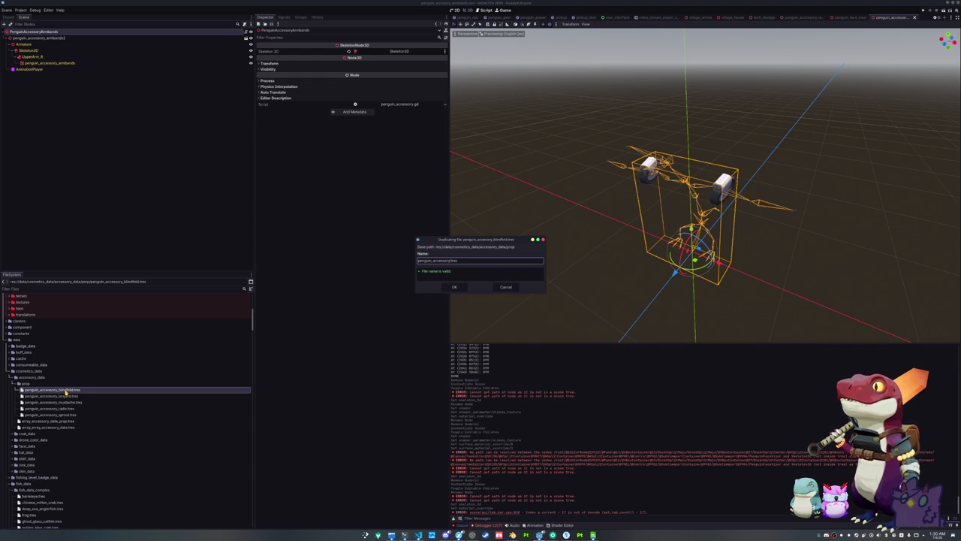
pyautogui.write('breather')
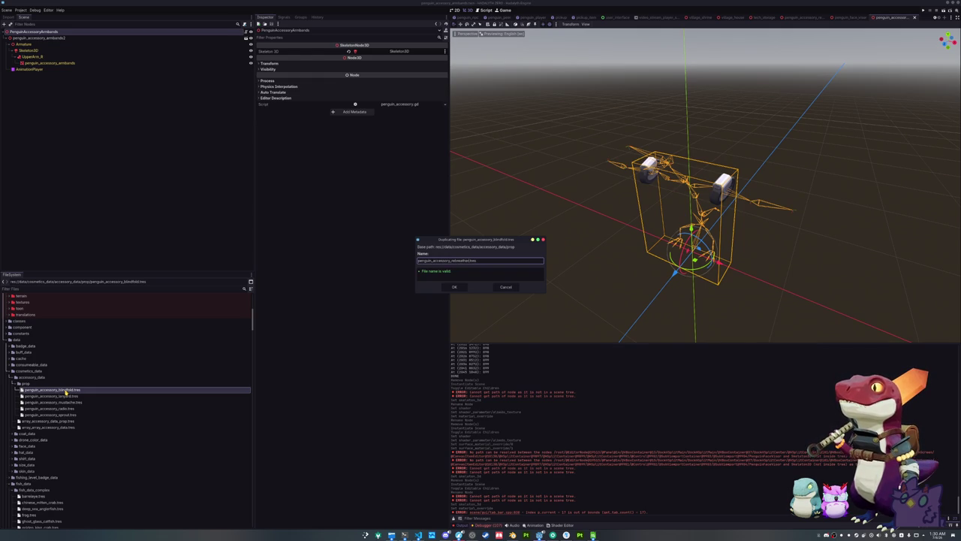
pyautogui.press('Return')
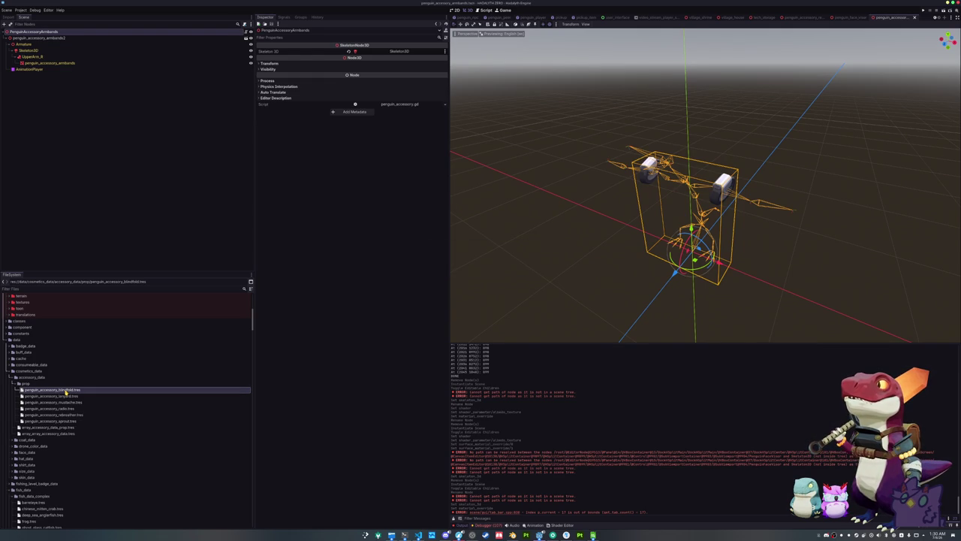
pyautogui.click(444, 56)
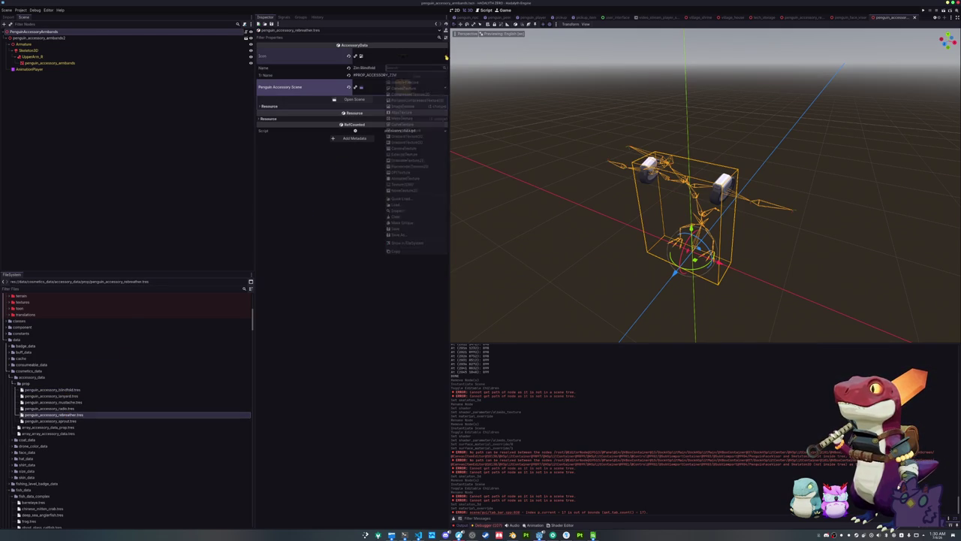
# Step: Give the rebreather data its icon, the name Rebreather, a REBREATHER translation key and the rebreather scene
pyautogui.click(404, 198)
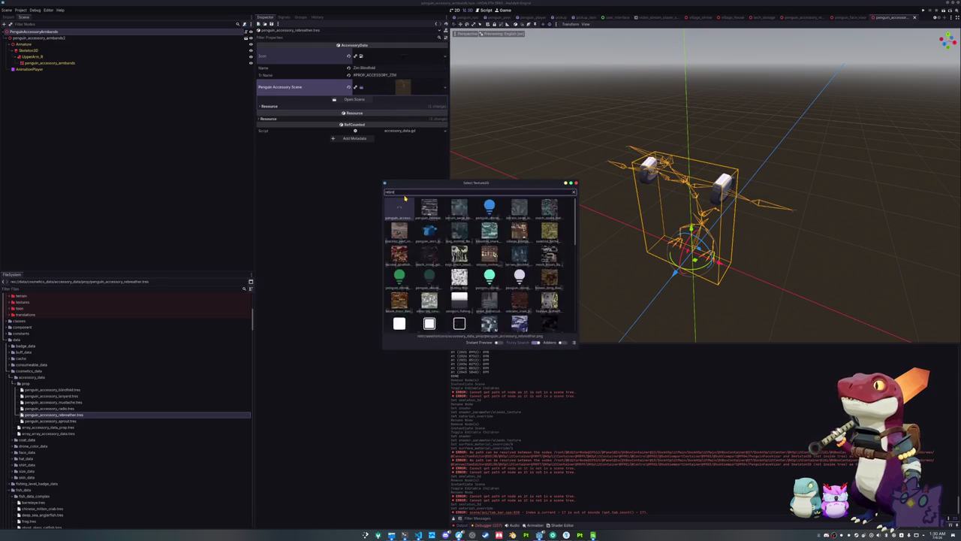
pyautogui.doubleClick(406, 209)
pyautogui.tripleClick(382, 69)
pyautogui.write('Rebreather')
pyautogui.press('Tab')
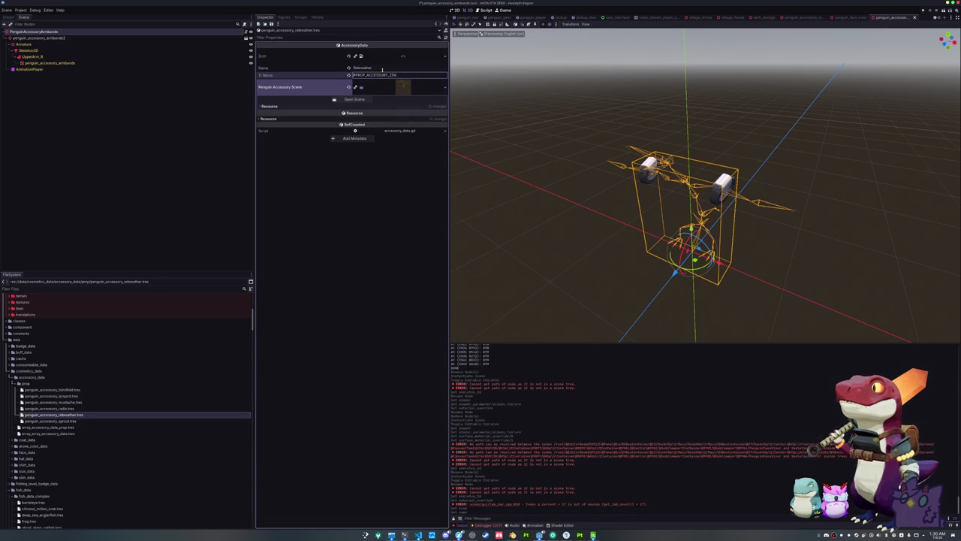
pyautogui.press('BackSpace')
pyautogui.press('BackSpace')
pyautogui.press('BackSpace')
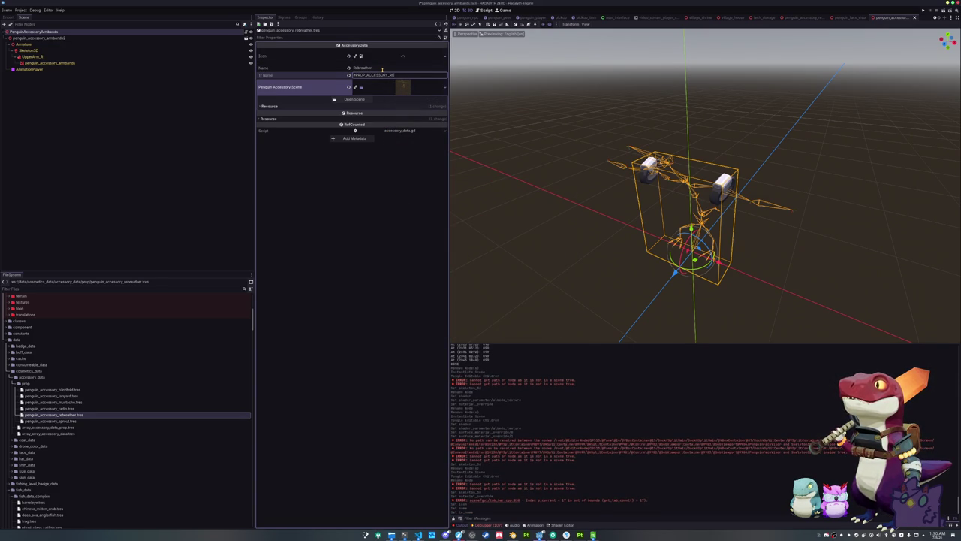
pyautogui.write('BREATHER')
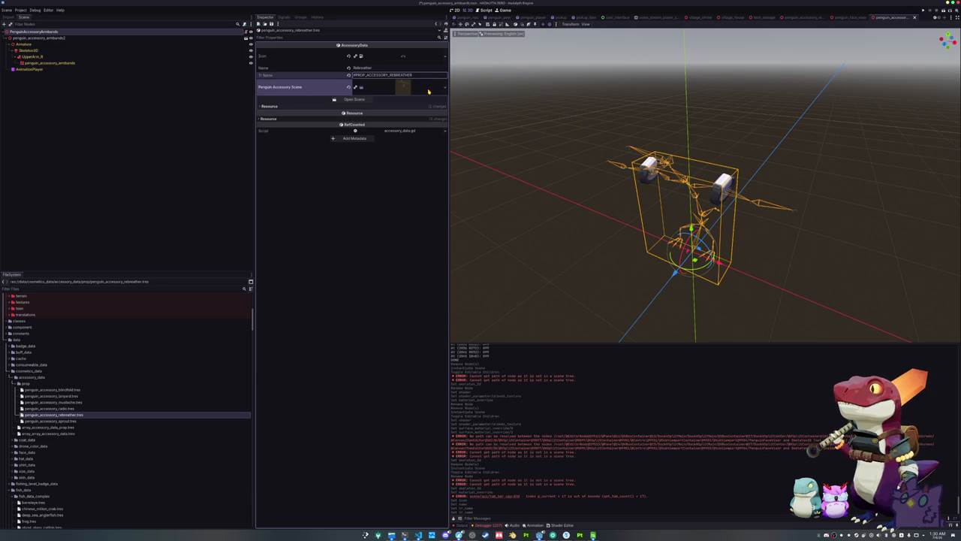
pyautogui.click(444, 87)
pyautogui.click(429, 124)
pyautogui.write('rebreat')
pyautogui.doubleClick(427, 211)
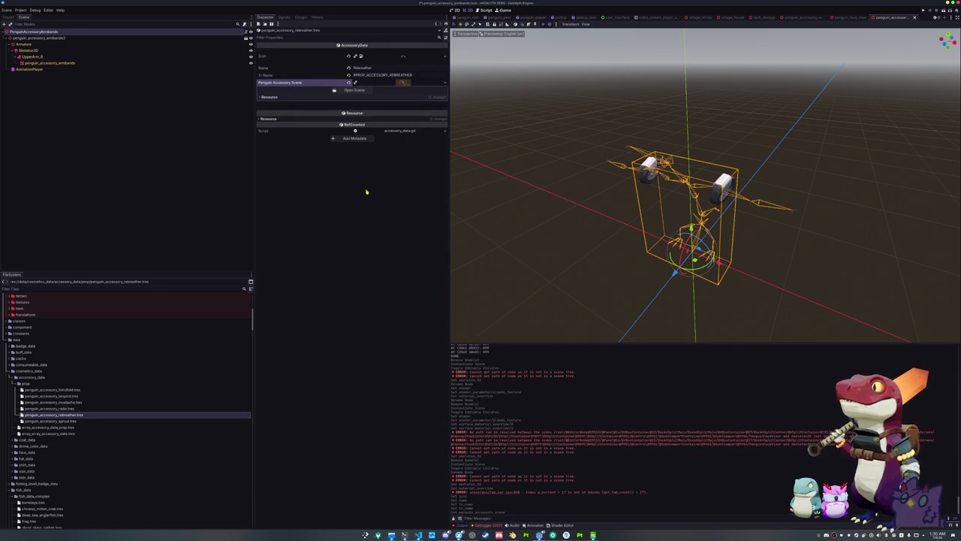
# Step: Duplicate it as penguin_accessory_armbands.tres, named Armbands with key #PROP_ACCESSORY_ARMBANDS
pyautogui.hotkey('ctrl', 'd')
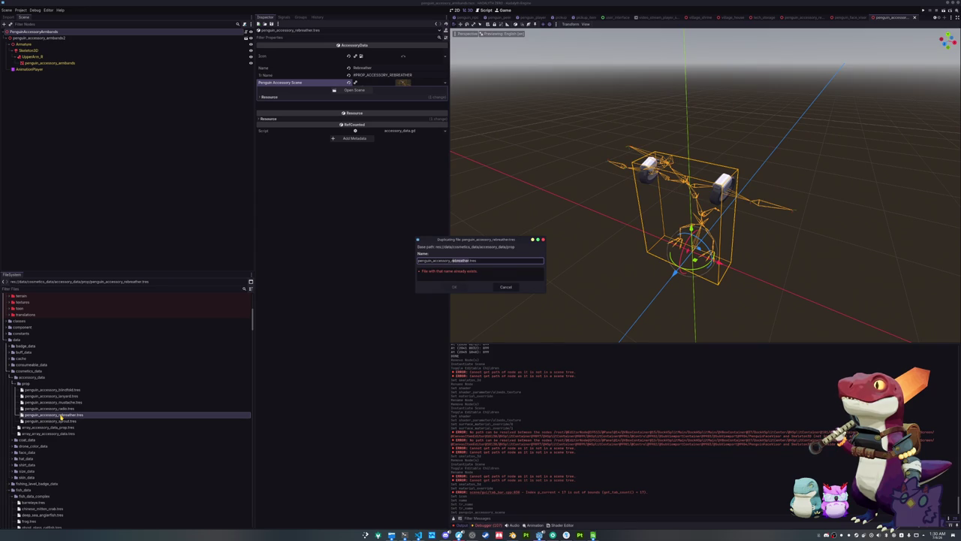
pyautogui.write('armbands')
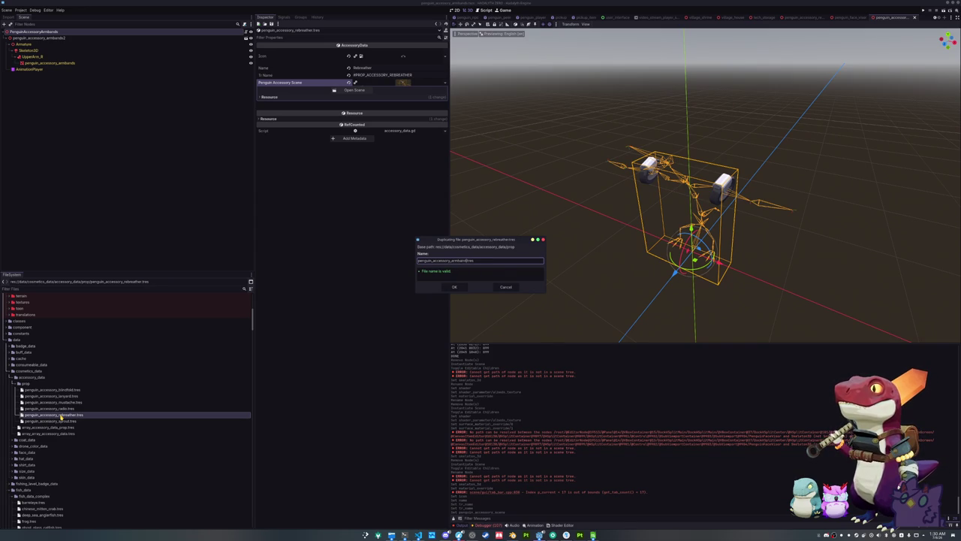
pyautogui.press('Return')
pyautogui.click(71, 391)
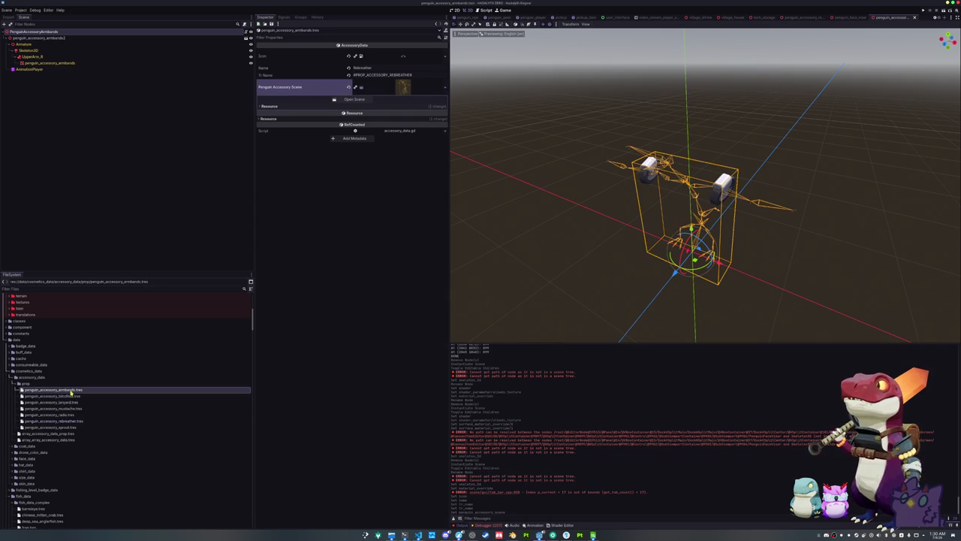
pyautogui.doubleClick(381, 68)
pyautogui.write('Armbands')
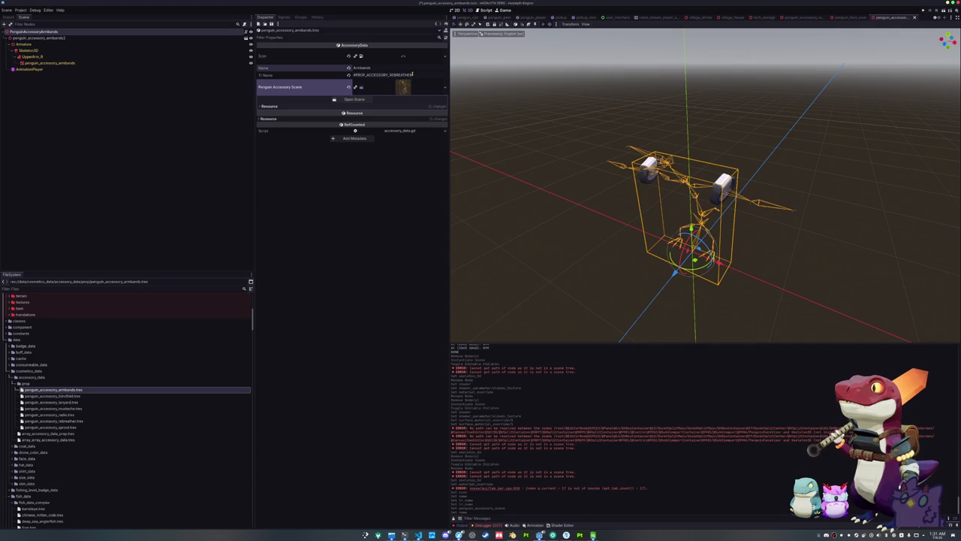
pyautogui.moveTo(412, 74); pyautogui.dragTo(391, 75)
pyautogui.write('ARMBANDS')
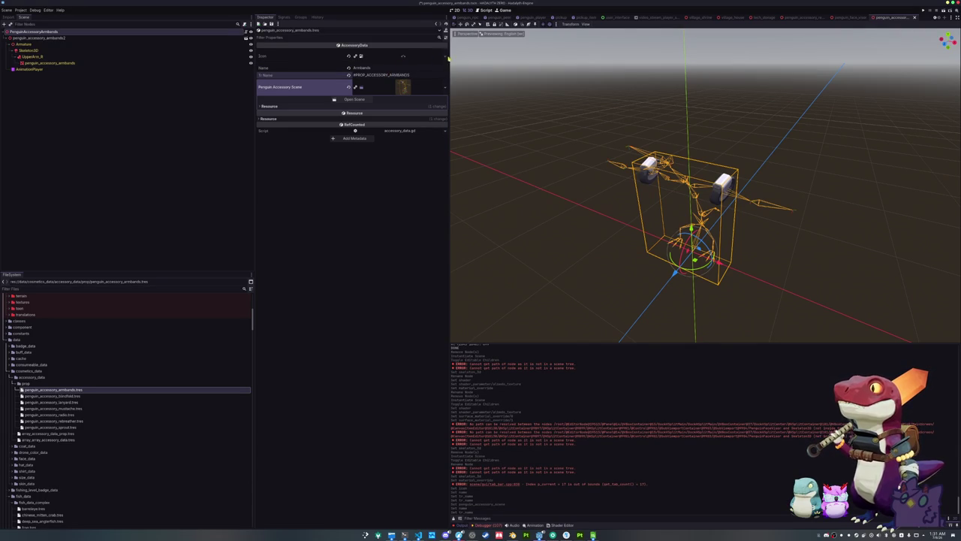
# Step: Quick-load the armbands icon texture and the armbands scene into the armbands data
pyautogui.click(446, 57)
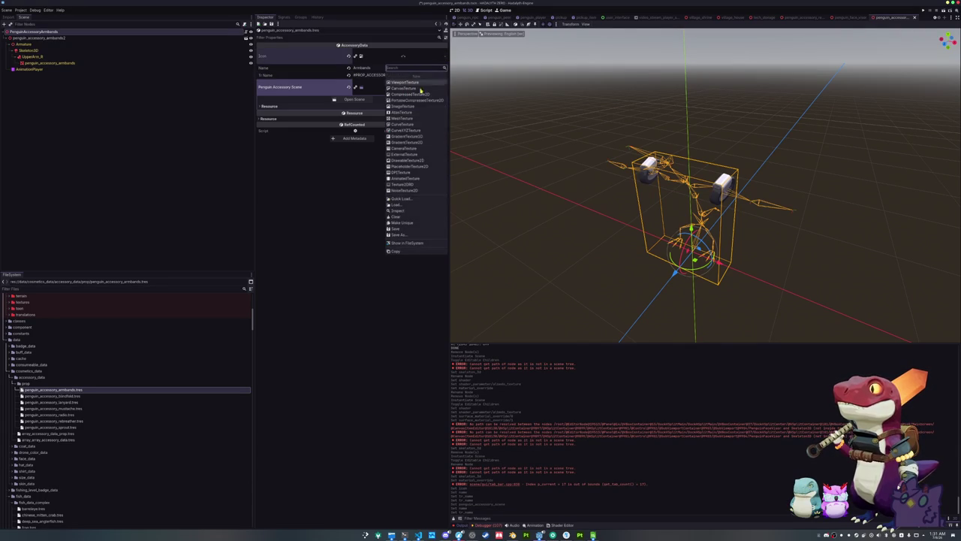
pyautogui.click(406, 201)
pyautogui.write('arm')
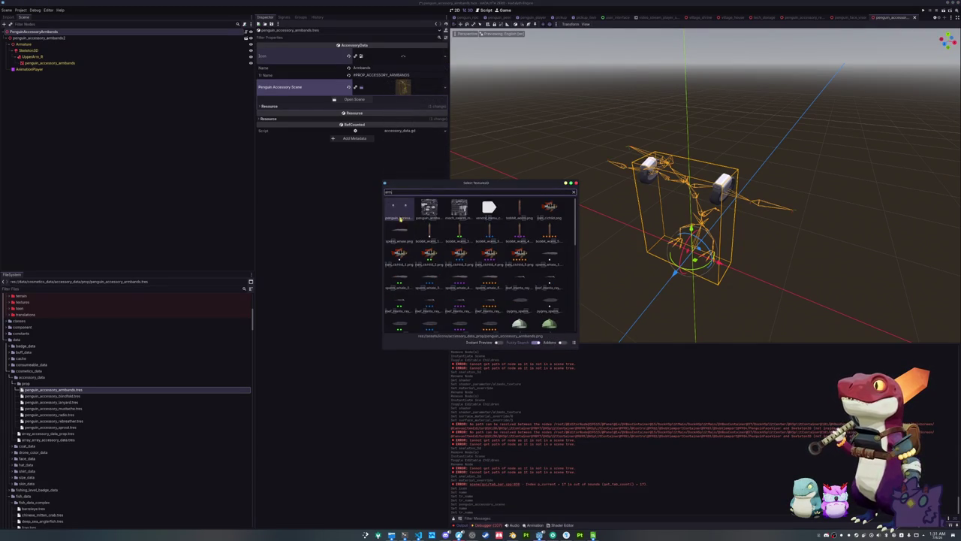
pyautogui.doubleClick(429, 209)
pyautogui.click(444, 87)
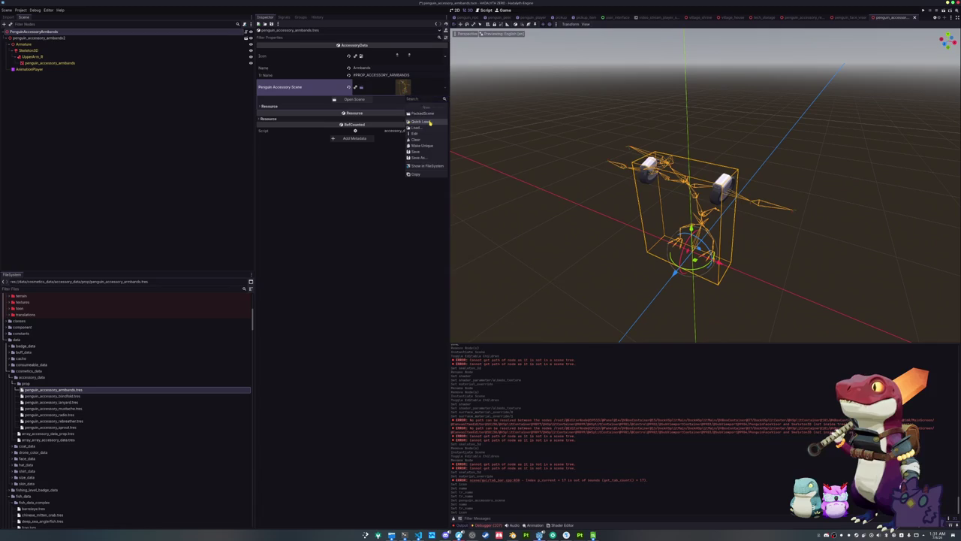
pyautogui.click(430, 123)
pyautogui.write('armb')
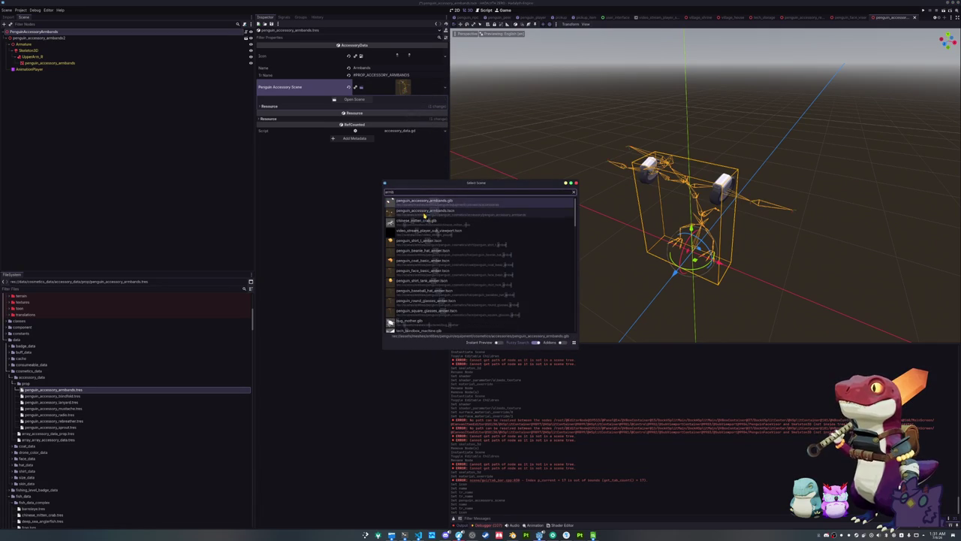
pyautogui.doubleClick(424, 214)
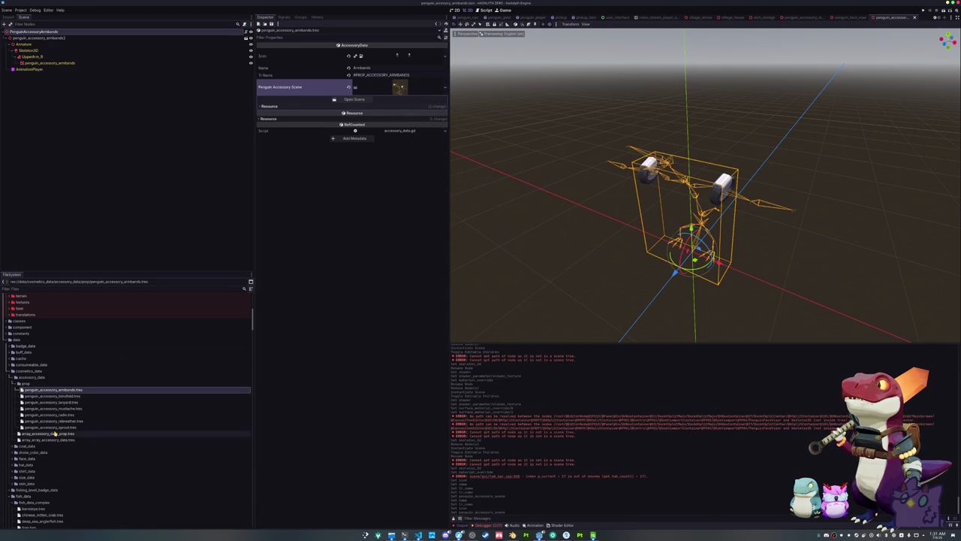
# Step: Add two slots to array_accessory_data_prop.tres, fill them with the armbands and rebreather data, and save
pyautogui.click(71, 433)
pyautogui.click(353, 104)
pyautogui.click(353, 109)
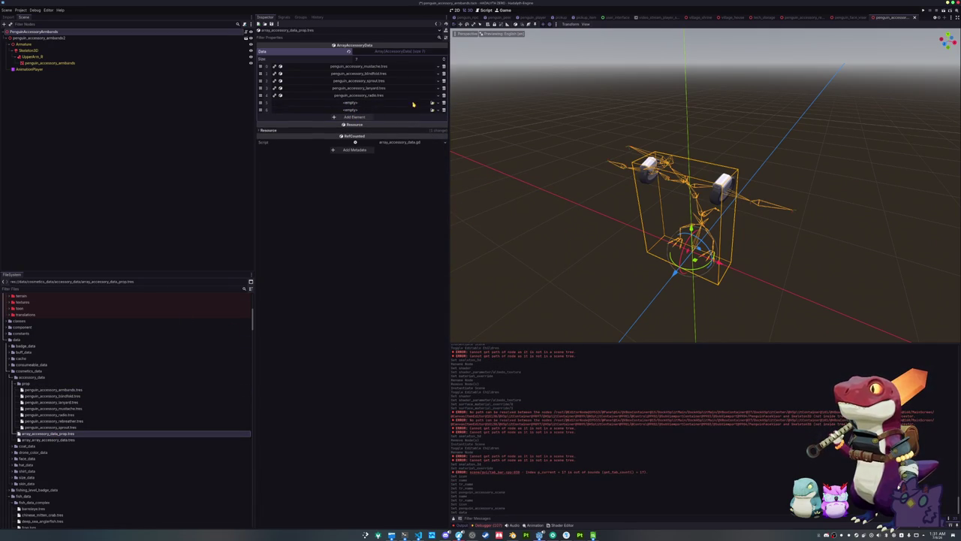
pyautogui.moveTo(56, 391); pyautogui.dragTo(364, 103)
pyautogui.moveTo(60, 422)
pyautogui.mouseDown()
pyautogui.moveTo(301, 268)
pyautogui.moveTo(364, 110)
pyautogui.mouseUp()
pyautogui.hotkey('ctrl', 's')
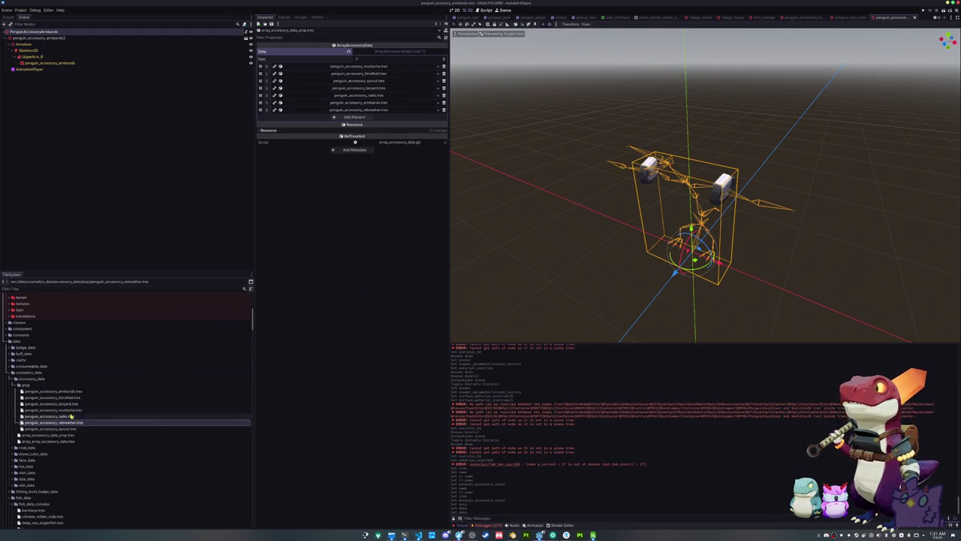
pyautogui.scroll(-5, 52, 407)
pyautogui.scroll(2, 52, 407)
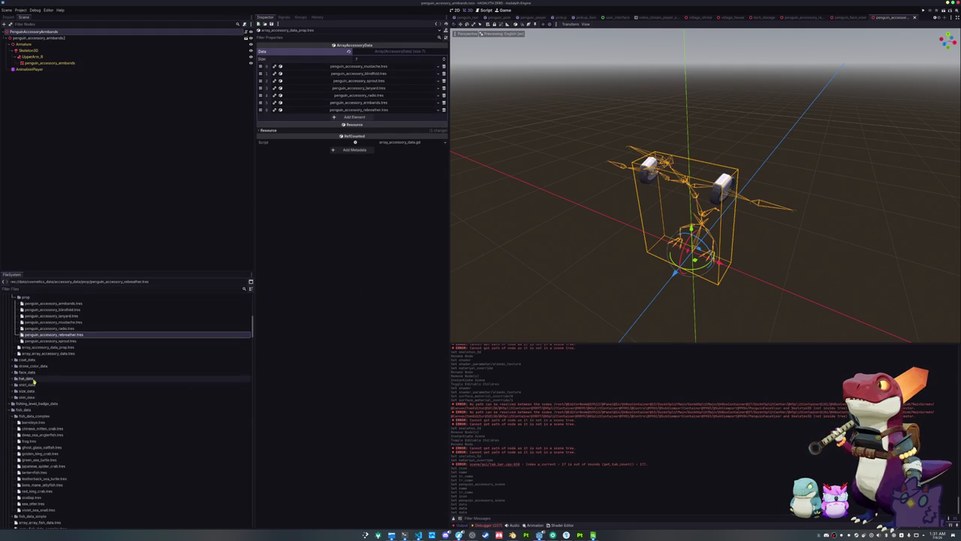
pyautogui.click(28, 373)
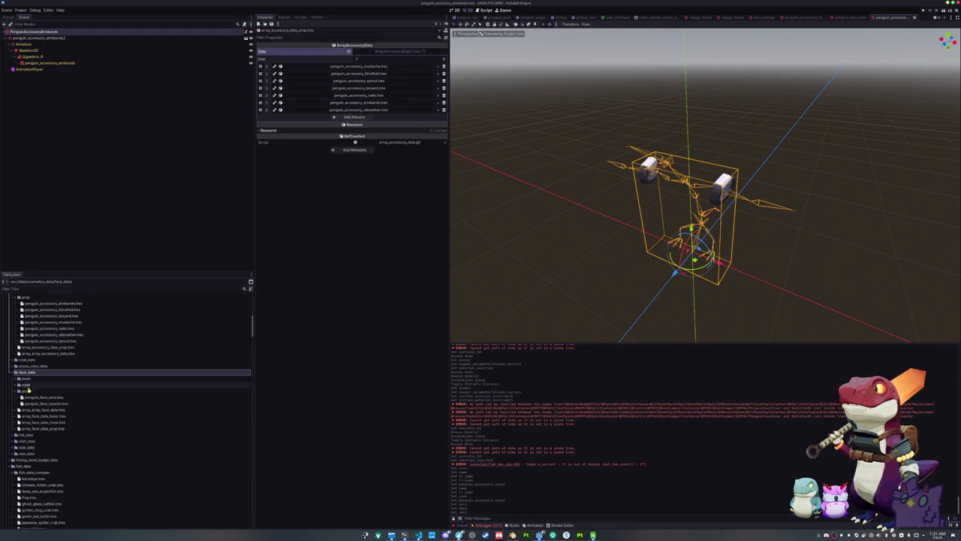
# Step: Duplicate the nozzles face data as penguin_face_visor.tres and name it Visor
pyautogui.click(46, 404)
pyautogui.hotkey('ctrl', 'd')
pyautogui.hotkey('ctrl', 'shift', 'Left')
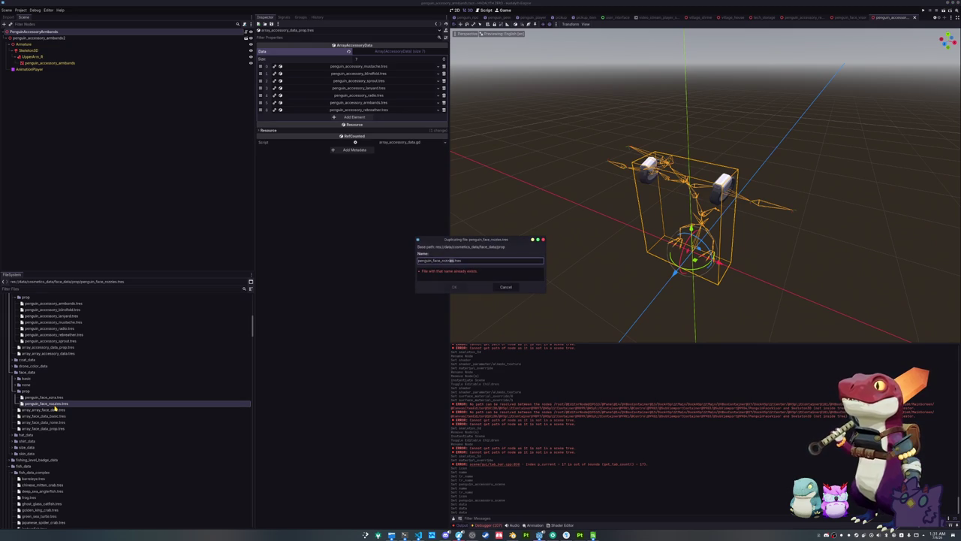
pyautogui.write('visor')
pyautogui.press('Return')
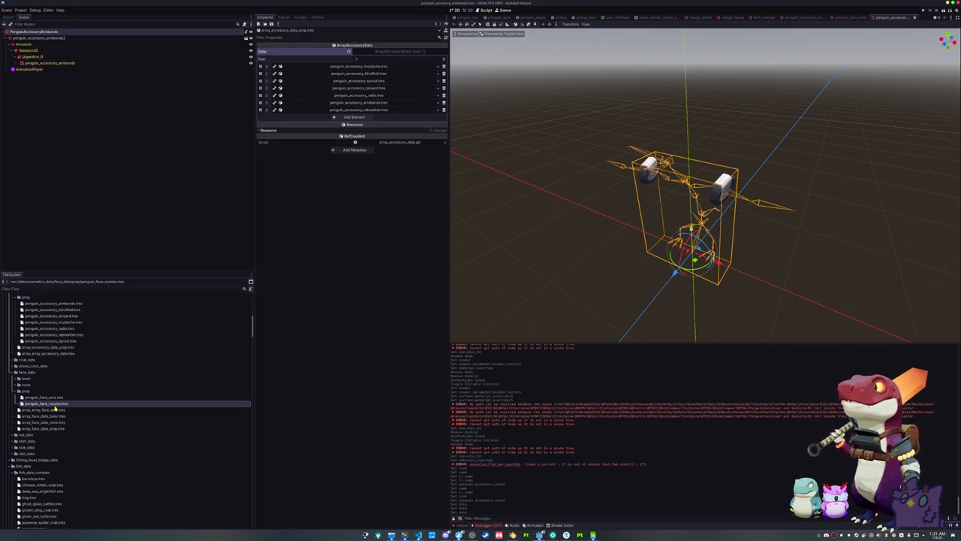
pyautogui.click(56, 411)
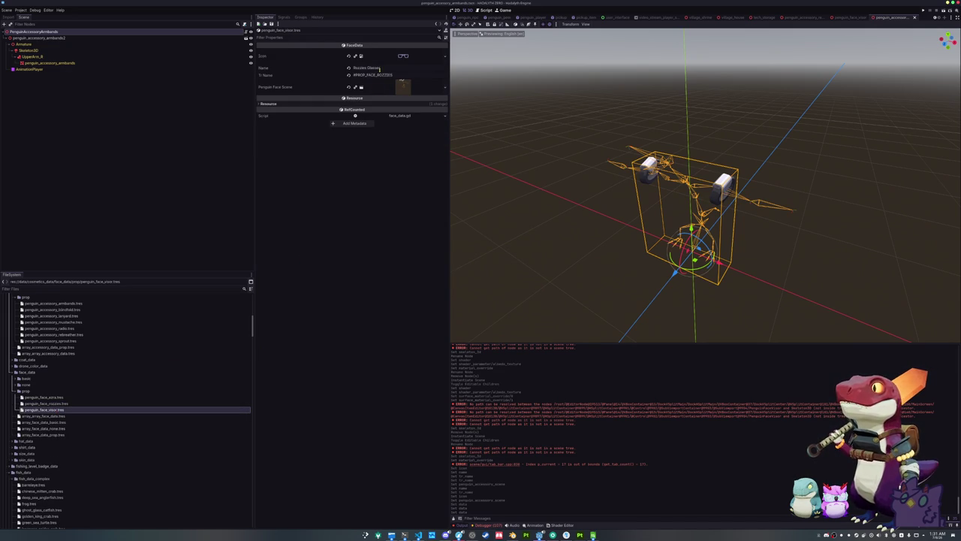
pyautogui.click(379, 68)
pyautogui.write('Visor')
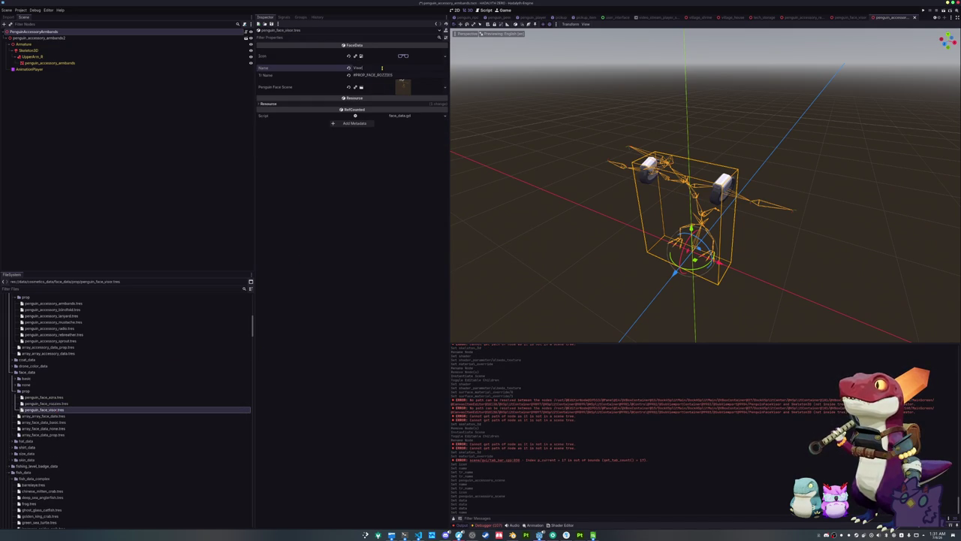
# Step: Give the visor data the teal visor icon, the #PROP_FACE_VISOR key and the visor scene
pyautogui.click(446, 56)
pyautogui.click(403, 199)
pyautogui.write('visor')
pyautogui.click(403, 200)
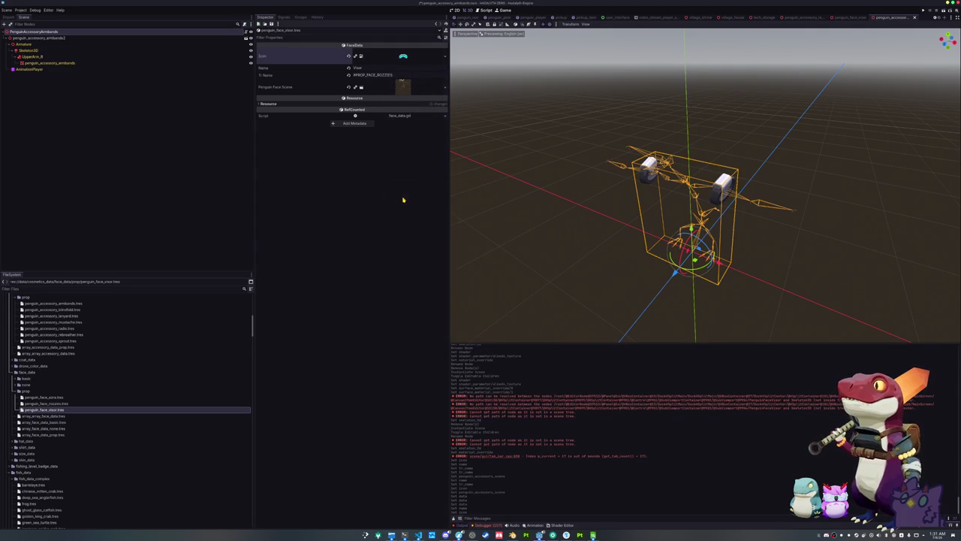
pyautogui.moveTo(393, 75); pyautogui.dragTo(376, 75)
pyautogui.write('VISOR')
pyautogui.hotkey('ctrl', 's')
pyautogui.click(425, 87)
pyautogui.click(423, 126)
pyautogui.write('visor')
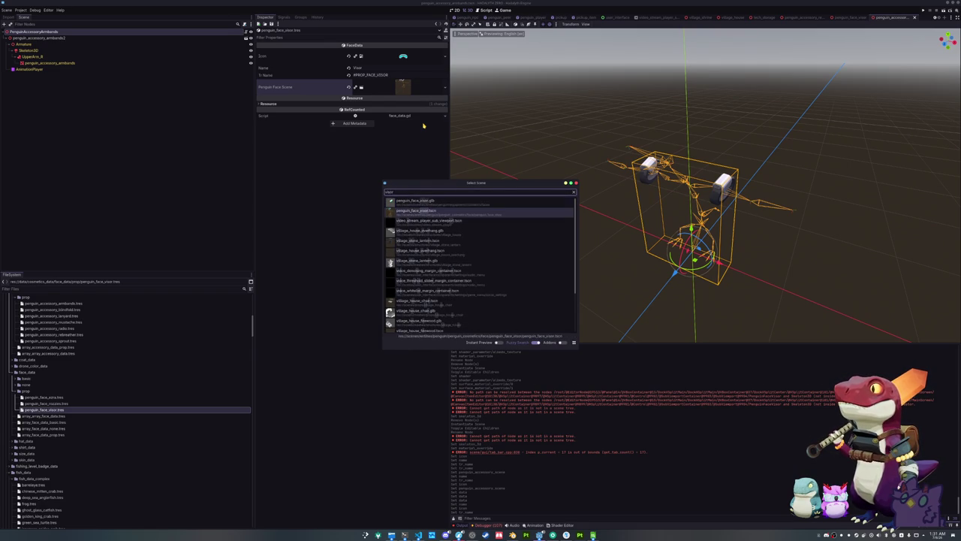
pyautogui.press('Return')
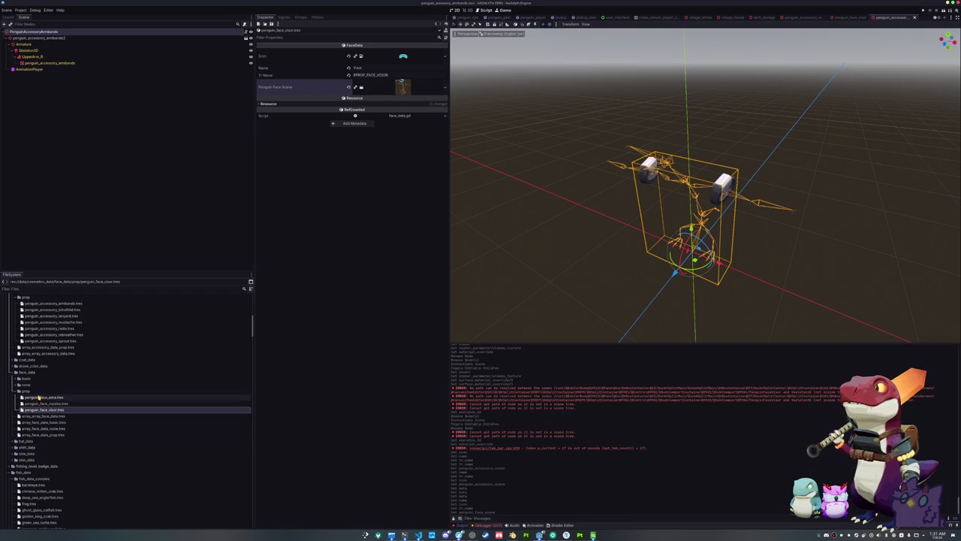
# Step: Add a third entry to array_face_data_prop.tres holding penguin_face_visor.tres, and save
pyautogui.doubleClick(39, 389)
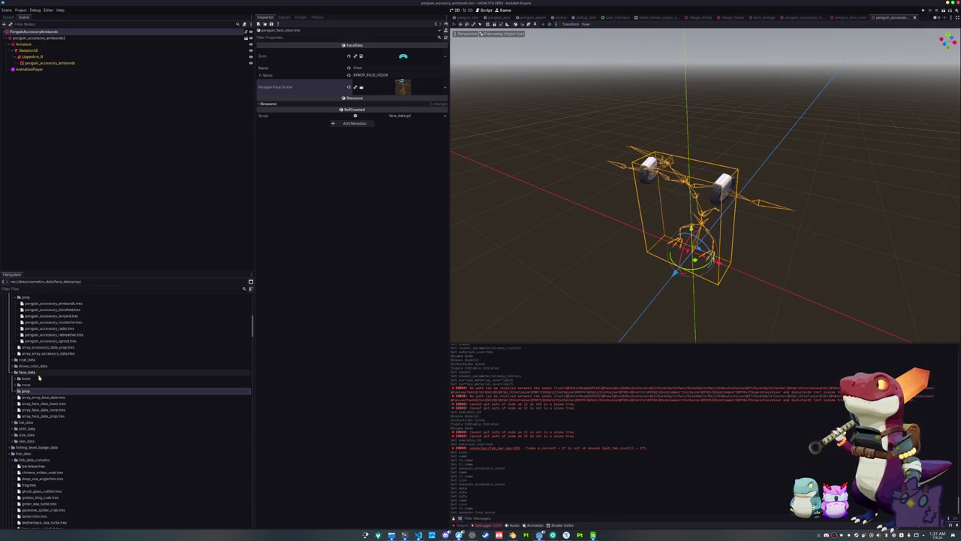
pyautogui.scroll(-2, 37, 423)
pyautogui.scroll(-3, 43, 425)
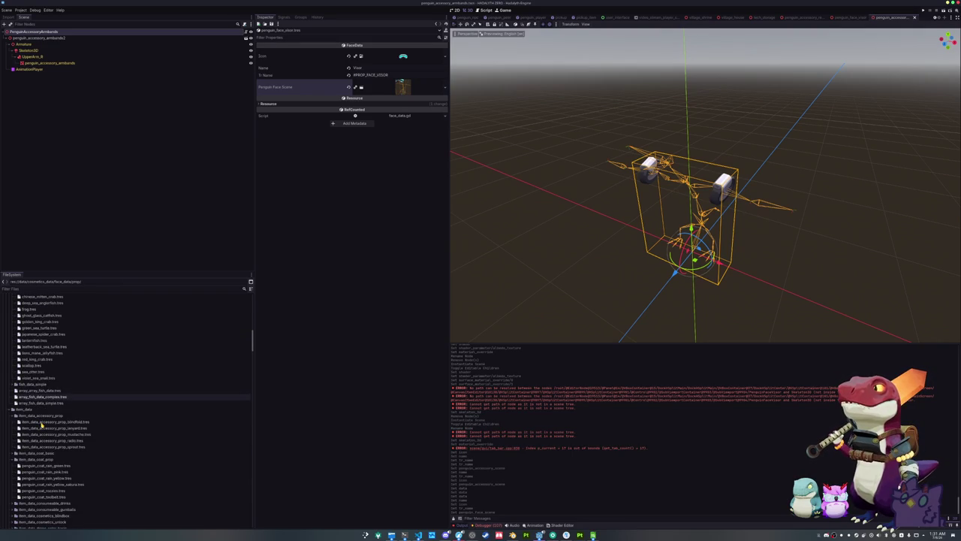
pyautogui.scroll(3, 42, 425)
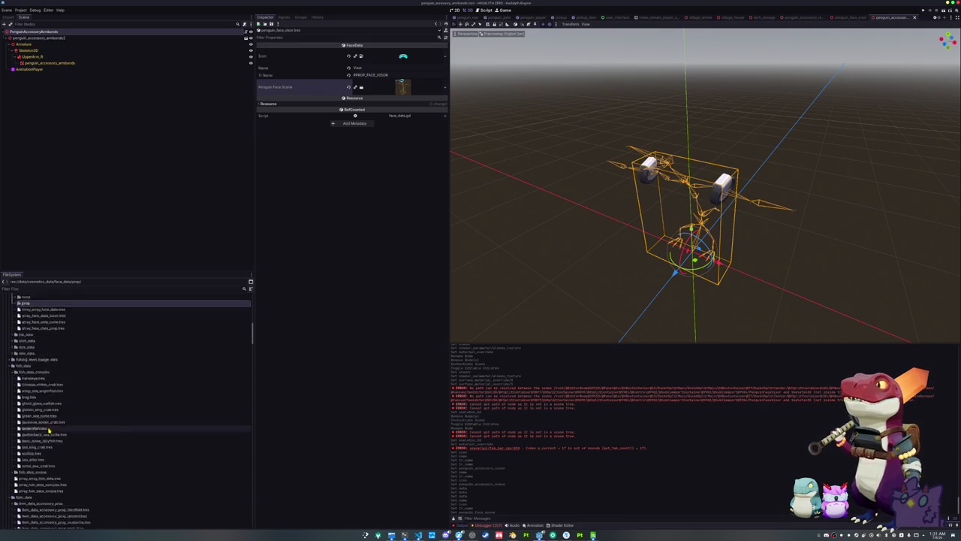
pyautogui.click(44, 357)
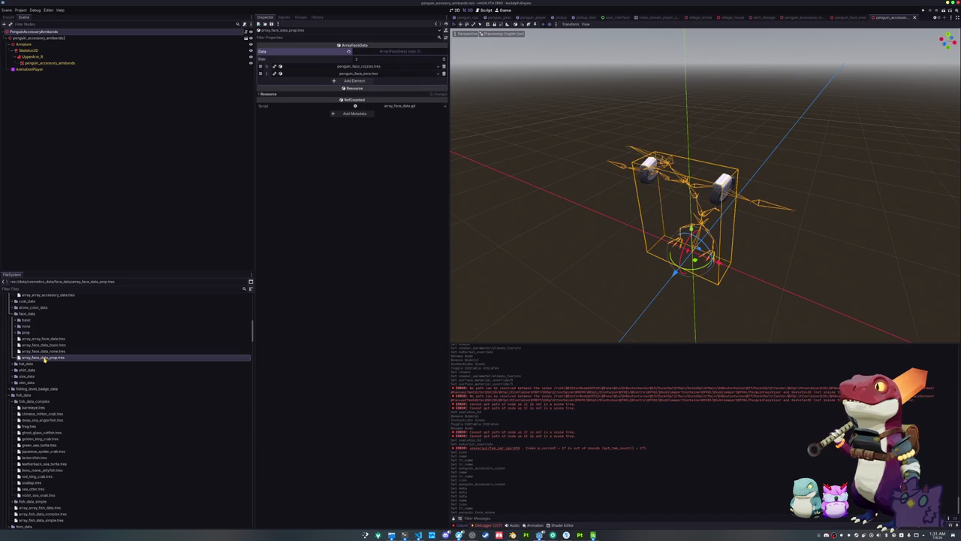
pyautogui.click(354, 81)
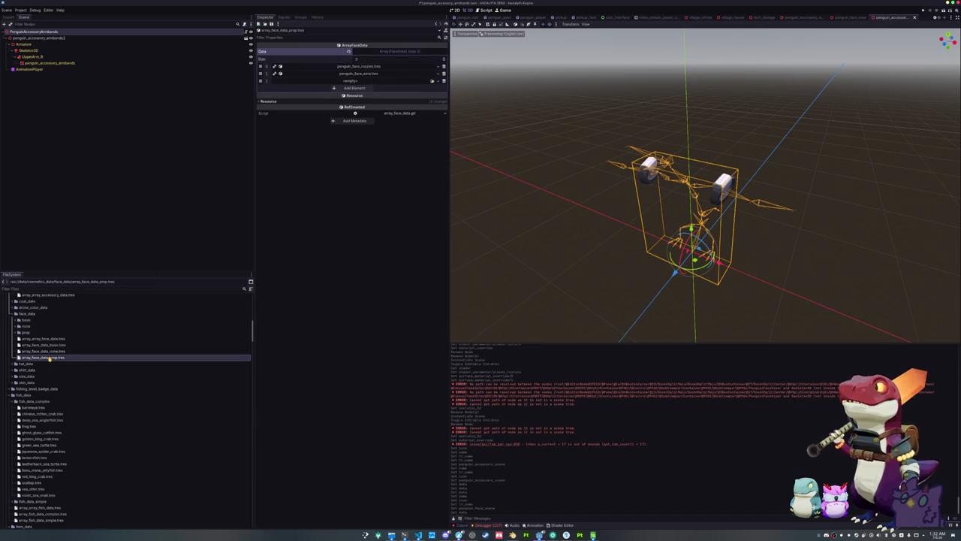
pyautogui.doubleClick(25, 332)
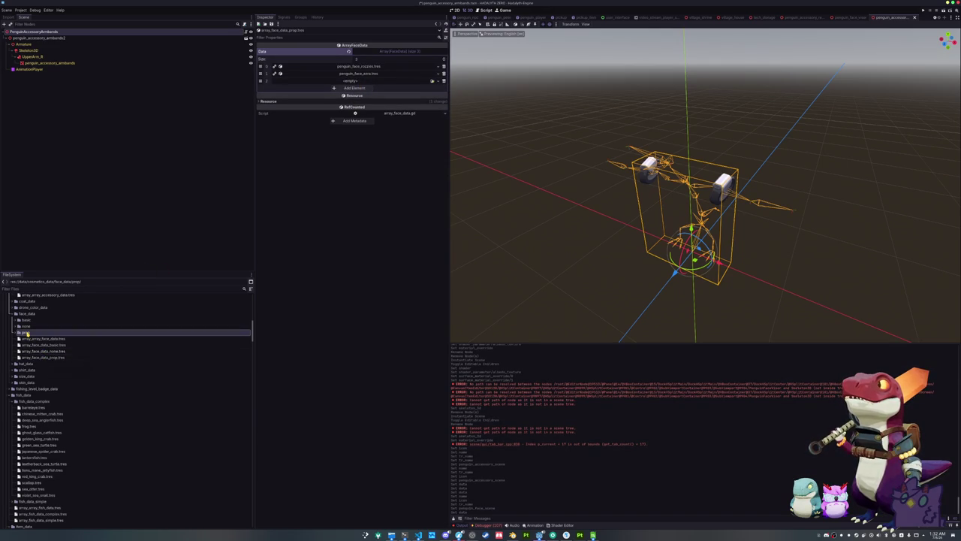
pyautogui.moveTo(33, 351)
pyautogui.mouseDown()
pyautogui.moveTo(203, 266)
pyautogui.moveTo(383, 87)
pyautogui.mouseUp()
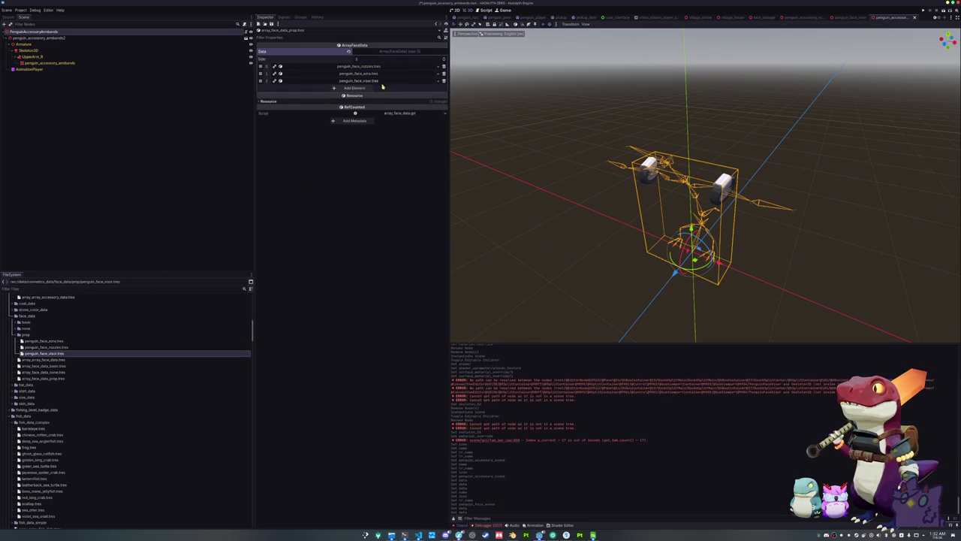
pyautogui.hotkey('ctrl', 's')
pyautogui.scroll(-5, 67, 429)
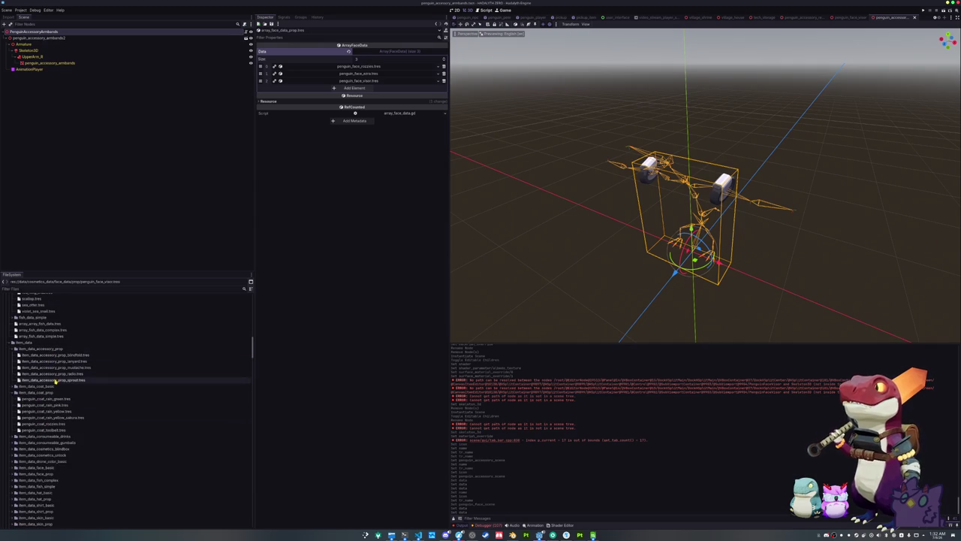
# Step: Duplicate the sprout item data as item_data_accessory_prop_armbands.tres, pointing to penguin_accessory_armbands.tres
pyautogui.click(56, 380)
pyautogui.hotkey('ctrl', 'd')
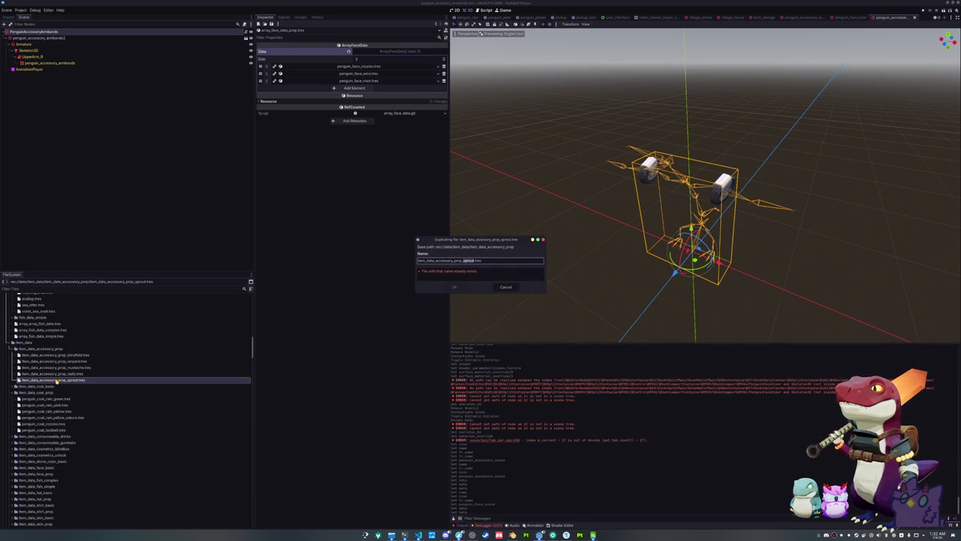
pyautogui.write('s')
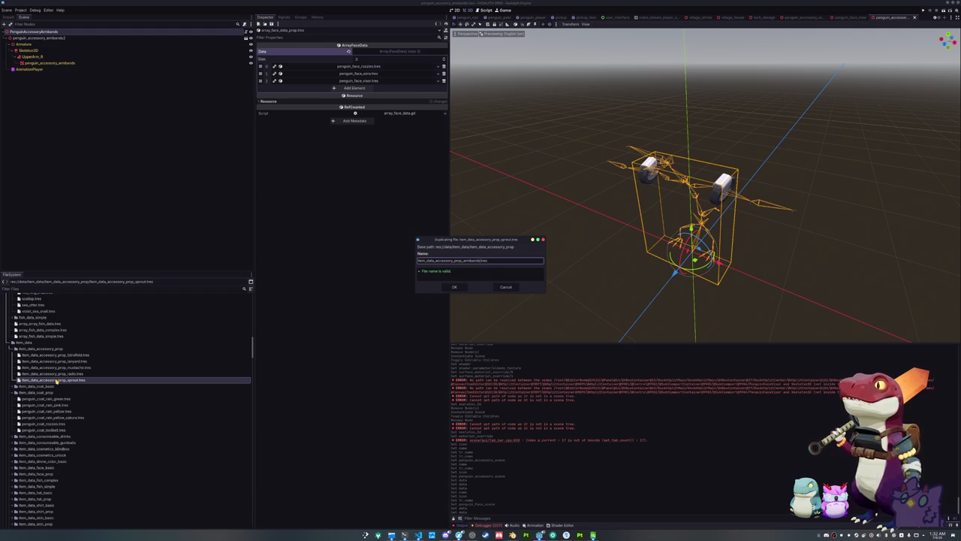
pyautogui.press('Return')
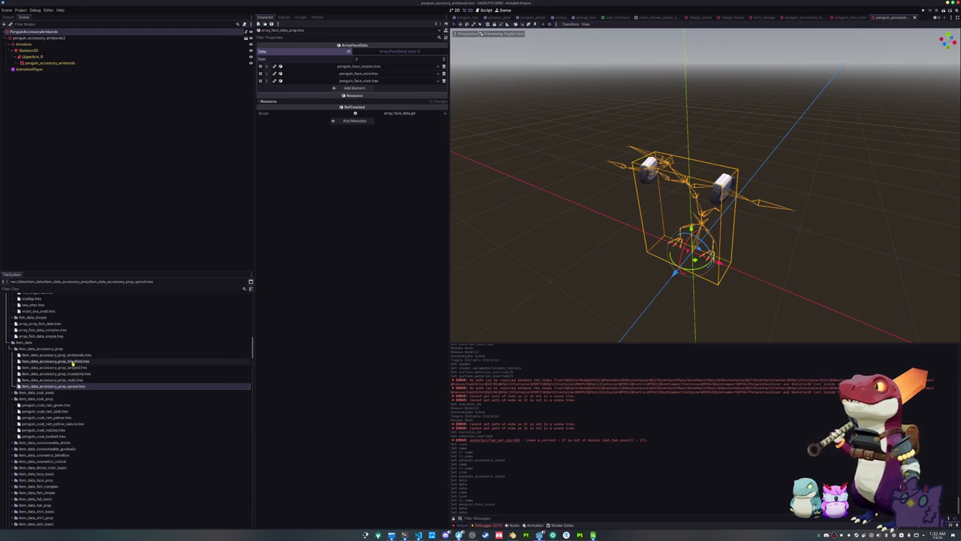
pyautogui.click(75, 356)
pyautogui.click(446, 51)
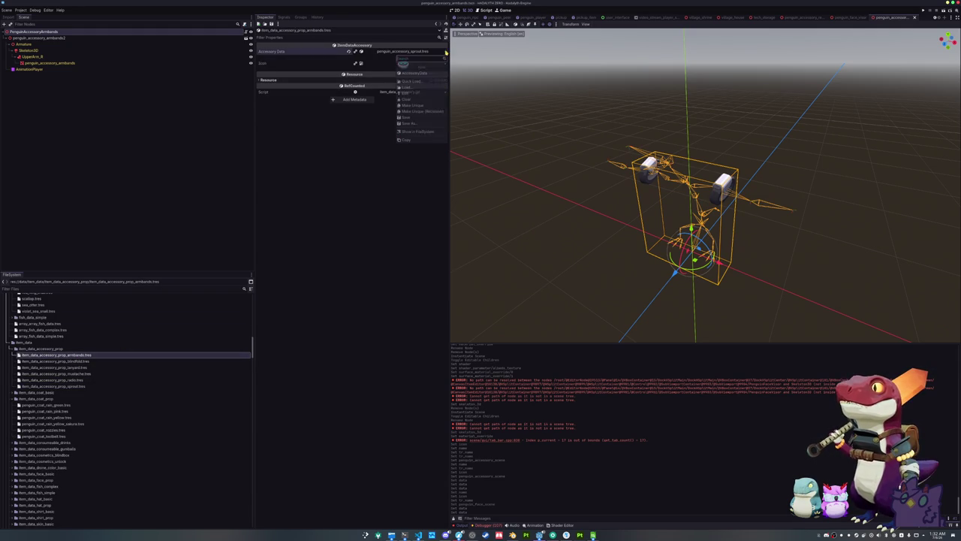
pyautogui.click(417, 81)
pyautogui.write('arm')
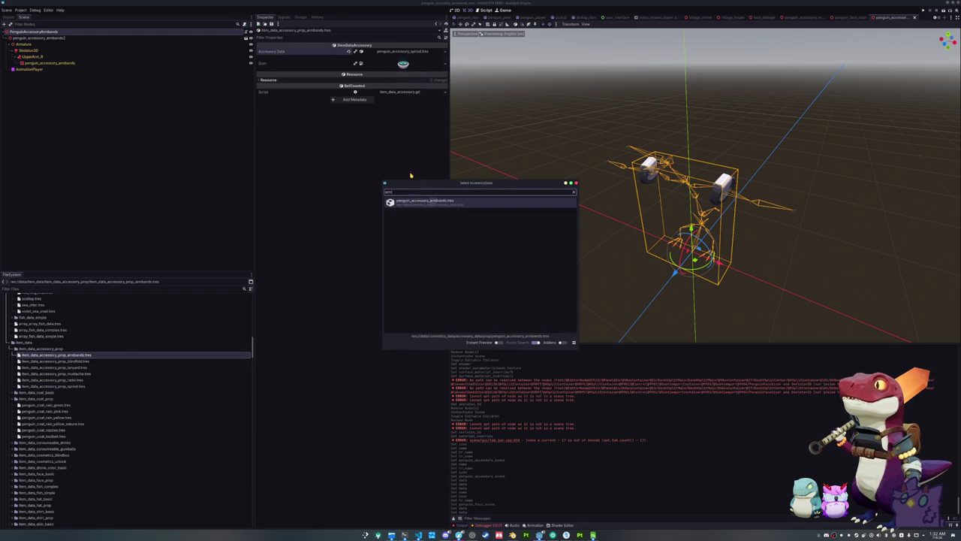
pyautogui.press('Return')
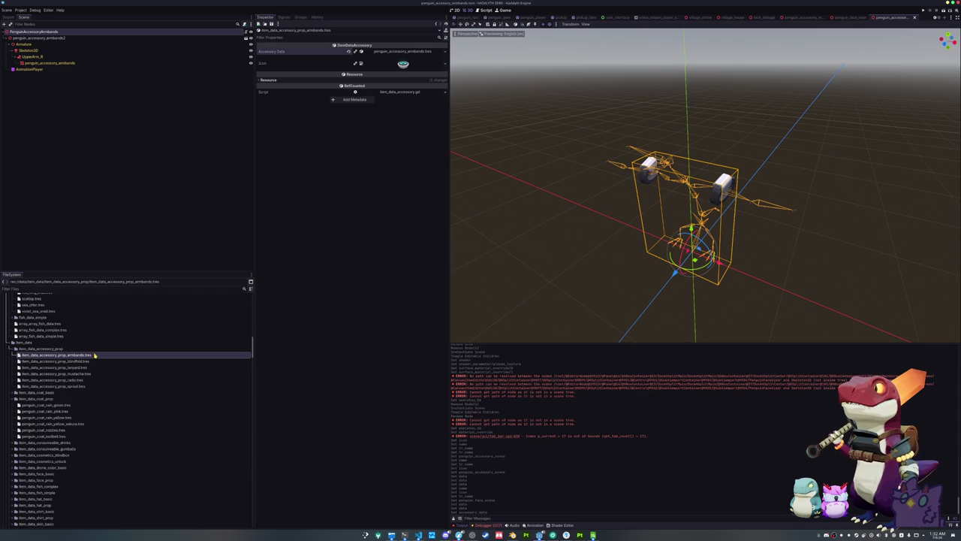
# Step: Duplicate the armbands item data as item_data_accessory_prop_rebreather.tres
pyautogui.hotkey('ctrl', 'd')
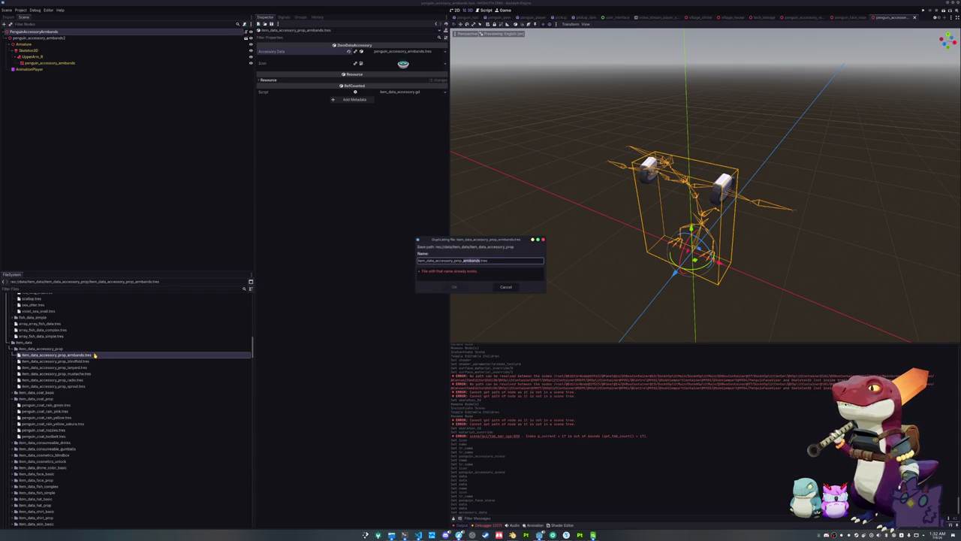
pyautogui.write('rebfeathe')
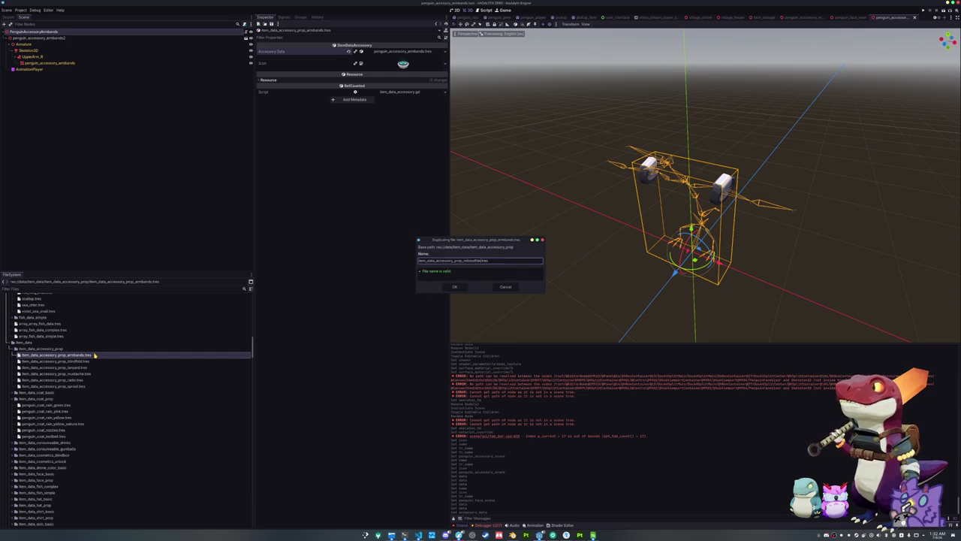
pyautogui.press('Return')
pyautogui.scroll(-5, 56, 444)
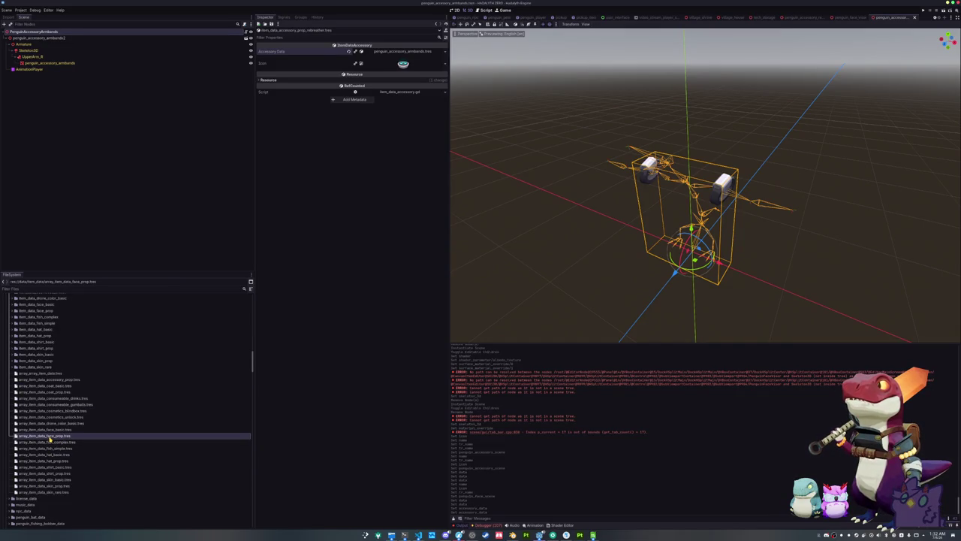
# Step: Add the armbands and rebreather item data as two new slots in the accessory prop item array
pyautogui.click(49, 379)
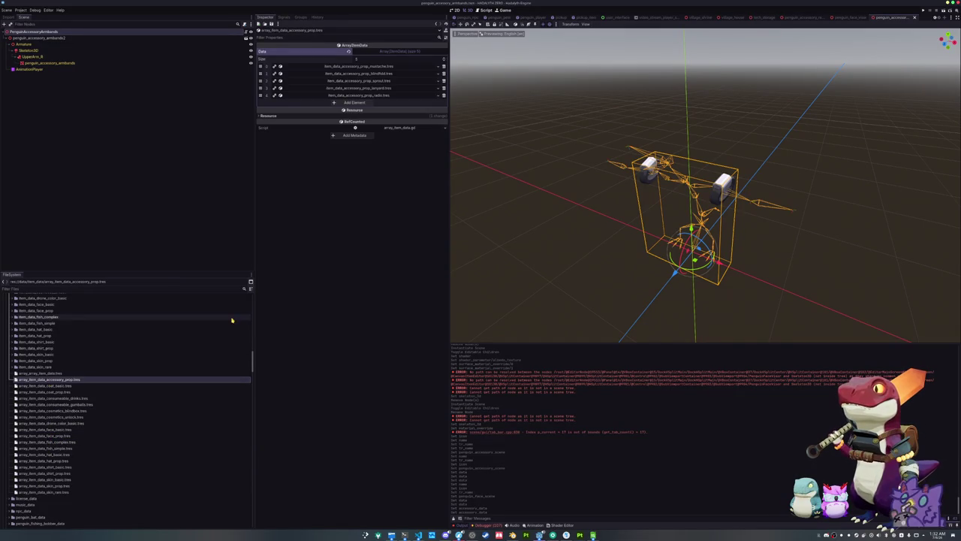
pyautogui.scroll(4, 125, 326)
pyautogui.click(365, 101)
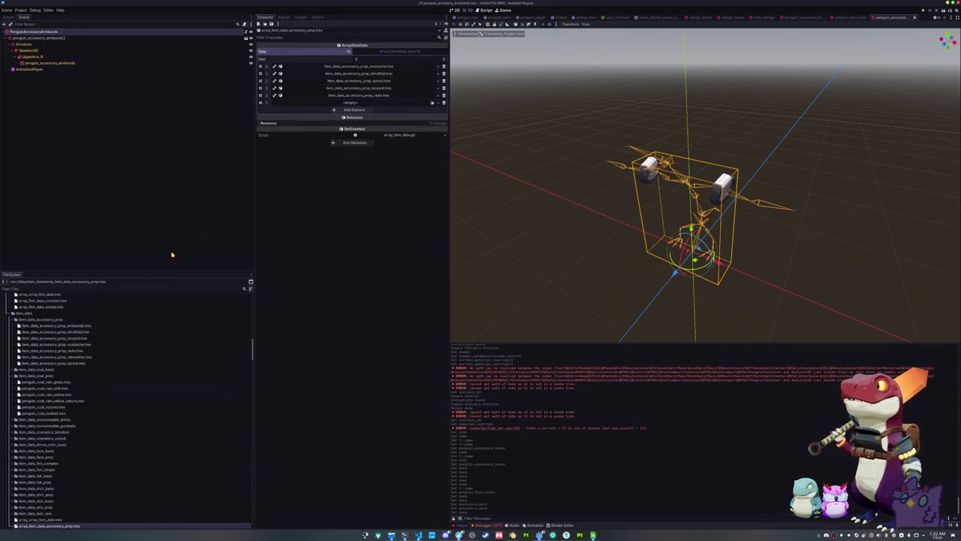
pyautogui.moveTo(57, 329); pyautogui.dragTo(364, 103)
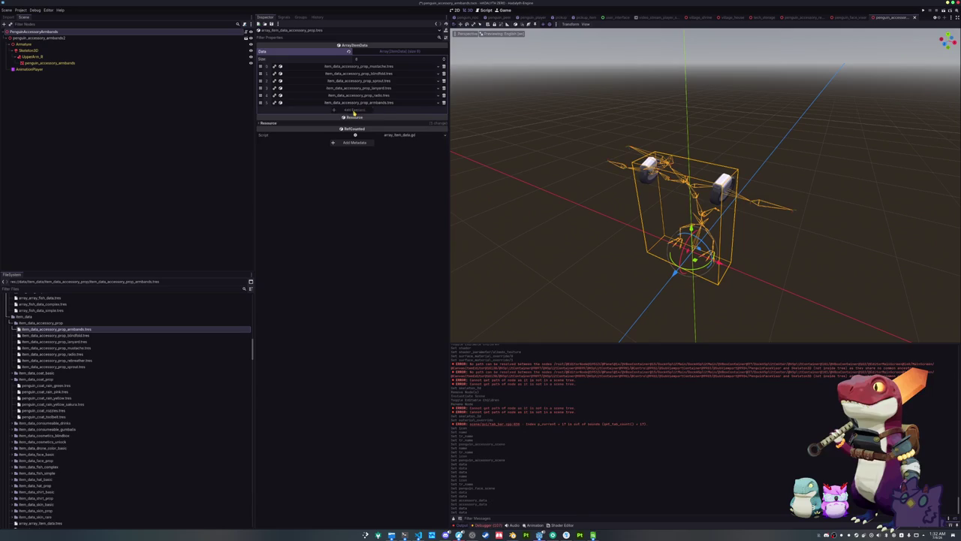
pyautogui.click(354, 109)
pyautogui.moveTo(57, 360)
pyautogui.mouseDown()
pyautogui.moveTo(194, 281)
pyautogui.moveTo(364, 109)
pyautogui.mouseUp()
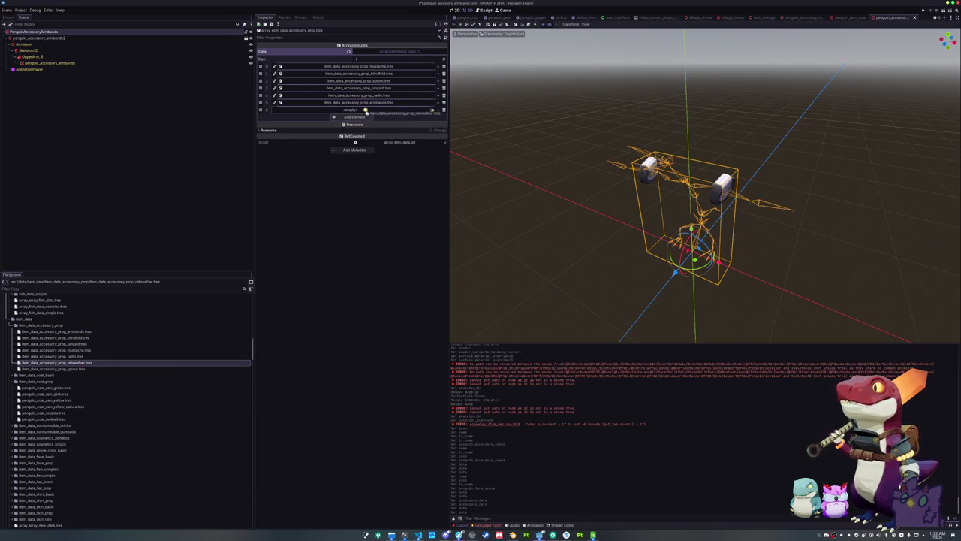
# Step: Duplicate penguin_face_astra in the face prop item data folder as the new visor item data
pyautogui.scroll(-1, 123, 421)
pyautogui.scroll(-4, 123, 421)
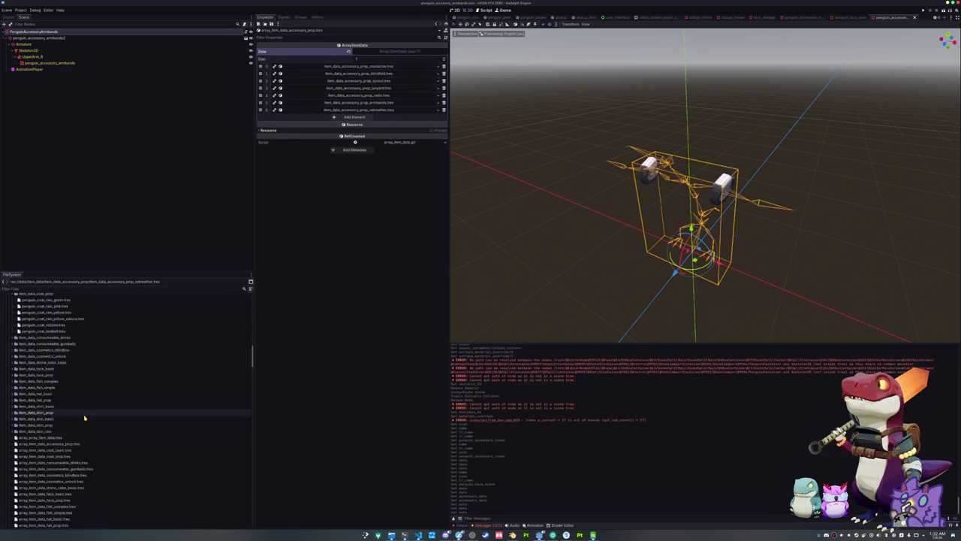
pyautogui.click(52, 366)
pyautogui.click(55, 360)
pyautogui.click(61, 354)
pyautogui.scroll(1, 61, 354)
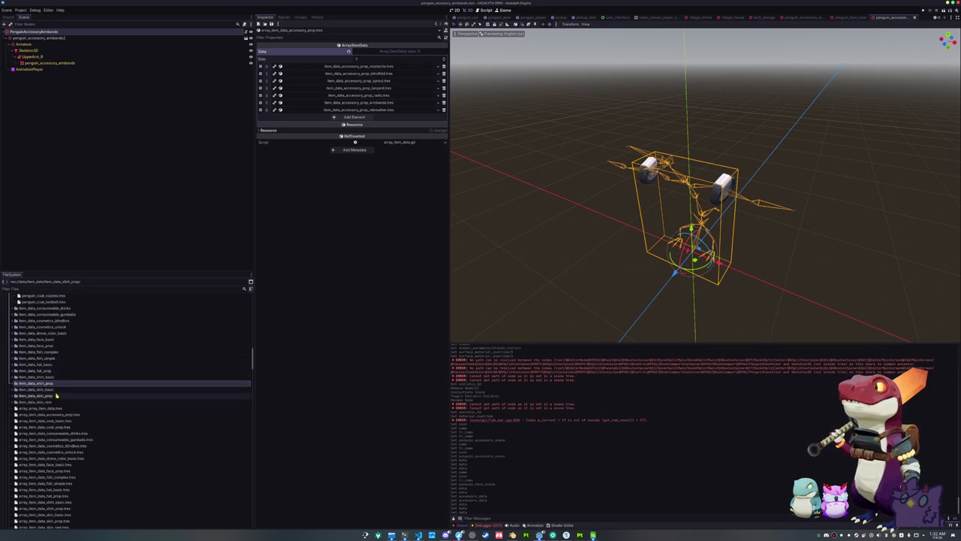
pyautogui.click(62, 347)
pyautogui.doubleClick(62, 347)
pyautogui.click(63, 352)
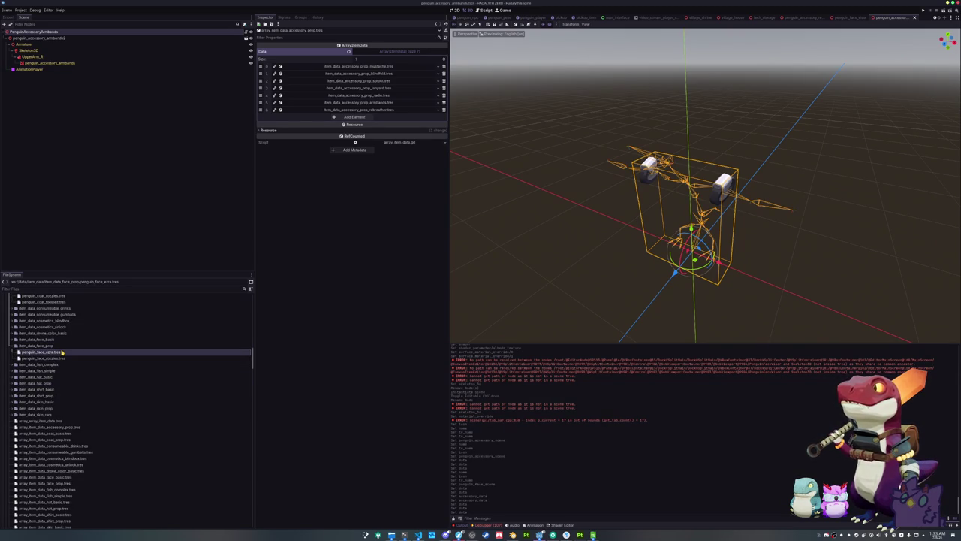
pyautogui.hotkey('ctrl', 'd')
pyautogui.write('ve')
pyautogui.press('Return')
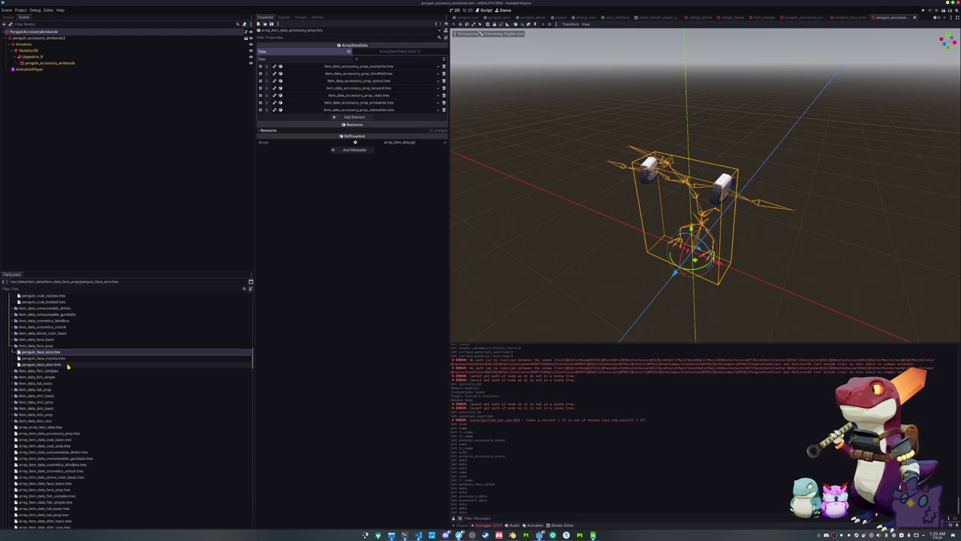
# Step: Add a third entry to the face prop item array holding penguin_face_visor.tres
pyautogui.scroll(-5, 66, 366)
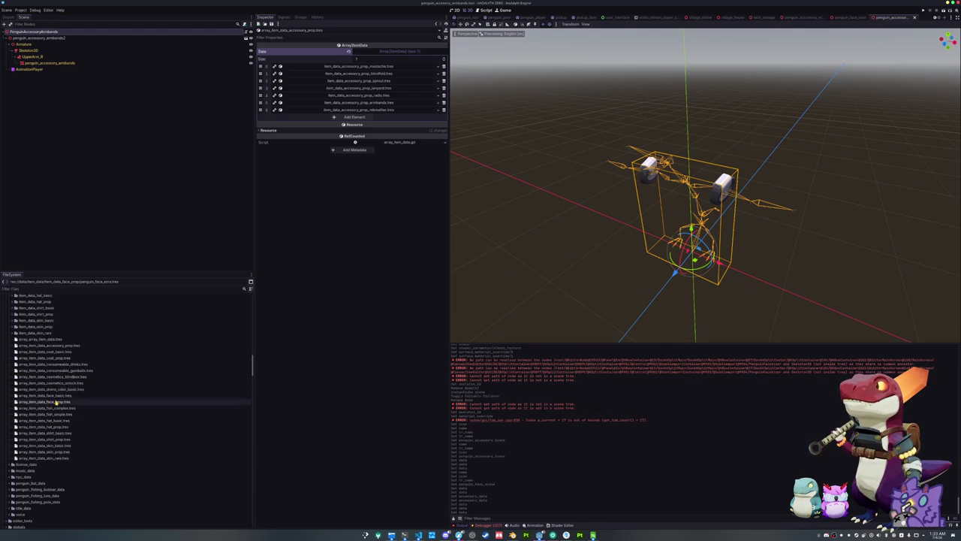
pyautogui.click(53, 402)
pyautogui.click(363, 81)
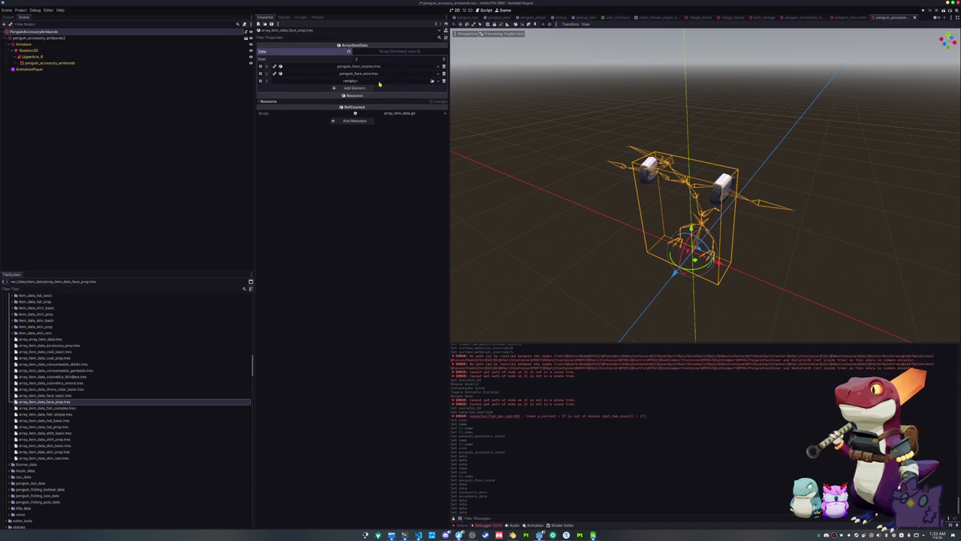
pyautogui.click(432, 82)
pyautogui.write('visor')
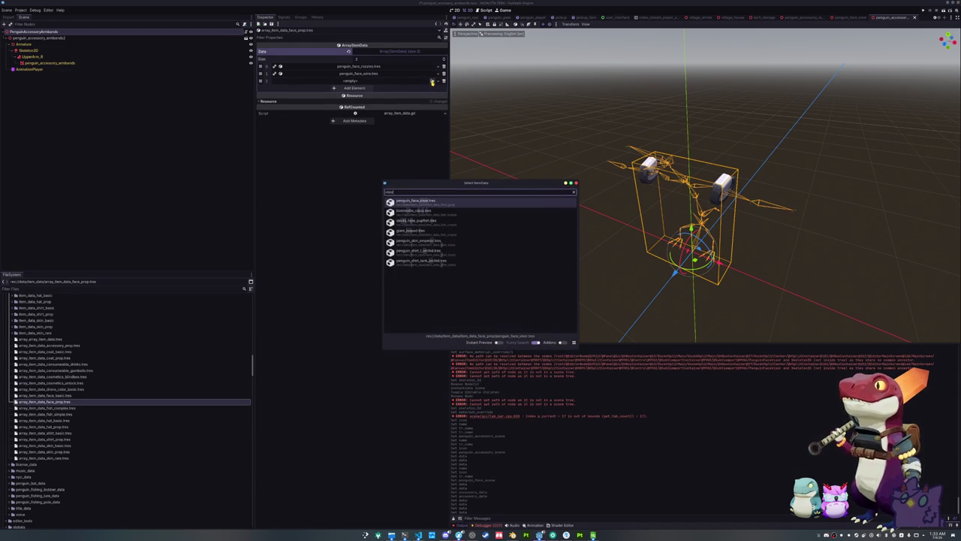
pyautogui.press('Return')
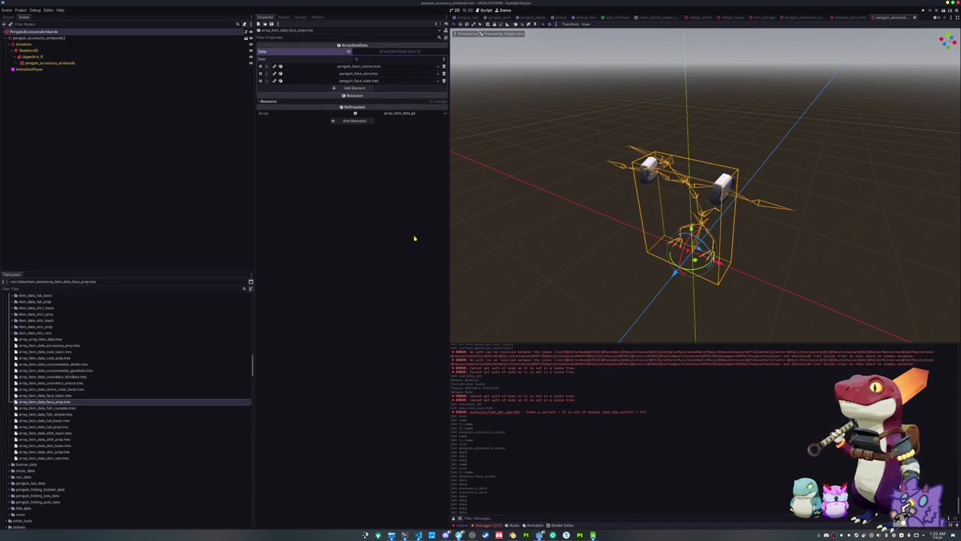
# Step: Step through the face_visor and rebreather scene tabs and close the rebreather scene
pyautogui.click(863, 17)
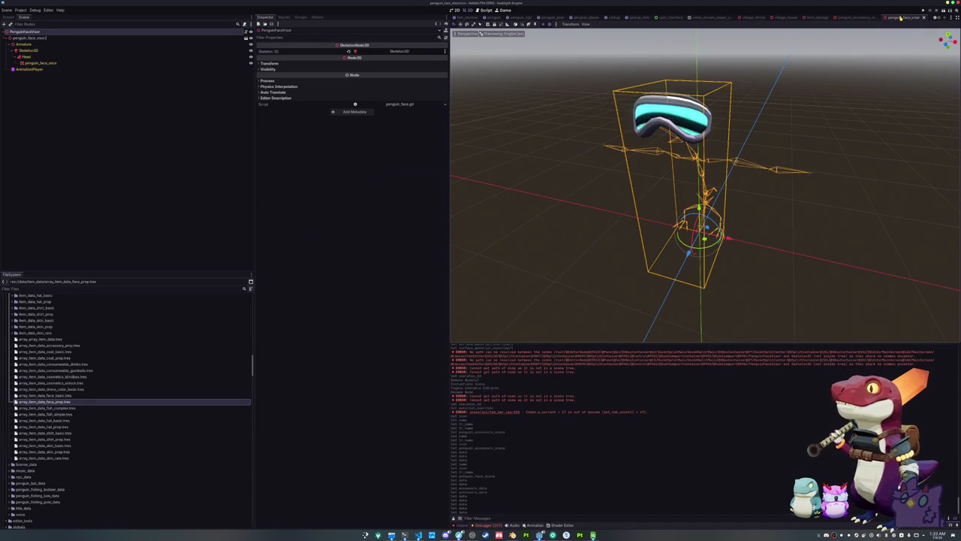
pyautogui.click(901, 18)
pyautogui.middleClick(901, 17)
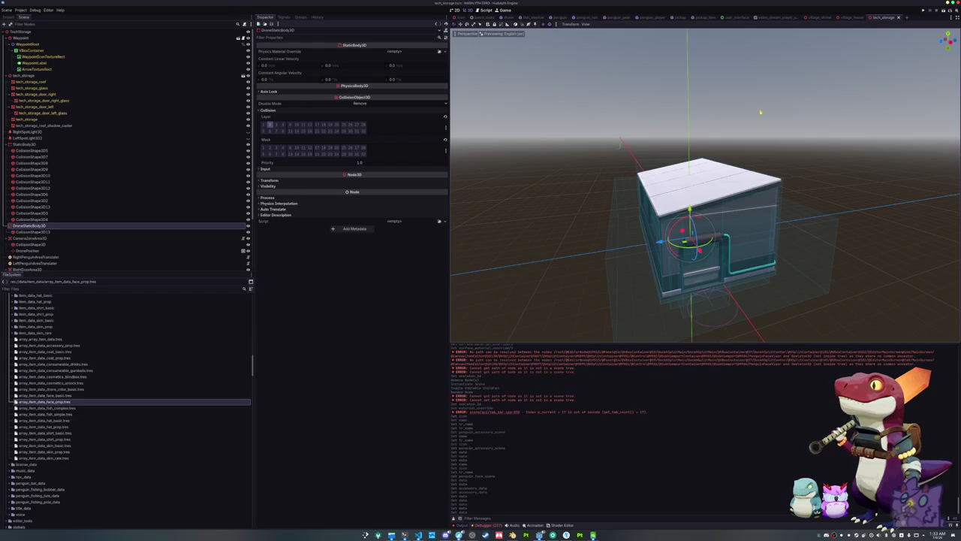
# Step: Run a singleplayer game and scroll the penguin's cosmetics down to the Accessories row
pyautogui.press('F5')
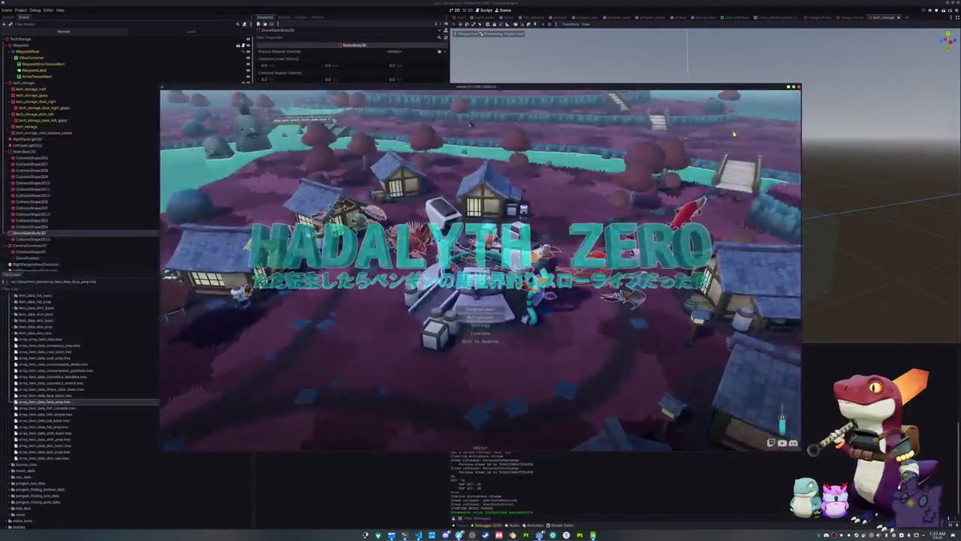
pyautogui.click(481, 310)
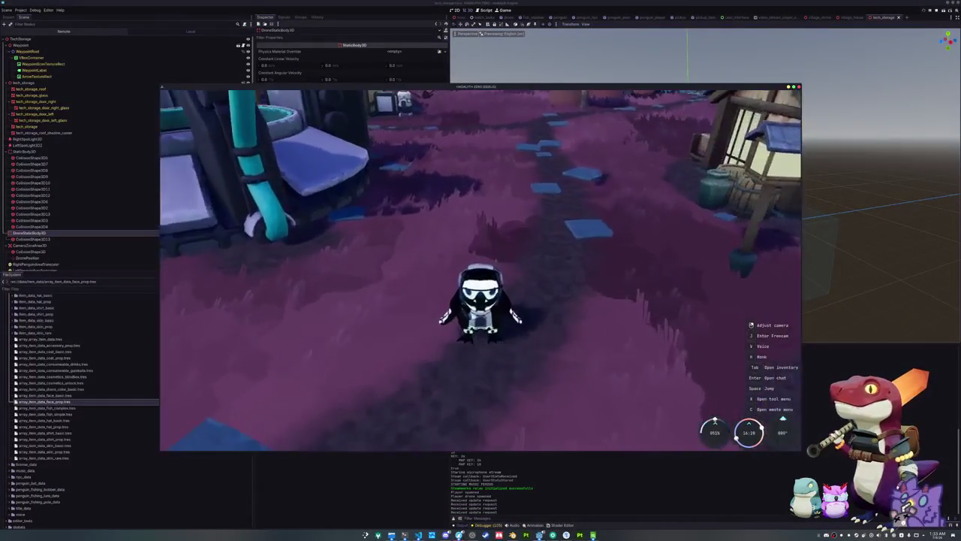
pyautogui.press('Tab')
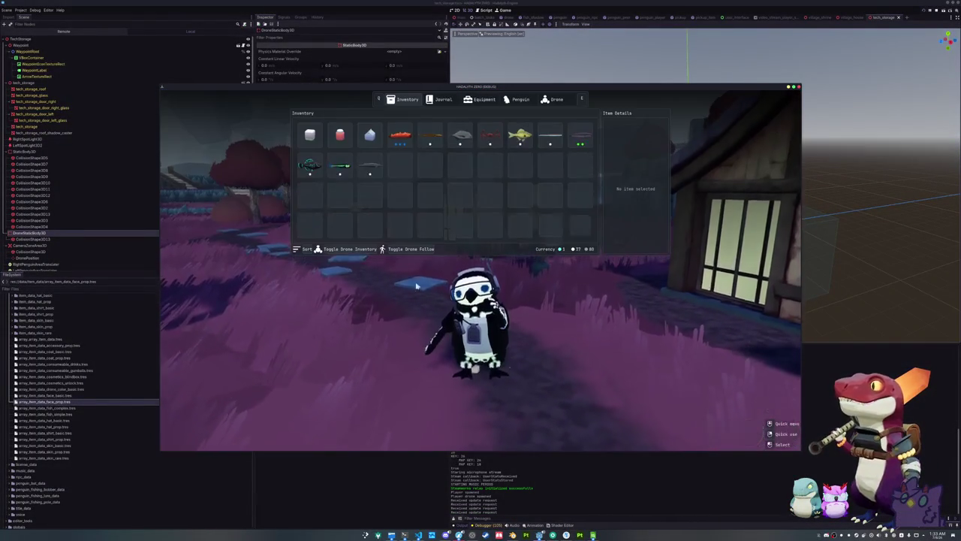
pyautogui.click(442, 99)
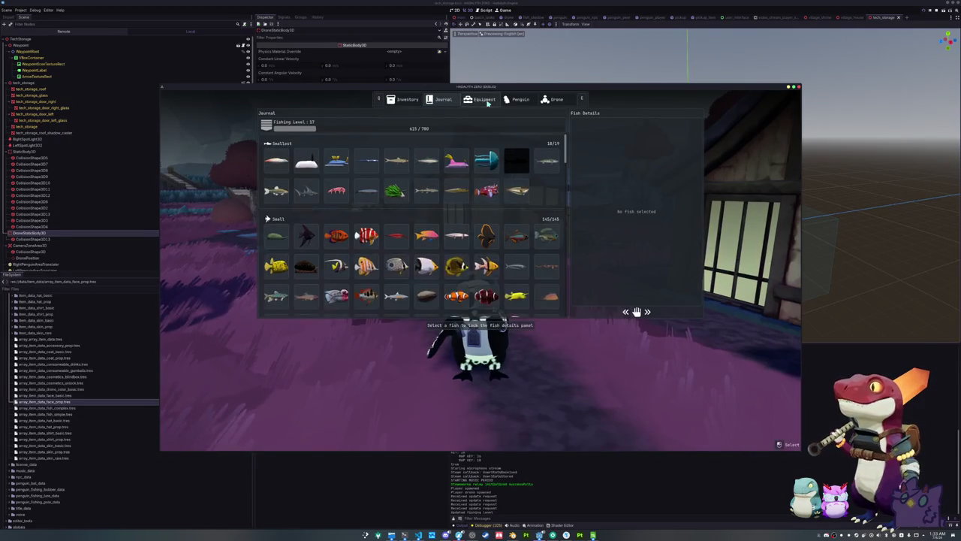
pyautogui.click(487, 101)
pyautogui.click(519, 100)
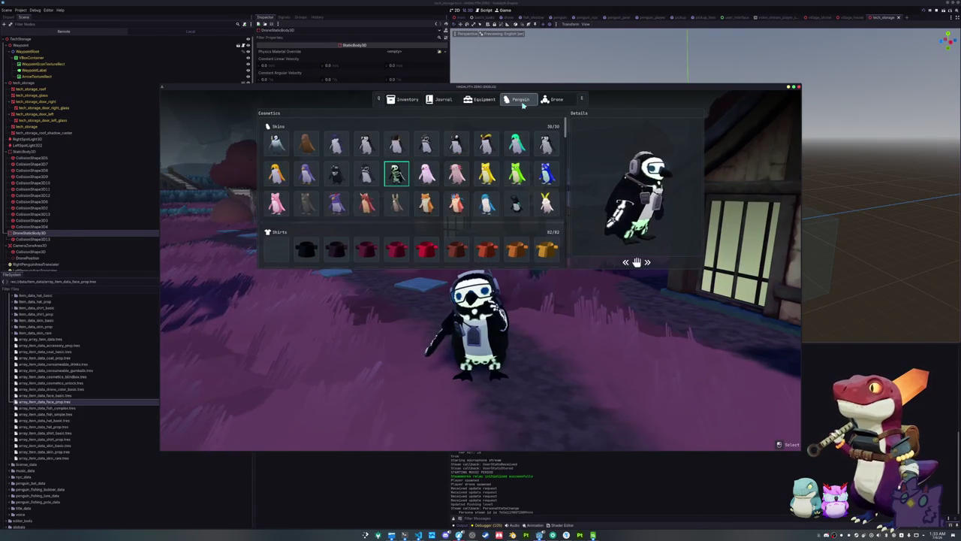
pyautogui.scroll(-15, 502, 181)
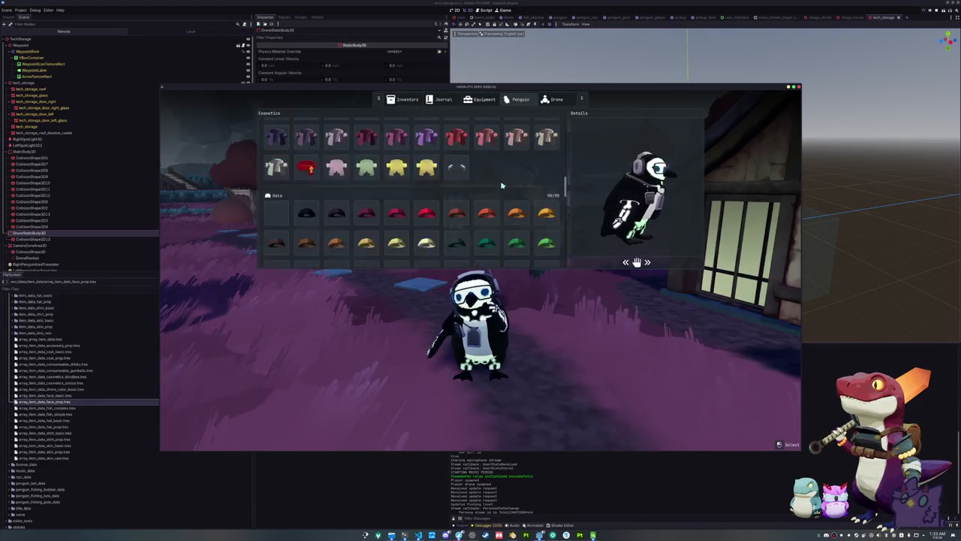
pyautogui.scroll(-10, 503, 185)
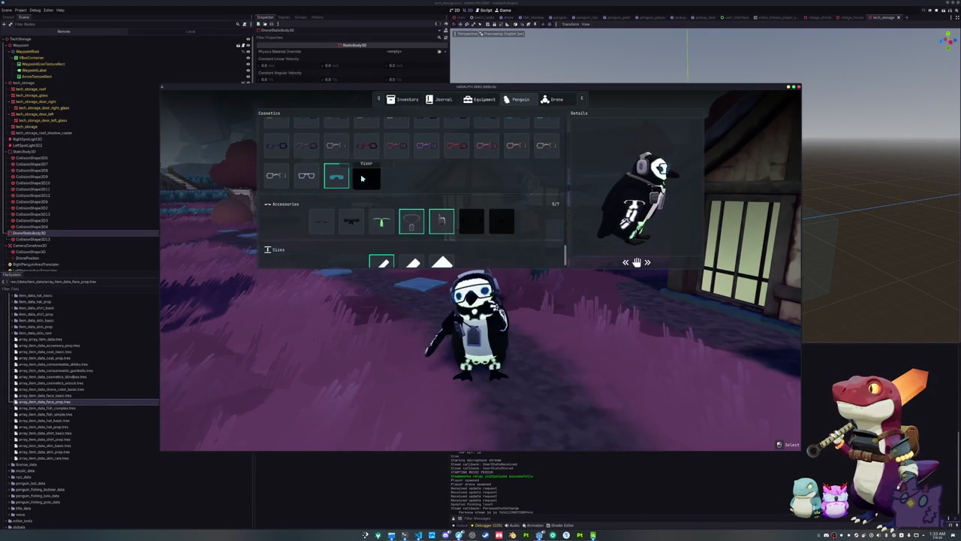
# Step: Close the inventory, bring up the developer console, and stop the game with F8
pyautogui.press('Tab')
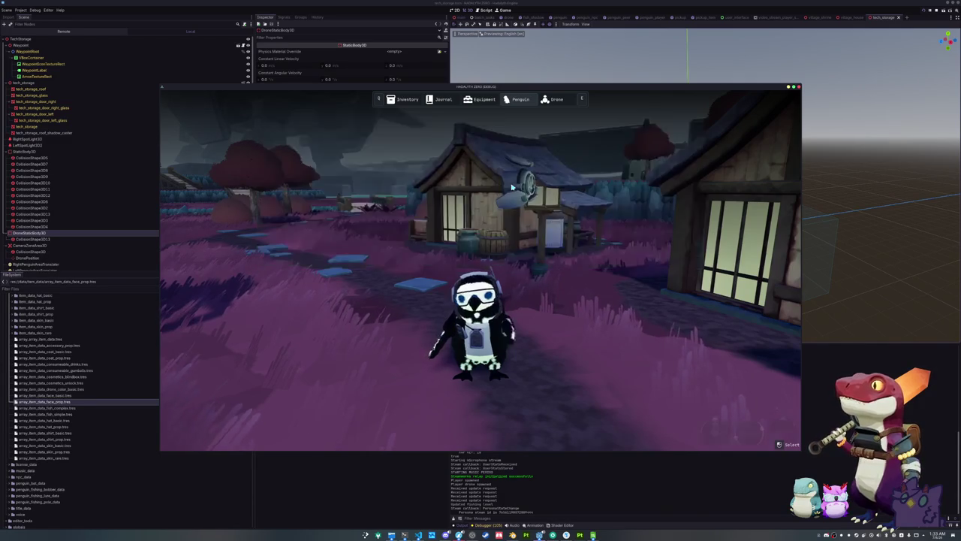
pyautogui.press('`')
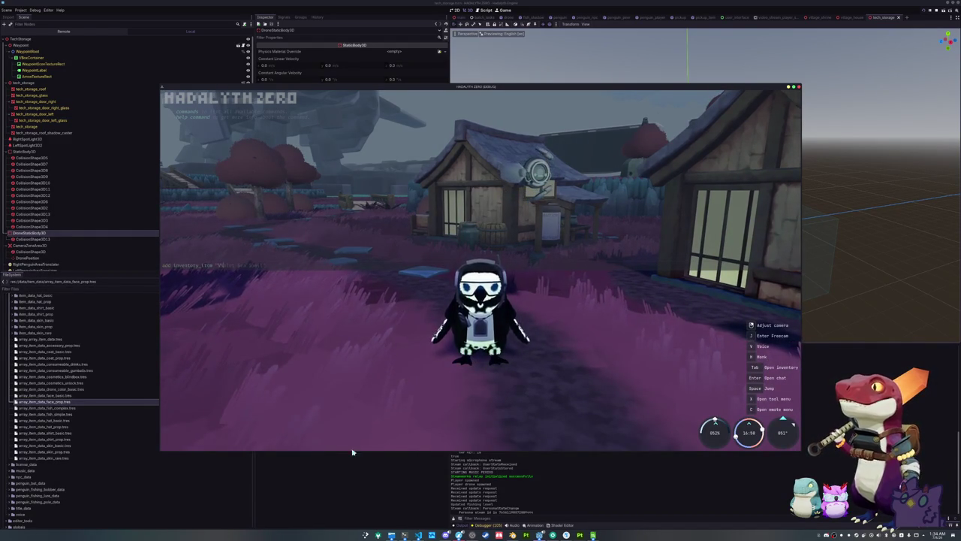
pyautogui.press('F8')
# Step: Quick-load penguin_face_visor.tres as the face data of the third face prop item
pyautogui.click(65, 403)
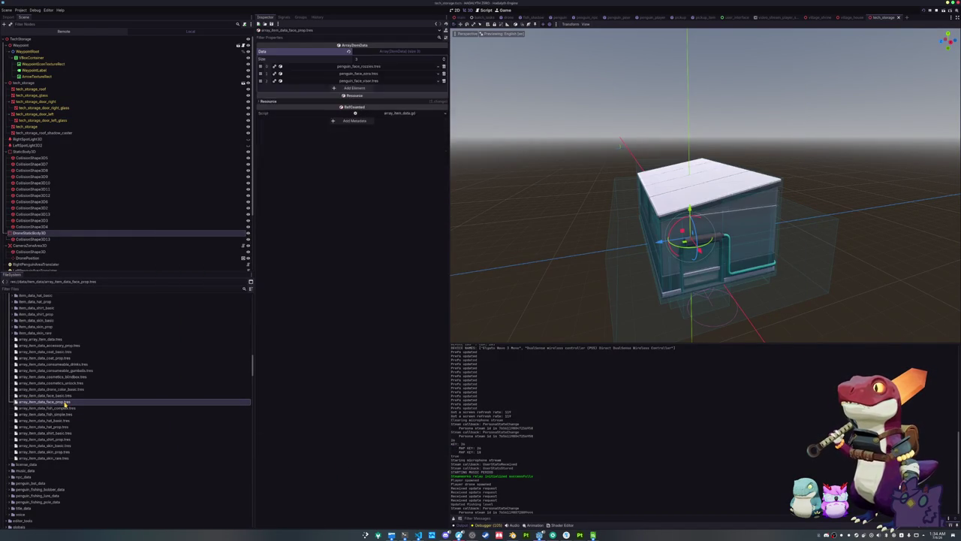
pyautogui.click(361, 81)
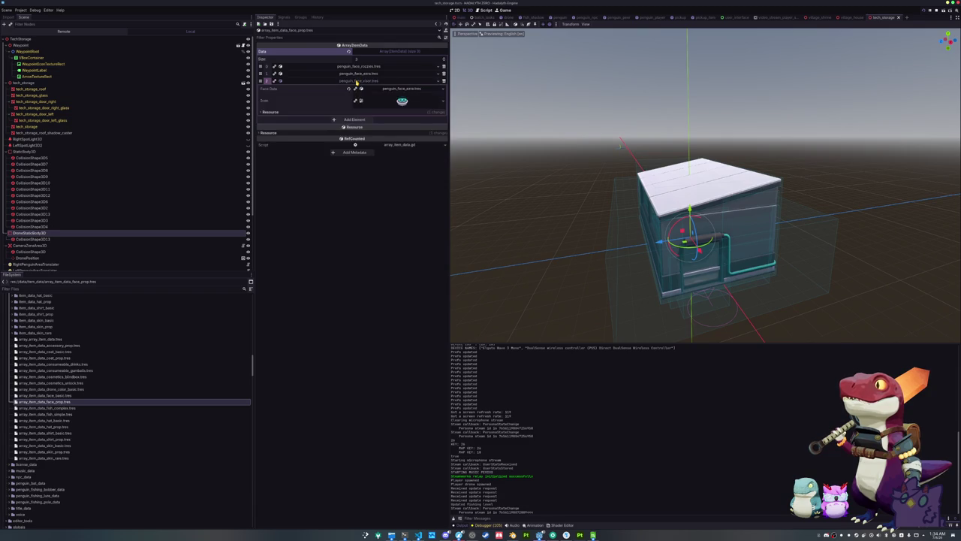
pyautogui.click(396, 89)
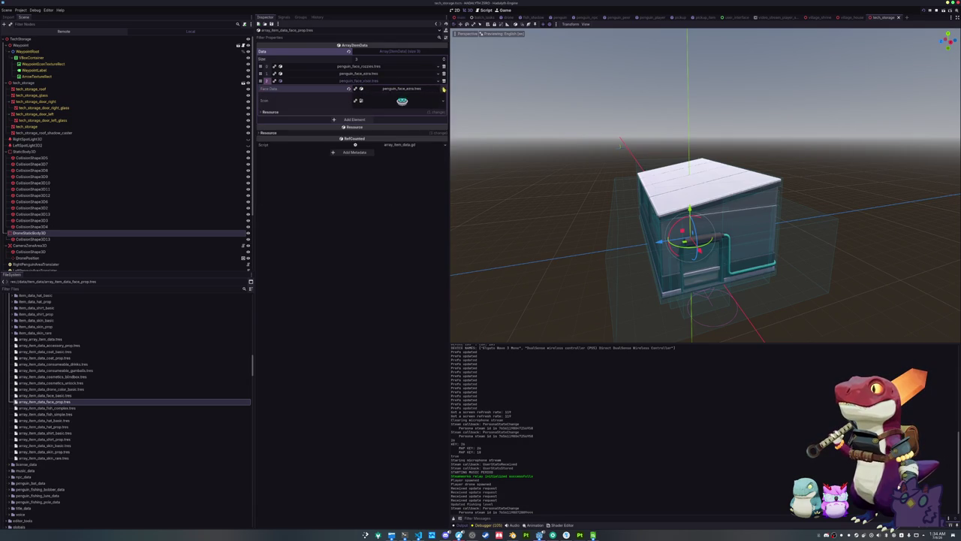
pyautogui.click(443, 89)
pyautogui.click(412, 121)
pyautogui.write('visor')
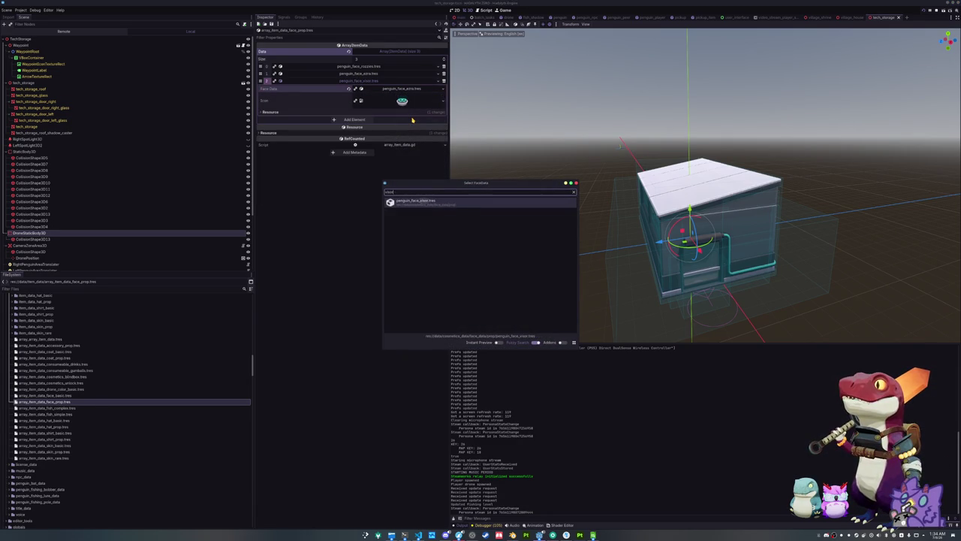
pyautogui.press('Return')
pyautogui.click(356, 81)
pyautogui.click(362, 73)
pyautogui.click(364, 67)
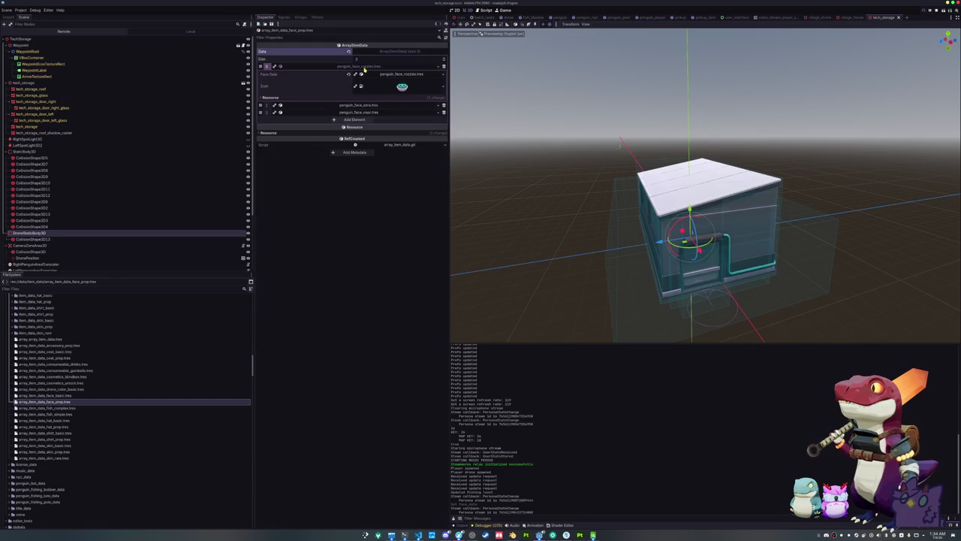
pyautogui.click(363, 67)
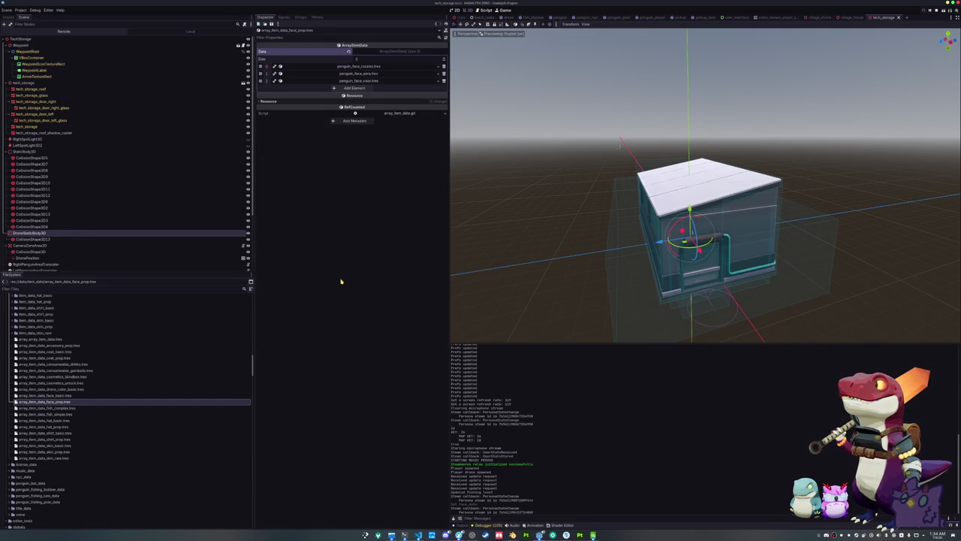
# Step: Assign penguin_accessory_rebreather.tres to the rebreather accessory entry and relaunch the game
pyautogui.click(75, 346)
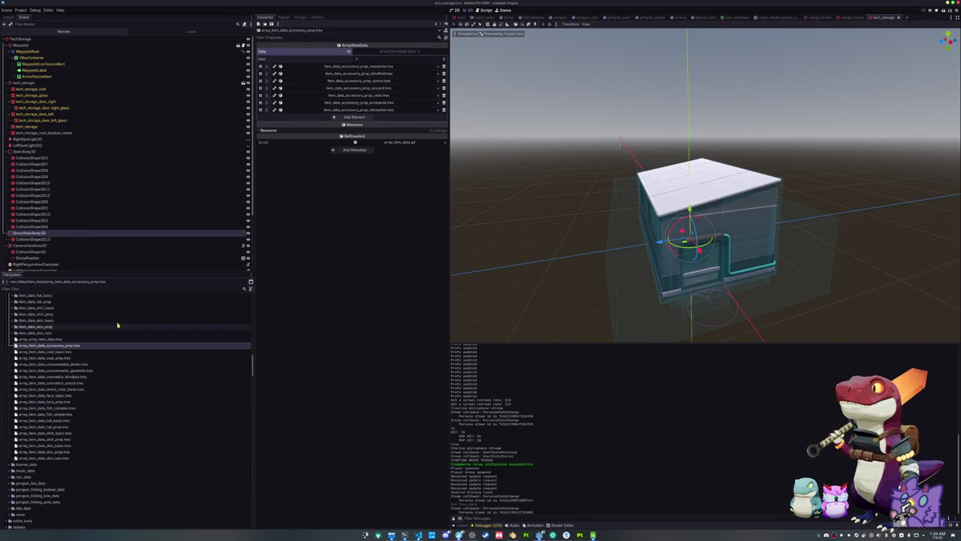
pyautogui.click(398, 111)
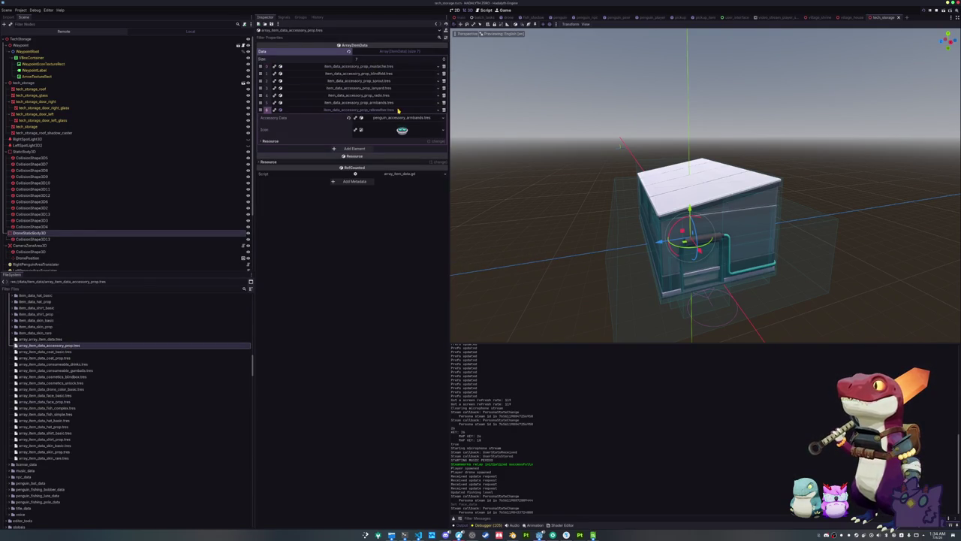
pyautogui.click(442, 119)
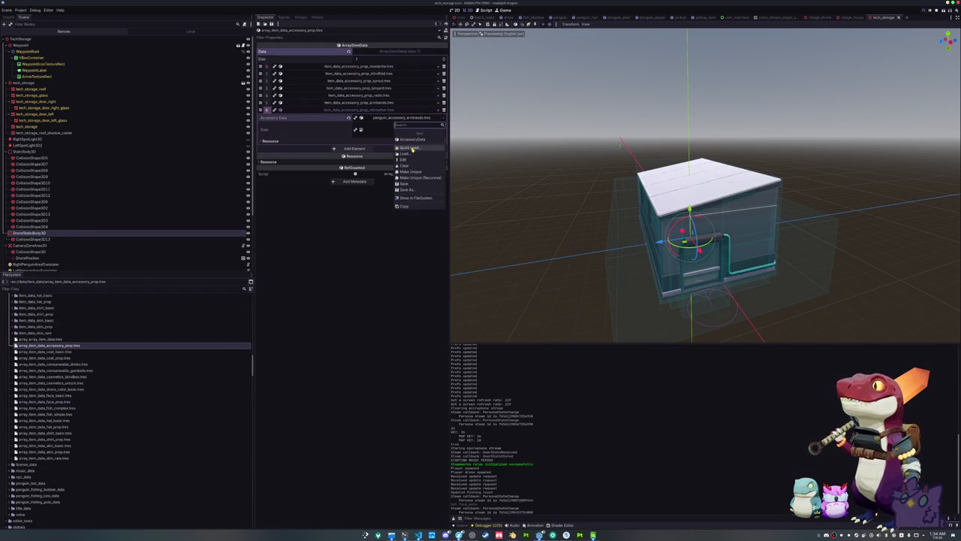
pyautogui.click(415, 149)
pyautogui.click(418, 256)
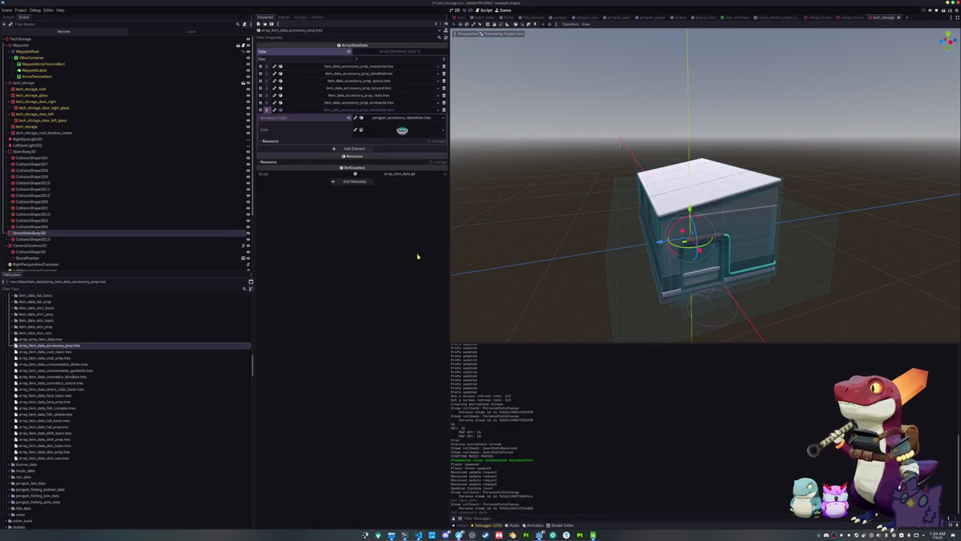
pyautogui.click(382, 102)
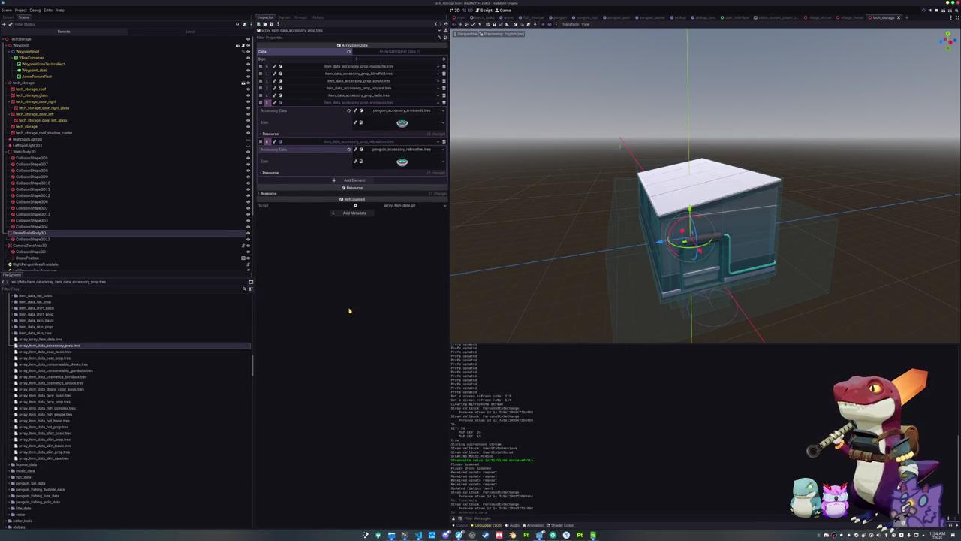
pyautogui.press('F5')
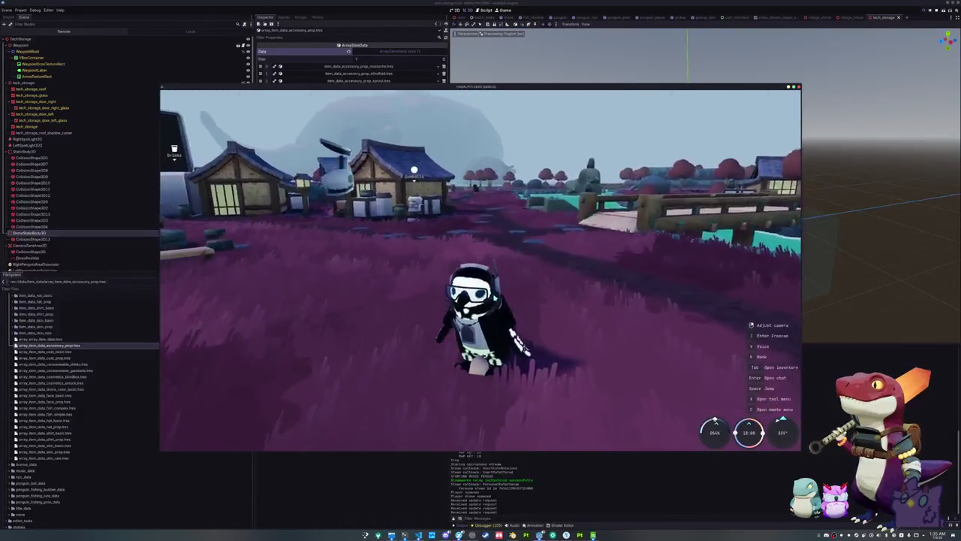
# Step: Check the Penguin cosmetics for the unlocked Visor, then reopen the developer console
pyautogui.press('Escape')
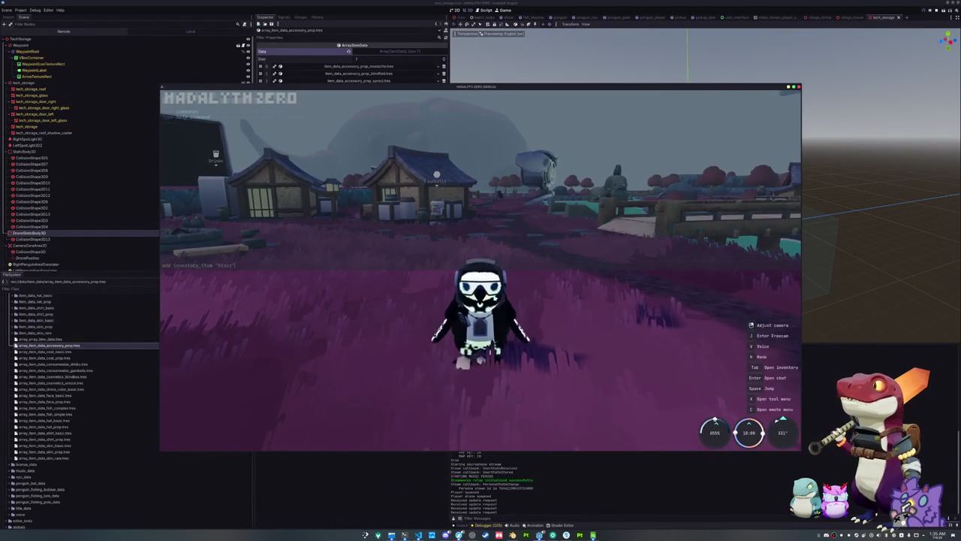
pyautogui.press('Tab')
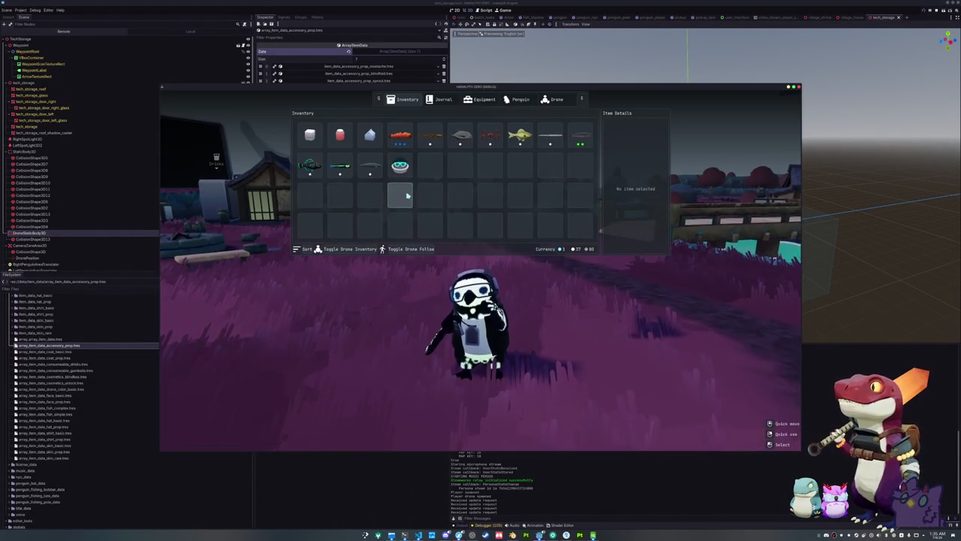
pyautogui.click(521, 99)
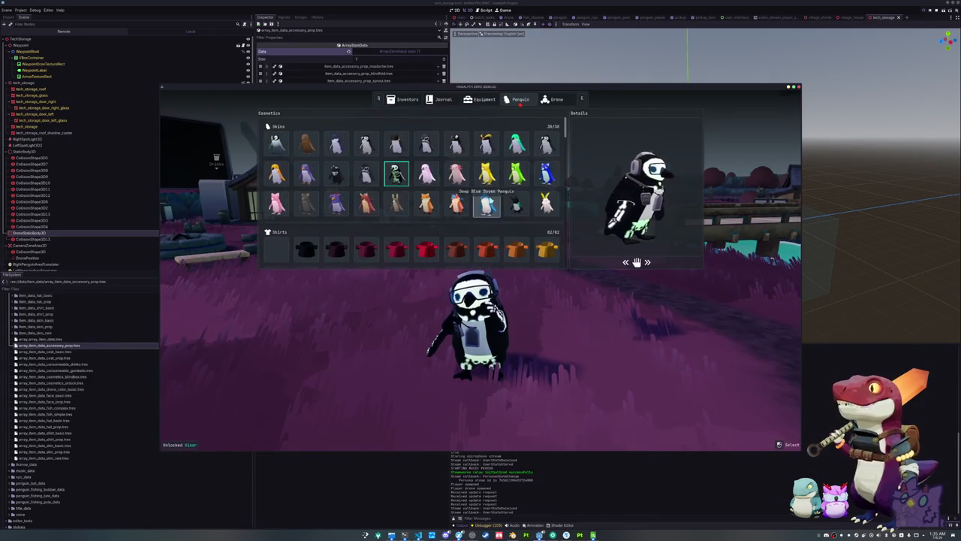
pyautogui.scroll(-3, 488, 188)
pyautogui.press('Tab')
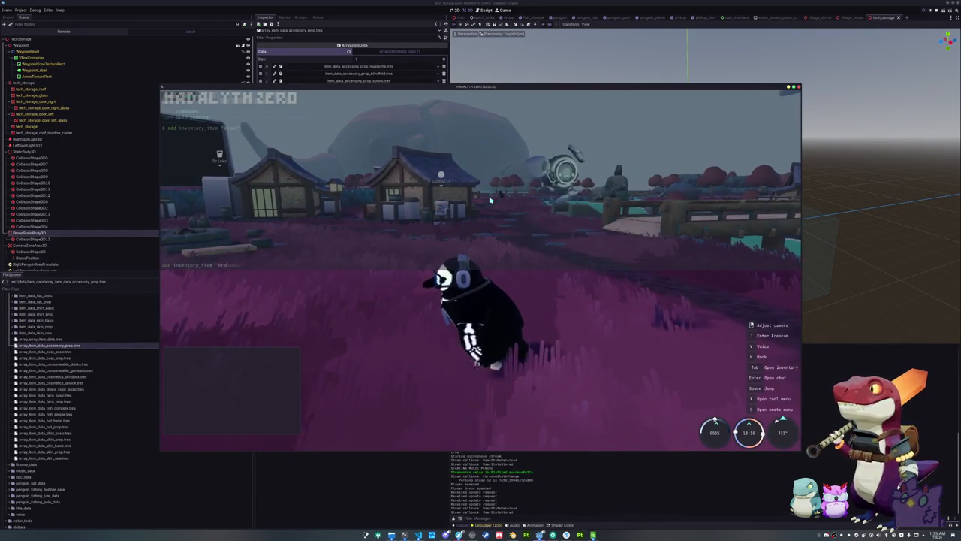
pyautogui.press('Return')
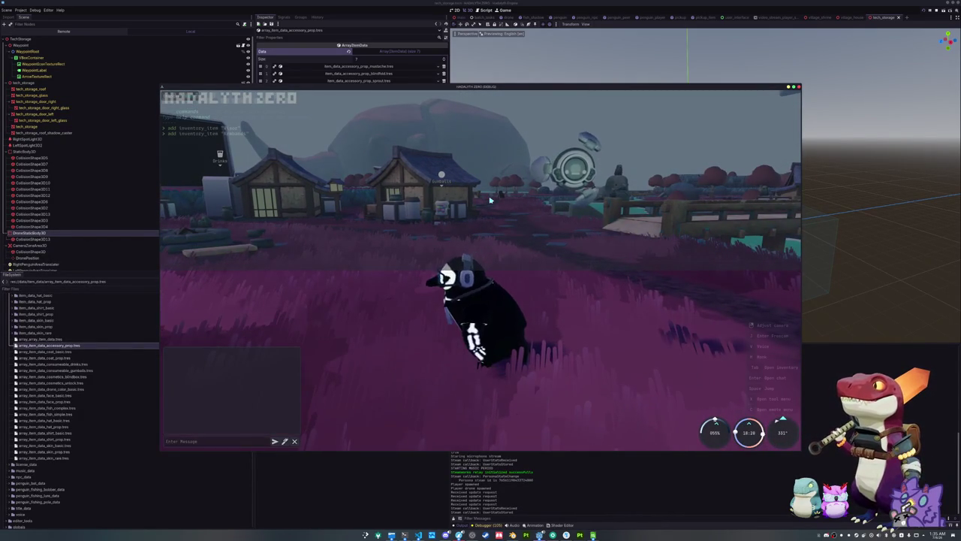
pyautogui.press('Escape')
pyautogui.press('`')
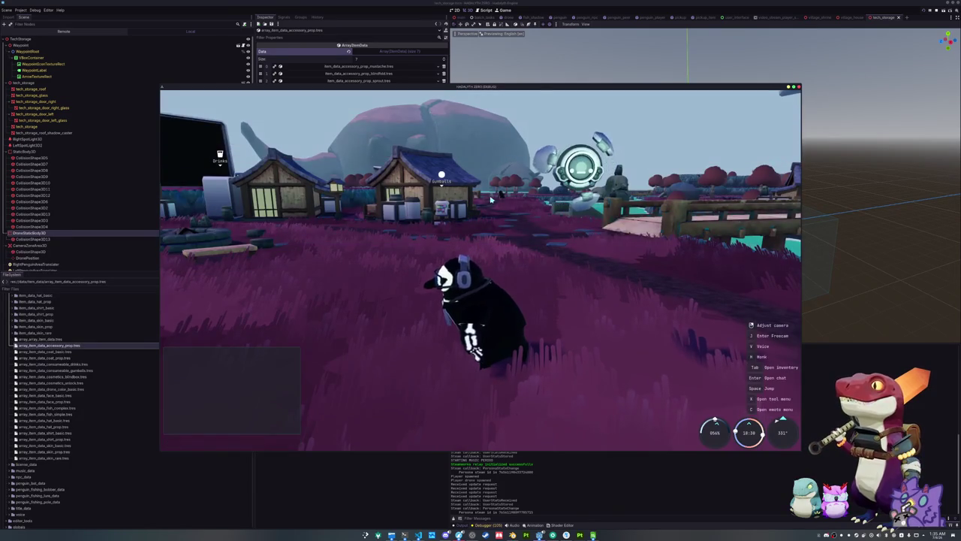
# Step: Equip the Visor from the penguin's cosmetics and close the menu to view it
pyautogui.press('Tab')
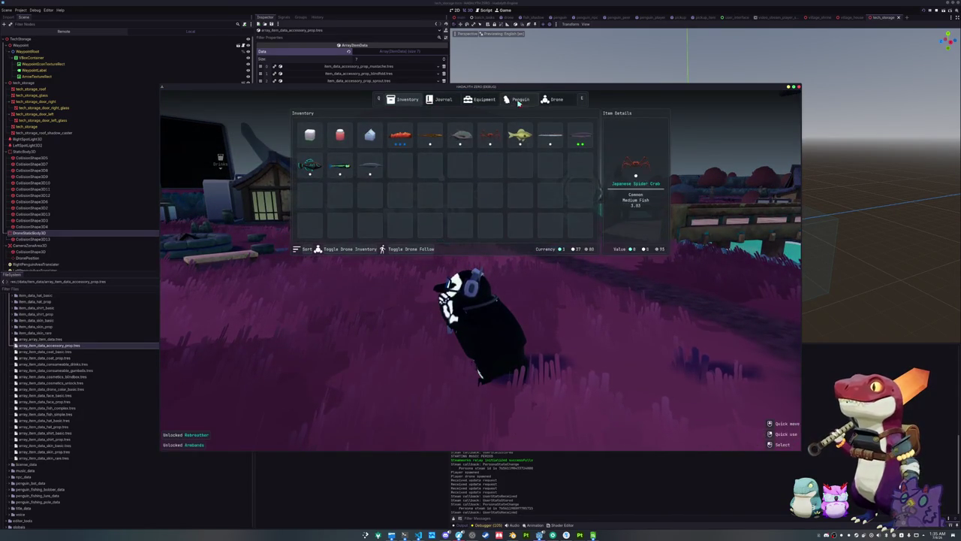
pyautogui.click(518, 100)
pyautogui.scroll(-5, 502, 202)
pyautogui.scroll(-10, 502, 201)
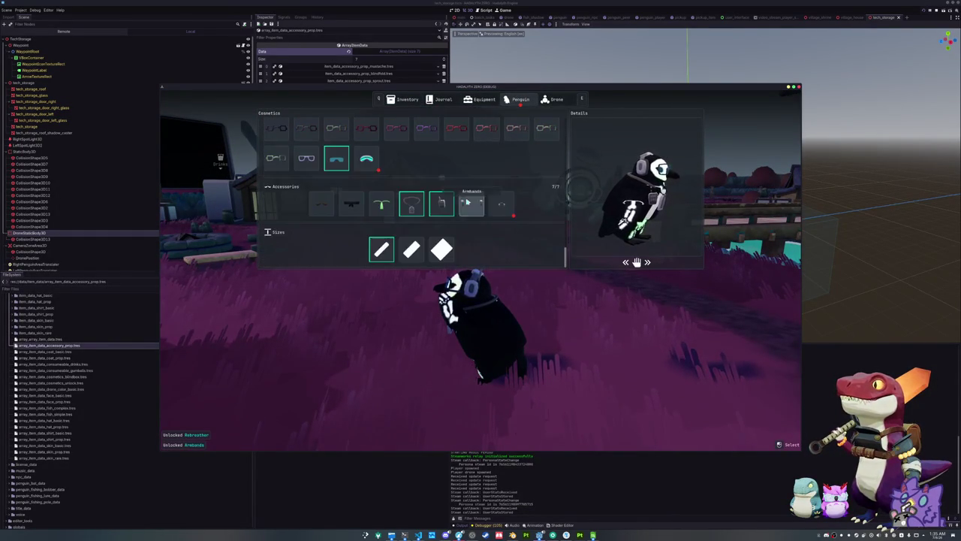
pyautogui.click(367, 161)
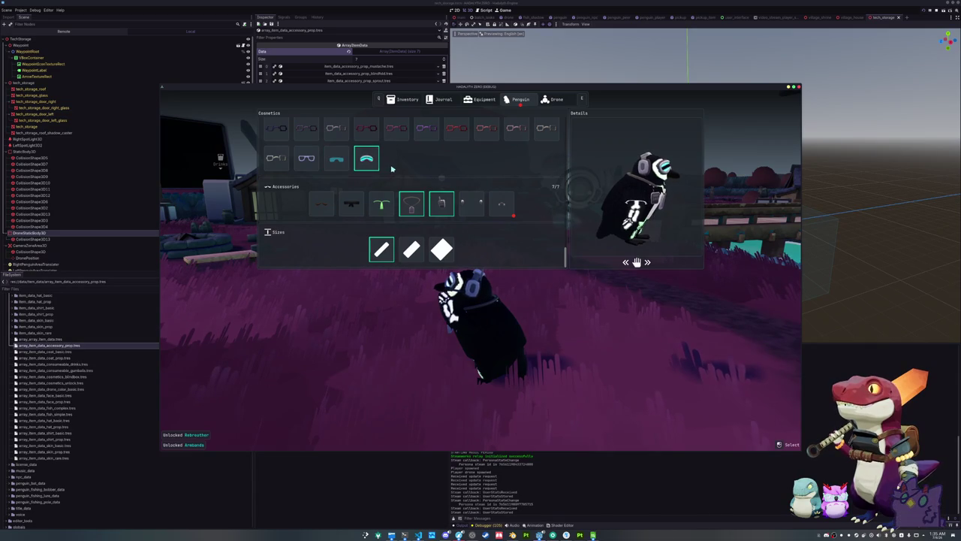
pyautogui.press('Tab')
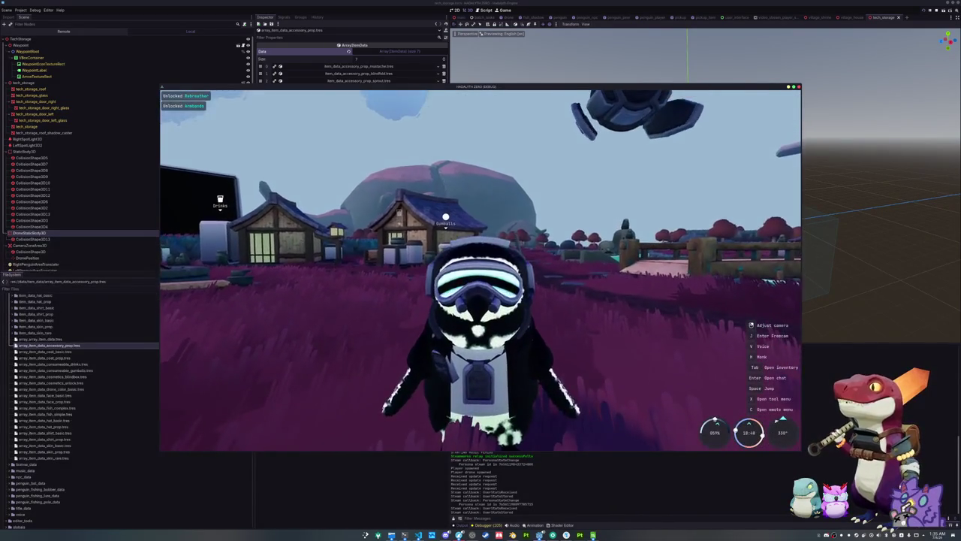
# Step: Unequip the worn accessory from the penguin's Accessories row and return to the game
pyautogui.press('Tab')
pyautogui.click(506, 99)
pyautogui.click(480, 99)
pyautogui.click(517, 100)
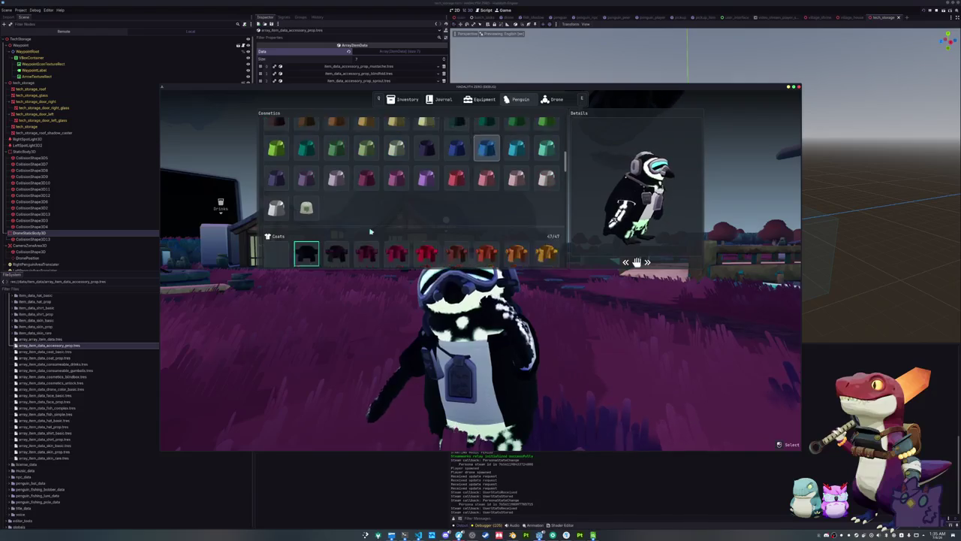
pyautogui.scroll(-1, 278, 212)
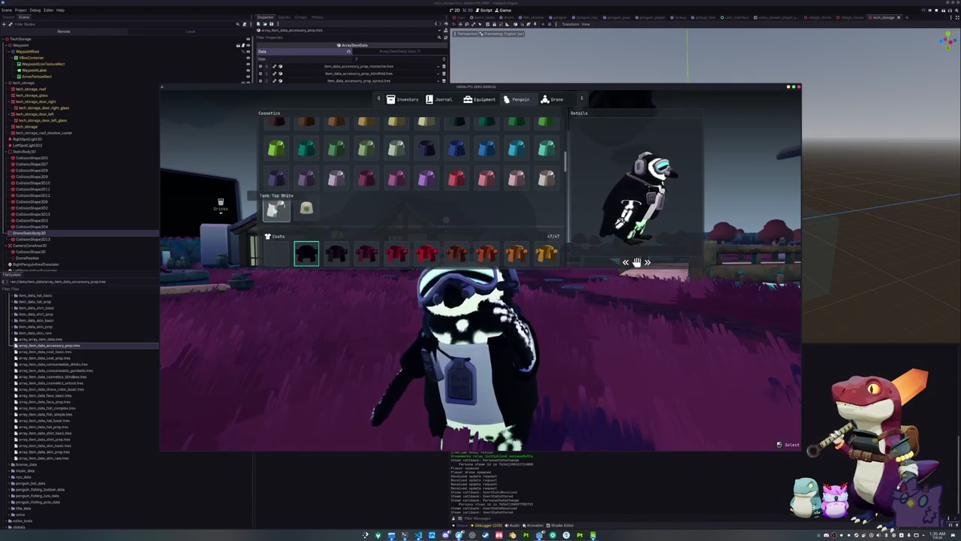
pyautogui.scroll(2, 279, 182)
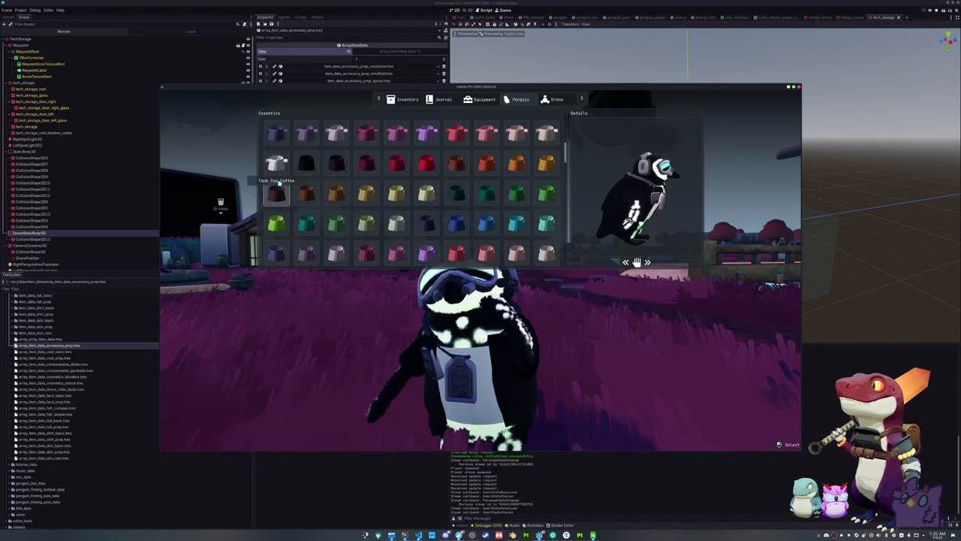
pyautogui.scroll(-2, 351, 216)
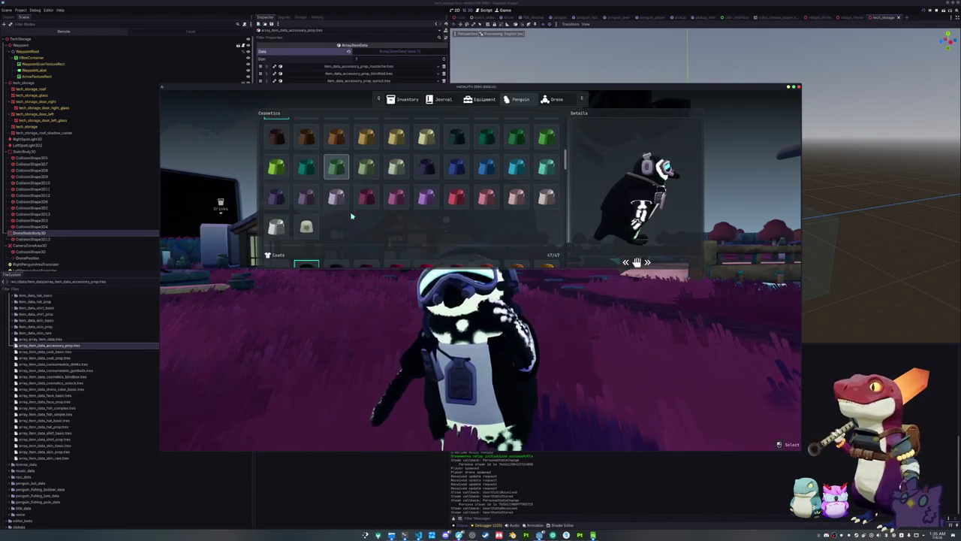
pyautogui.scroll(1, 300, 173)
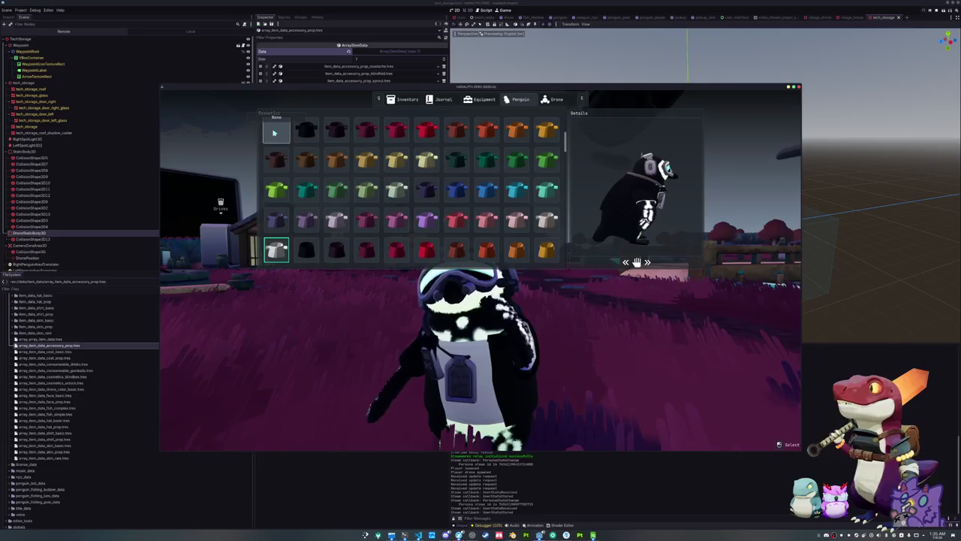
pyautogui.scroll(1, 276, 195)
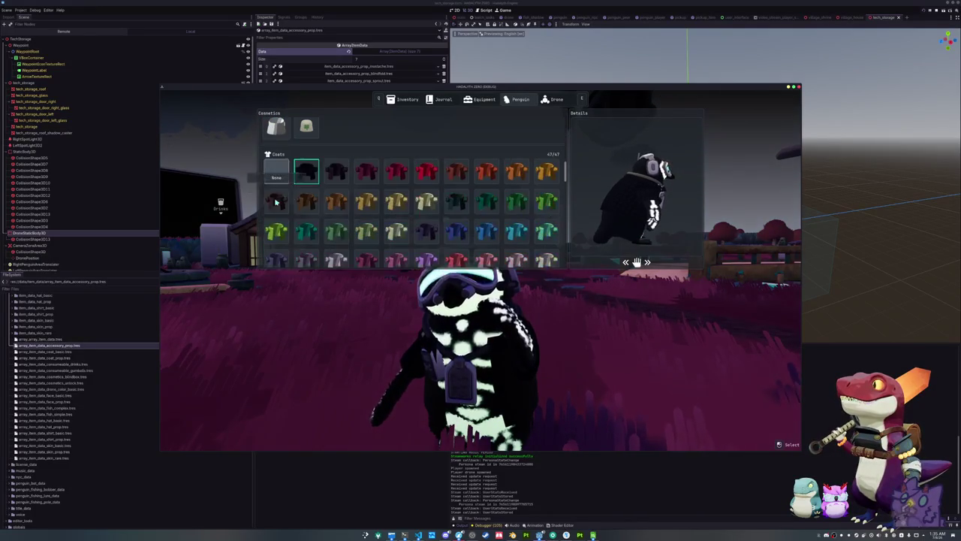
pyautogui.scroll(-3, 278, 175)
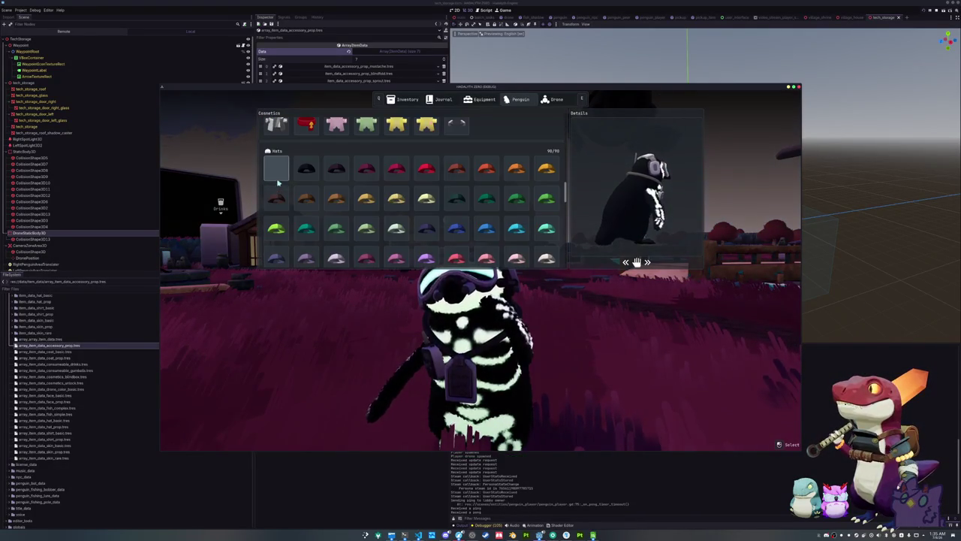
pyautogui.scroll(-8, 278, 180)
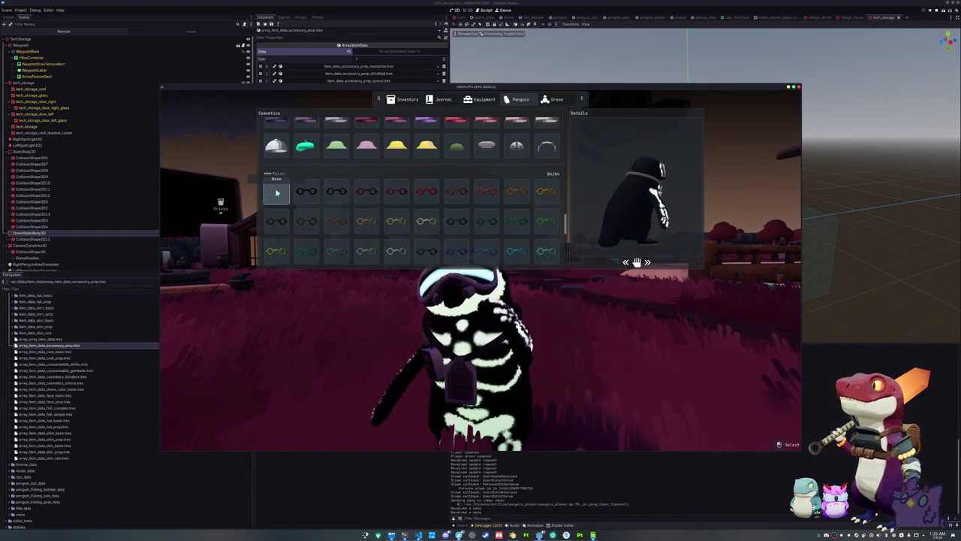
pyautogui.scroll(-4, 277, 192)
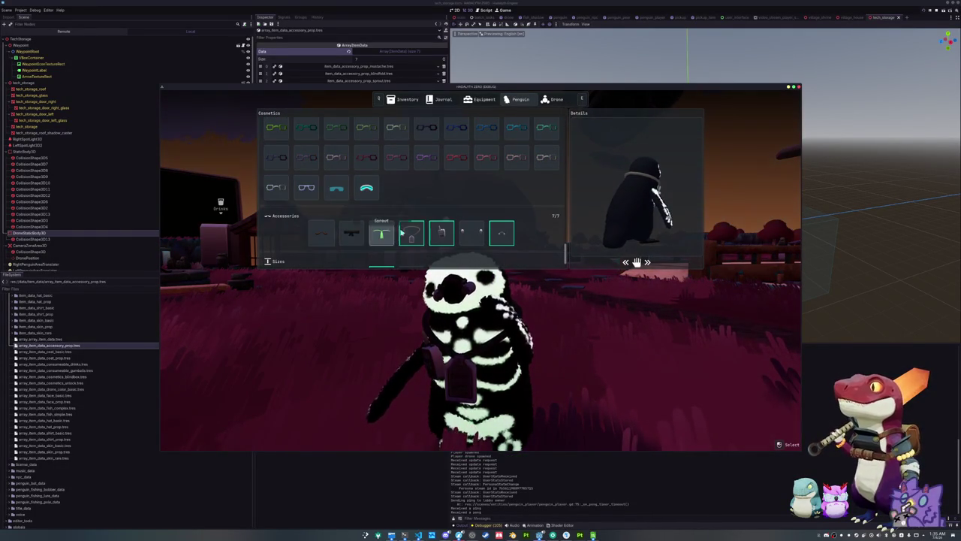
pyautogui.click(471, 234)
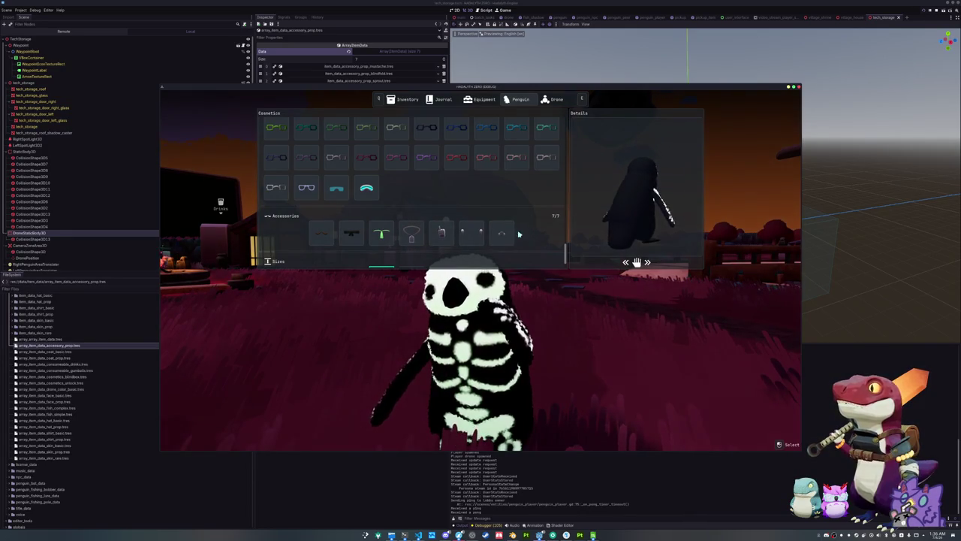
pyautogui.scroll(-1, 454, 245)
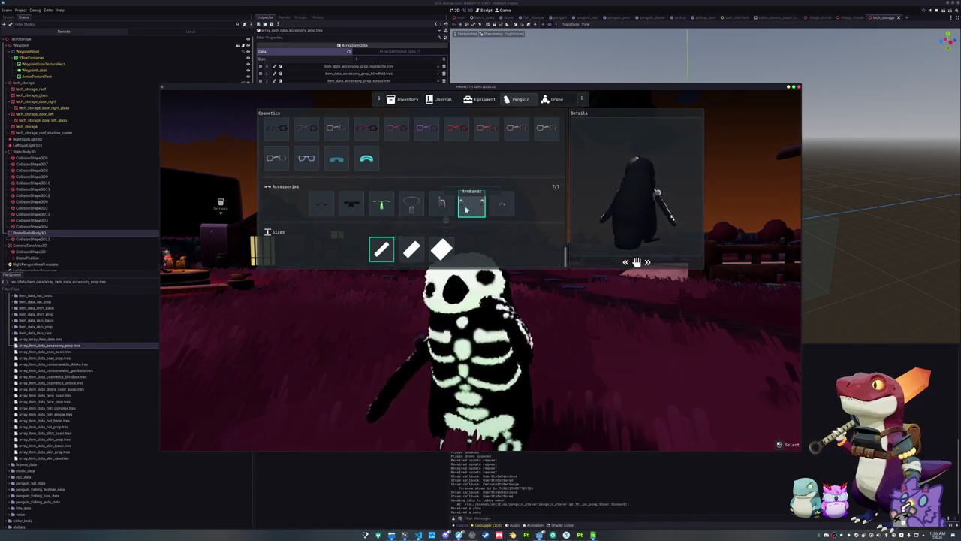
pyautogui.press('Escape')
# Step: Walk the penguin with W and S into the village
pyautogui.press('w')
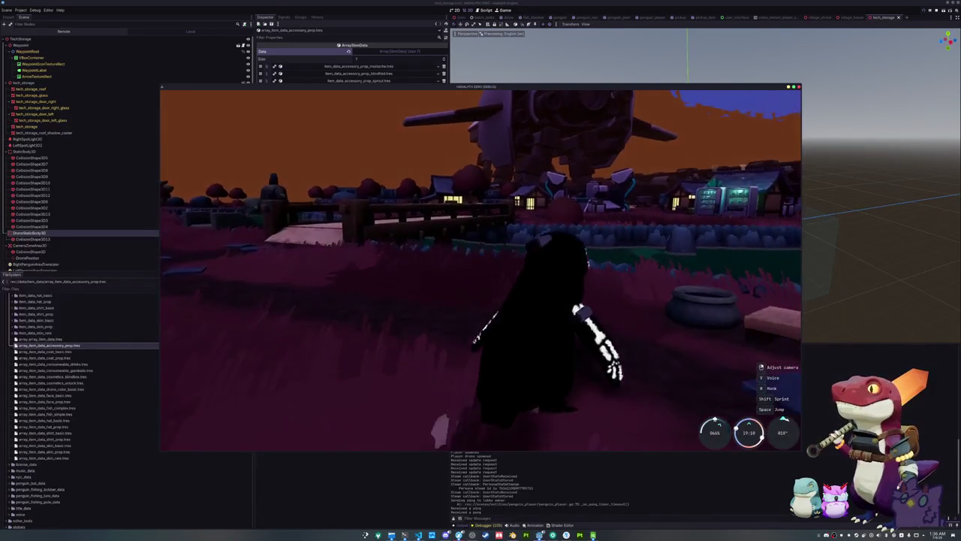
pyautogui.press('s')
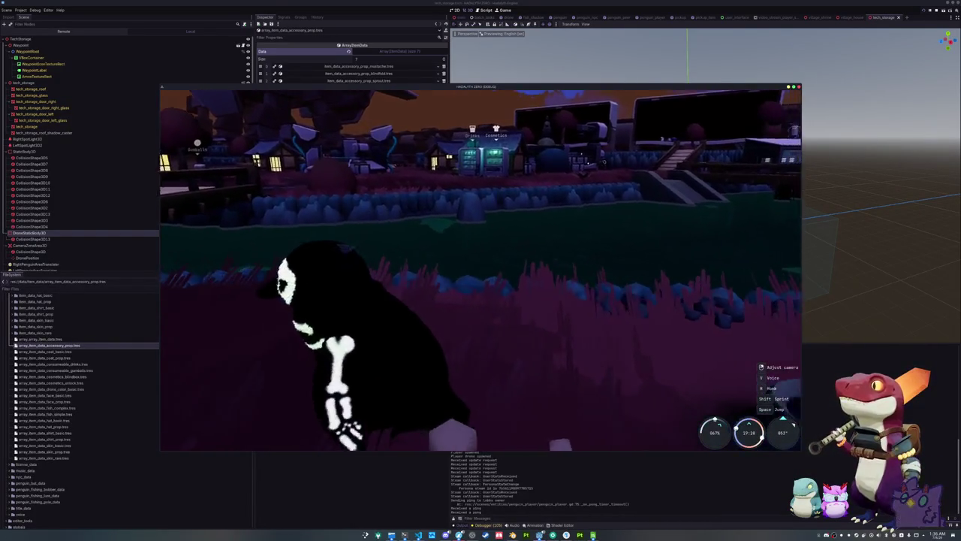
pyautogui.press('w')
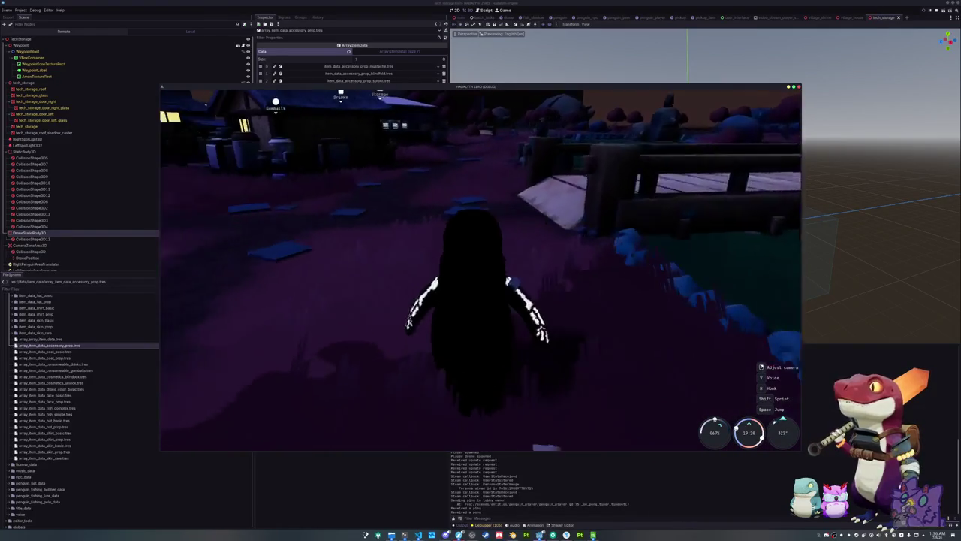
pyautogui.press('w')
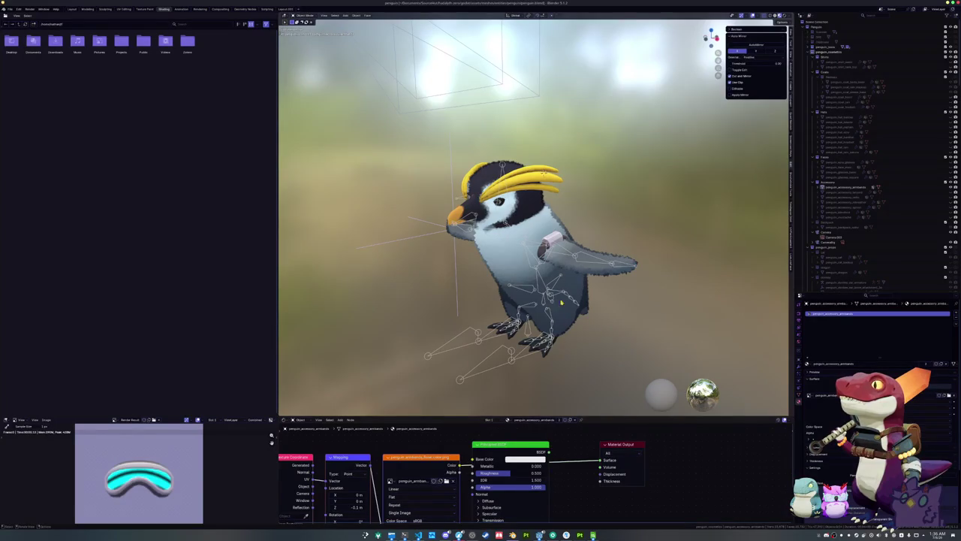
# Step: Test-rotate the armature's arm bone in Pose Mode from front view, then cancel
pyautogui.click(560, 246)
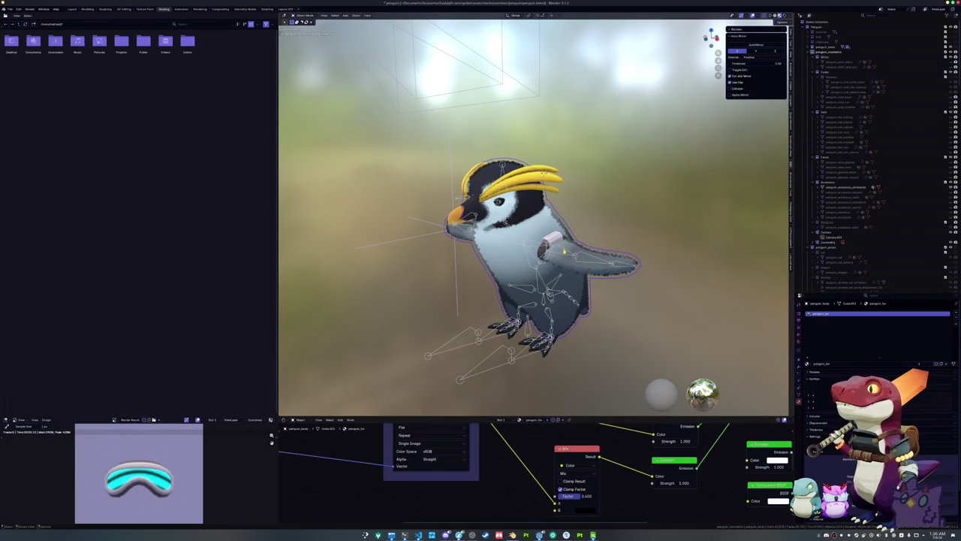
pyautogui.click(563, 250)
pyautogui.hotkey('ctrl', 'Tab')
pyautogui.press('KP_1')
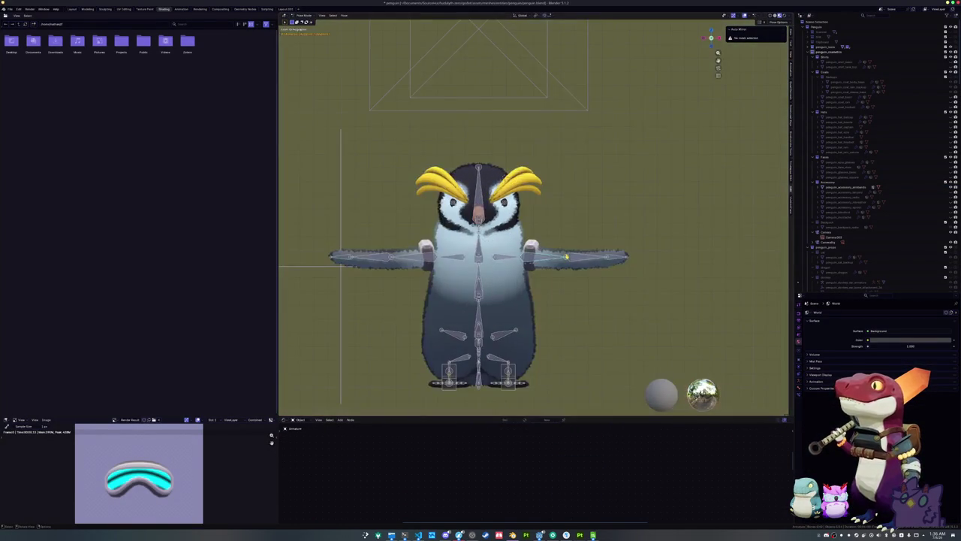
pyautogui.press('r')
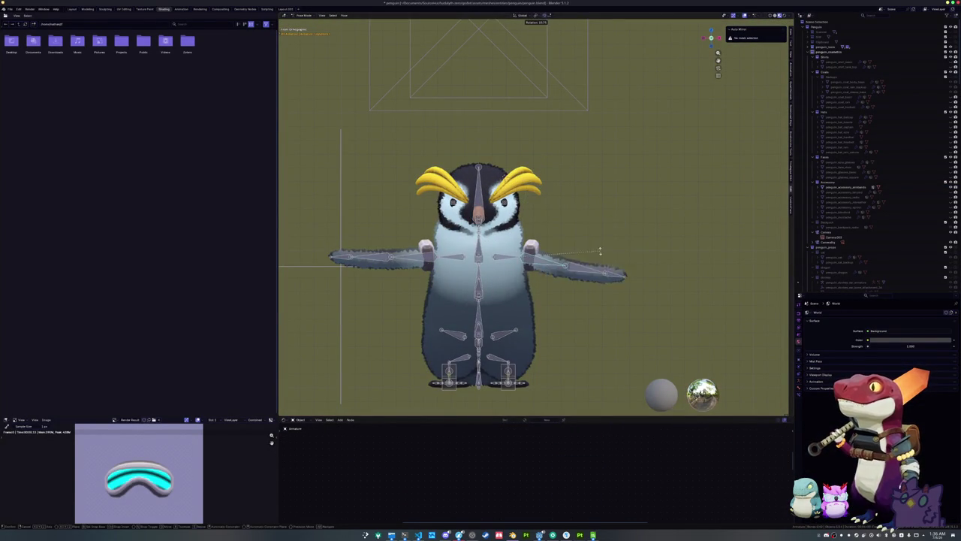
pyautogui.press('Escape')
pyautogui.press('r')
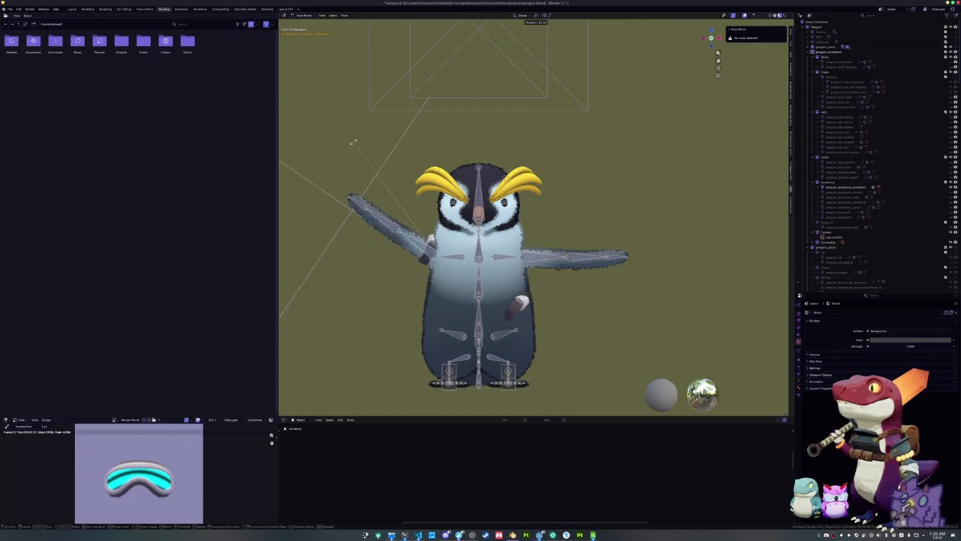
pyautogui.press('Escape')
pyautogui.hotkey('ctrl', 'Tab')
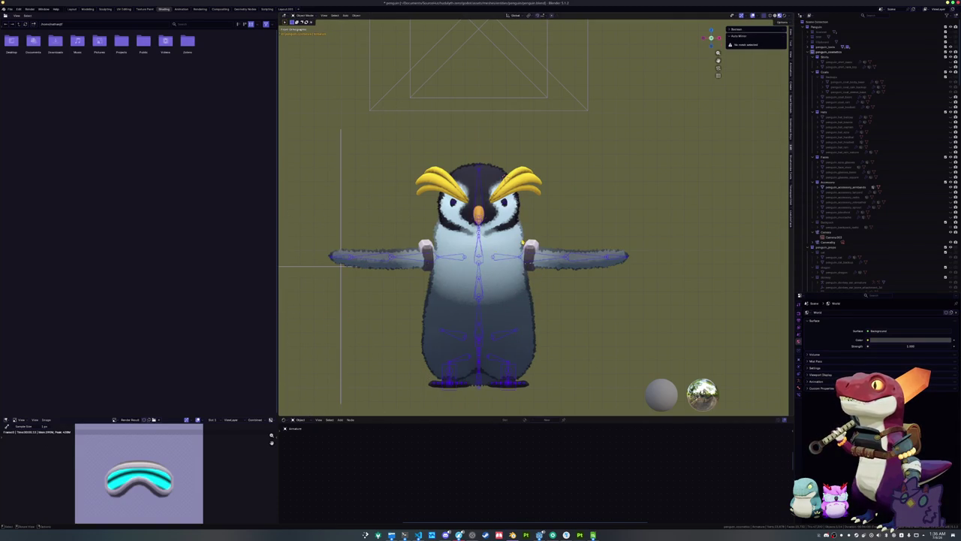
# Step: Box-select one armband's vertices, pick the arm vertex group, and mirror the selection
pyautogui.click(426, 255)
pyautogui.press('Tab')
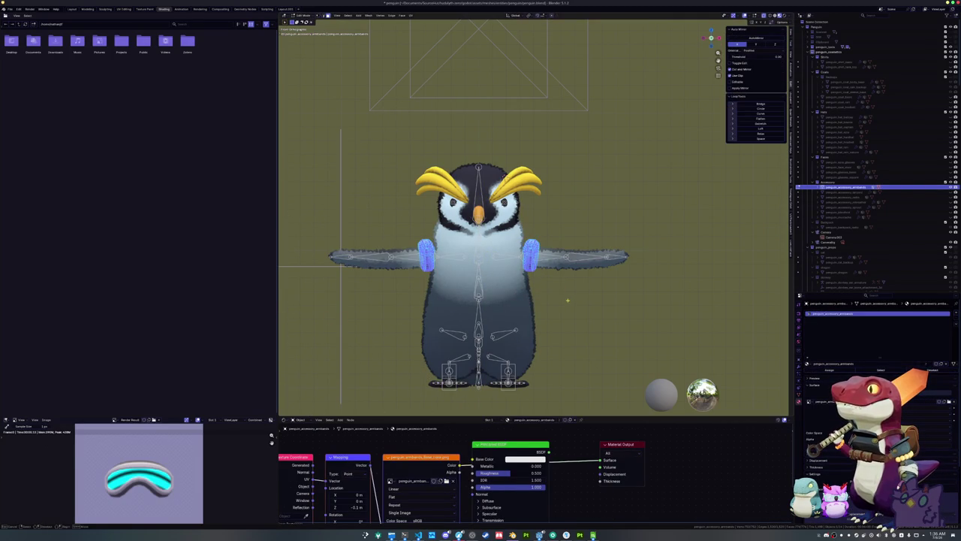
pyautogui.moveTo(593, 320); pyautogui.dragTo(506, 220)
pyautogui.click(799, 388)
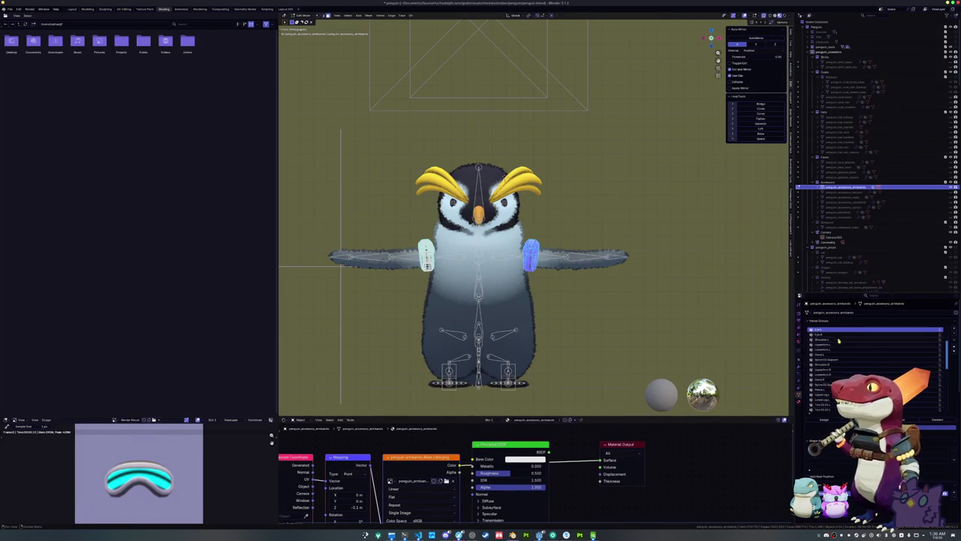
pyautogui.click(833, 346)
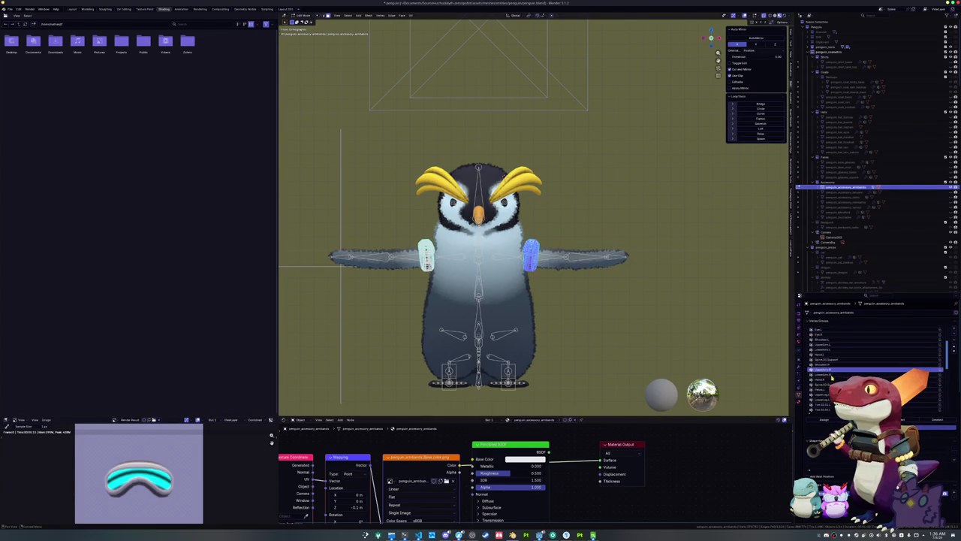
pyautogui.hotkey('ctrl', 'shift', 'm')
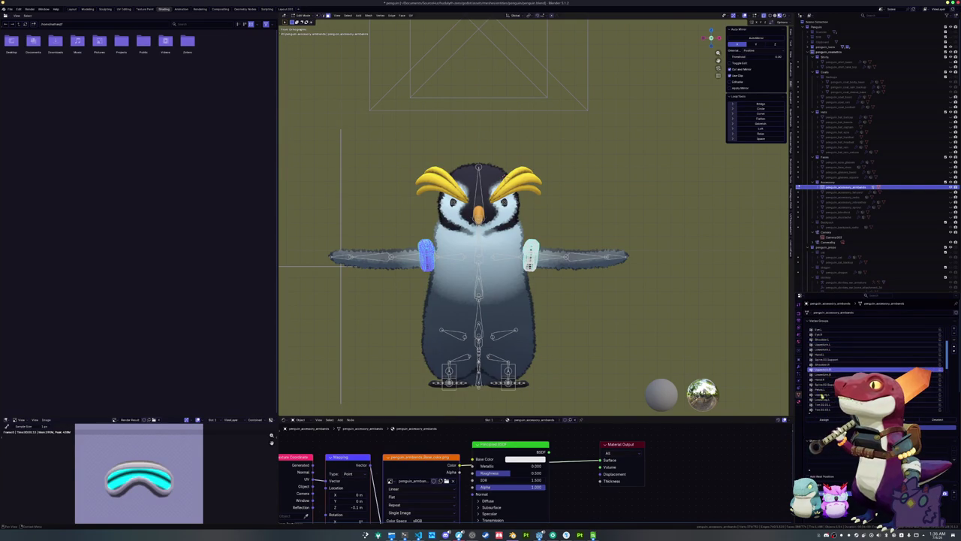
pyautogui.press('Tab')
pyautogui.click(543, 261)
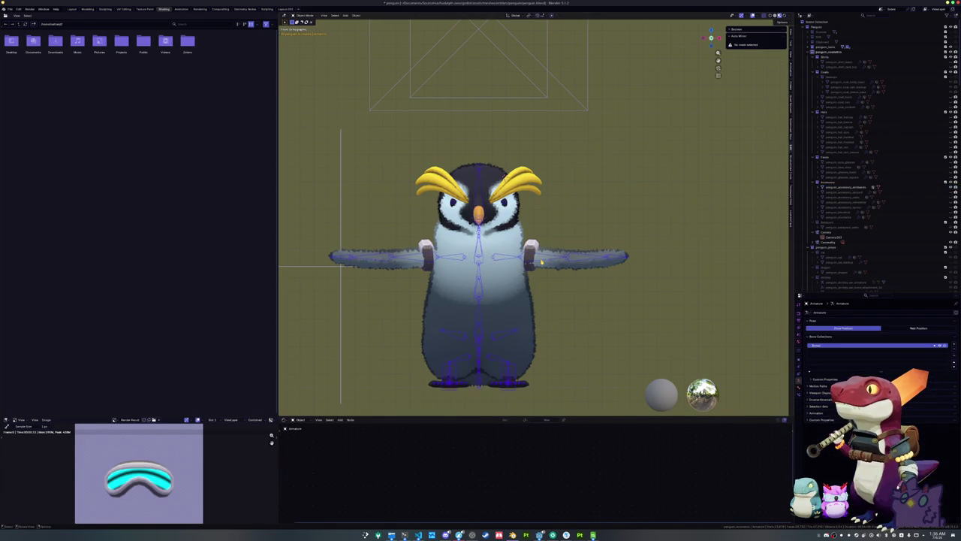
# Step: Add an Armature modifier to the armband after a quick arm rotation test
pyautogui.hotkey('ctrl', 'Tab')
pyautogui.press('r')
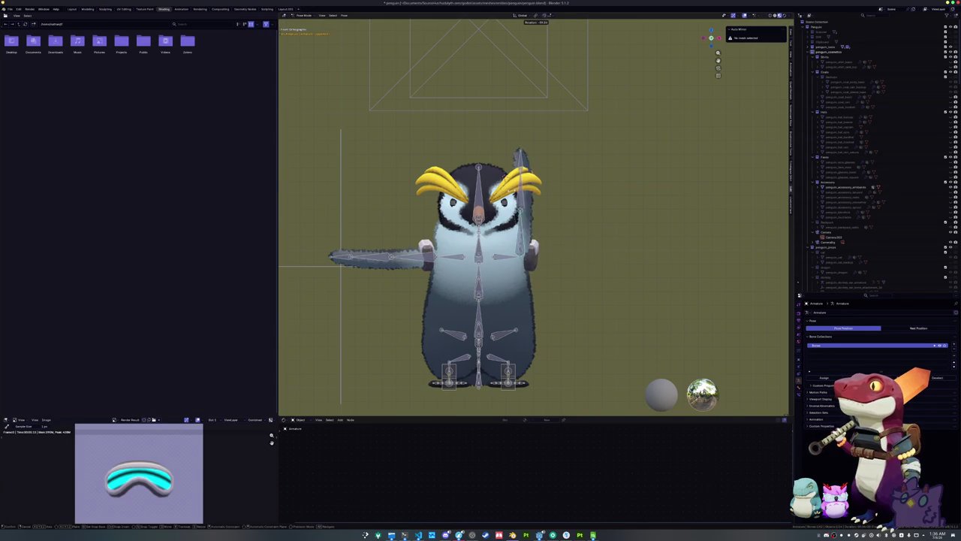
pyautogui.press('Escape')
pyautogui.hotkey('ctrl', 'Tab')
pyautogui.click(531, 248)
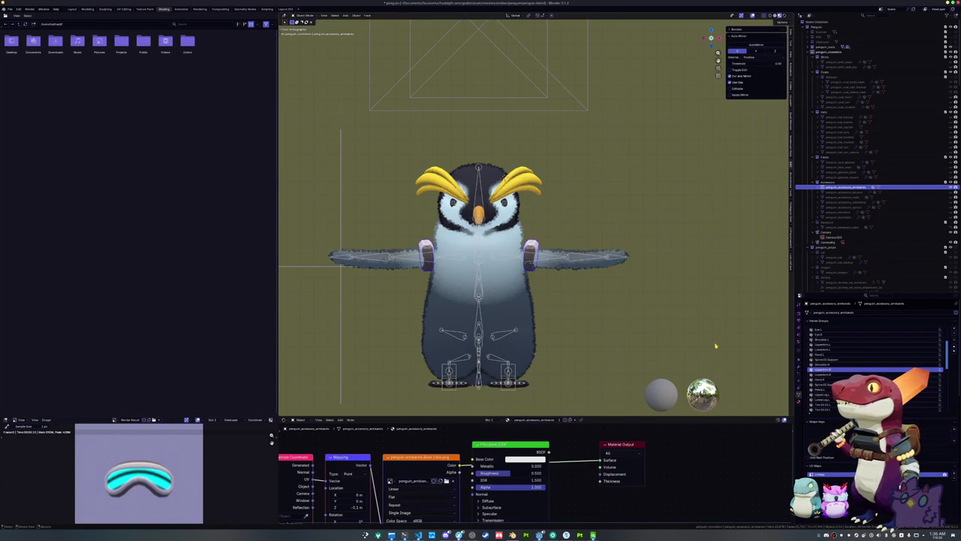
pyautogui.click(799, 367)
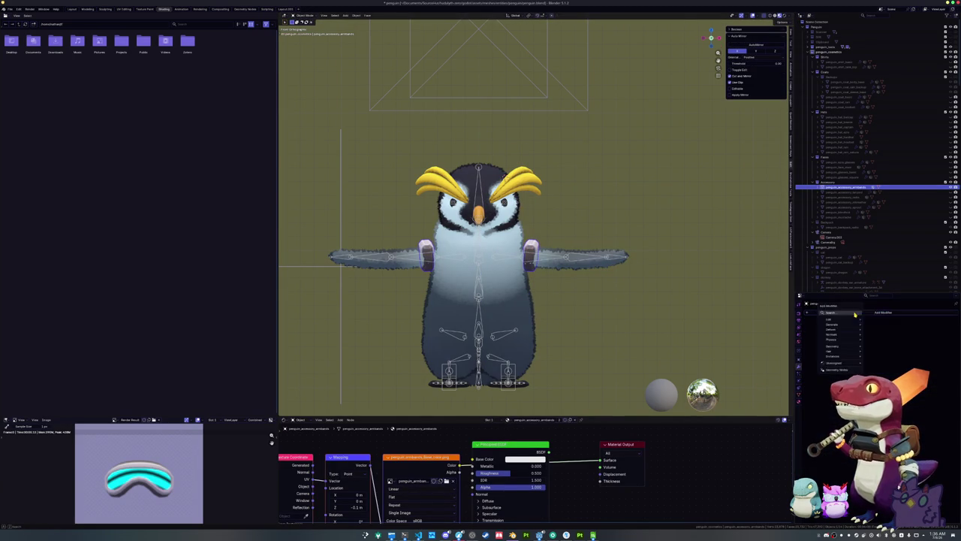
pyautogui.click(854, 312)
pyautogui.click(900, 329)
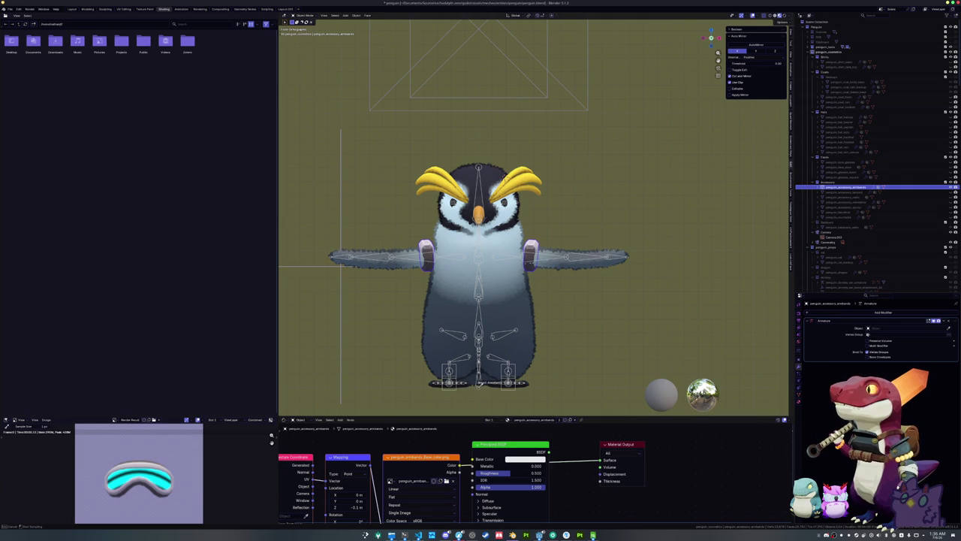
pyautogui.scroll(-1, 617, 343)
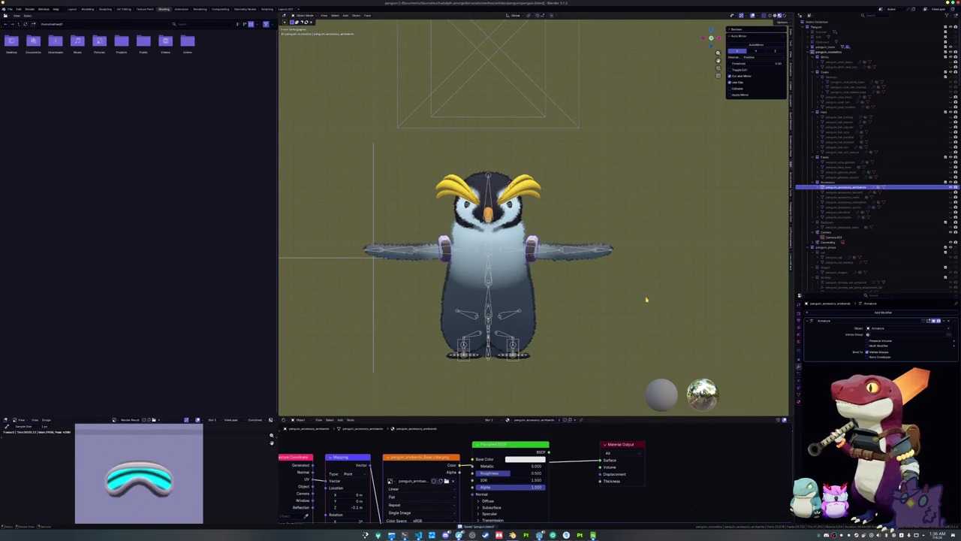
pyautogui.scroll(1, 646, 299)
# Step: Rotate the arm bone in Pose Mode to test the armband deformation, then cancel
pyautogui.click(540, 263)
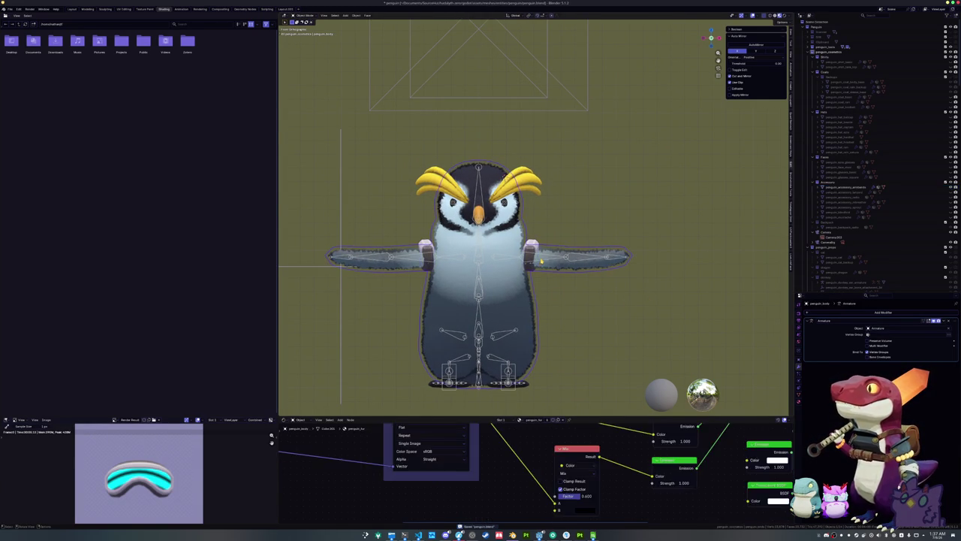
pyautogui.hotkey('ctrl', 'Tab')
pyautogui.press('r')
pyautogui.press('Escape')
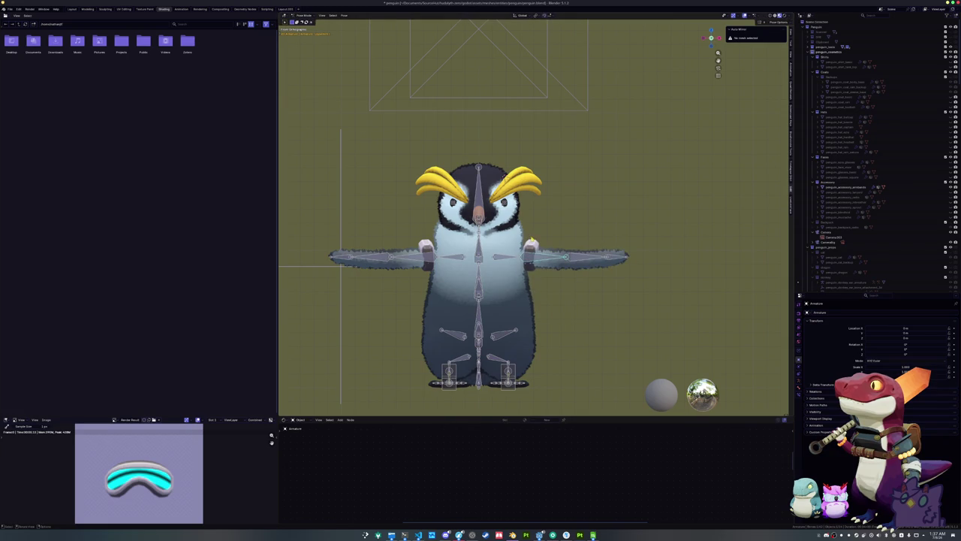
pyautogui.press('r')
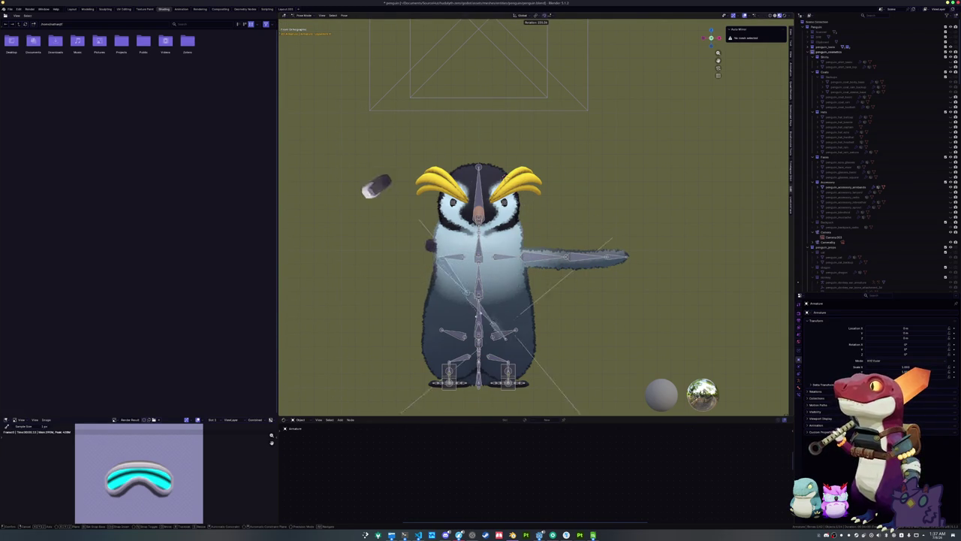
pyautogui.press('Escape')
pyautogui.hotkey('ctrl', 'Tab')
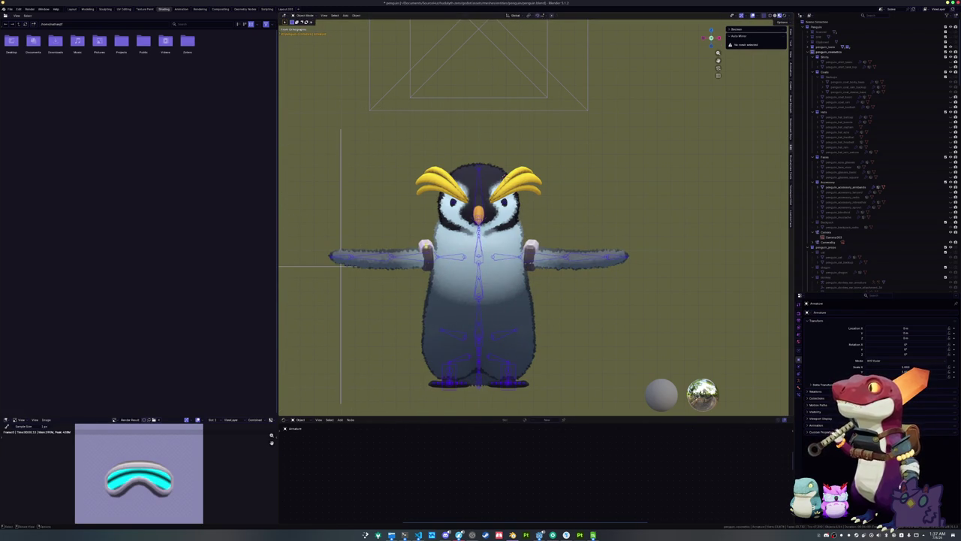
# Step: Apply all transforms to the armband and delete all its vertex groups
pyautogui.click(426, 248)
pyautogui.hotkey('ctrl', 'a')
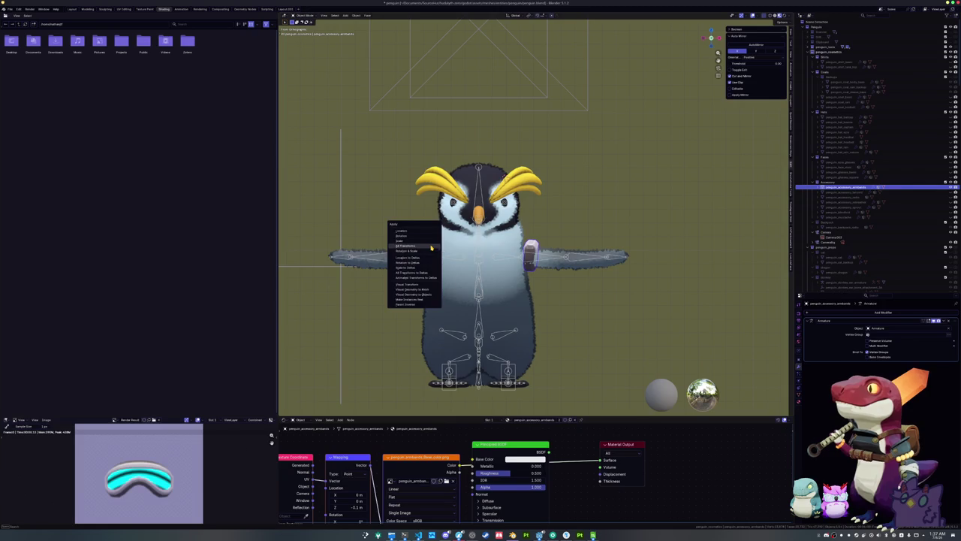
pyautogui.click(432, 254)
pyautogui.click(800, 395)
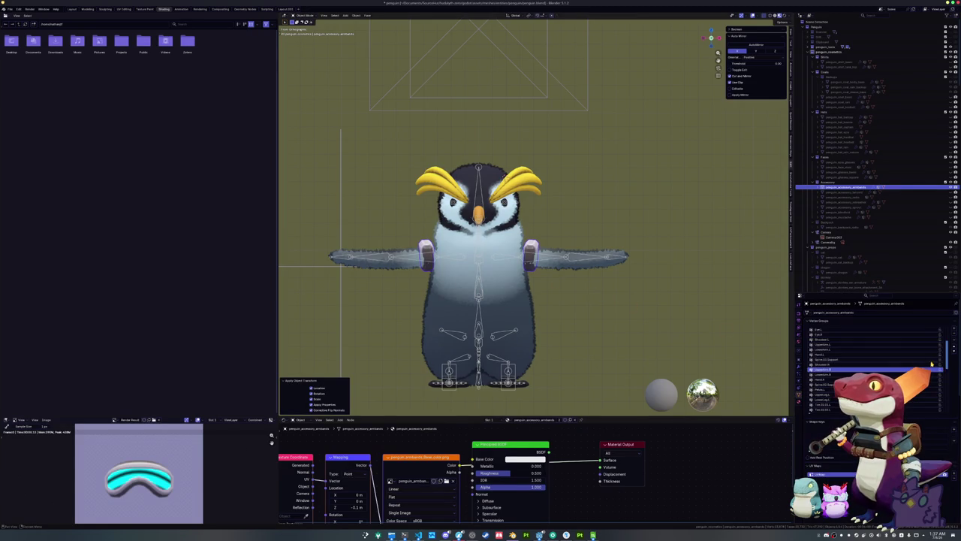
pyautogui.click(914, 402)
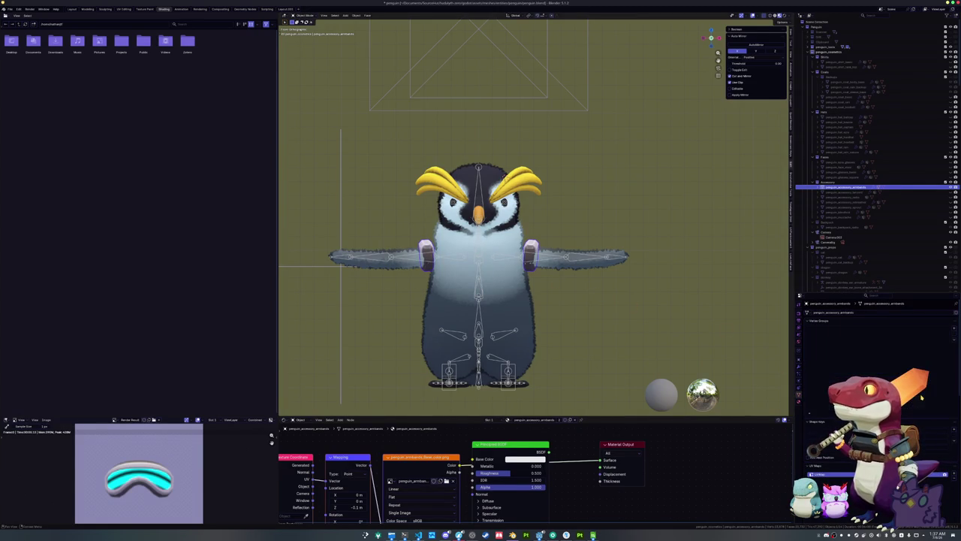
# Step: Parent the armband to the armature With Empty Groups and enter its Edit Mode
pyautogui.click(481, 391)
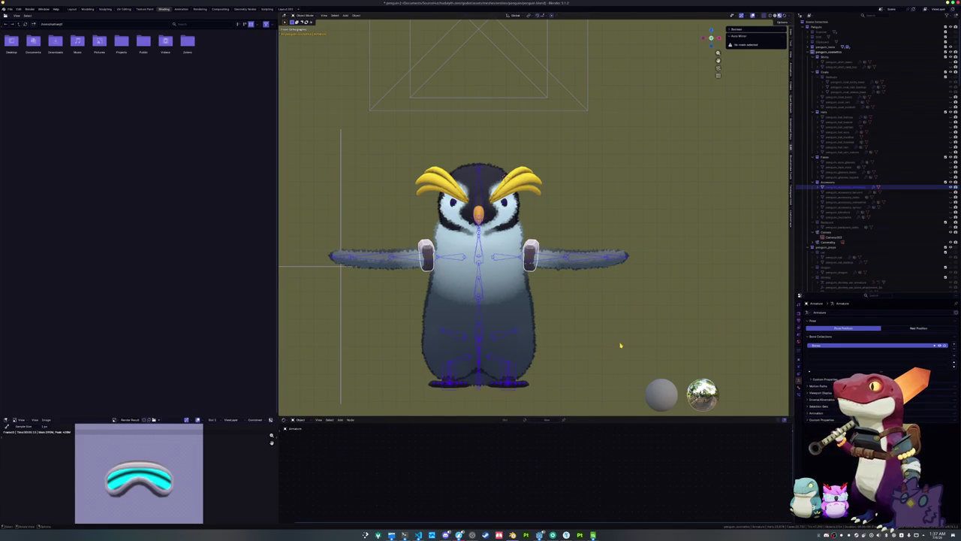
pyautogui.hotkey('ctrl', 'p')
pyautogui.press('Down')
pyautogui.press('Down')
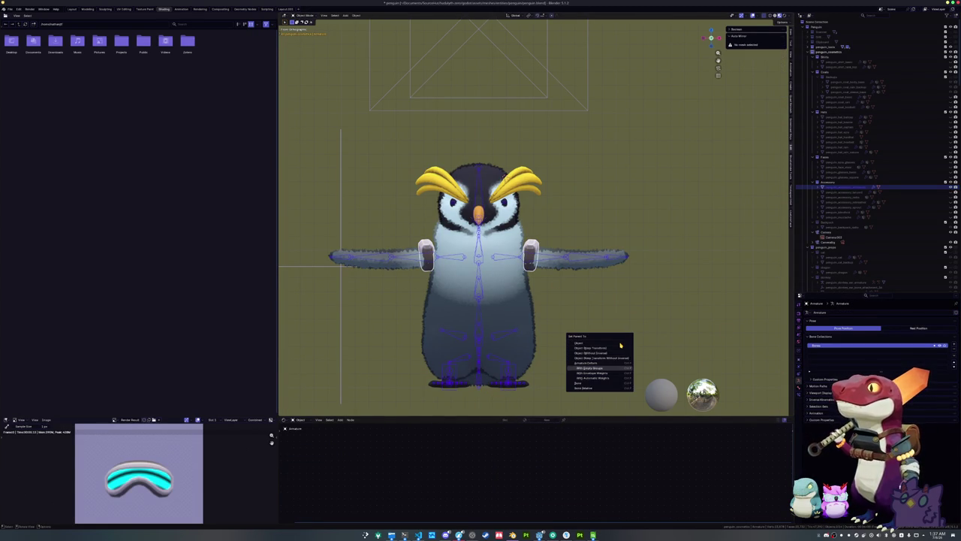
pyautogui.press('Return')
pyautogui.click(530, 255)
pyautogui.press('Tab')
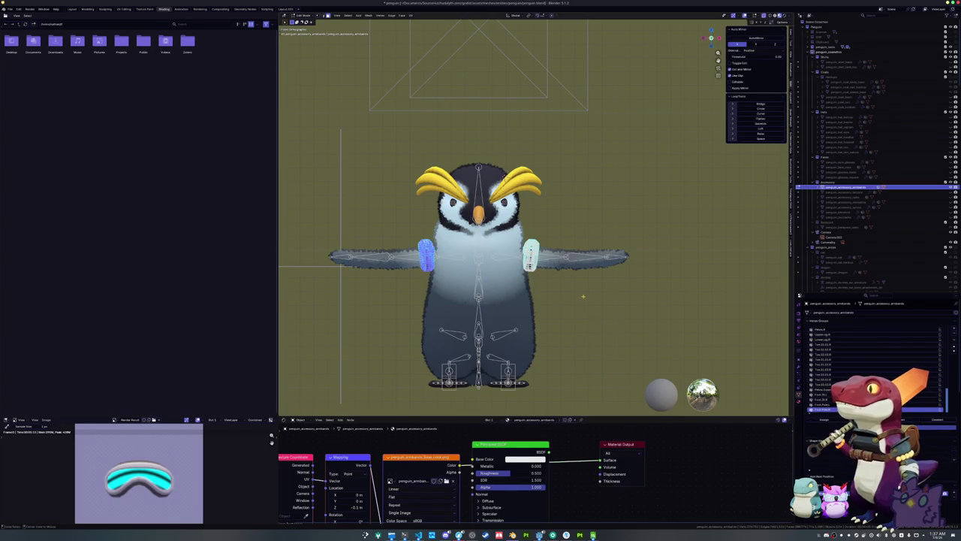
# Step: Check both armbands by inverting the mesh selection in Edit Mode, then test an arm pose on the armature
pyautogui.moveTo(601, 312); pyautogui.dragTo(494, 218)
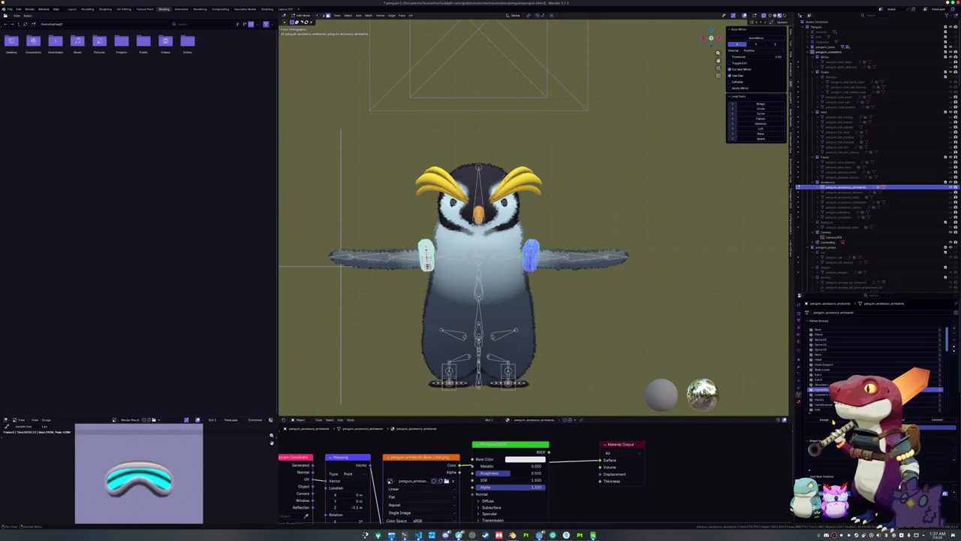
pyautogui.hotkey('ctrl', 'i')
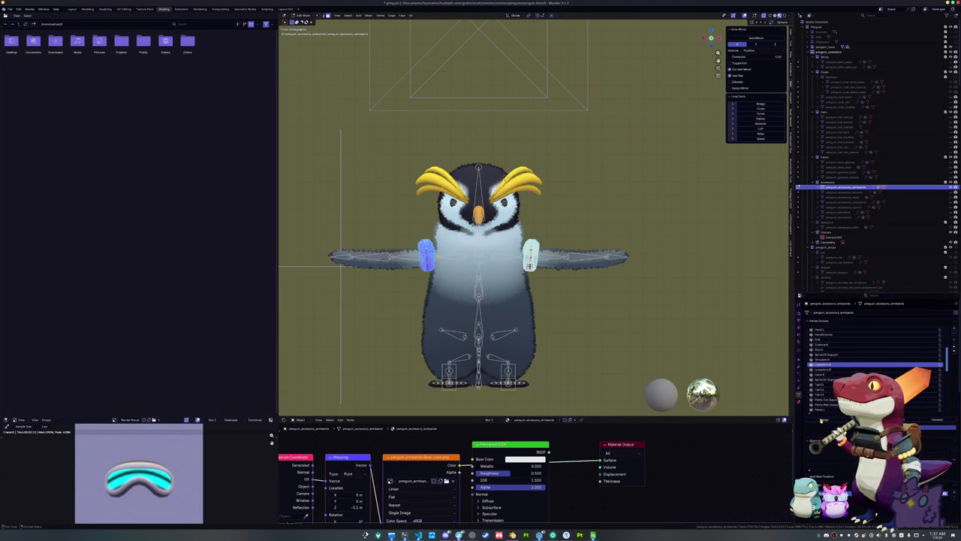
pyautogui.press('Tab')
pyautogui.click(543, 261)
pyautogui.hotkey('ctrl', 'Tab')
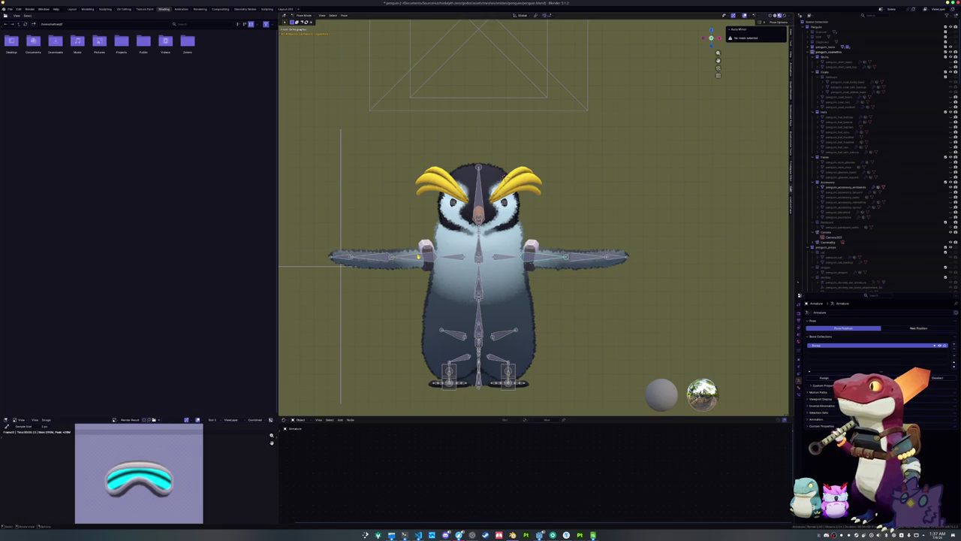
pyautogui.hotkey('ctrl', 'Tab')
# Step: Parent the armband to the penguin armature With Empty Groups
pyautogui.click(425, 257)
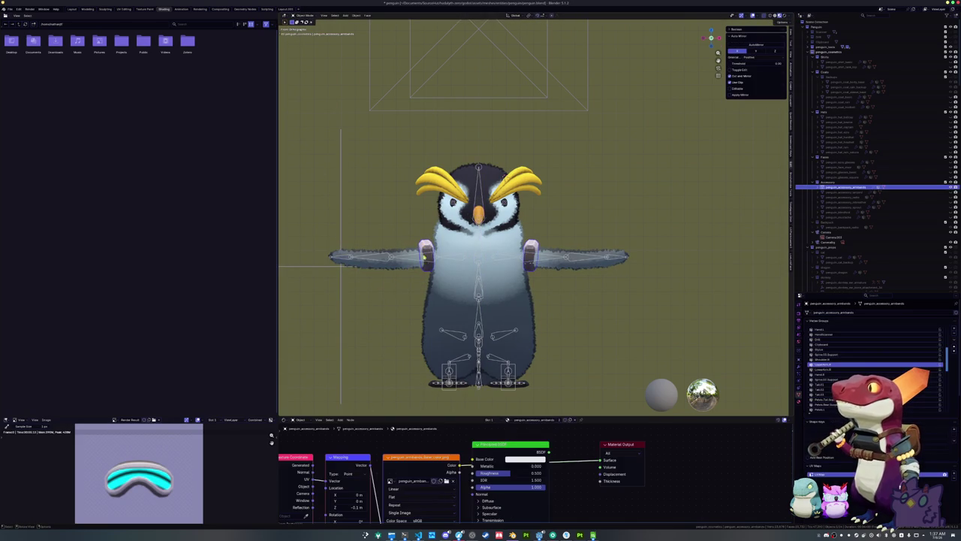
pyautogui.click(478, 391)
pyautogui.moveTo(478, 391); pyautogui.dragTo(428, 368)
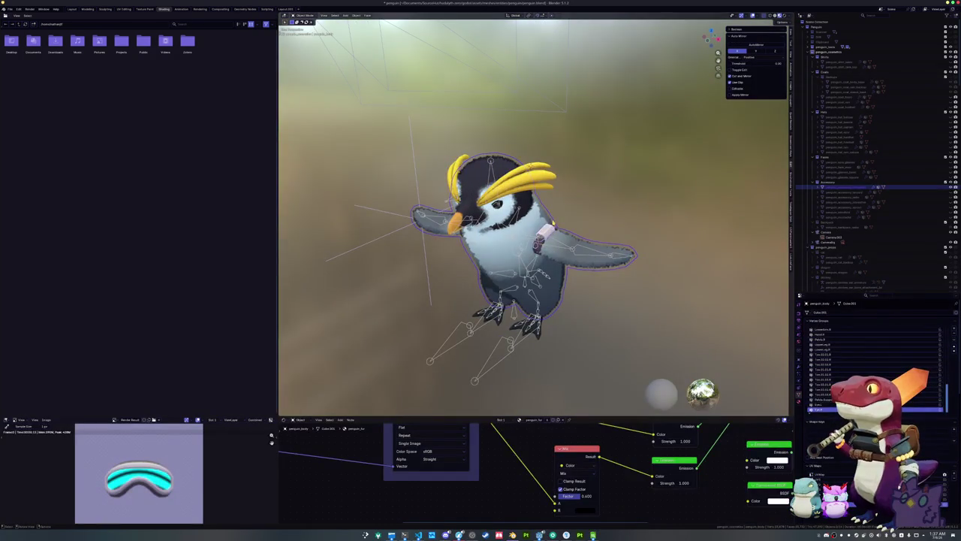
pyautogui.click(542, 238)
pyautogui.keyDown('shift'); pyautogui.click(496, 357); pyautogui.keyUp('shift')
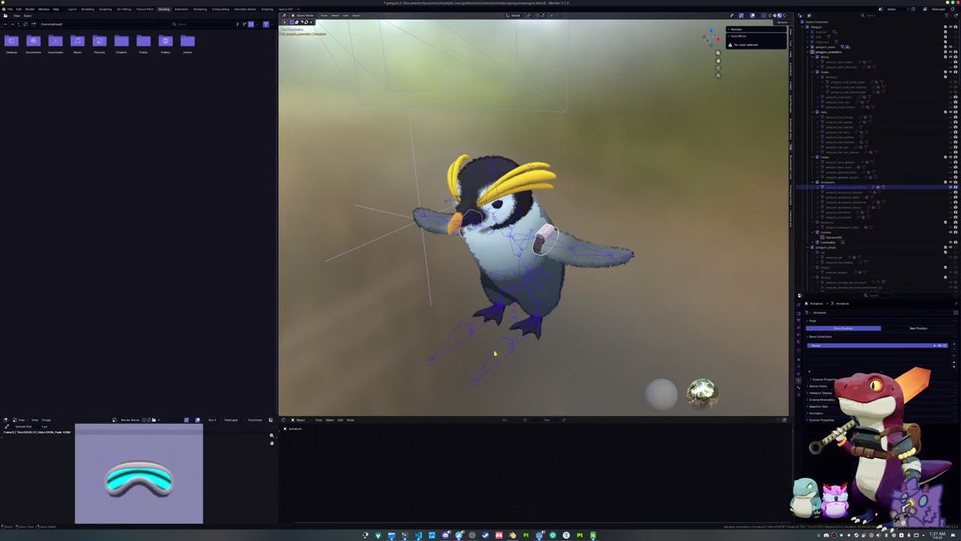
pyautogui.hotkey('ctrl', 'p')
pyautogui.click(495, 351)
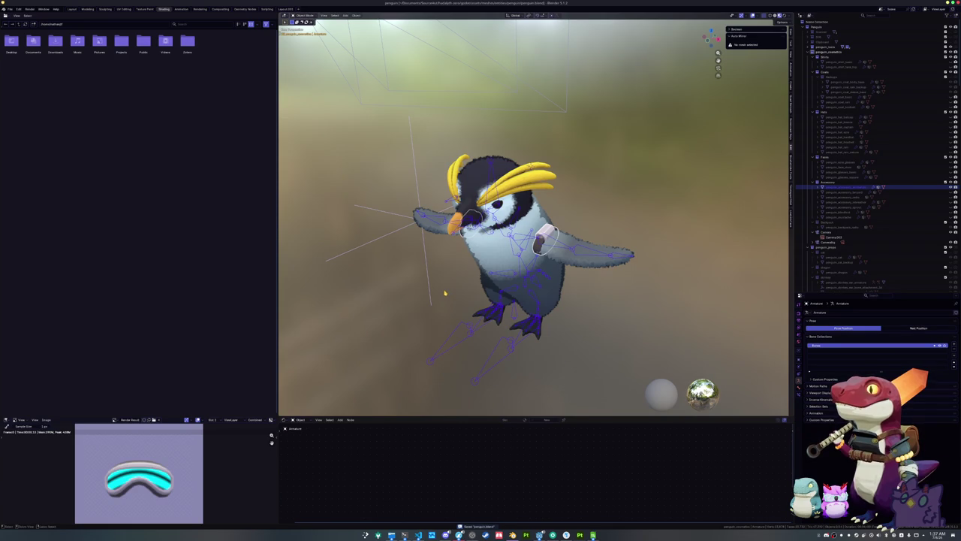
pyautogui.click(15, 13)
# Step: Export the scene as glTF, overwriting the existing armband .glb in the accessories folder
pyautogui.moveTo(30, 91)
pyautogui.click(85, 137)
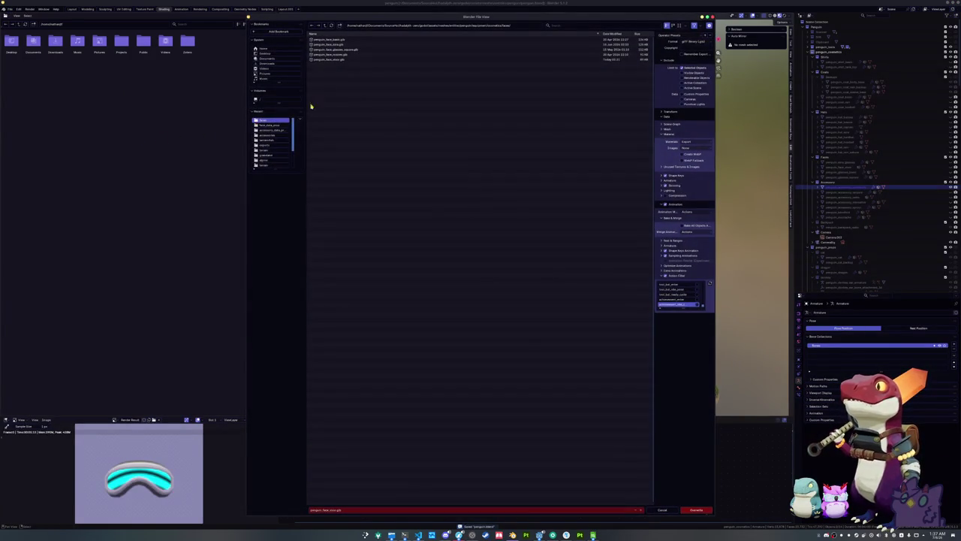
pyautogui.doubleClick(324, 41)
pyautogui.click(332, 40)
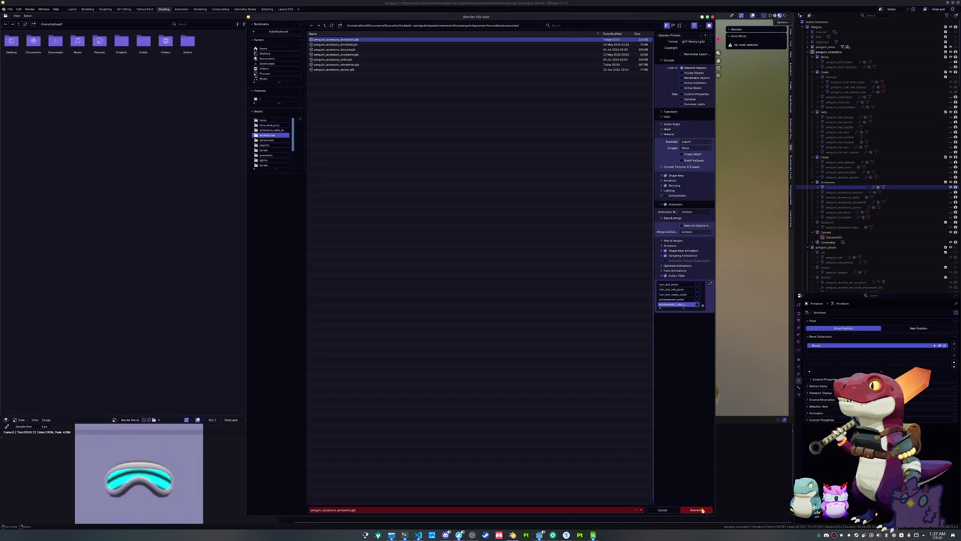
pyautogui.click(697, 510)
# Step: Rerun the game from the Godot editor with F5 and walk the penguin around the village
pyautogui.click(540, 536)
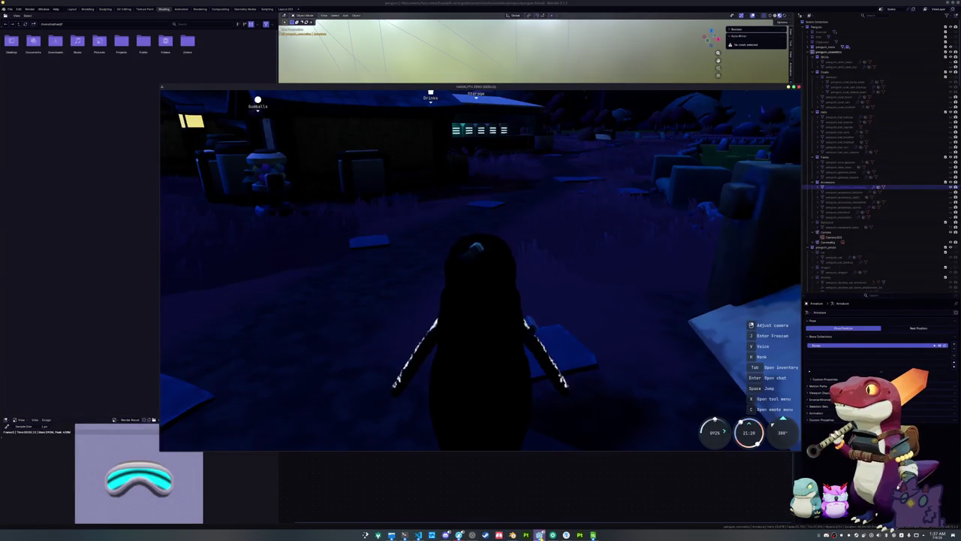
pyautogui.click(540, 535)
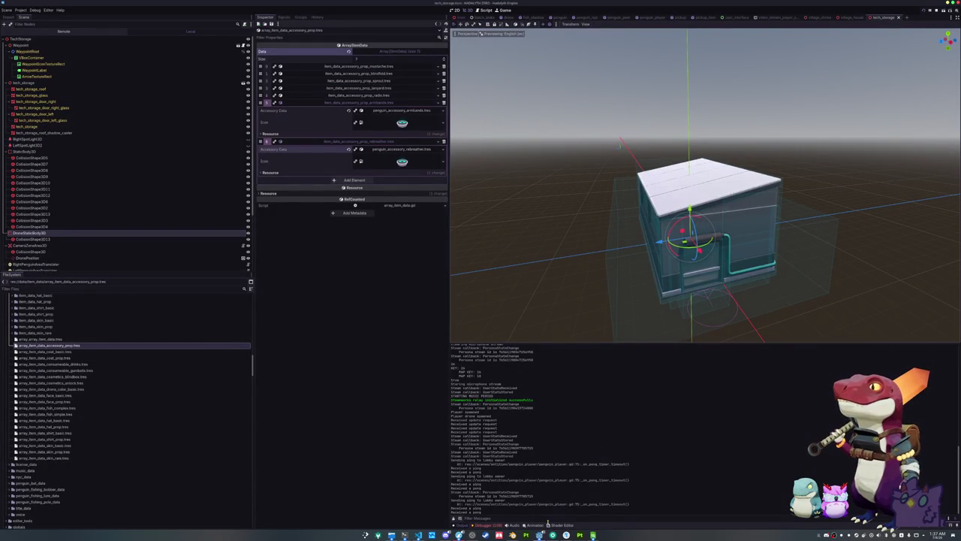
pyautogui.moveTo(540, 536)
pyautogui.click(653, 502)
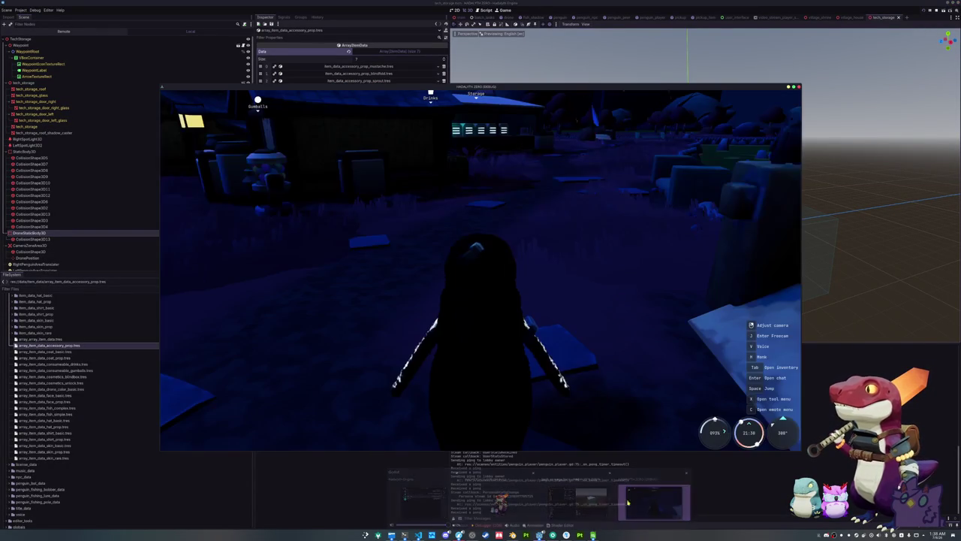
pyautogui.press('Escape')
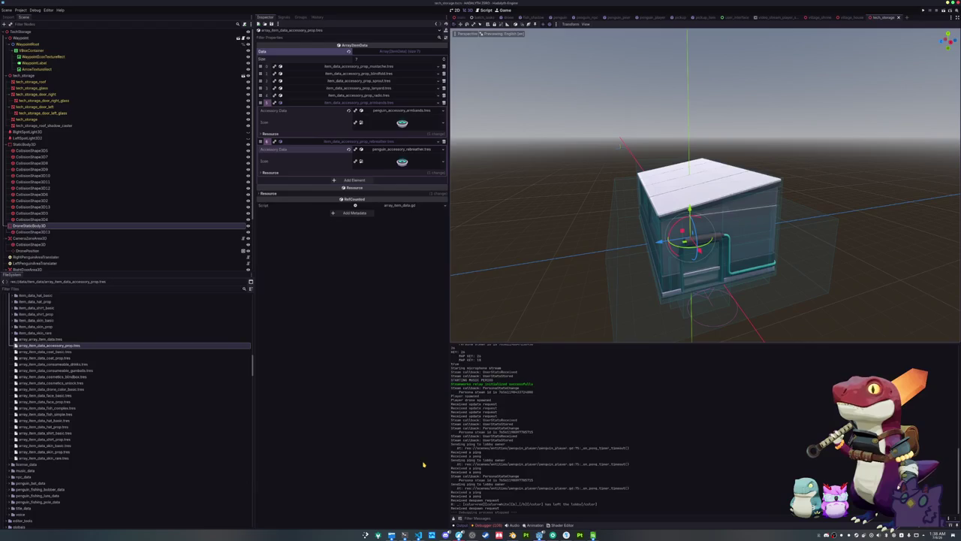
pyautogui.press('F5')
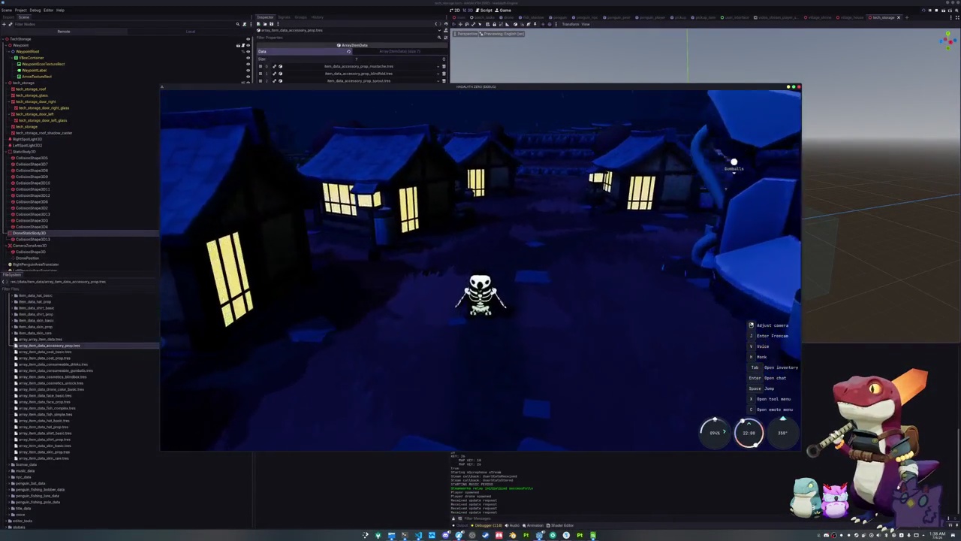
pyautogui.press('s')
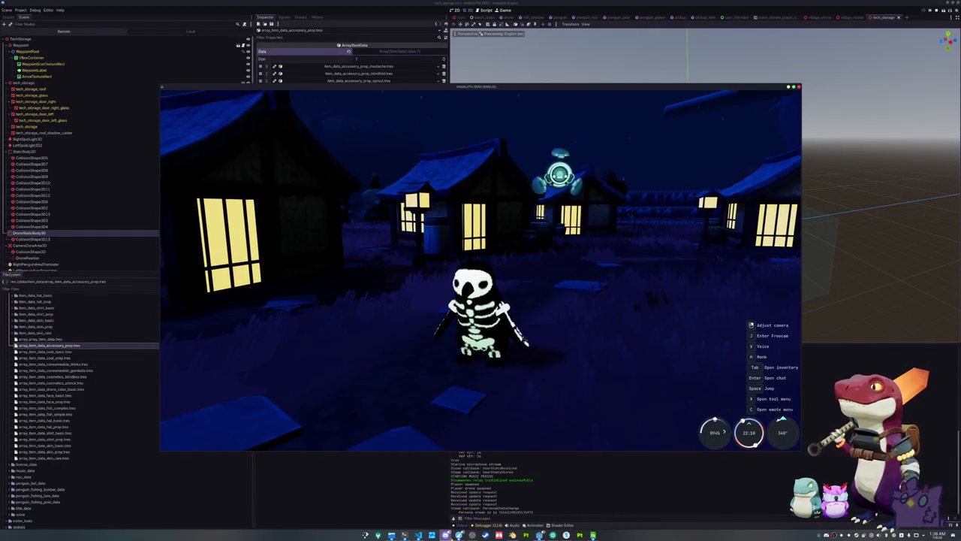
pyautogui.click(539, 534)
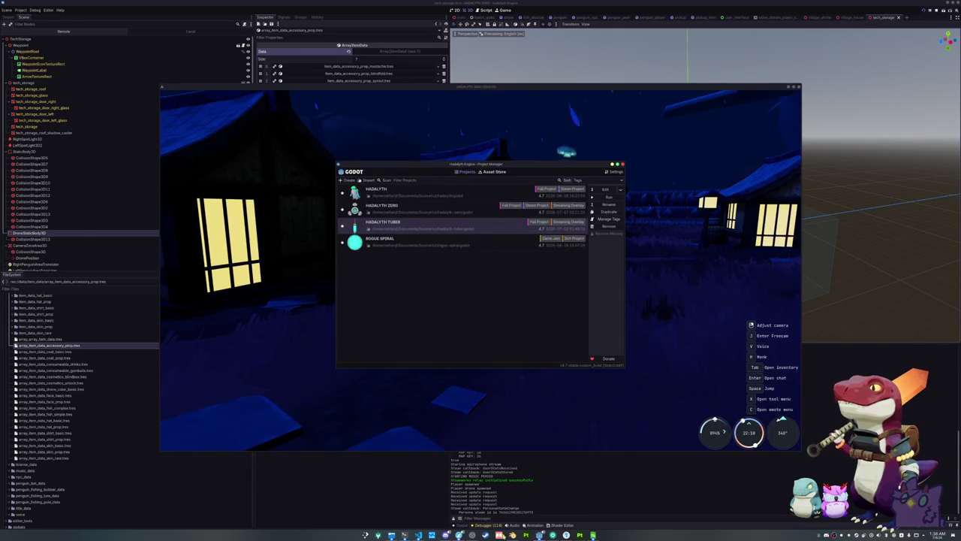
# Step: In Blender, inspect bone UpperArm.R's properties and the armbands object's material settings
pyautogui.click(512, 534)
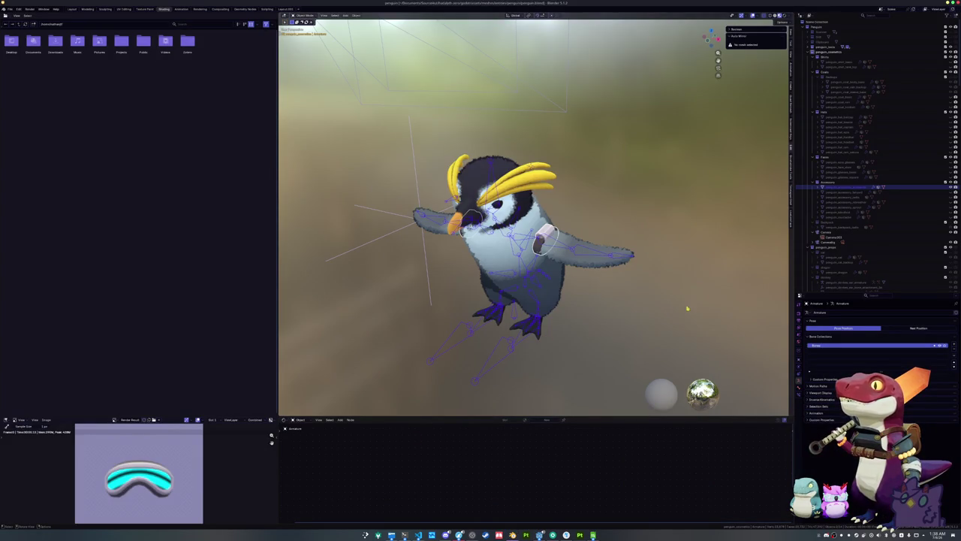
pyautogui.click(799, 389)
pyautogui.click(800, 383)
pyautogui.click(799, 389)
pyautogui.click(845, 187)
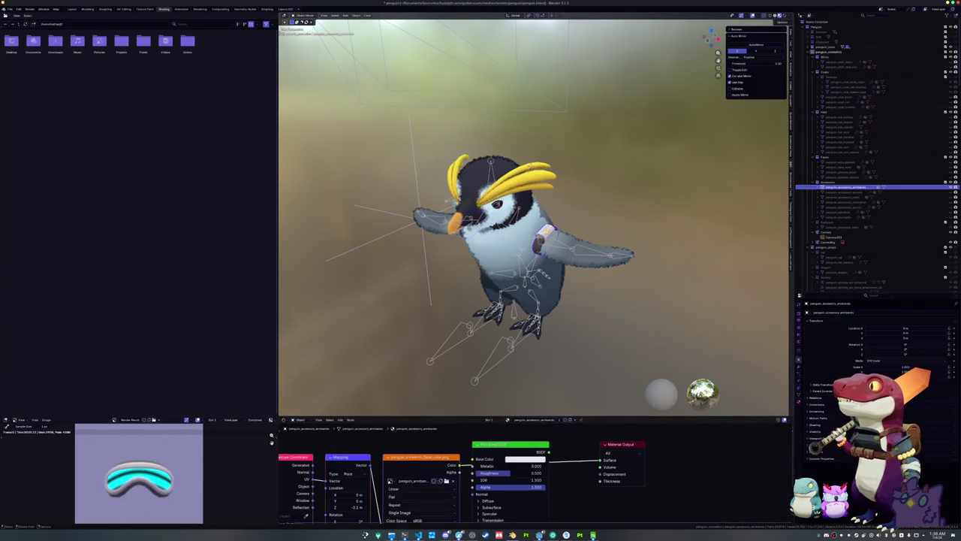
pyautogui.click(800, 402)
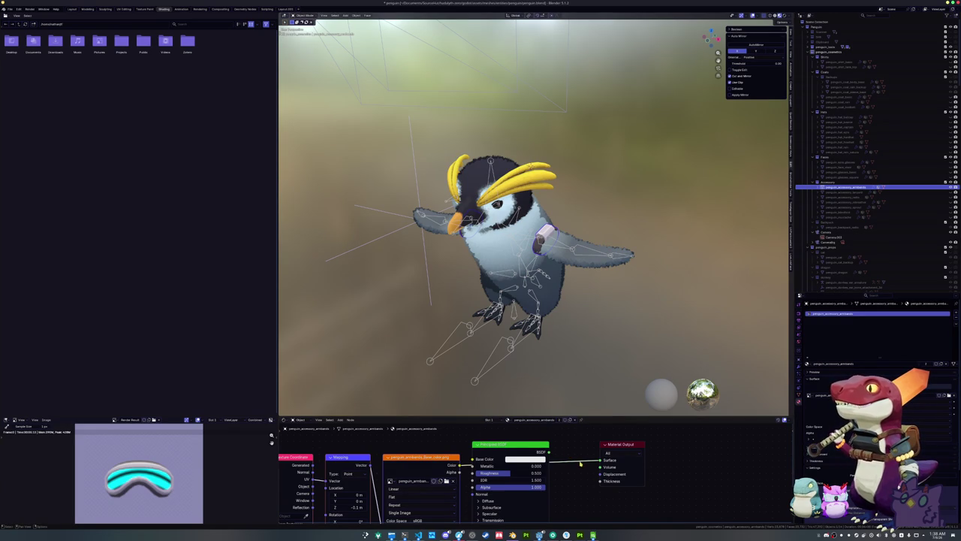
pyautogui.click(538, 535)
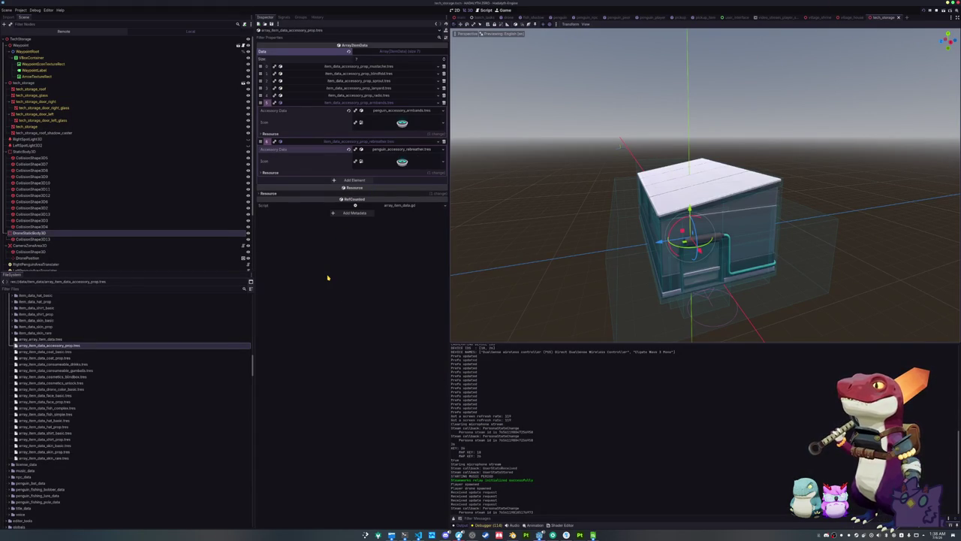
# Step: Open penguin_accessory_armbands.tscn and Quick Load an 'arm' material into the mesh's Material Override
pyautogui.hotkey('shift', 'alt', 'o')
pyautogui.write('armbands')
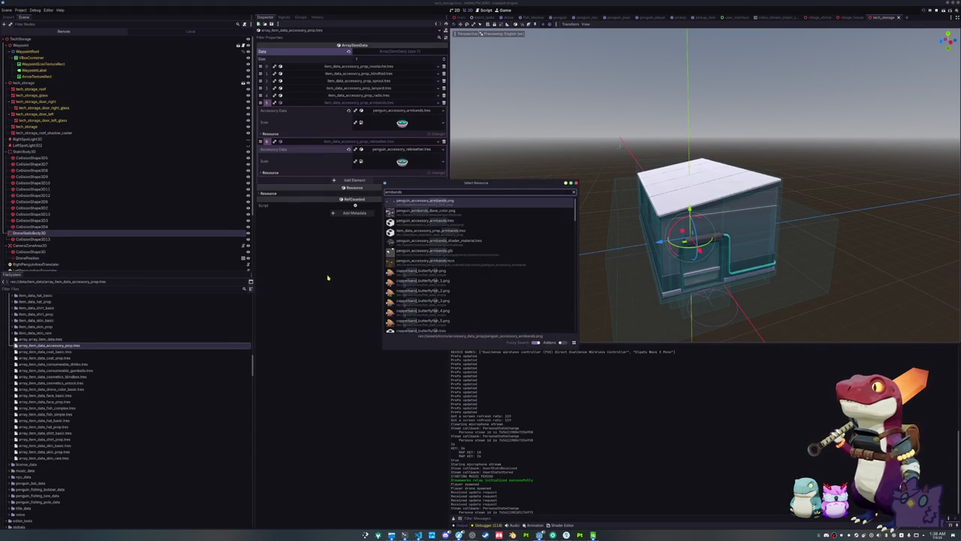
pyautogui.press('Down')
pyautogui.press('Down')
pyautogui.press('Down')
pyautogui.press('Return')
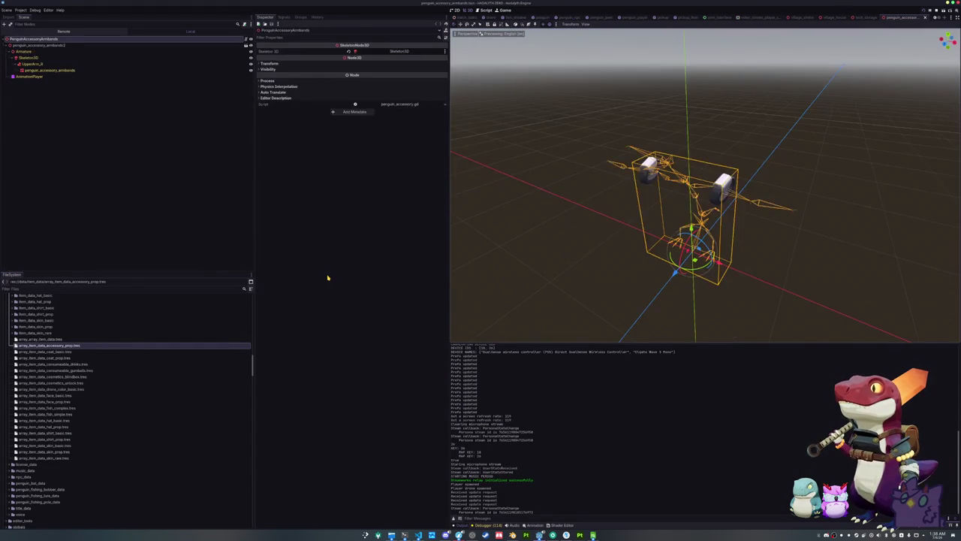
pyautogui.click(52, 70)
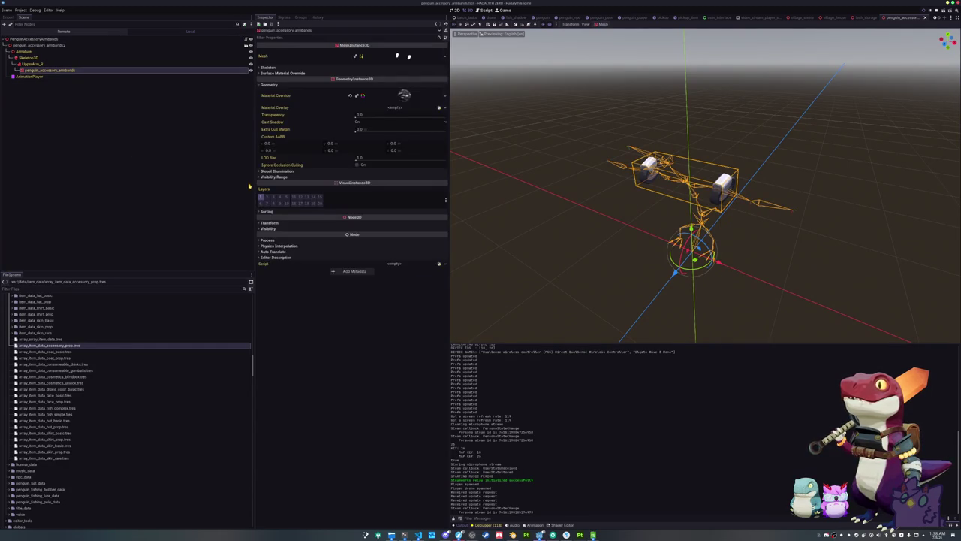
pyautogui.click(410, 99)
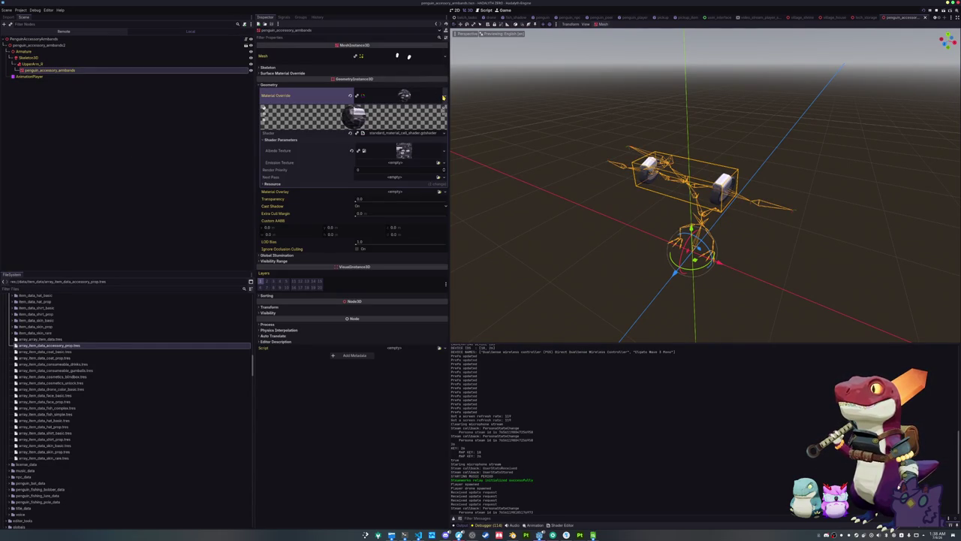
pyautogui.click(444, 96)
pyautogui.click(420, 145)
pyautogui.write('arm')
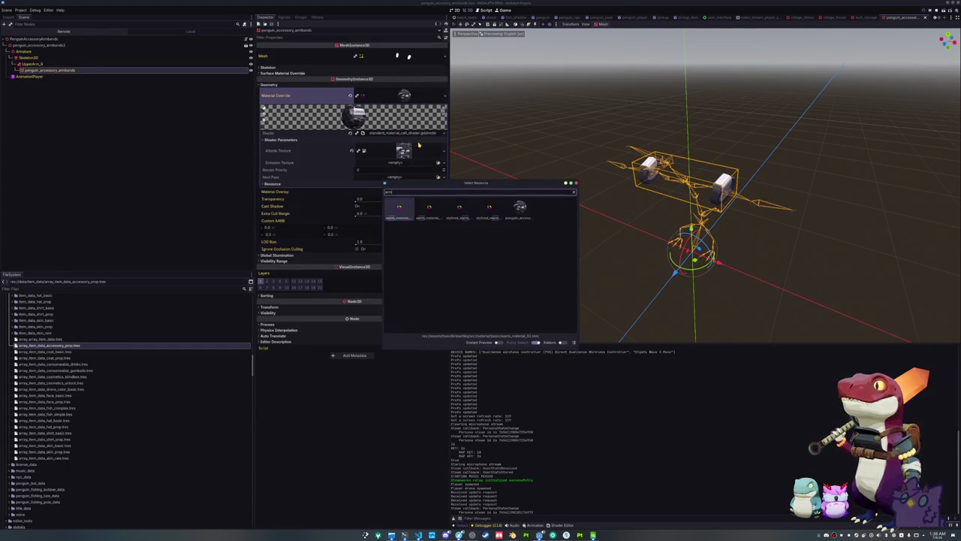
pyautogui.doubleClick(517, 208)
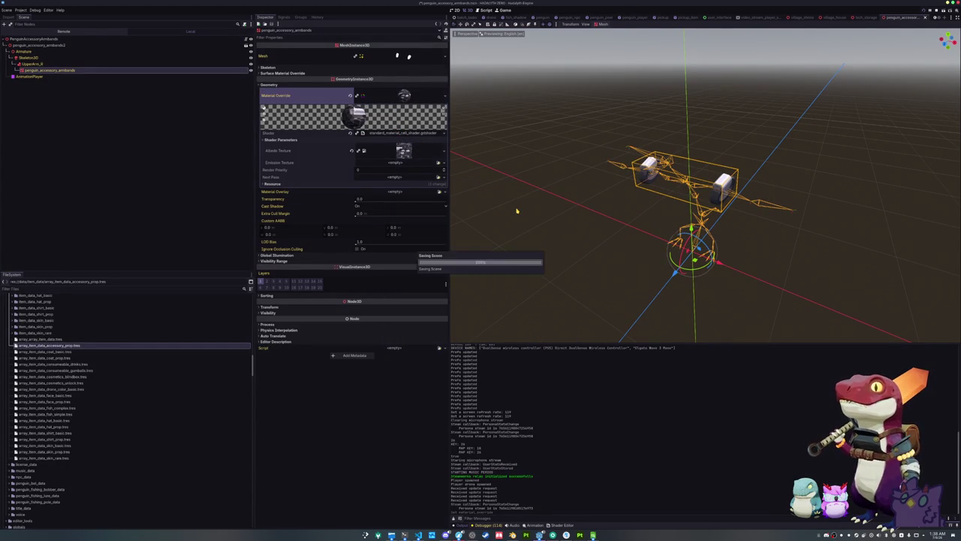
# Step: Run the game with F5, start playing from the title menu, then leave the session
pyautogui.press('F5')
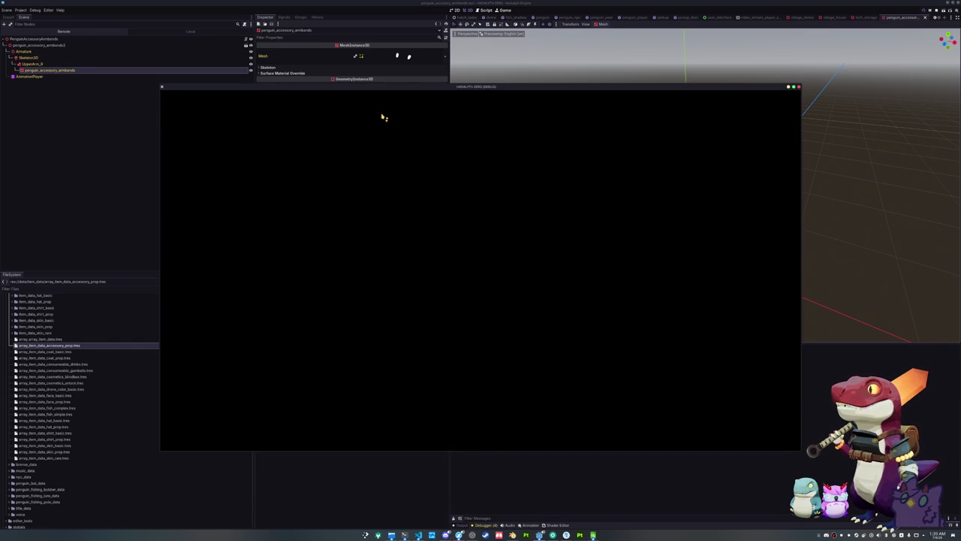
pyautogui.moveTo(389, 90)
pyautogui.mouseDown()
pyautogui.moveTo(415, 201)
pyautogui.moveTo(430, 112)
pyautogui.moveTo(458, 58)
pyautogui.moveTo(492, 58)
pyautogui.mouseUp()
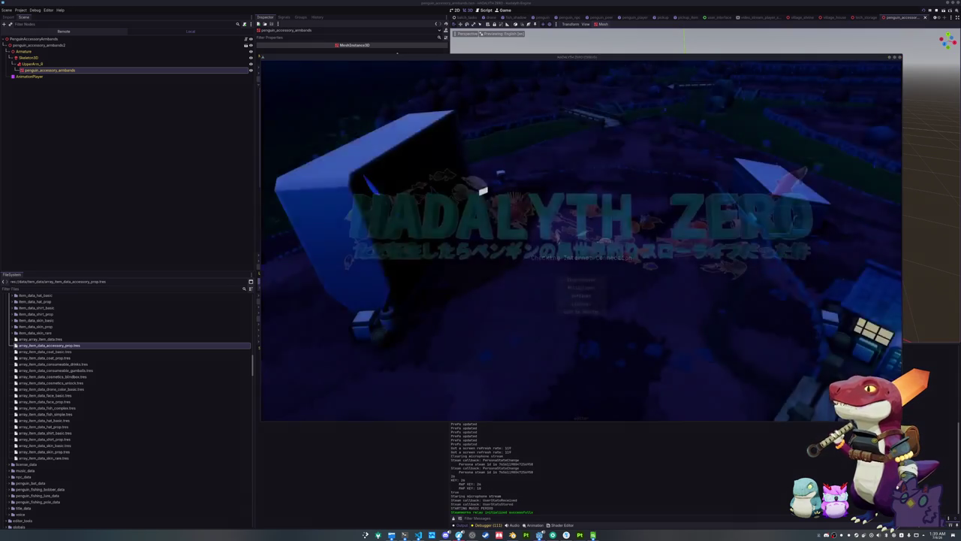
pyautogui.click(595, 280)
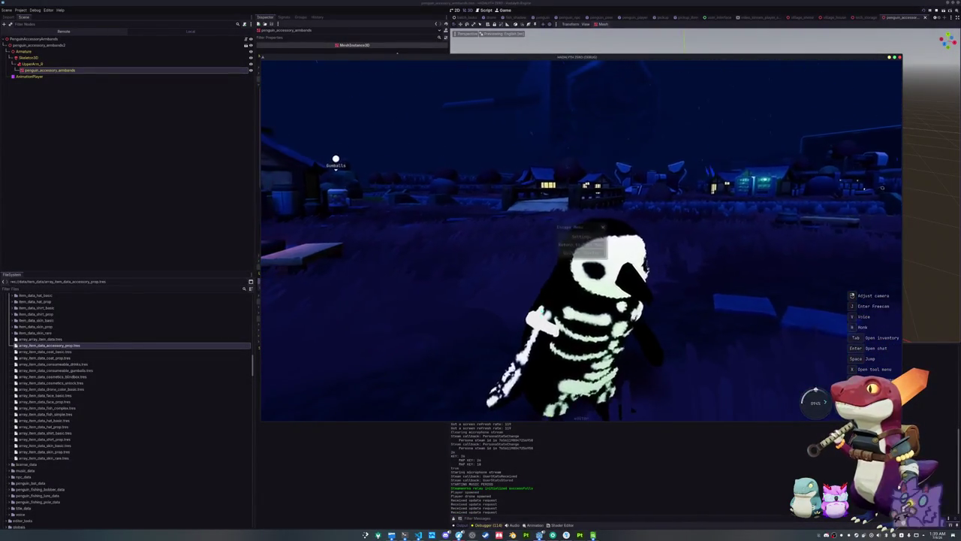
pyautogui.press('Escape')
pyautogui.click(590, 255)
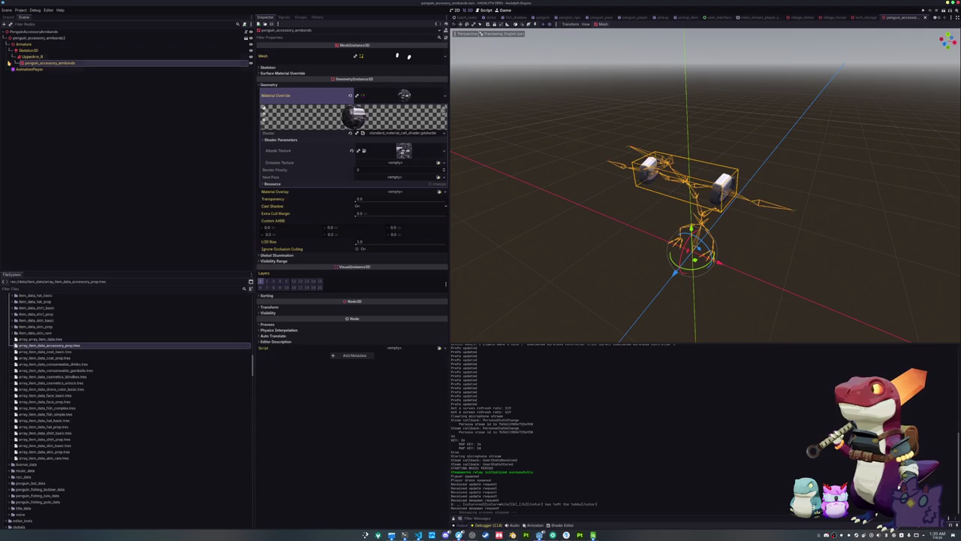
# Step: Reload the current project from the Project menu and reselect the armbands mesh node
pyautogui.click(16, 10)
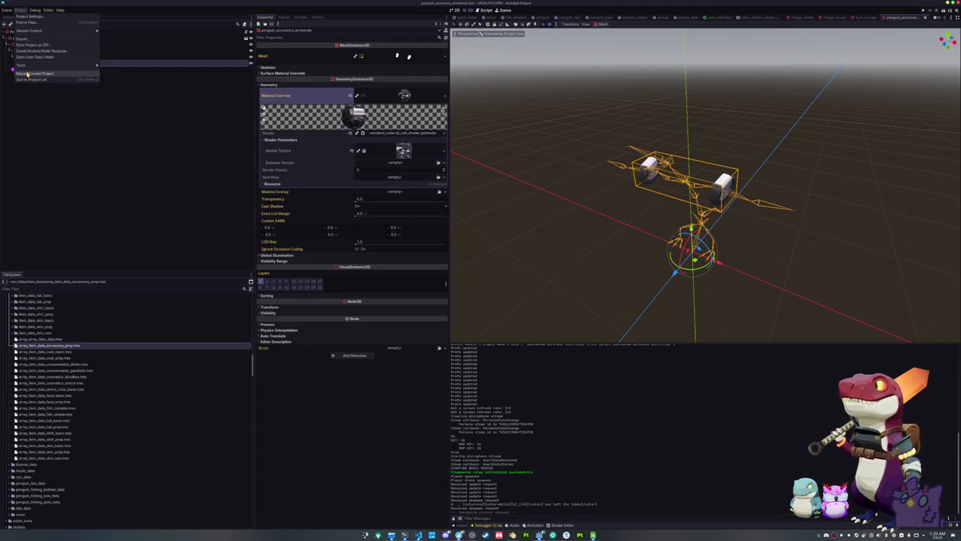
pyautogui.click(27, 74)
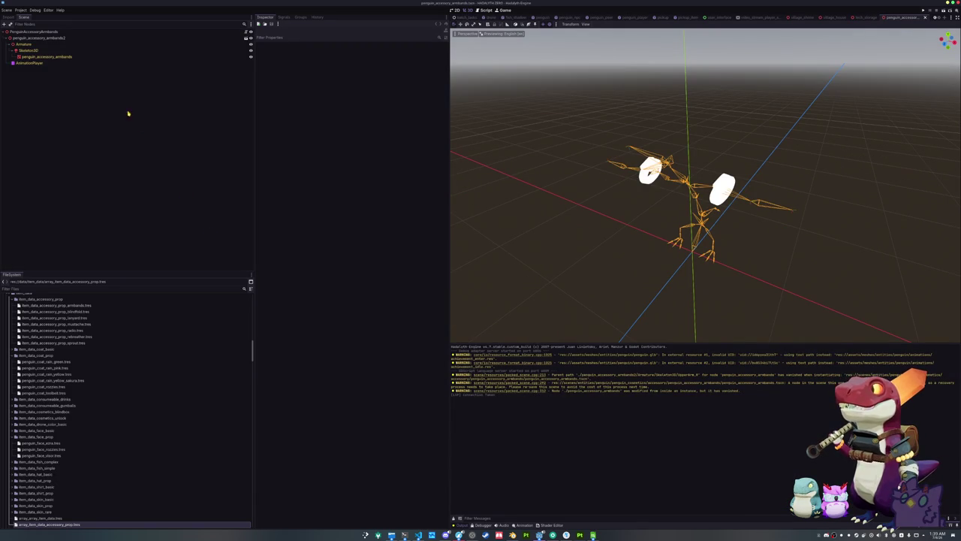
pyautogui.click(98, 57)
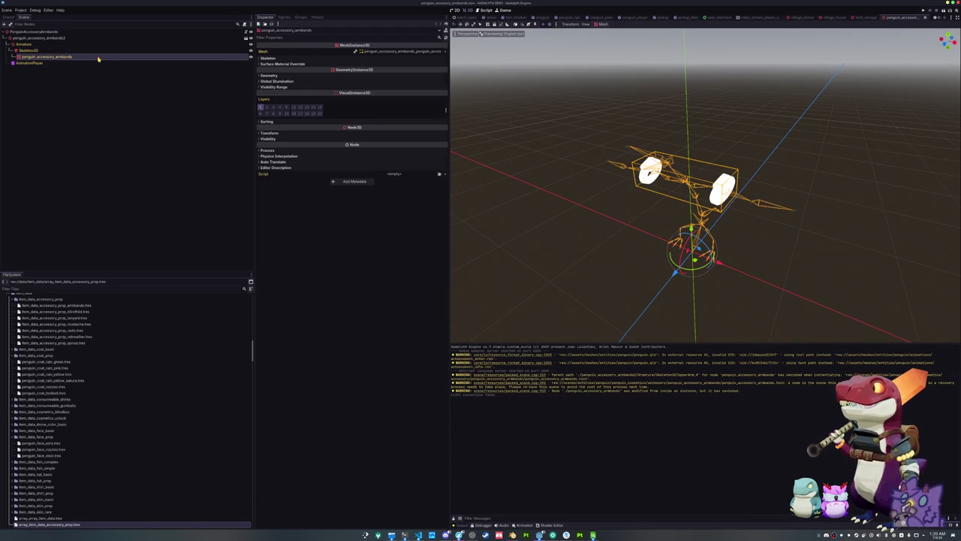
# Step: Assign penguin_accessory_armbands_shader_material as the mesh's Material Override and save the scene
pyautogui.click(353, 76)
pyautogui.click(439, 82)
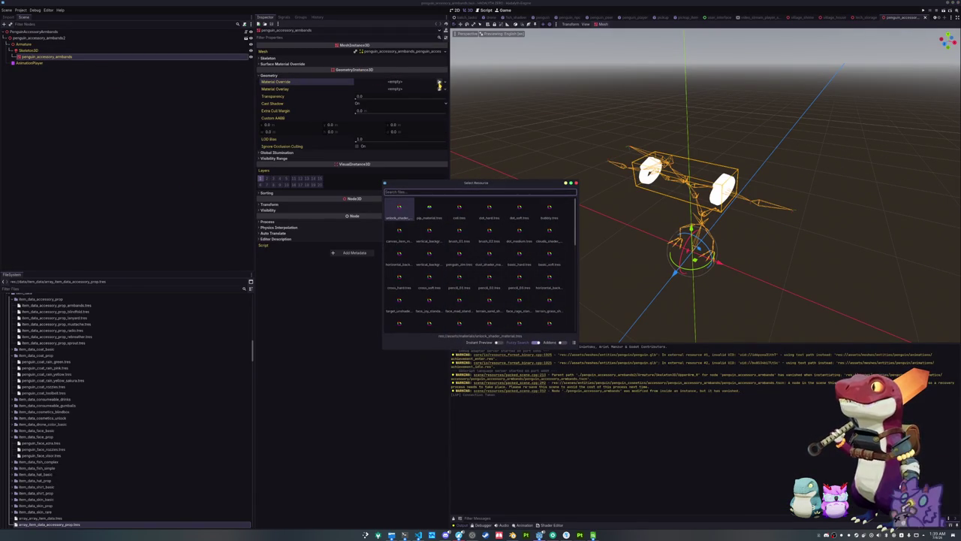
pyautogui.write('arm')
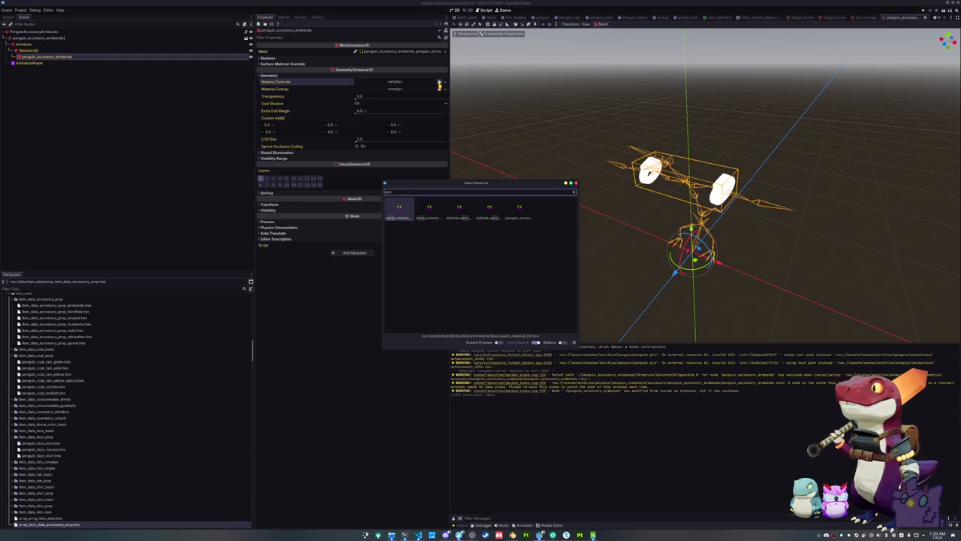
pyautogui.write('bands')
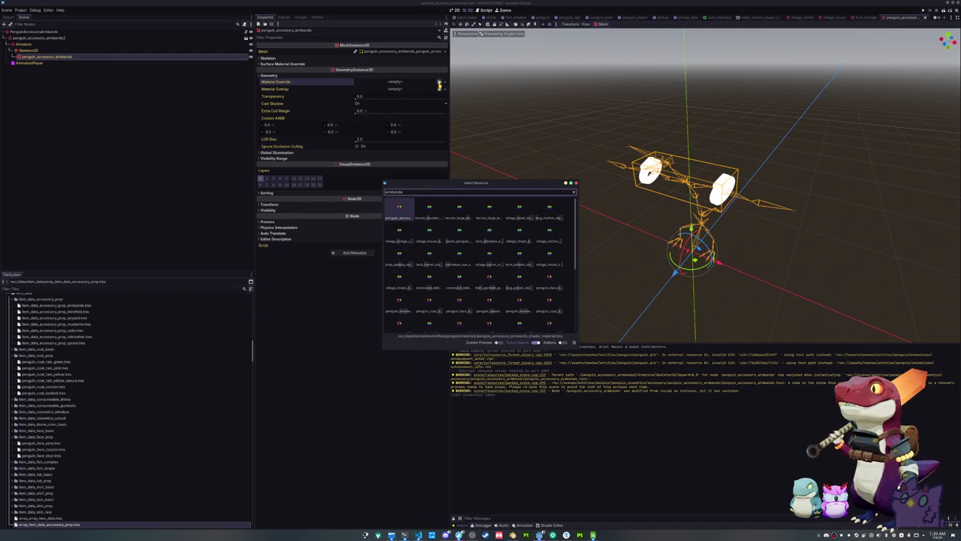
pyautogui.press('Return')
pyautogui.hotkey('ctrl', 's')
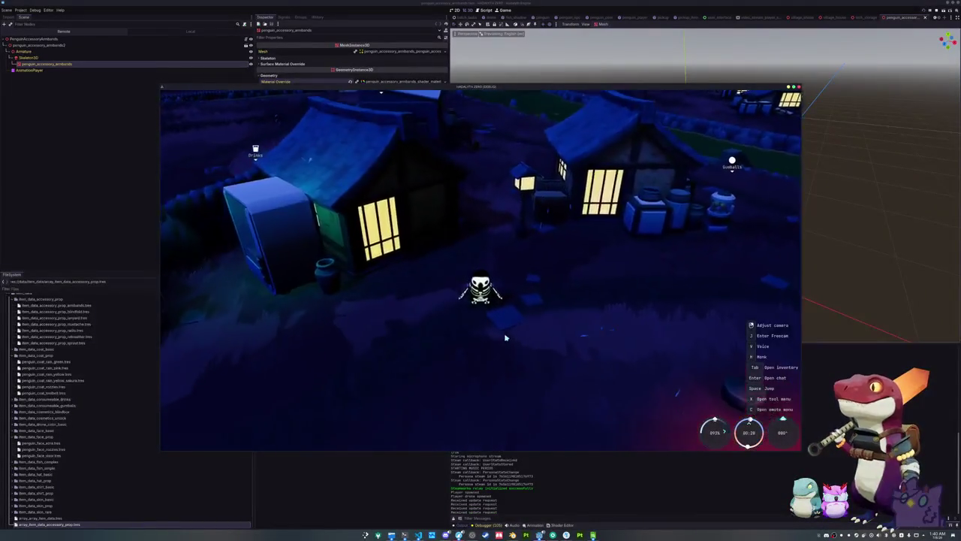
# Step: Walk the penguin into the lit house and back out, then open the inventory with Tab
pyautogui.press('w')
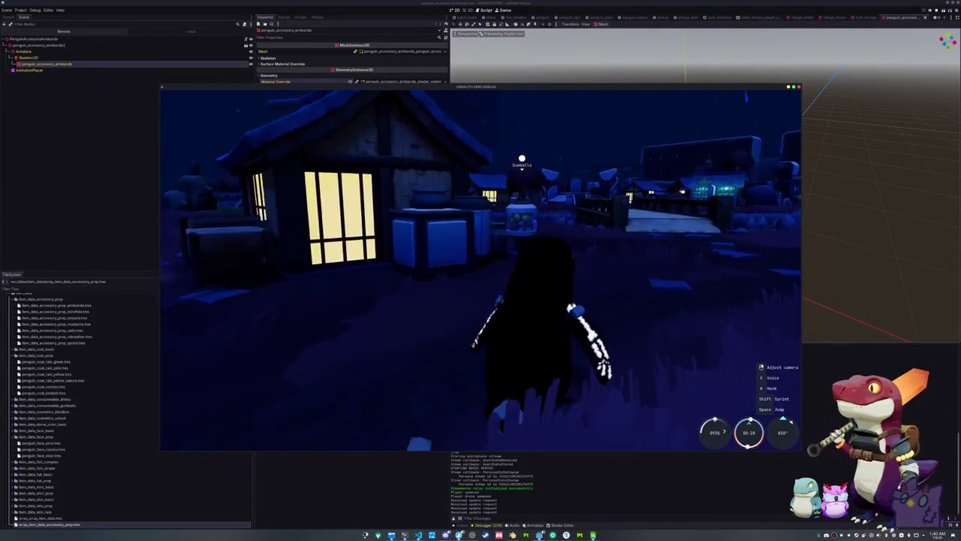
pyautogui.press('w')
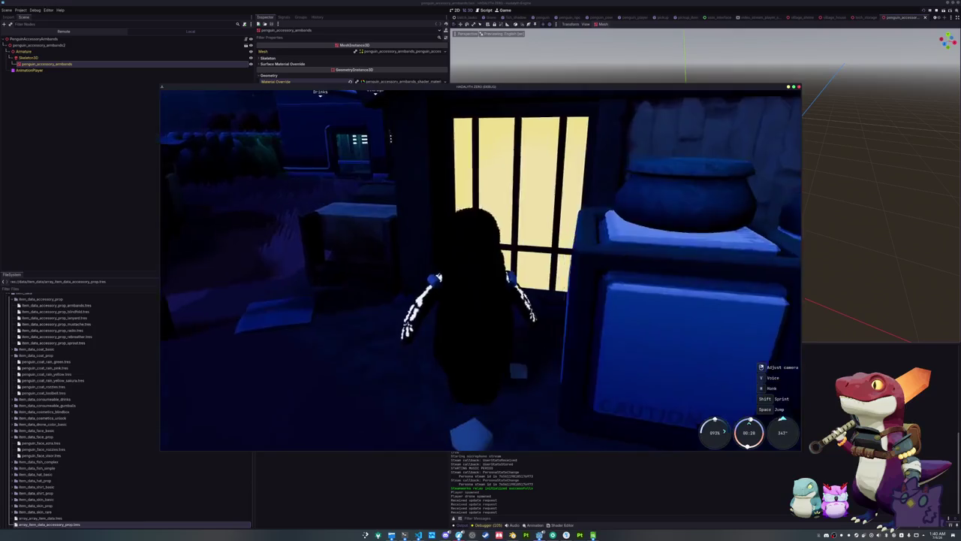
pyautogui.press('a')
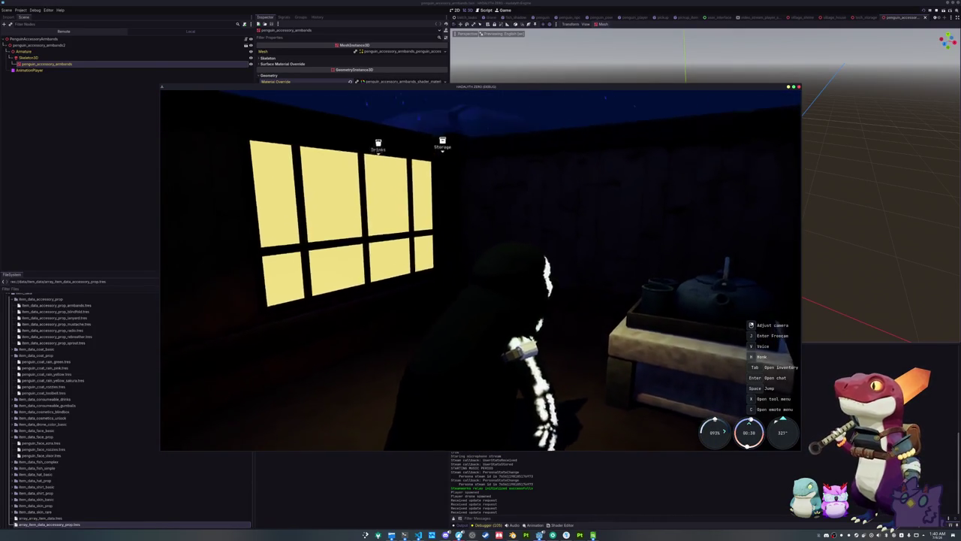
pyautogui.scroll(-5, 480, 268)
pyautogui.press('s')
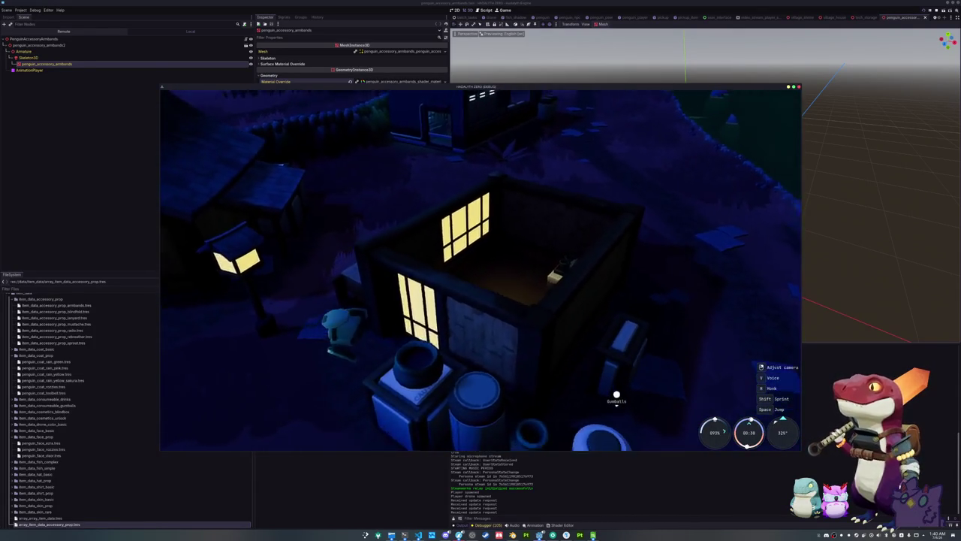
pyautogui.press('Tab')
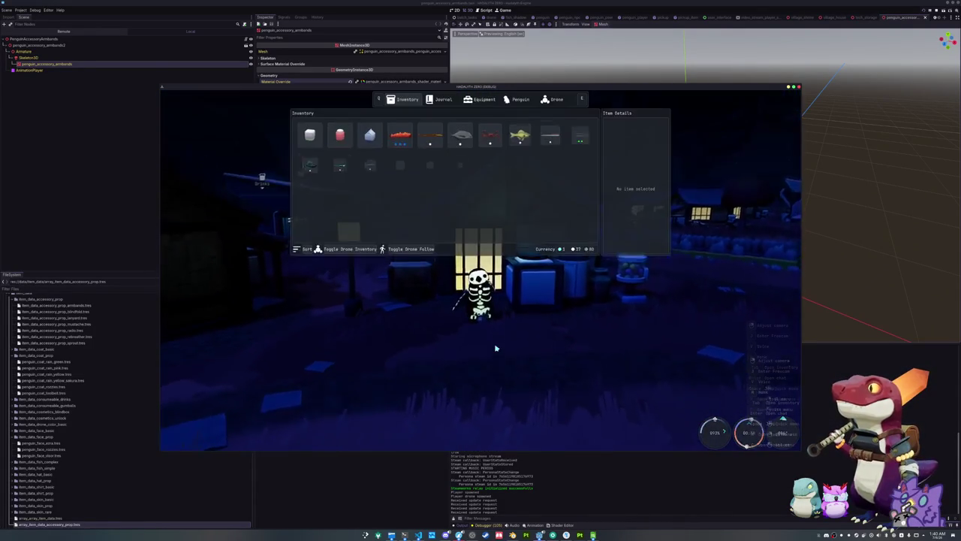
# Step: In the Penguin cosmetics menu, equip two accessories and try the Captain's Hat and a top hat
pyautogui.click(518, 99)
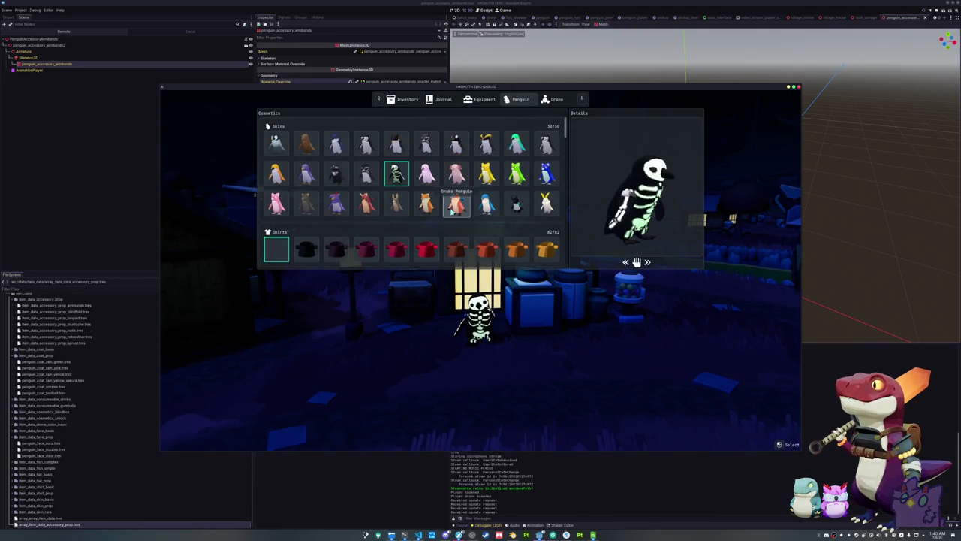
pyautogui.scroll(-10, 524, 211)
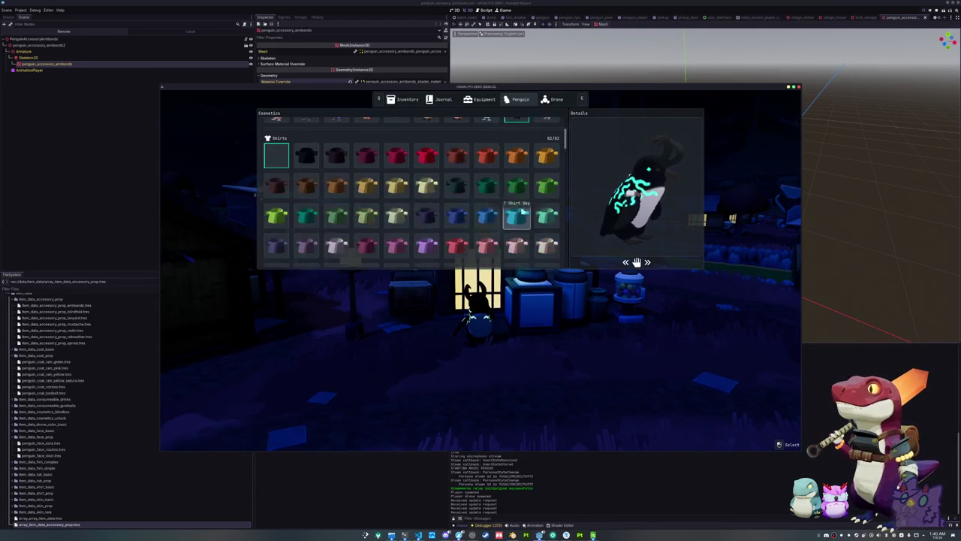
pyautogui.scroll(-10, 522, 210)
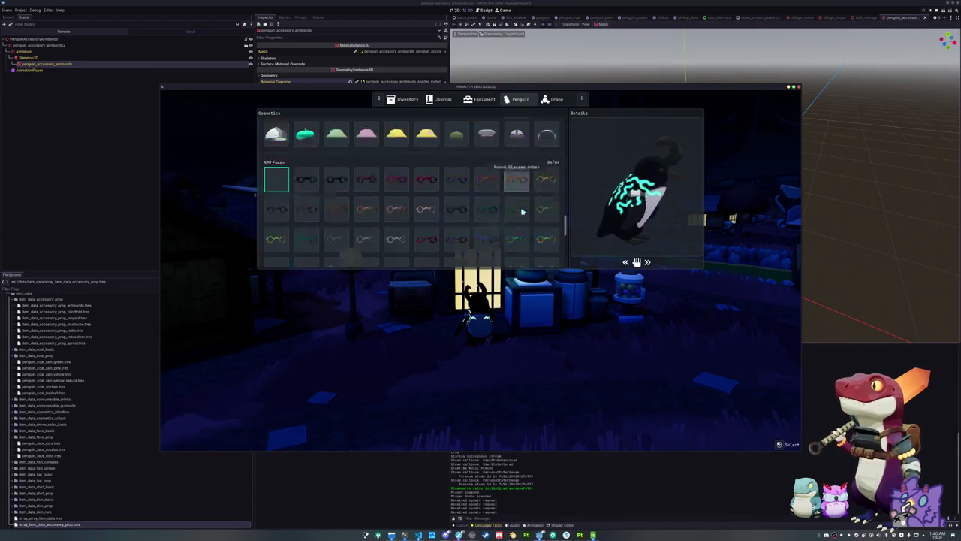
pyautogui.click(502, 204)
pyautogui.click(442, 204)
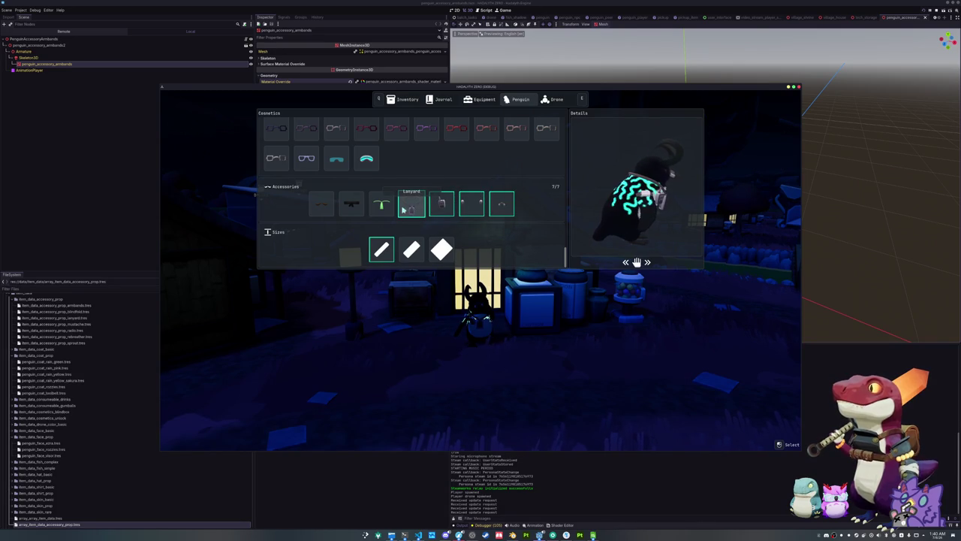
pyautogui.scroll(2, 377, 212)
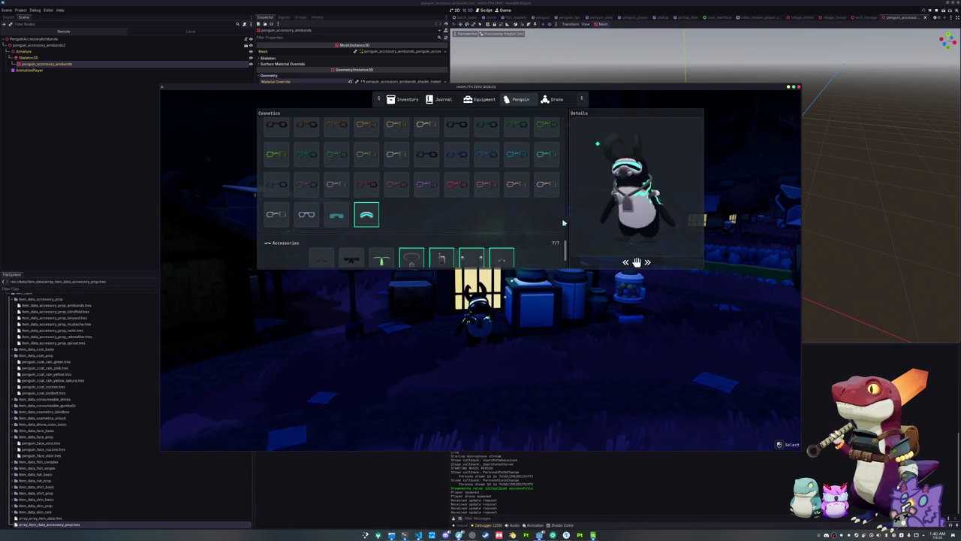
pyautogui.scroll(-5, 495, 225)
pyautogui.click(488, 230)
pyautogui.click(547, 230)
# Step: Switch the penguin to the pink axolotl skin, equip the green accessory and close the menu
pyautogui.scroll(-5, 413, 216)
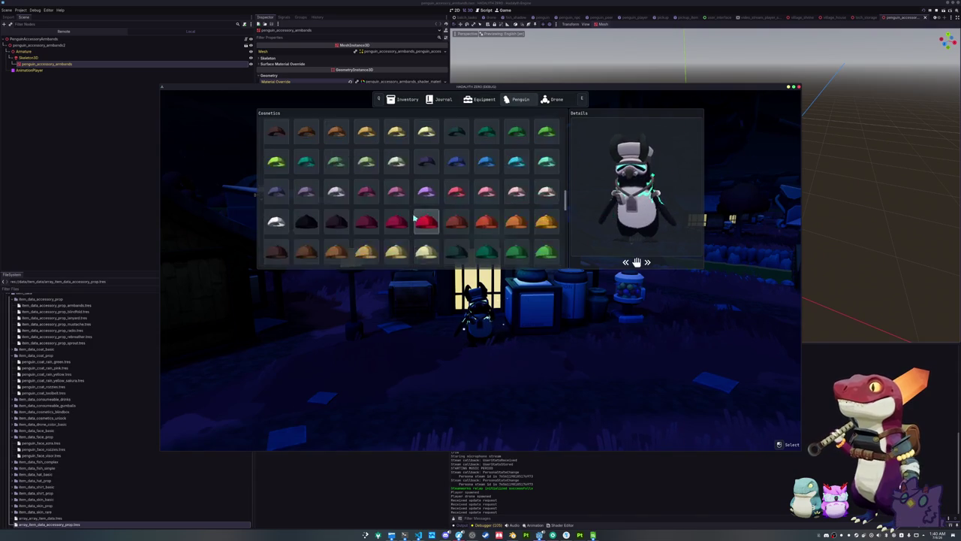
pyautogui.scroll(-10, 414, 215)
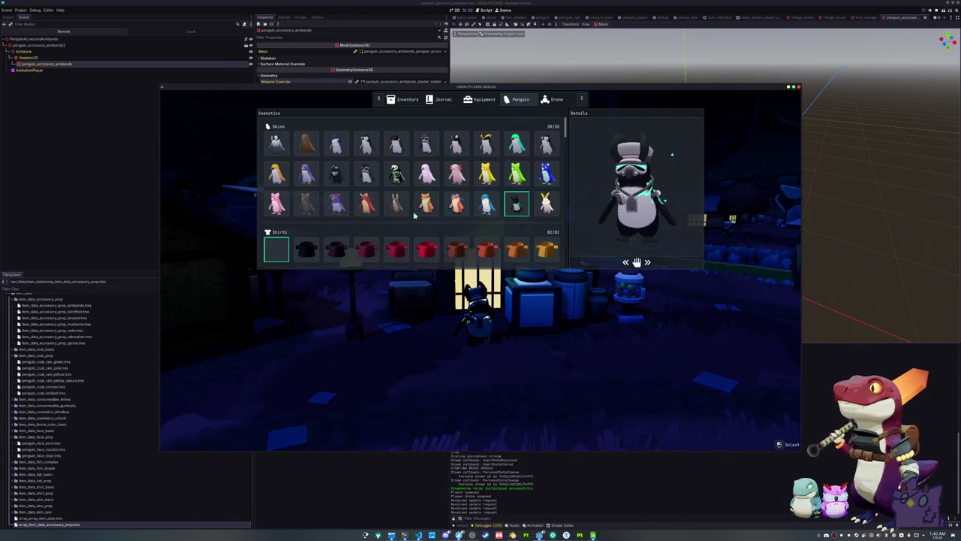
pyautogui.click(455, 173)
pyautogui.click(426, 172)
pyautogui.click(455, 173)
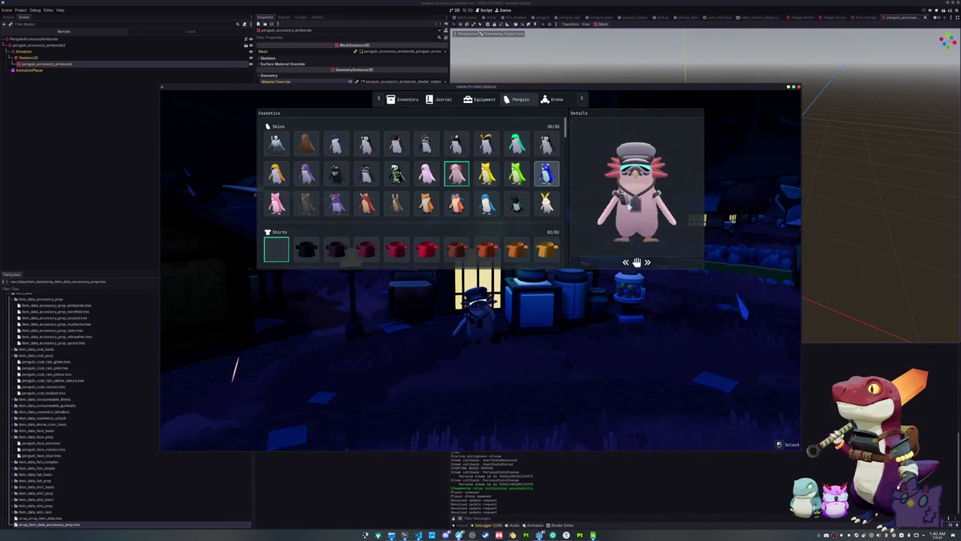
pyautogui.scroll(-20, 458, 210)
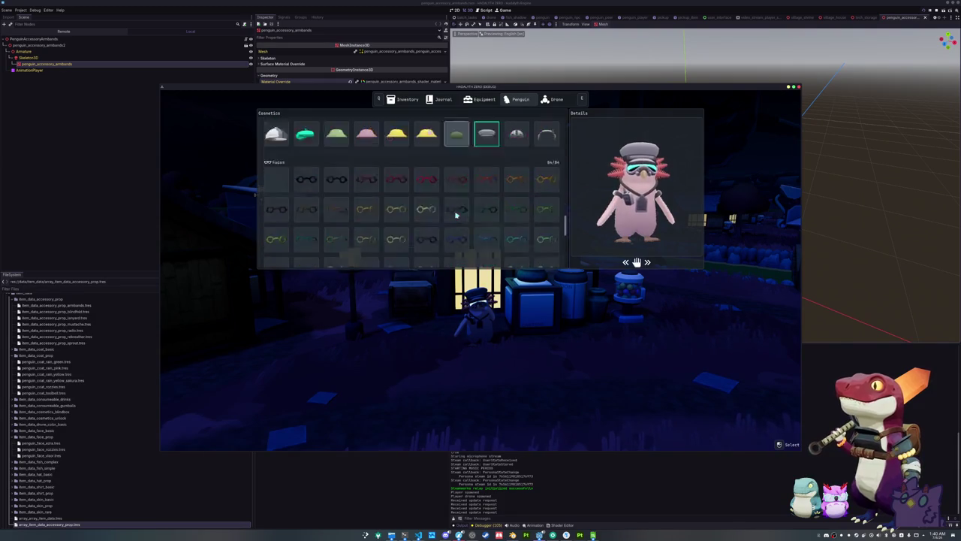
pyautogui.click(380, 203)
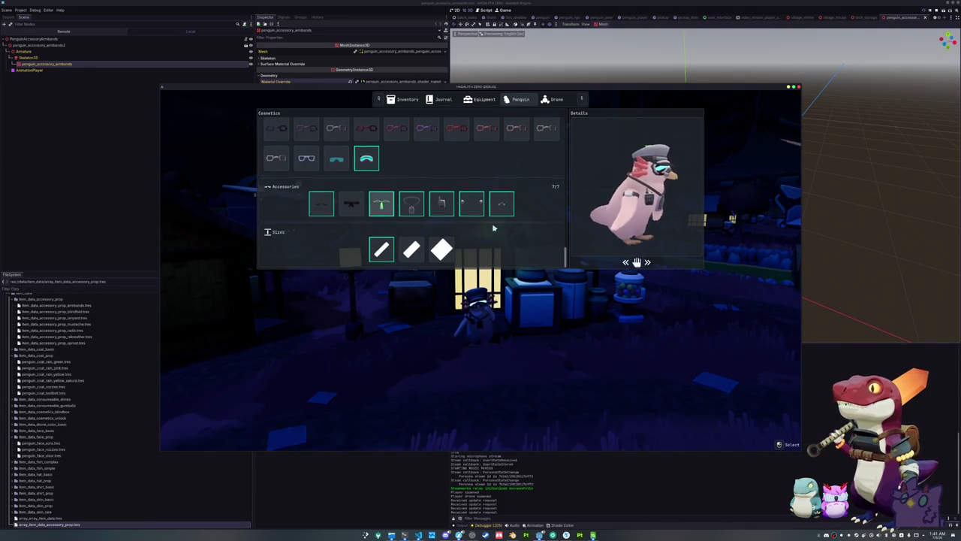
pyautogui.press('Tab')
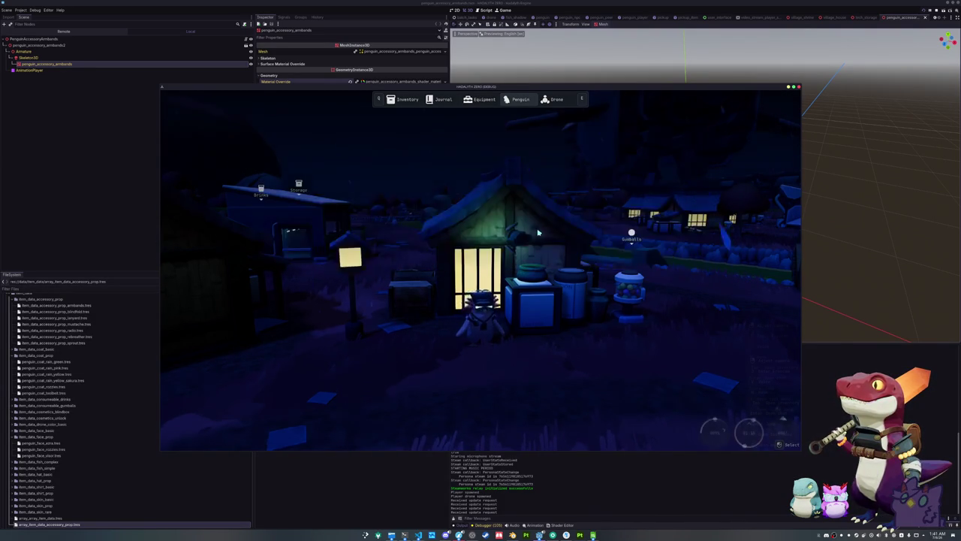
# Step: Walk the penguin toward the dock, reopen the penguin cosmetics page and turn the preview to face front
pyautogui.press('w')
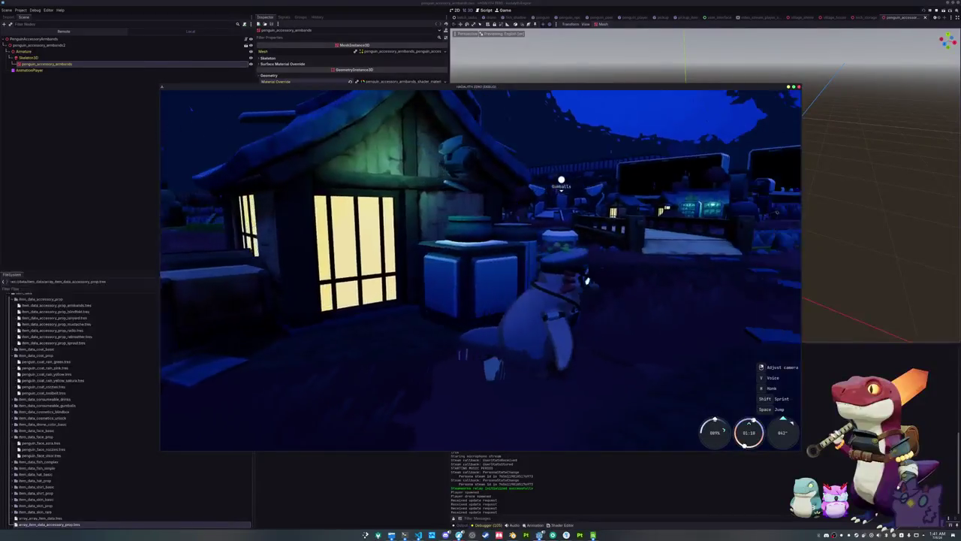
pyautogui.press('Tab')
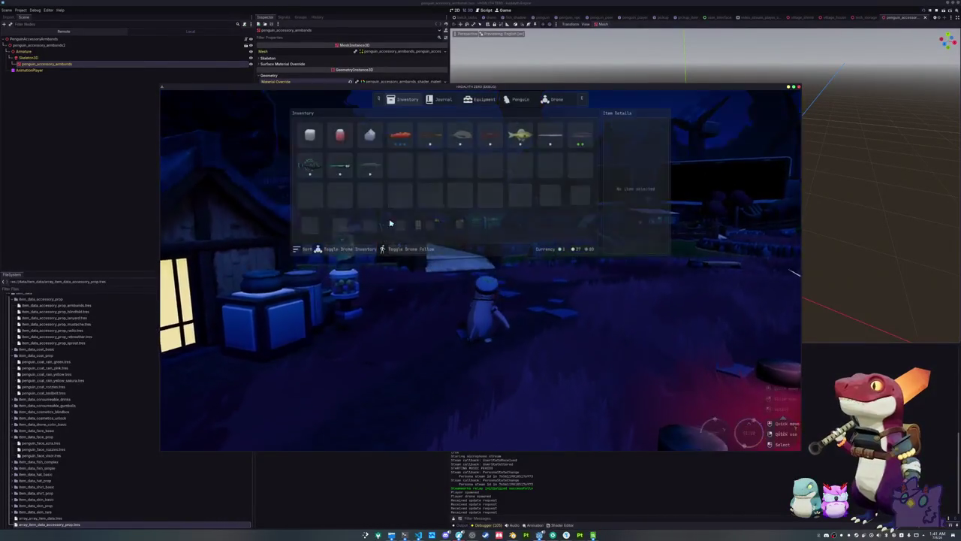
pyautogui.press('e')
pyautogui.press('e')
pyautogui.press('e')
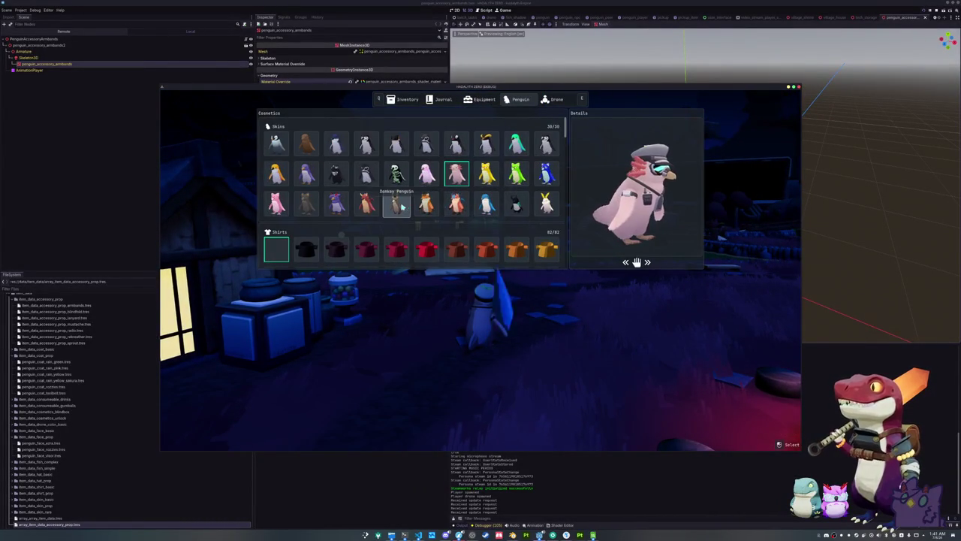
pyautogui.scroll(-2, 402, 207)
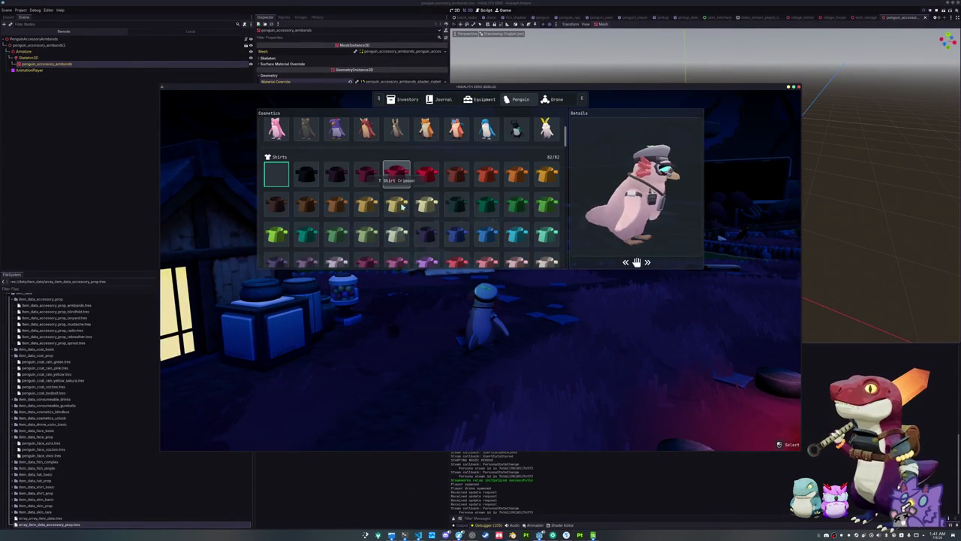
pyautogui.scroll(-3, 402, 208)
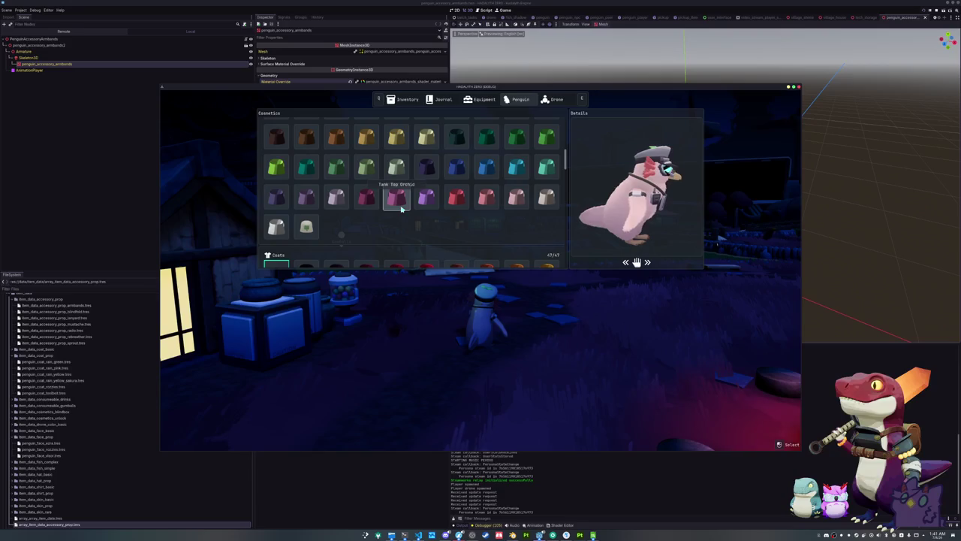
pyautogui.scroll(-1, 406, 212)
pyautogui.scroll(-1, 417, 214)
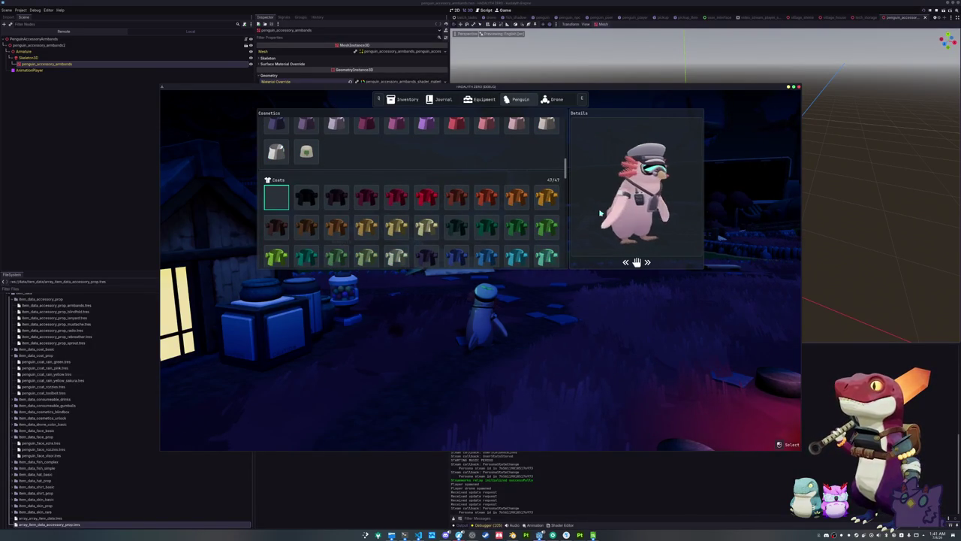
pyautogui.scroll(-10, 451, 224)
pyautogui.scroll(-2, 442, 229)
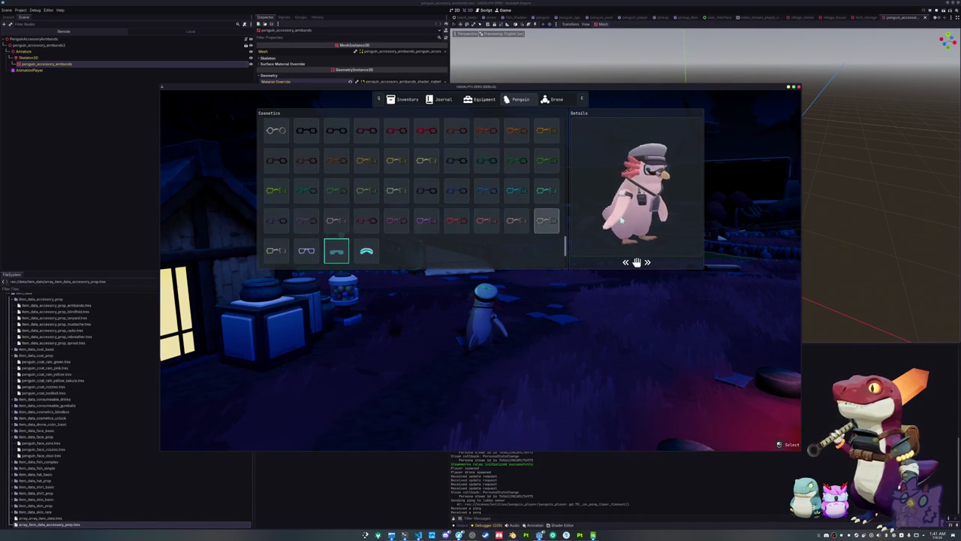
pyautogui.moveTo(621, 219); pyautogui.dragTo(600, 222)
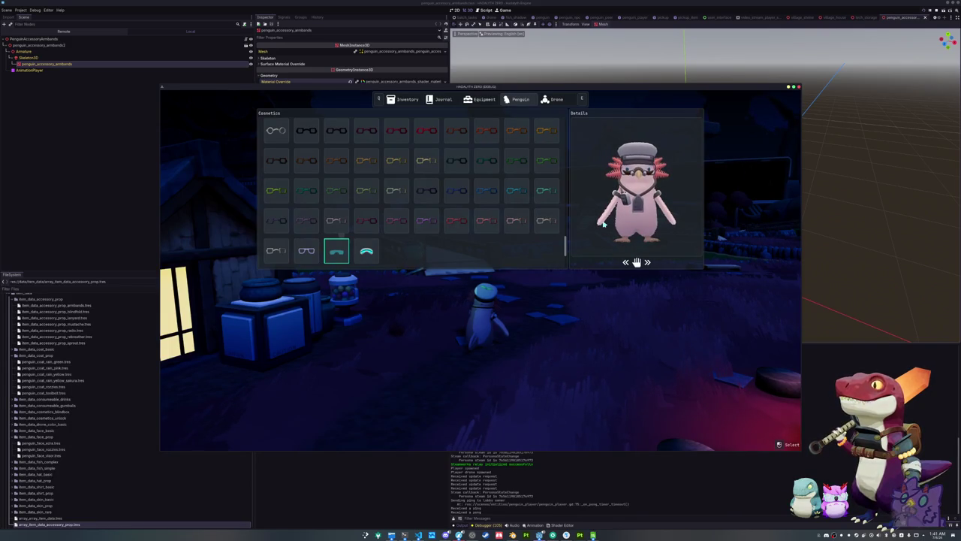
pyautogui.scroll(-2, 360, 218)
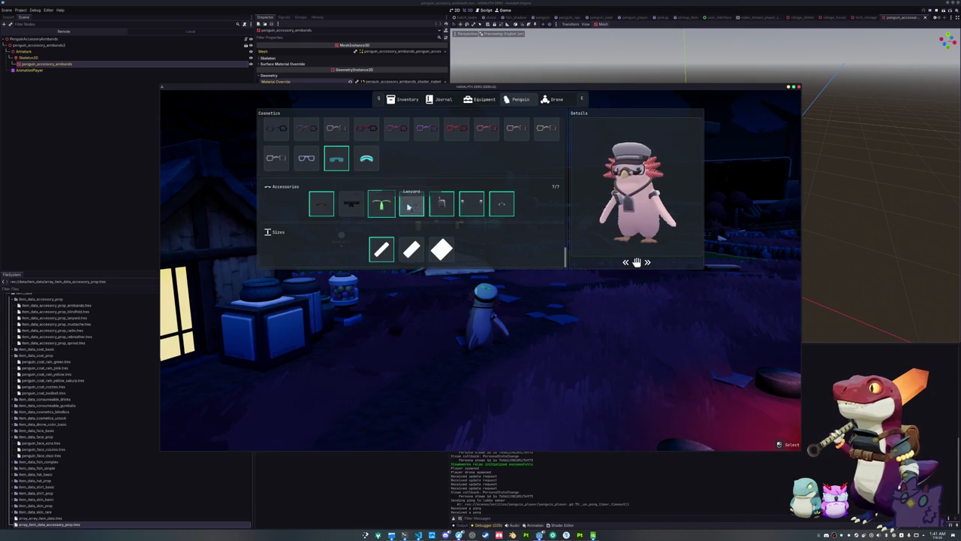
# Step: Toggle accessories, try the Zim Blindfold and Sprout, equip the Headset, then resume play
pyautogui.click(442, 204)
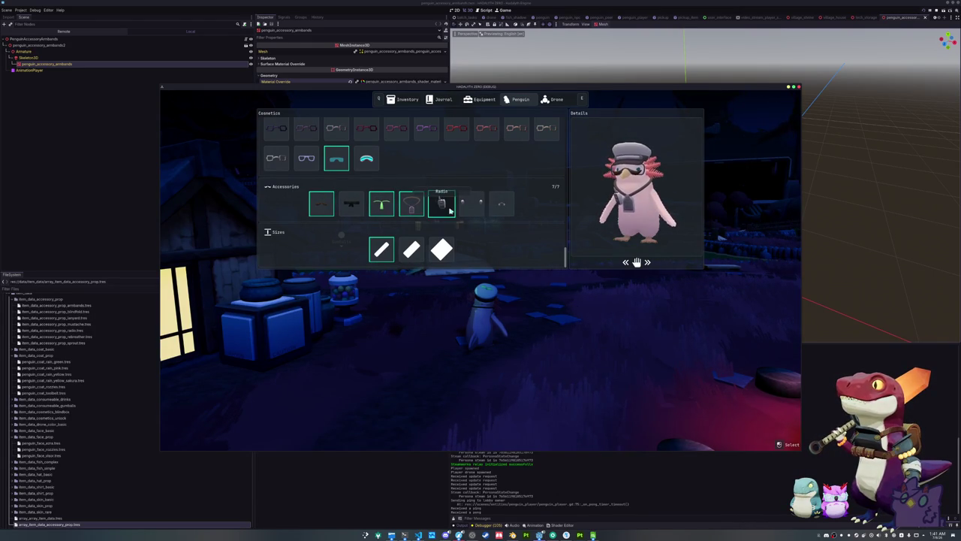
pyautogui.click(446, 205)
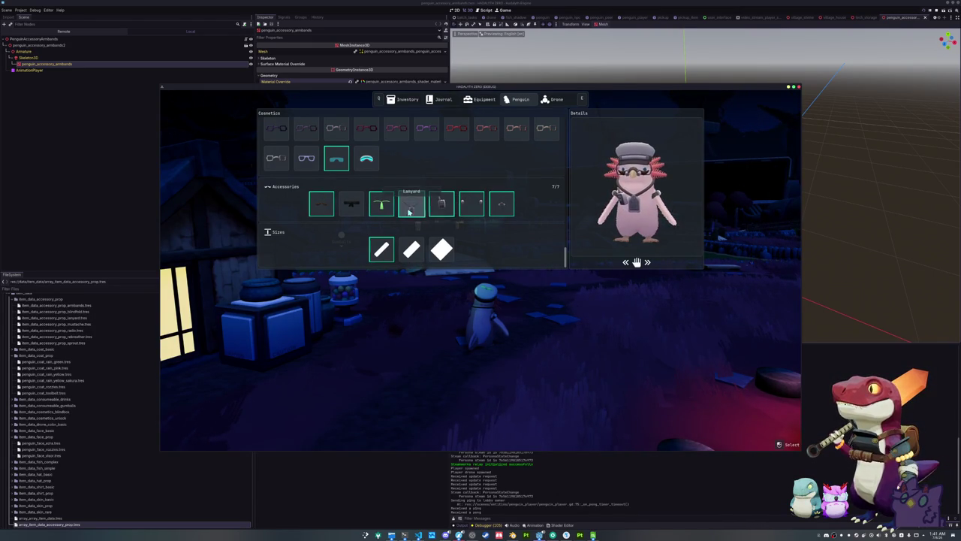
pyautogui.click(382, 208)
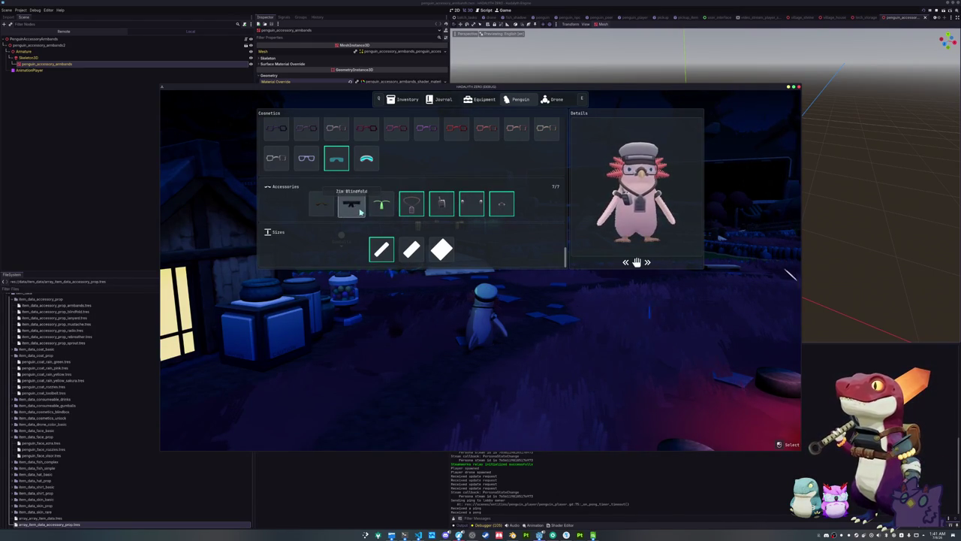
pyautogui.click(347, 211)
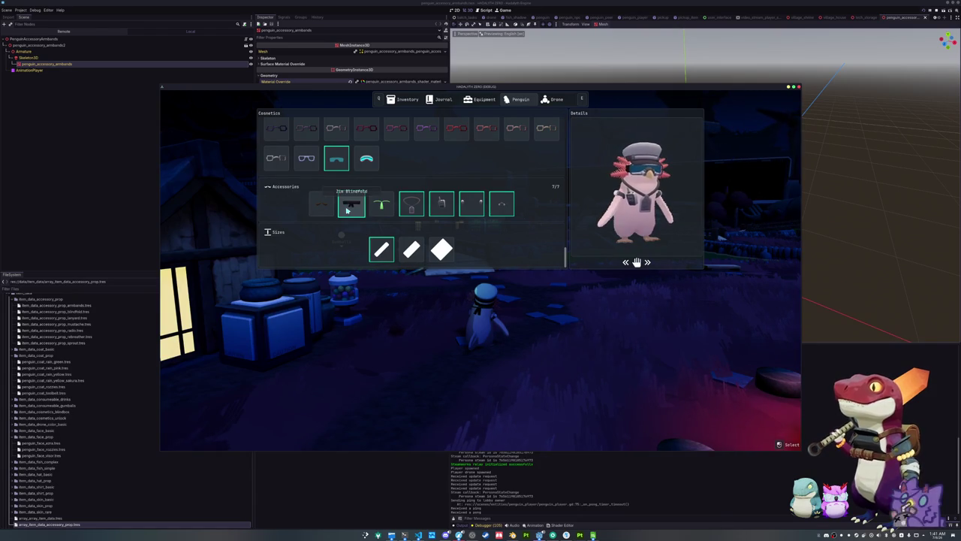
pyautogui.click(376, 210)
pyautogui.scroll(2, 387, 214)
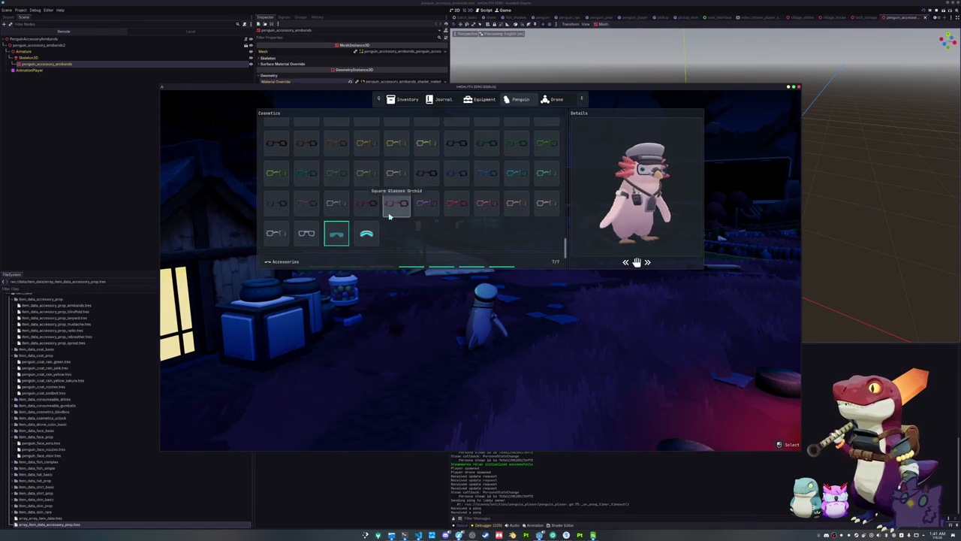
pyautogui.scroll(6, 391, 222)
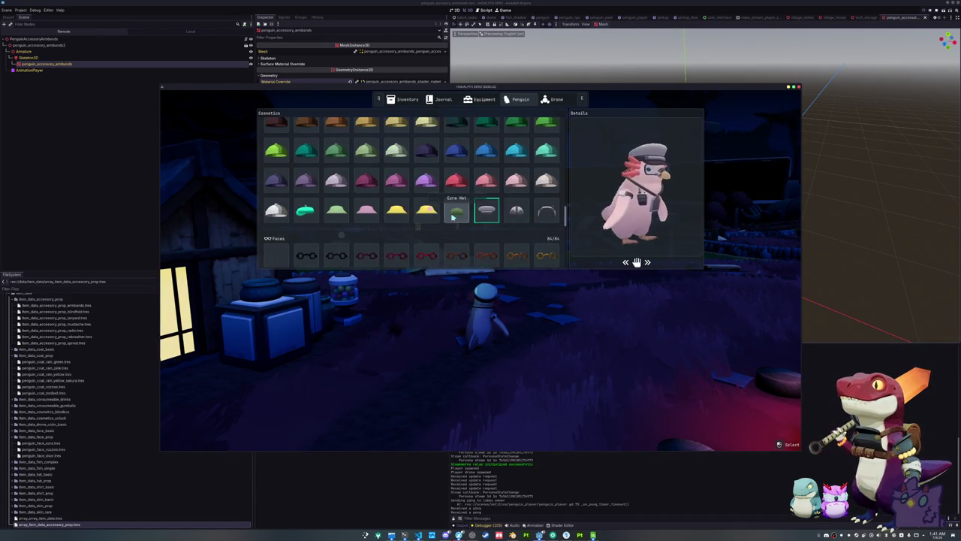
pyautogui.click(517, 211)
pyautogui.click(549, 213)
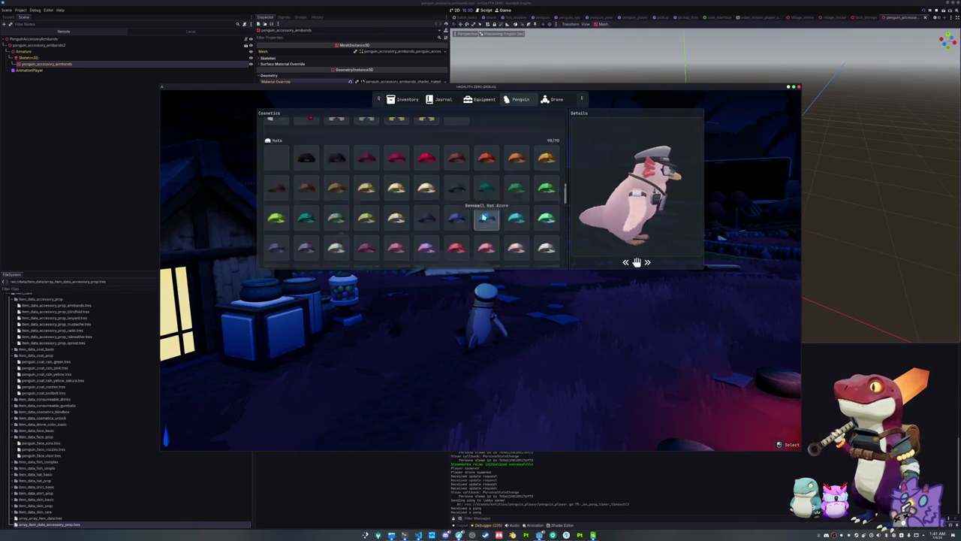
pyautogui.scroll(2, 466, 224)
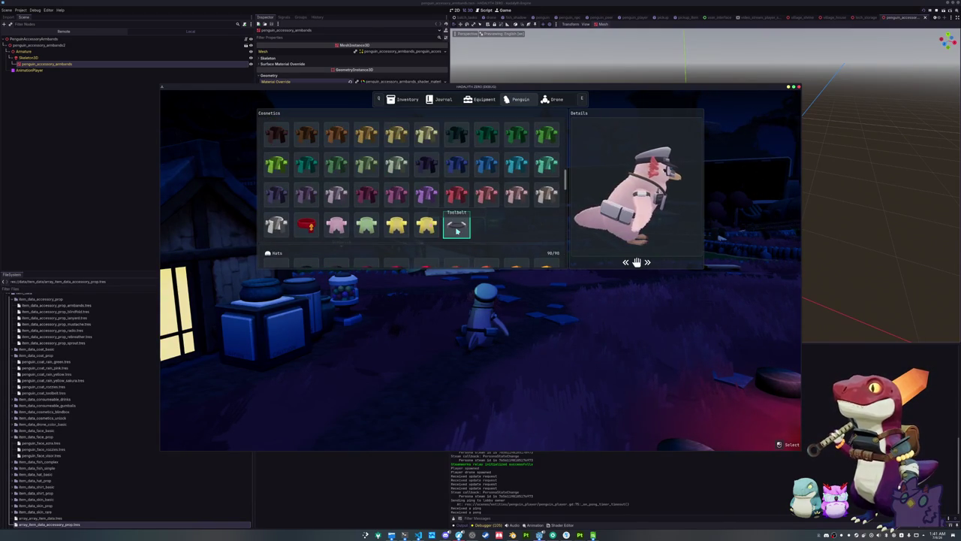
pyautogui.press('Escape')
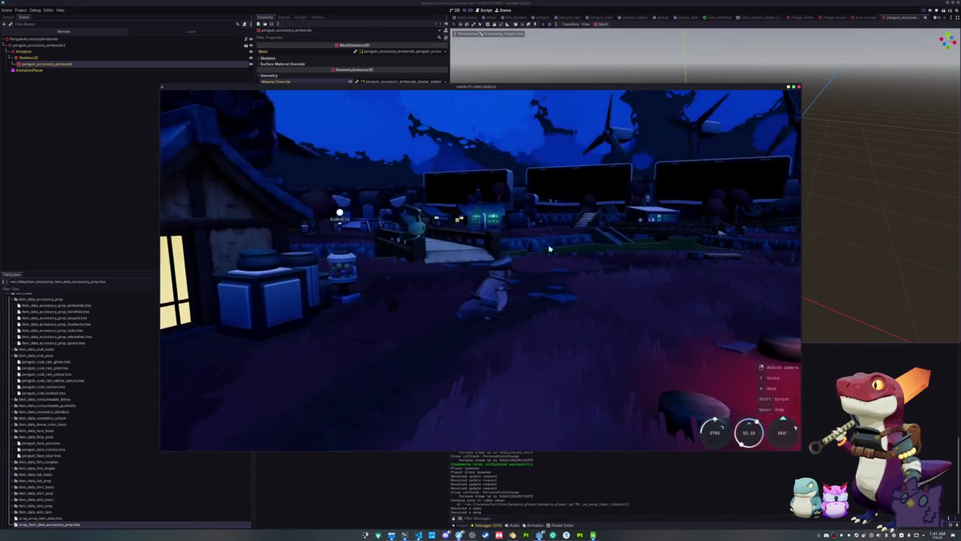
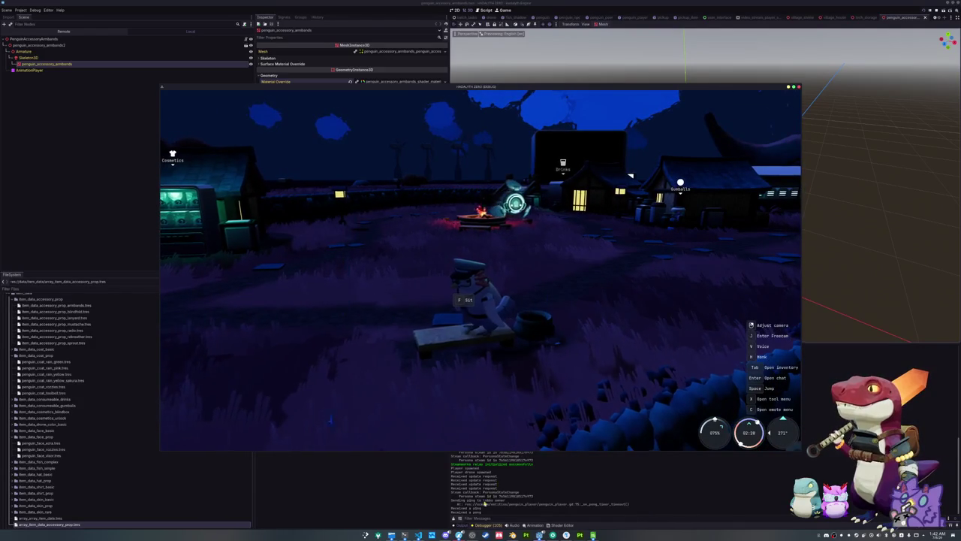
# Step: In npc_data.gd, retype accessory_data as Array[AccessoryData]
pyautogui.click(418, 535)
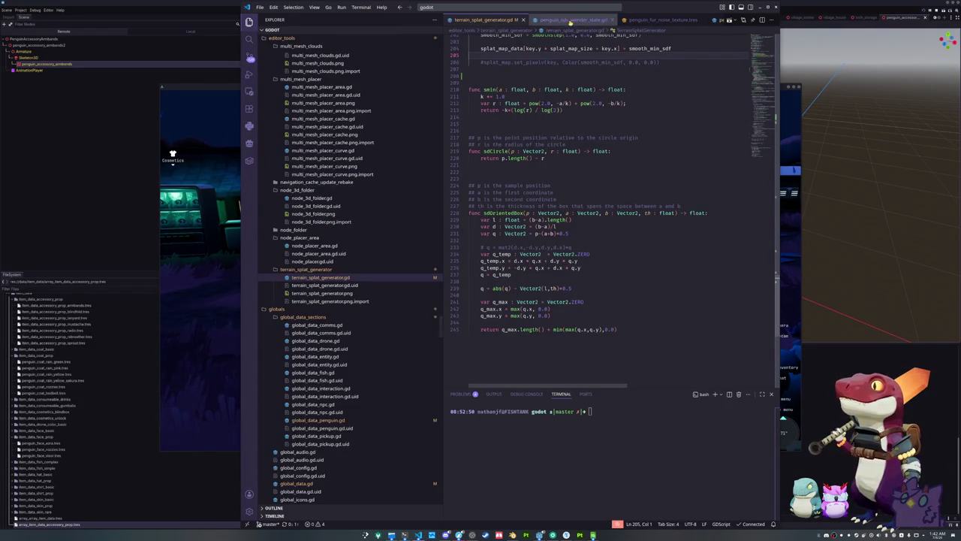
pyautogui.click(556, 8)
pyautogui.write('npc_data')
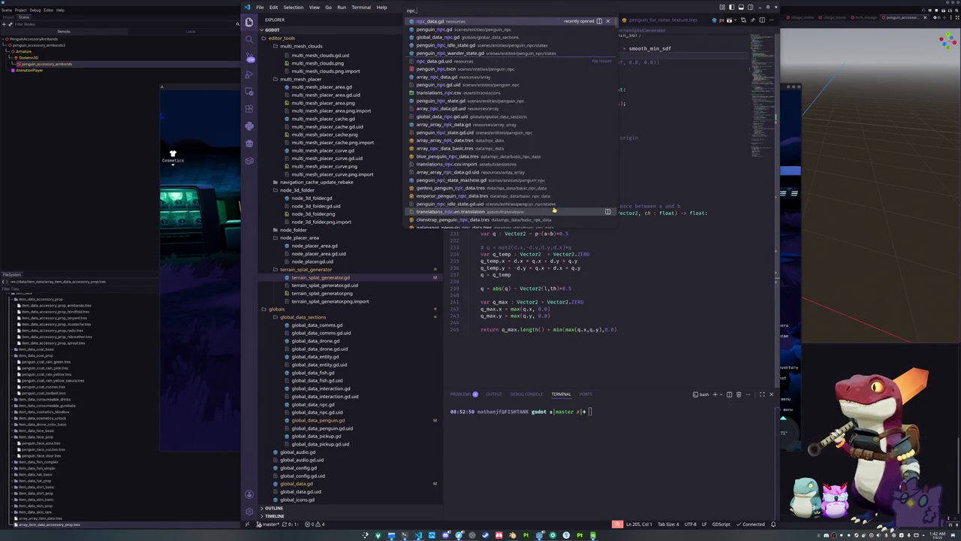
pyautogui.press('Return')
pyautogui.press('Up')
pyautogui.press('Up')
pyautogui.press('Up')
pyautogui.hotkey('ctrl', 'shift', 'Left')
pyautogui.write('Array[AccessoryData]')
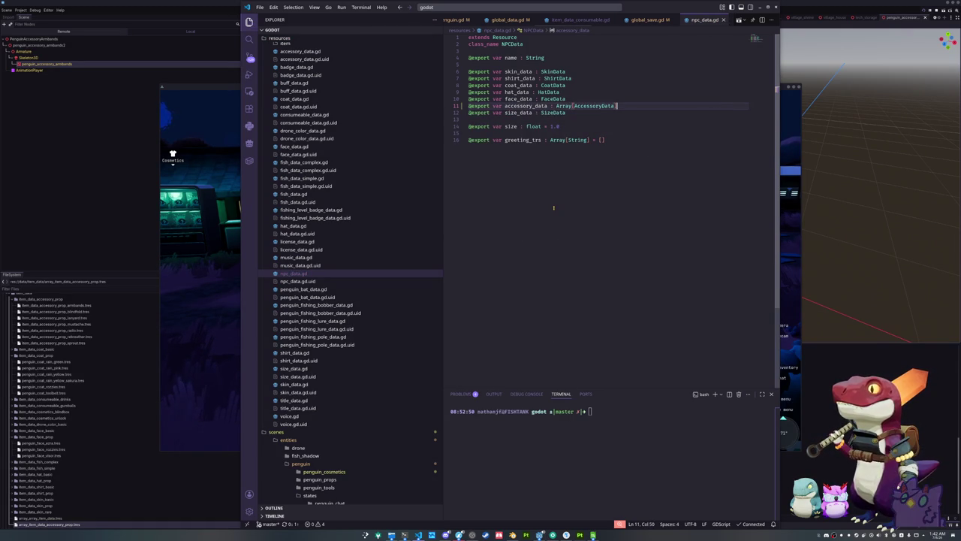
# Step: Open penguin_npc.gd through the go-to-file search
pyautogui.hotkey('ctrl', 'p')
pyautogui.write('global')
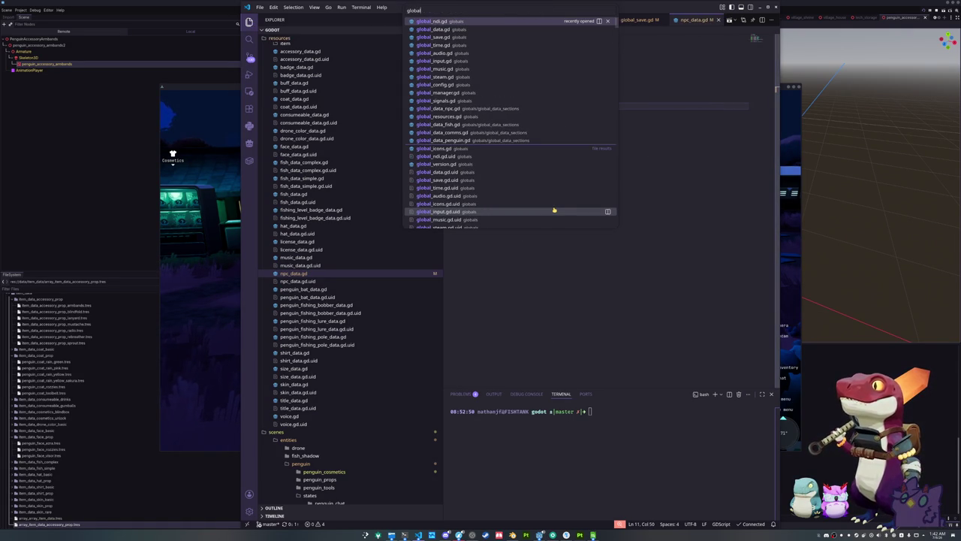
pyautogui.write('penguin_npc')
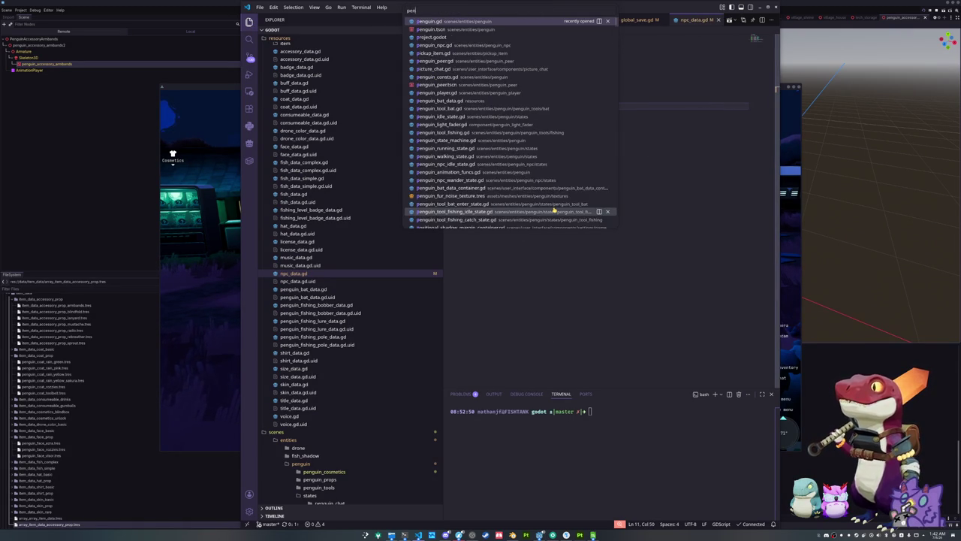
pyautogui.click(555, 211)
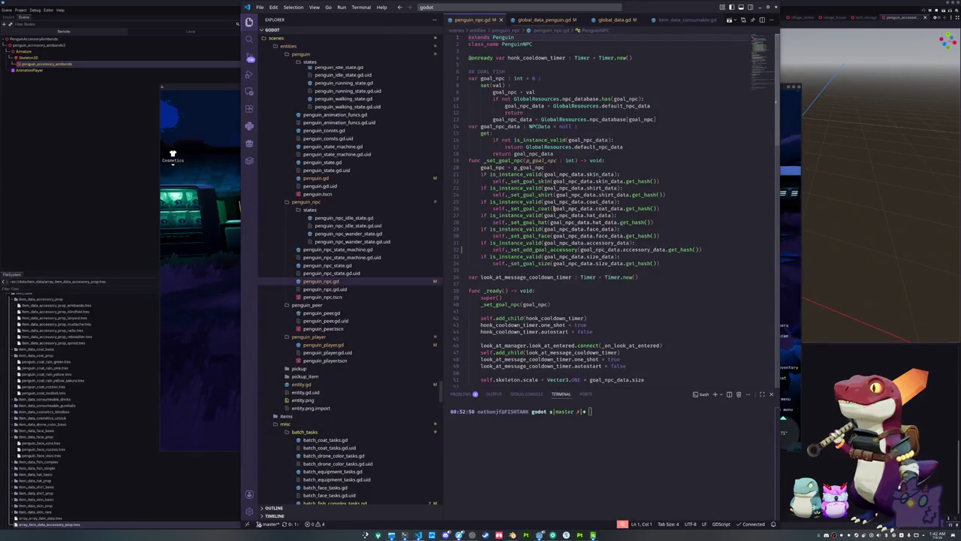
# Step: Wrap the add-accessory call in a loop over goal_npc_data.accessory_data, calling accessory_data.get_hash()
pyautogui.click(635, 243)
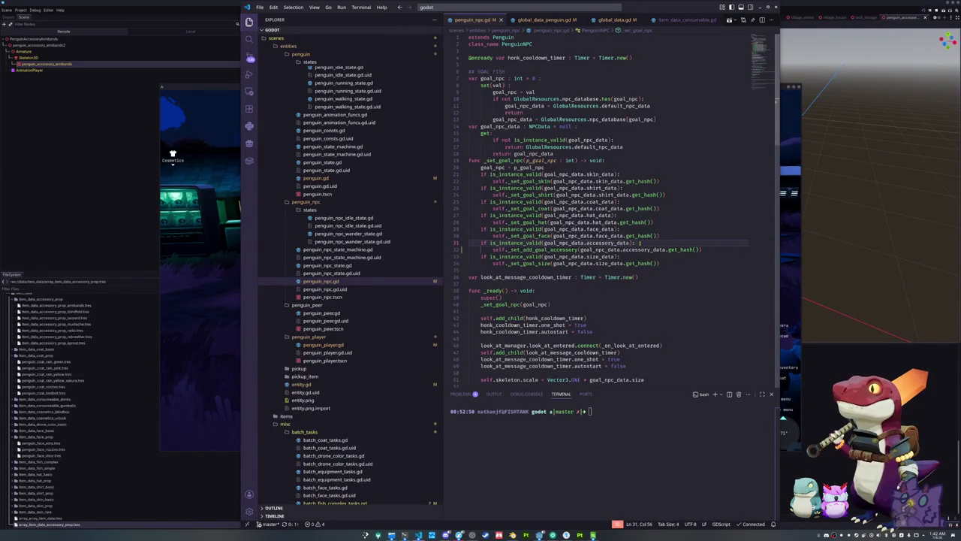
pyautogui.press('Return')
pyautogui.write('for ')
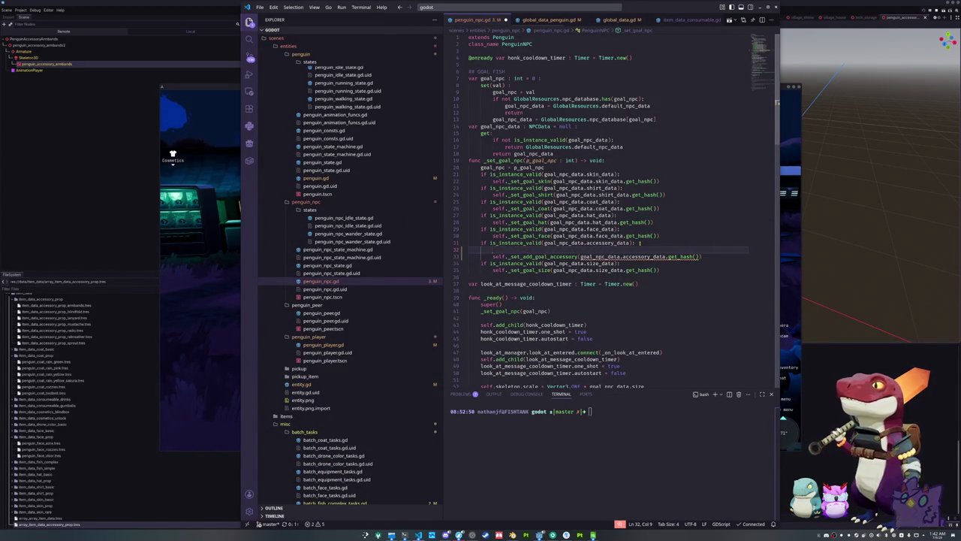
pyautogui.write('accessory')
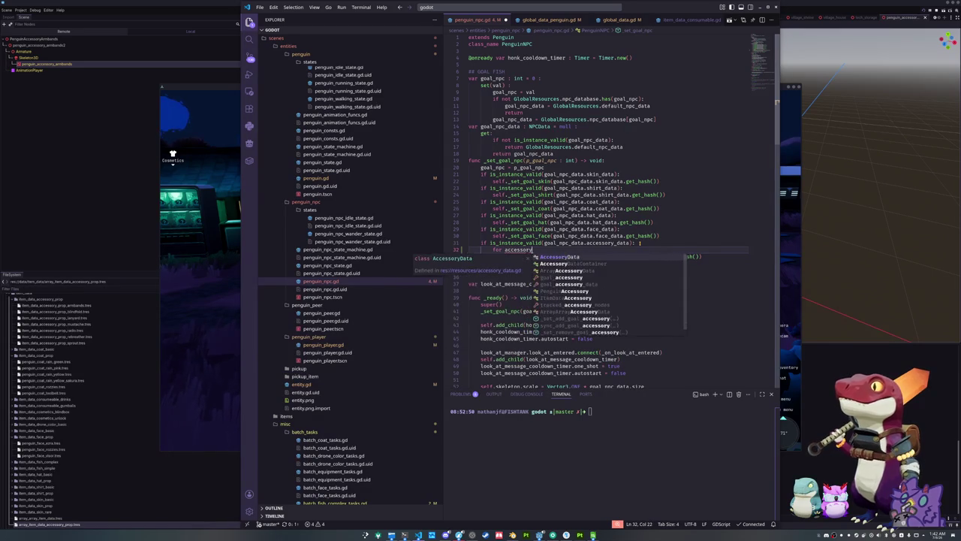
pyautogui.write('_data : Acc')
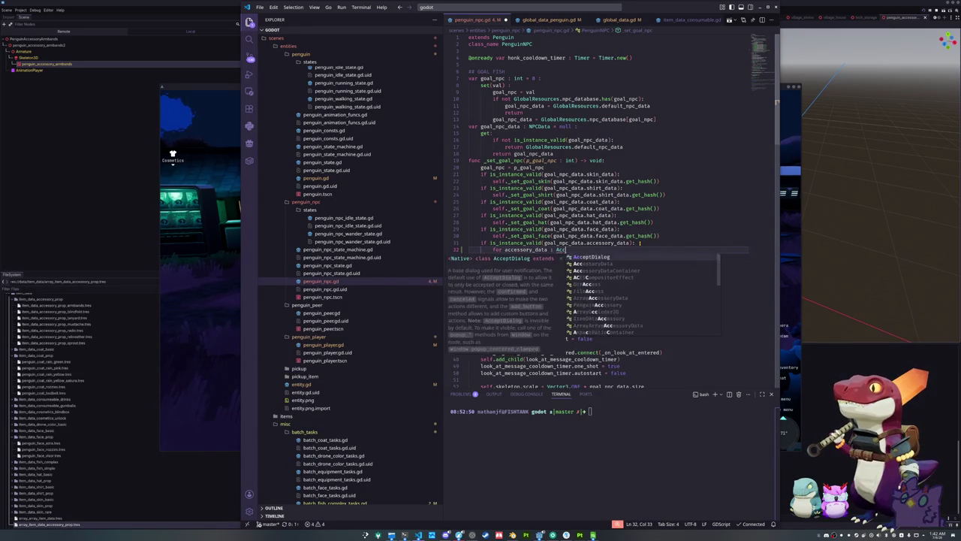
pyautogui.write('essoryData in')
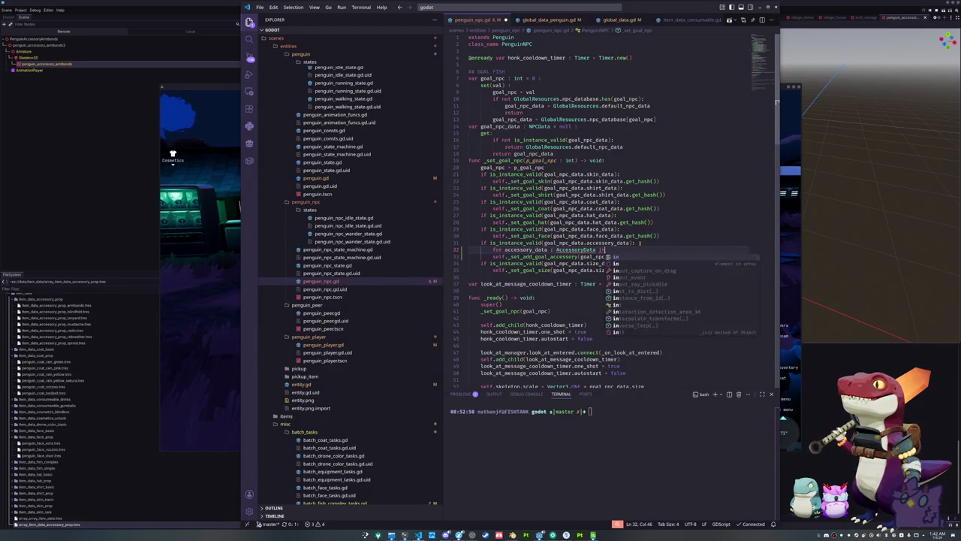
pyautogui.write(' goal_npc_')
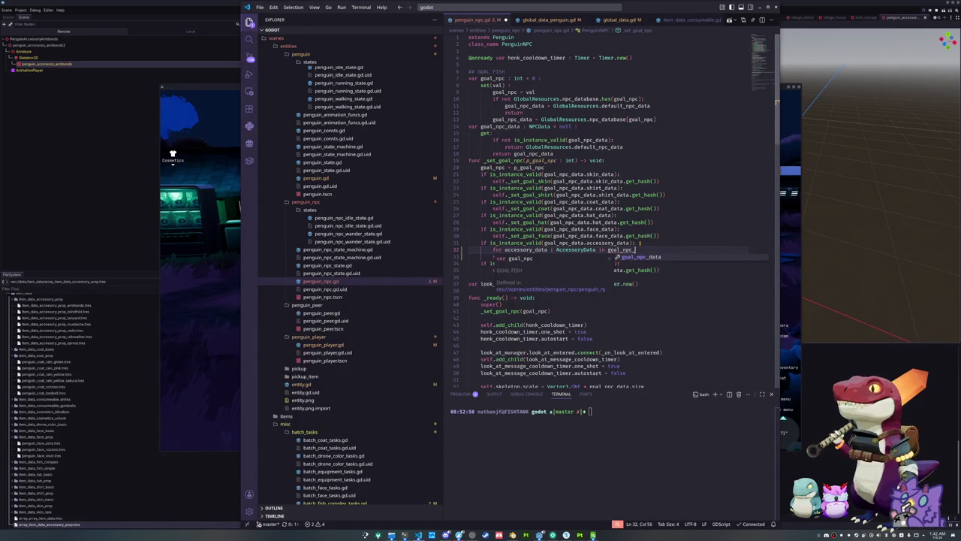
pyautogui.write('data.accessory_data')
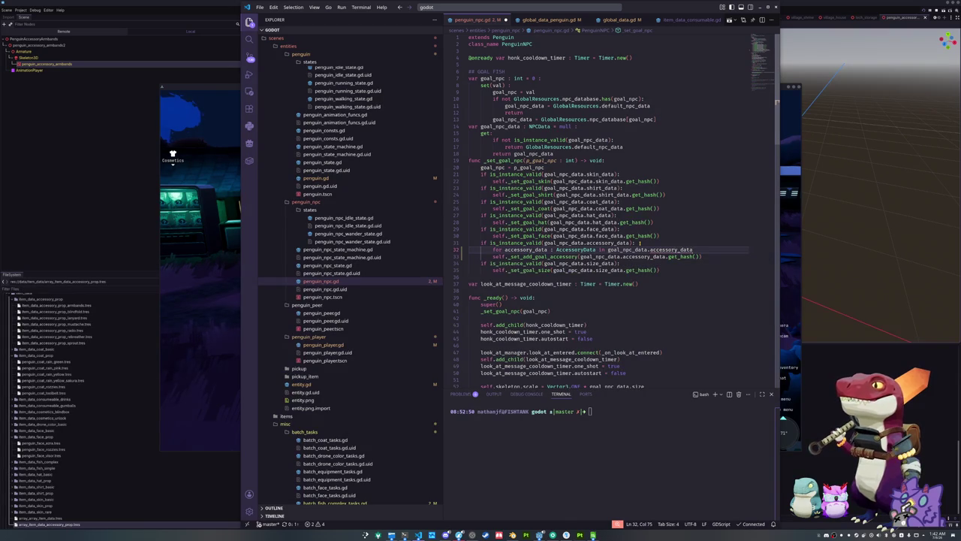
pyautogui.click(666, 256)
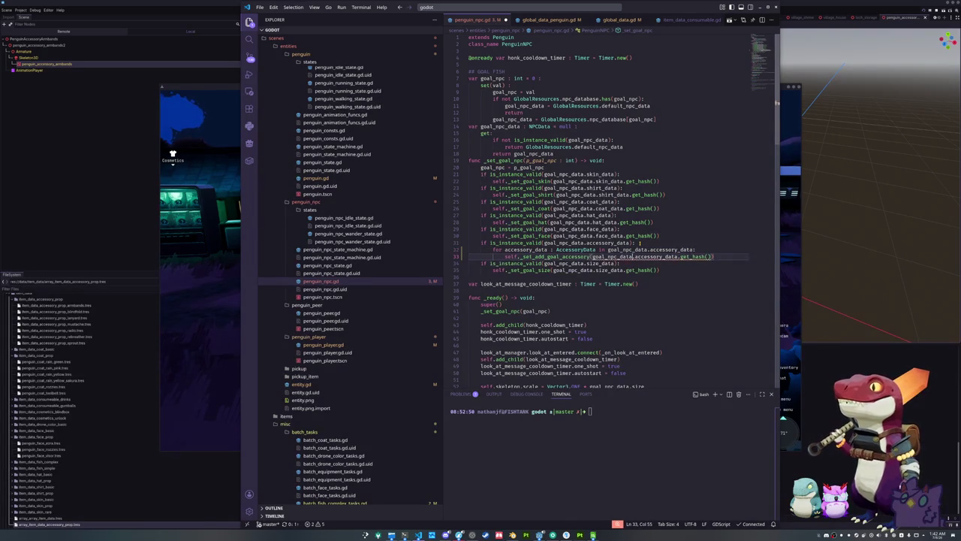
pyautogui.hotkey('ctrl', ']')
pyautogui.hotkey('ctrl', 'shift', 'Left')
pyautogui.press('BackSpace')
pyautogui.press('Home')
pyautogui.press('Home')
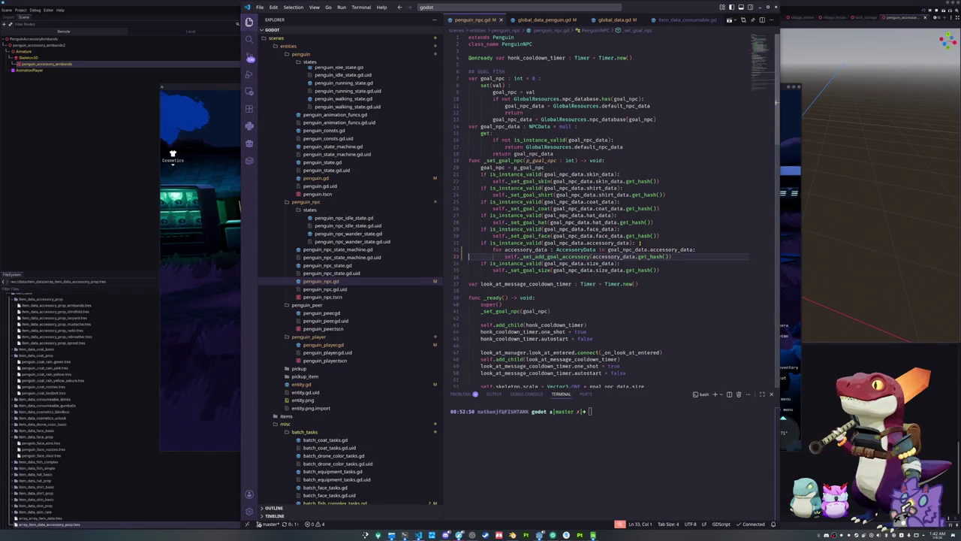
pyautogui.press('Down')
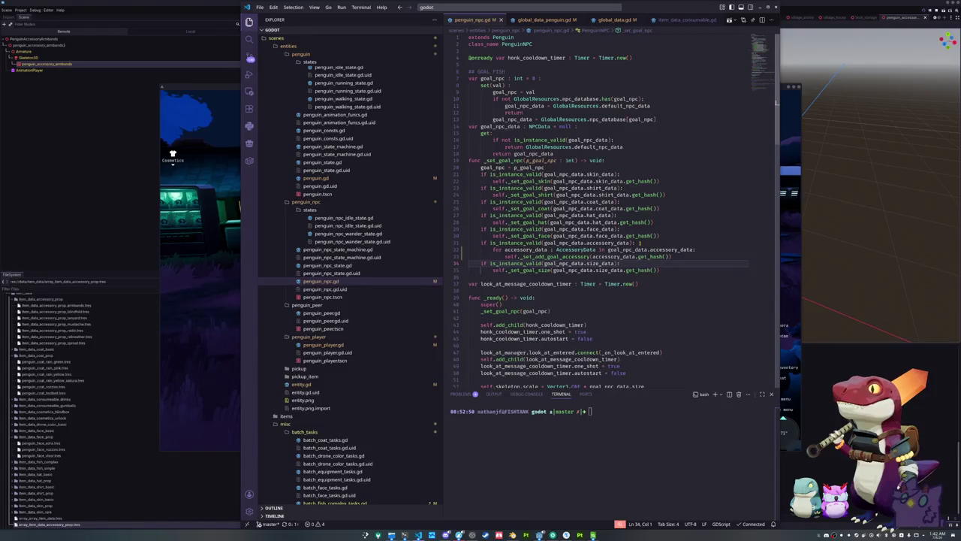
pyautogui.hotkey('alt', 'Tab')
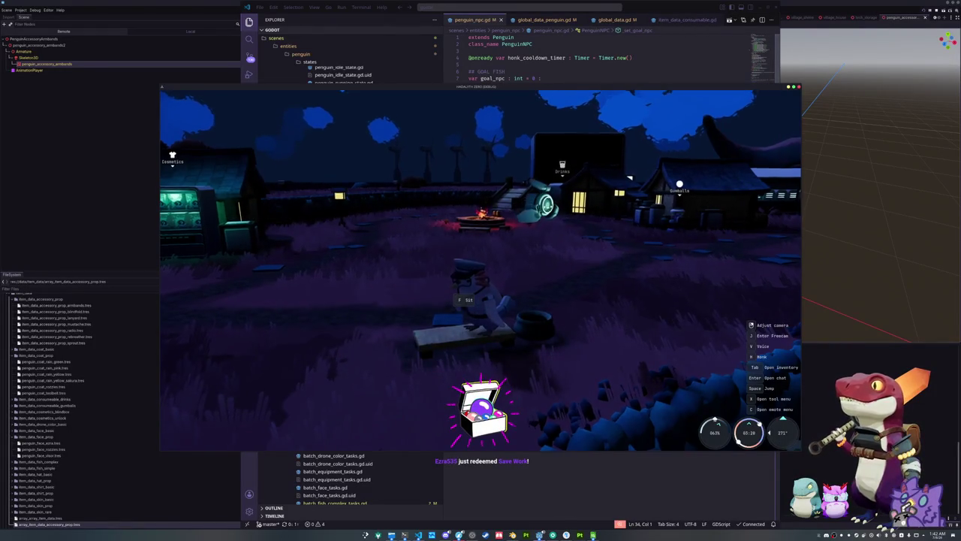
# Step: Close the game, filter files by 'npc', and add a radio accessory to the Blue penguin data
pyautogui.hotkey('alt', 'F4')
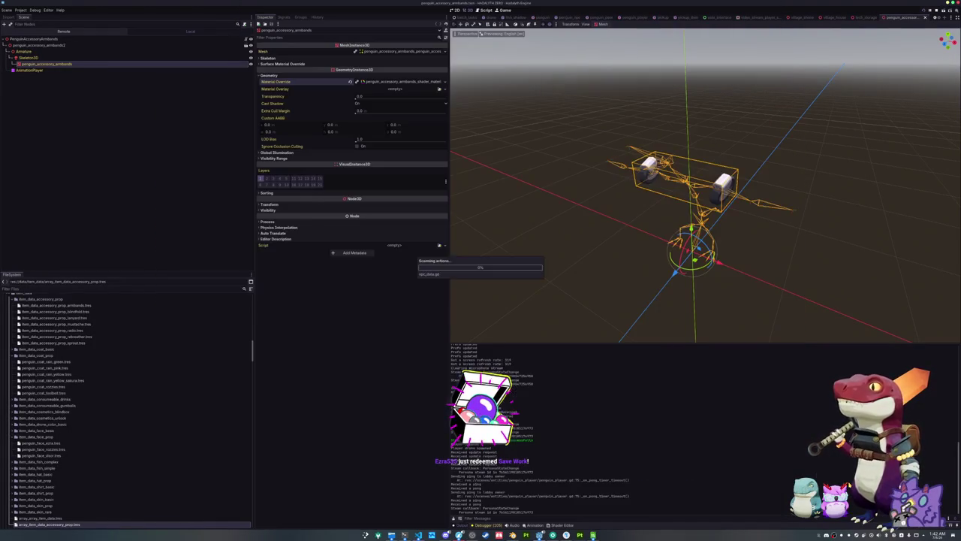
pyautogui.click(79, 290)
pyautogui.write('npc')
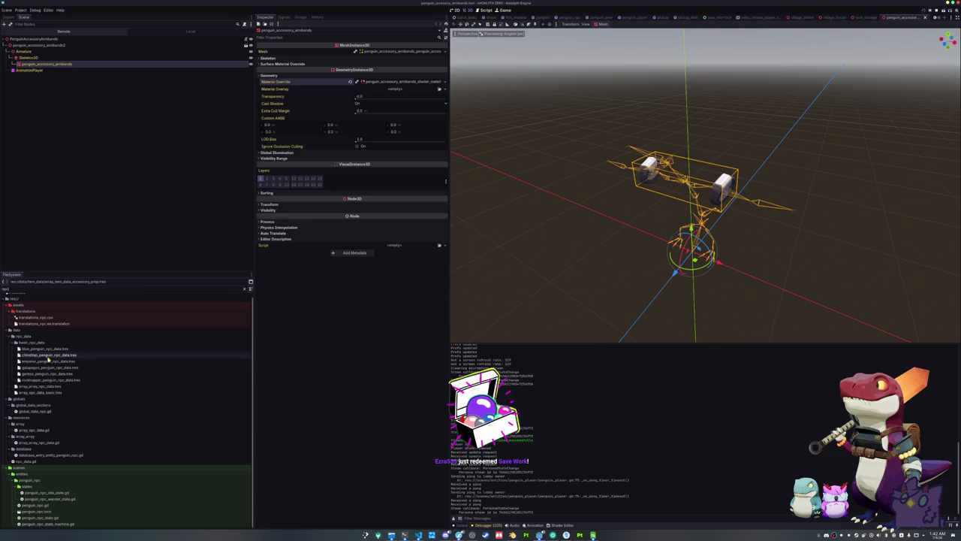
pyautogui.click(45, 349)
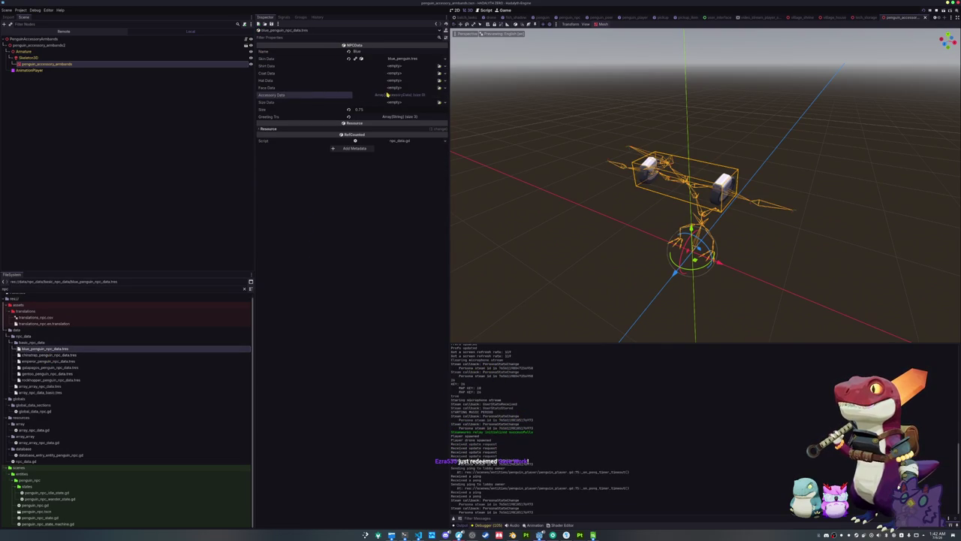
pyautogui.click(387, 95)
pyautogui.click(353, 111)
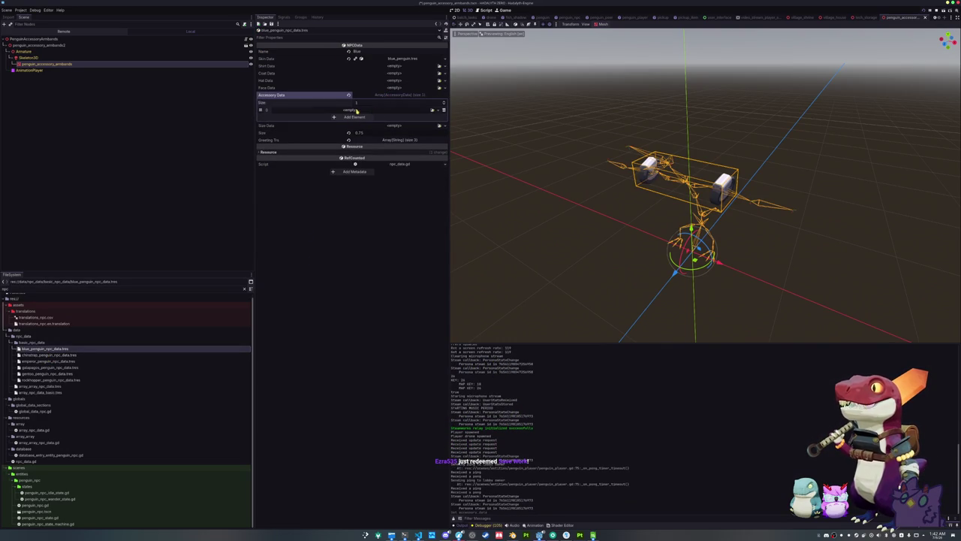
pyautogui.click(433, 110)
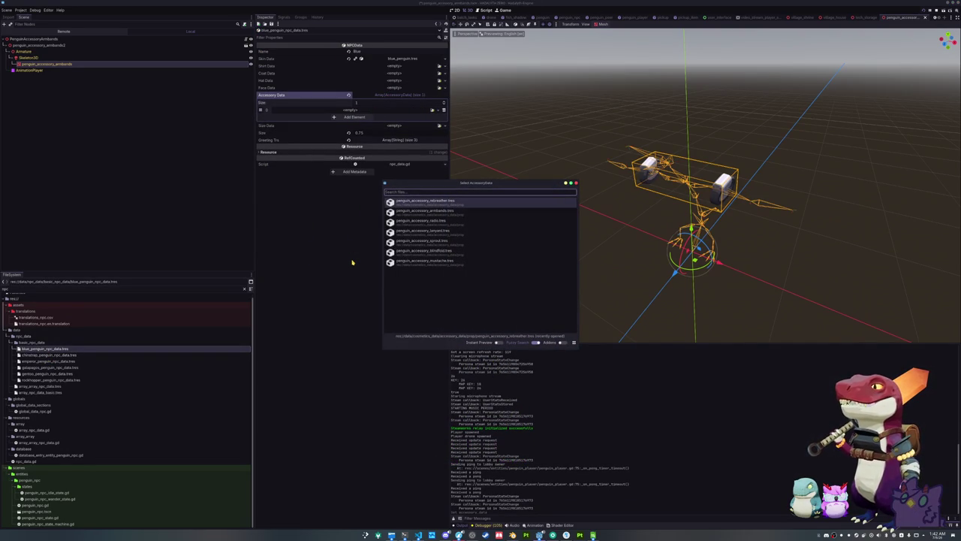
pyautogui.write('radio')
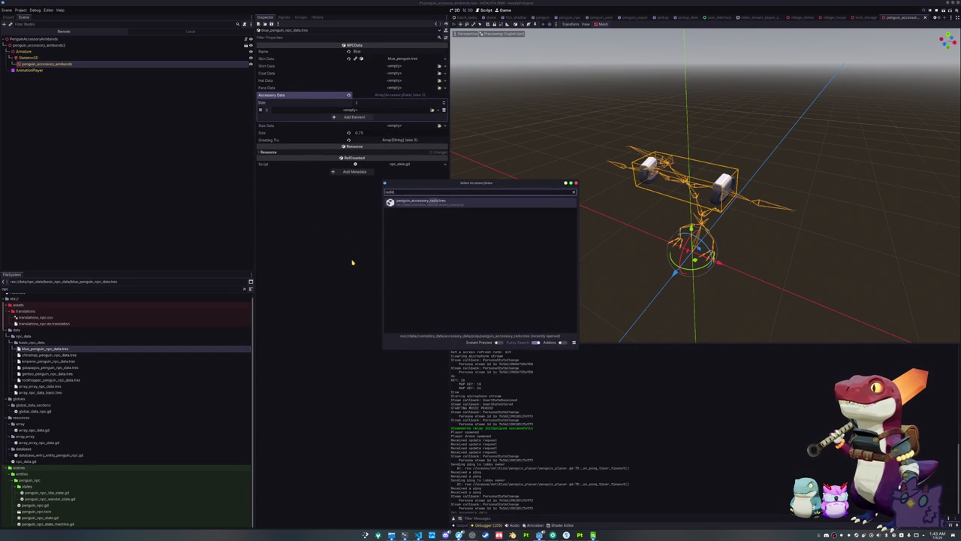
pyautogui.press('Return')
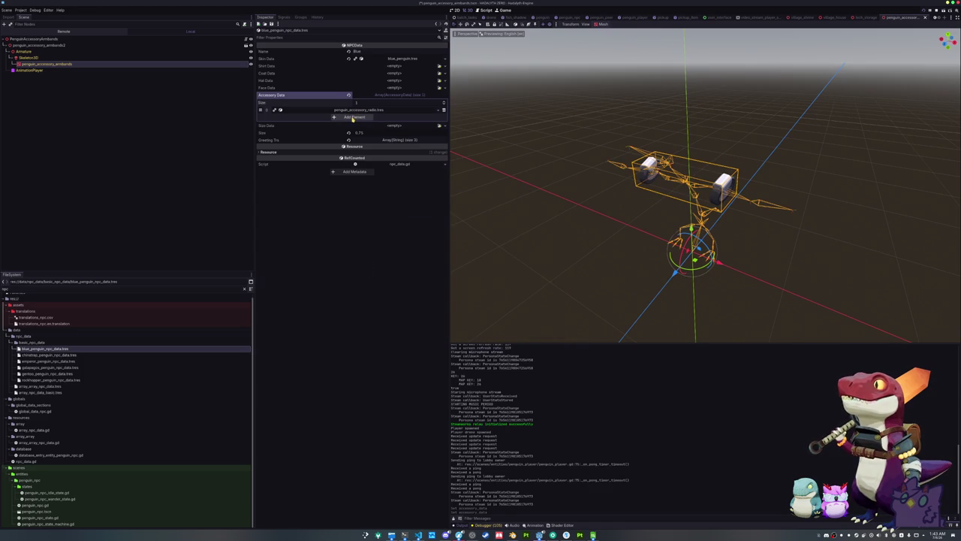
# Step: Replace the Blue penguin's radio entry with the armbands accessory
pyautogui.click(443, 110)
pyautogui.click(357, 112)
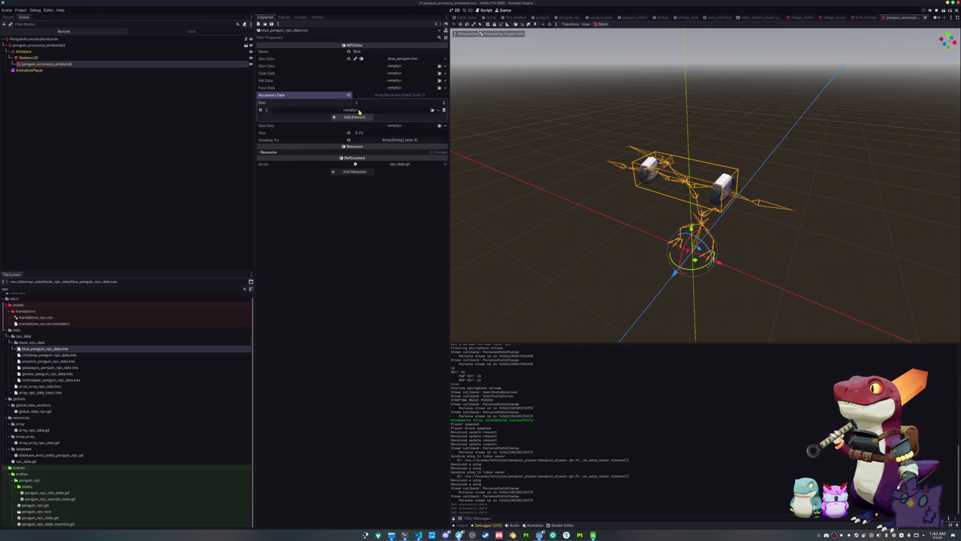
pyautogui.click(432, 111)
pyautogui.write('arm')
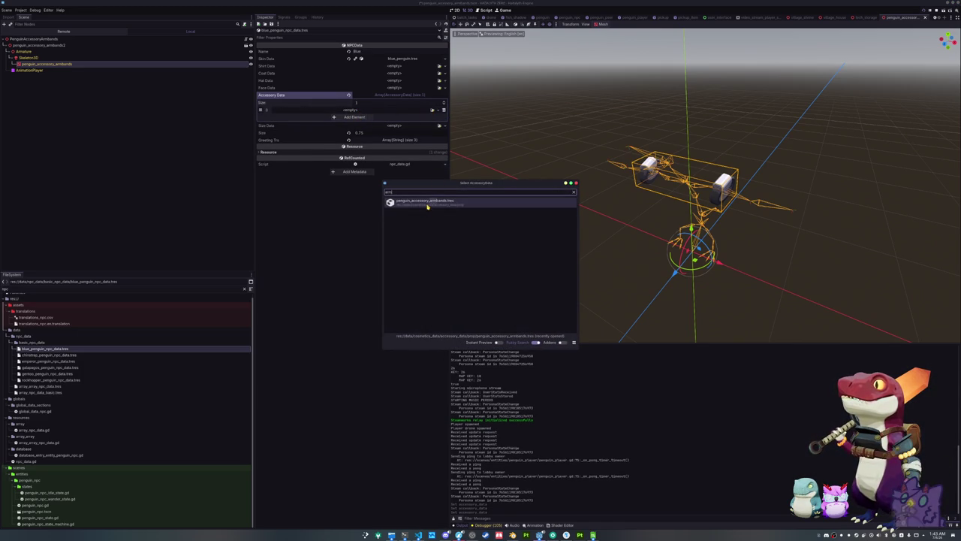
pyautogui.doubleClick(427, 203)
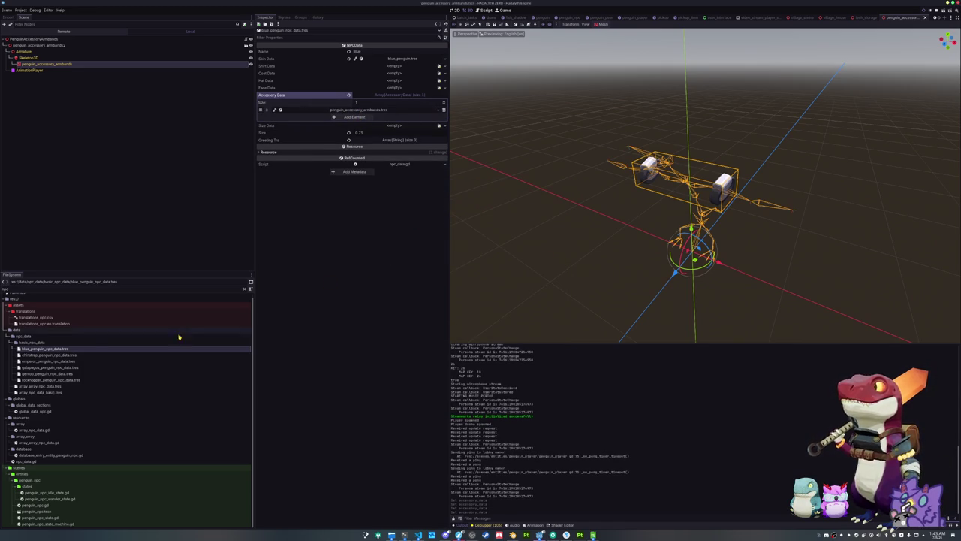
# Step: Give the Chinstrap penguin the armbands accessory and a face resource
pyautogui.click(67, 356)
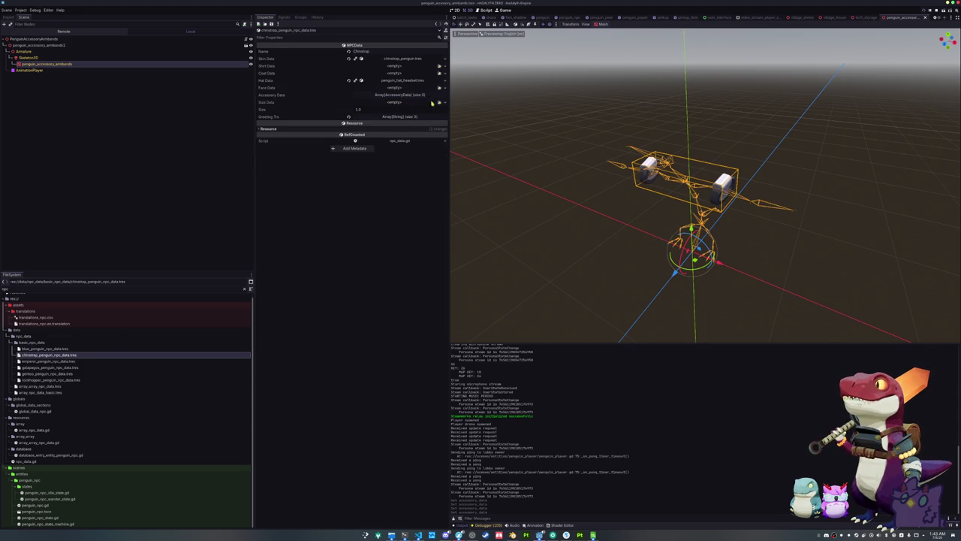
pyautogui.click(398, 96)
pyautogui.click(353, 116)
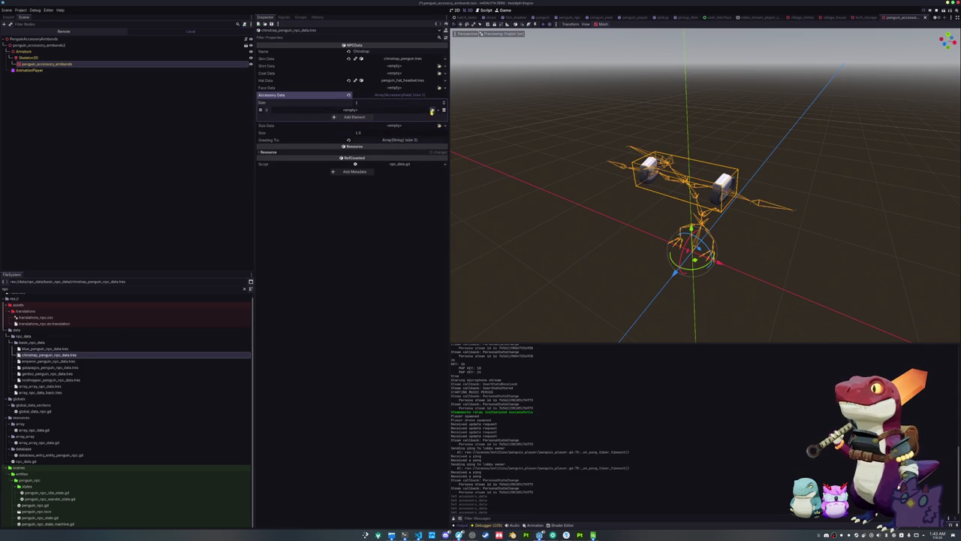
pyautogui.click(431, 112)
pyautogui.write('rmba')
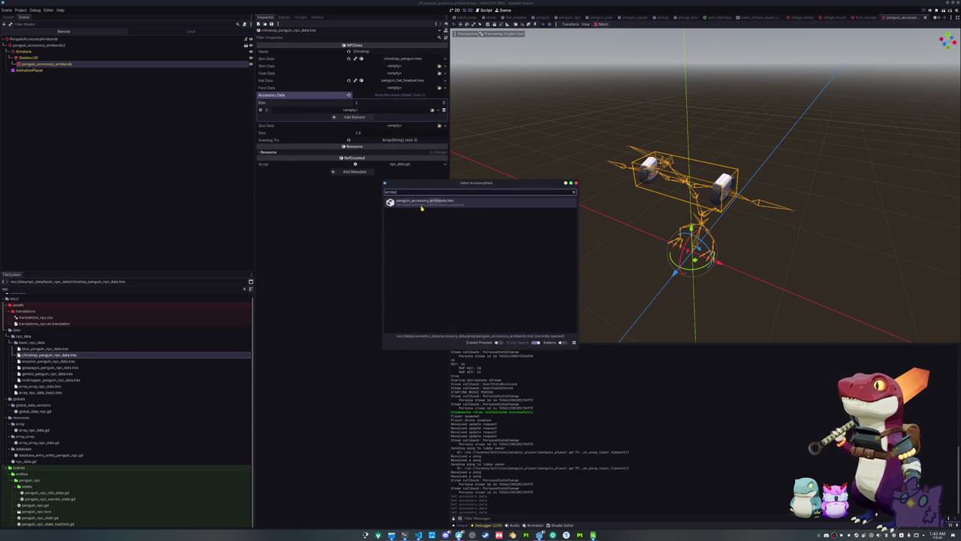
pyautogui.doubleClick(422, 207)
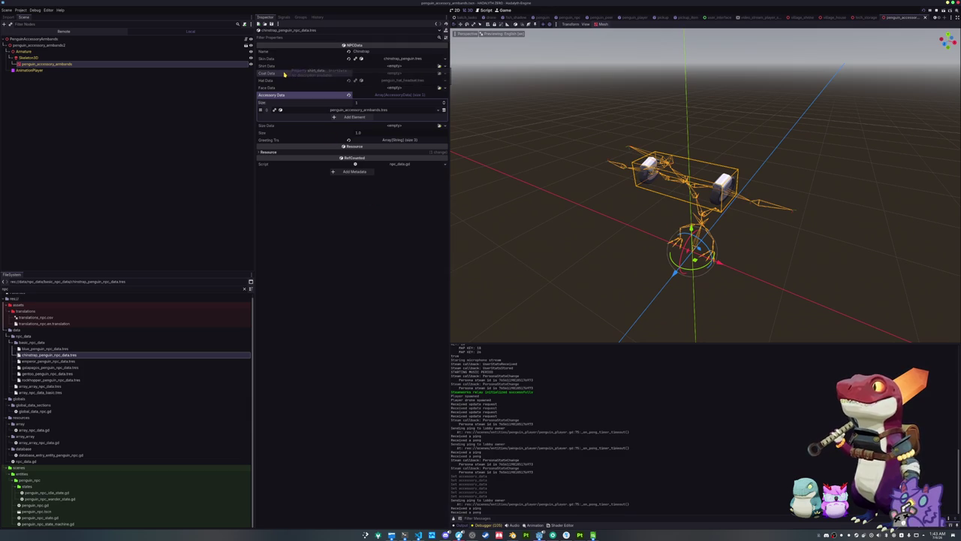
pyautogui.click(440, 88)
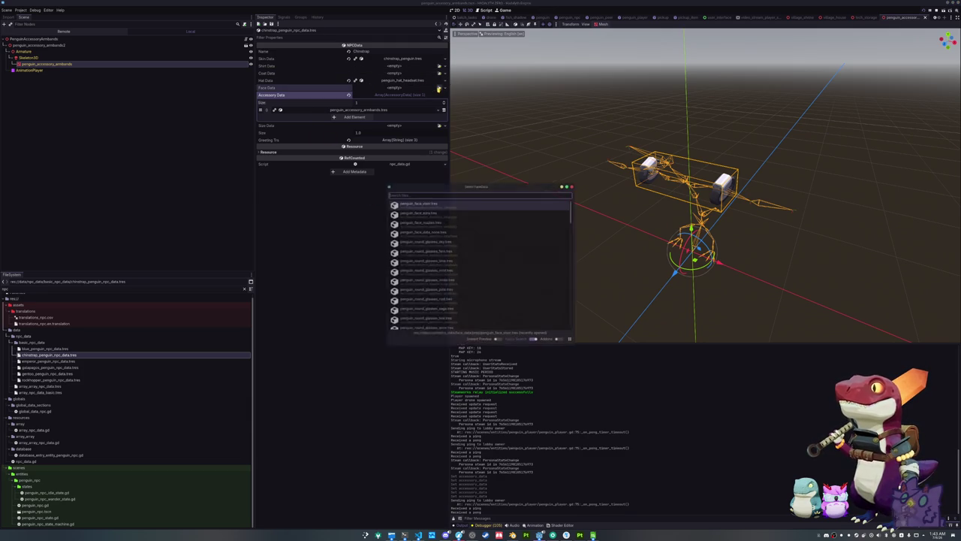
pyautogui.write('face')
pyautogui.doubleClick(417, 203)
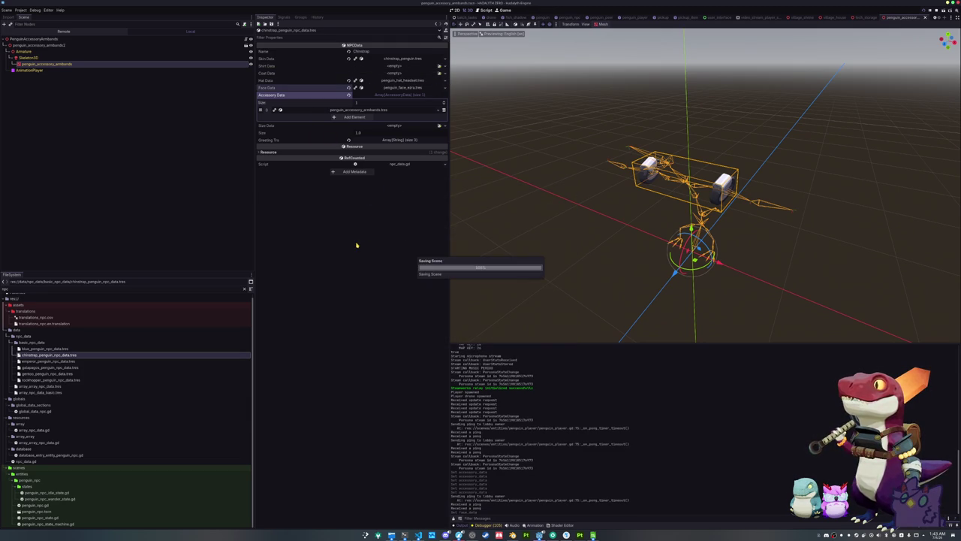
# Step: Add the armbands accessory to the Emperor penguin's NPC data
pyautogui.click(72, 362)
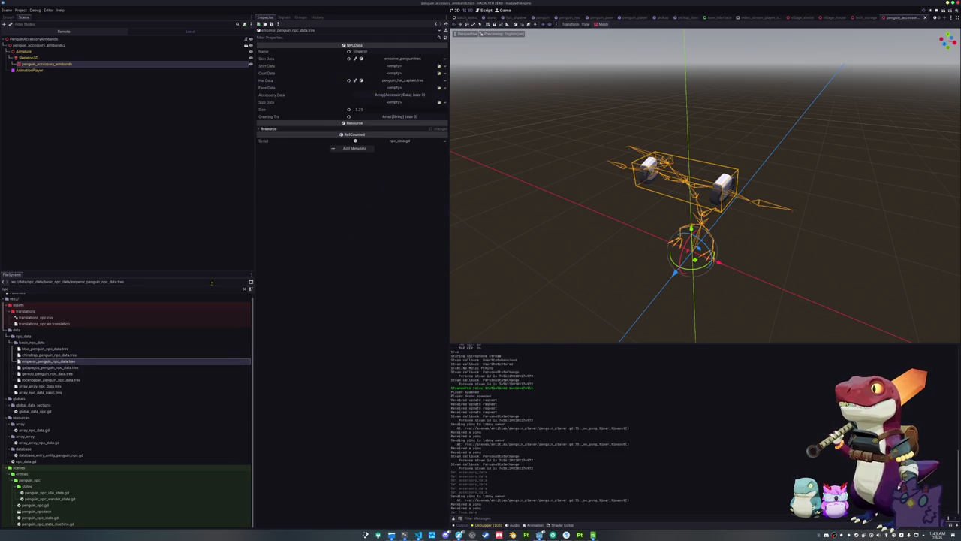
pyautogui.click(398, 95)
pyautogui.click(353, 112)
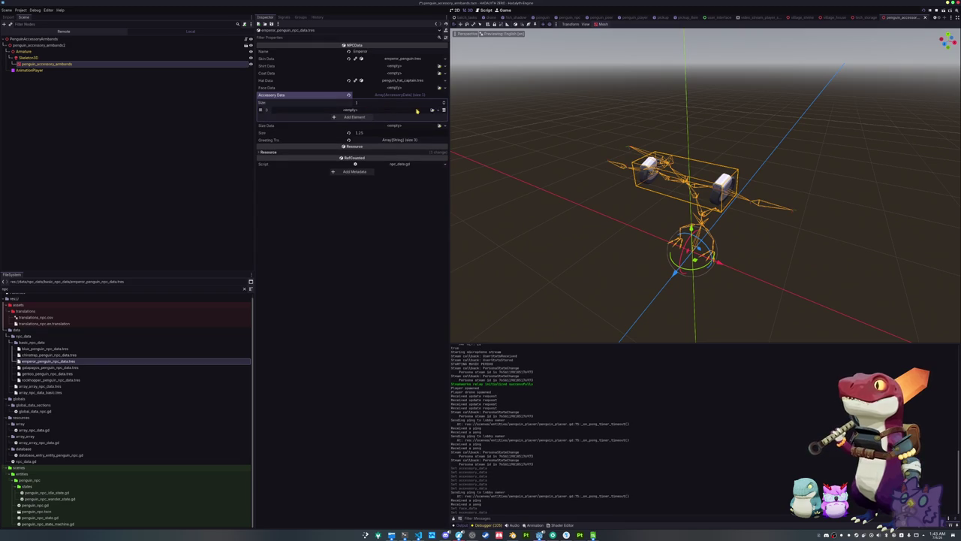
pyautogui.click(433, 110)
pyautogui.write('armb')
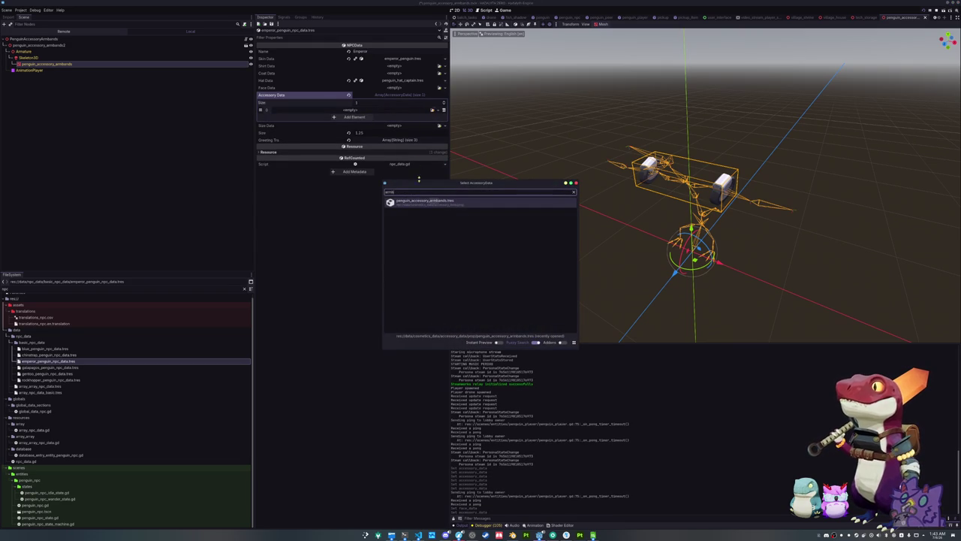
pyautogui.press('Return')
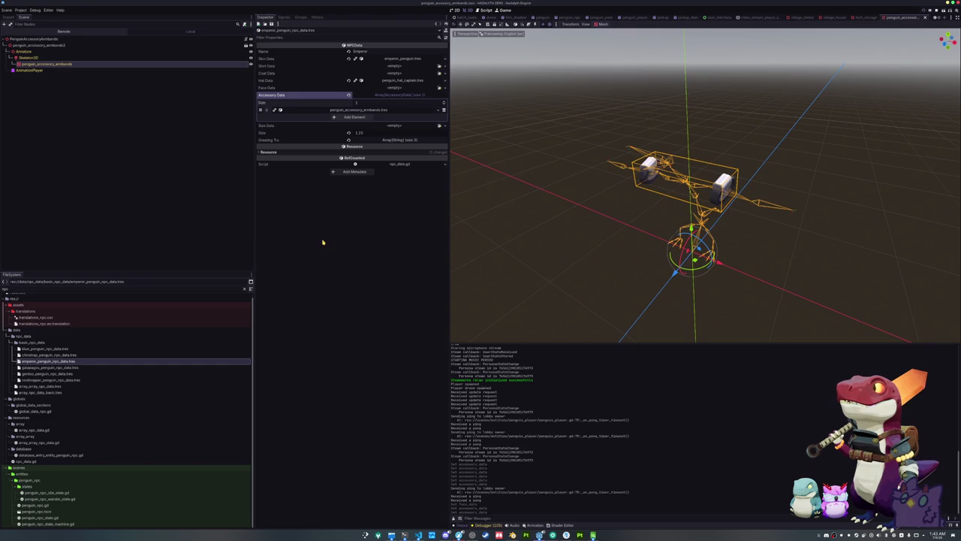
# Step: Add the armbands accessory to the Galapagos penguin's NPC data
pyautogui.click(52, 367)
pyautogui.click(388, 96)
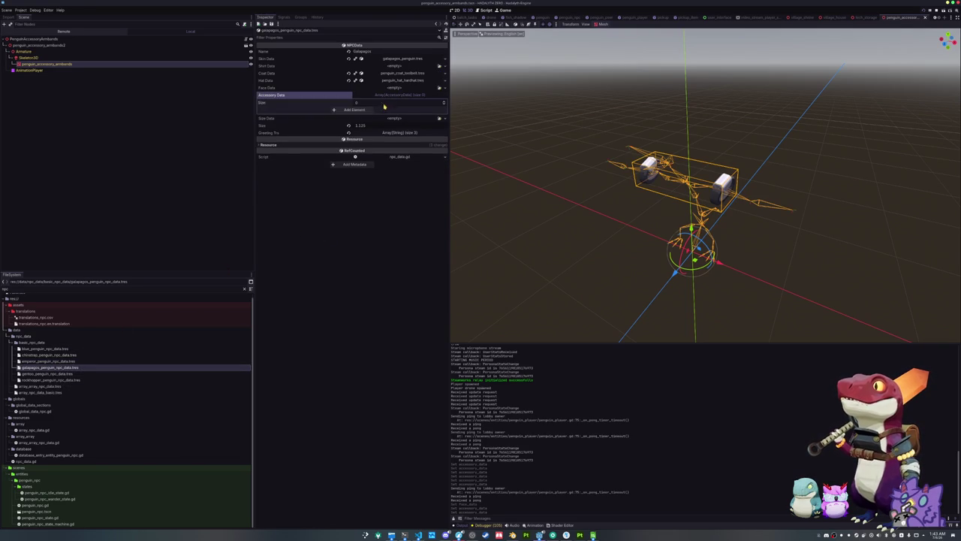
pyautogui.click(385, 107)
pyautogui.click(432, 109)
pyautogui.click(418, 216)
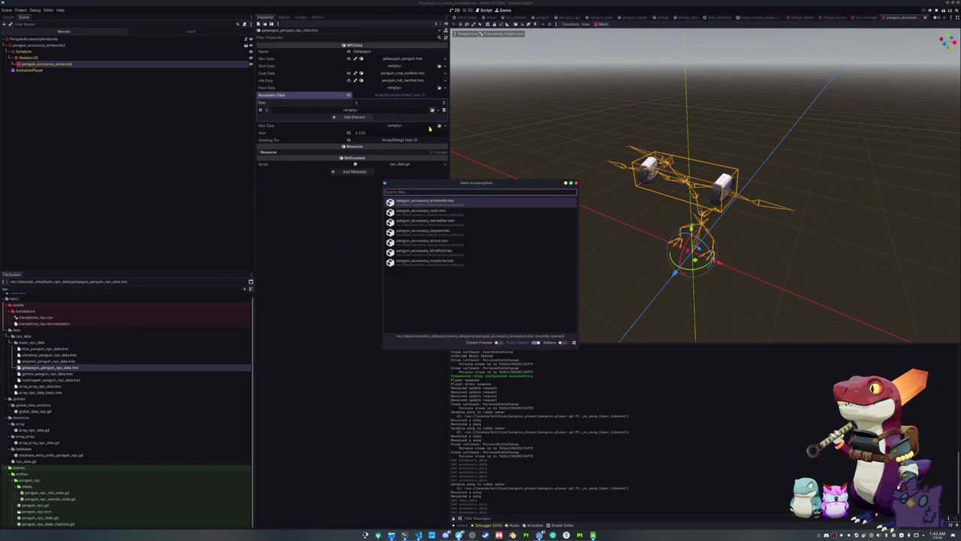
pyautogui.doubleClick(418, 202)
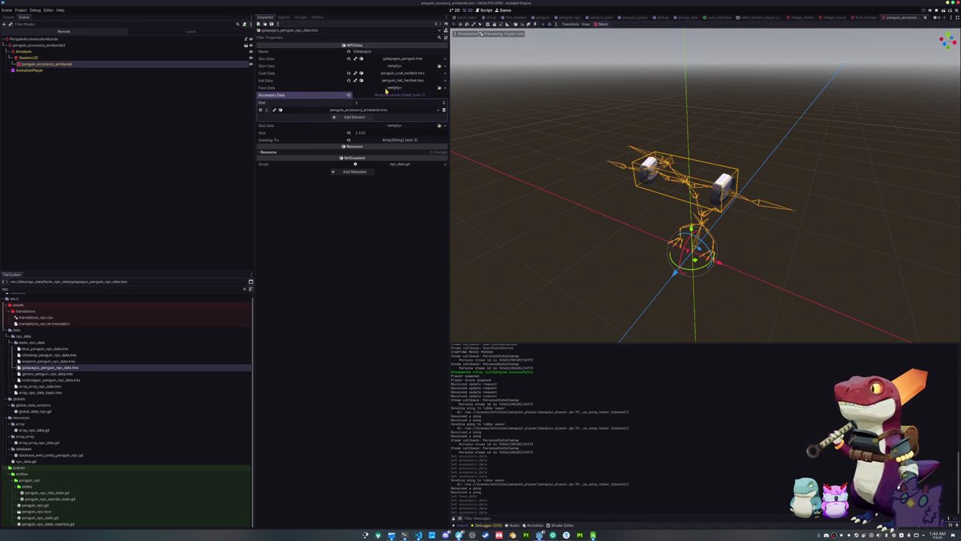
# Step: Clear the Chinstrap face data and set the Galapagos face to penguin_face_ezra
pyautogui.click(48, 354)
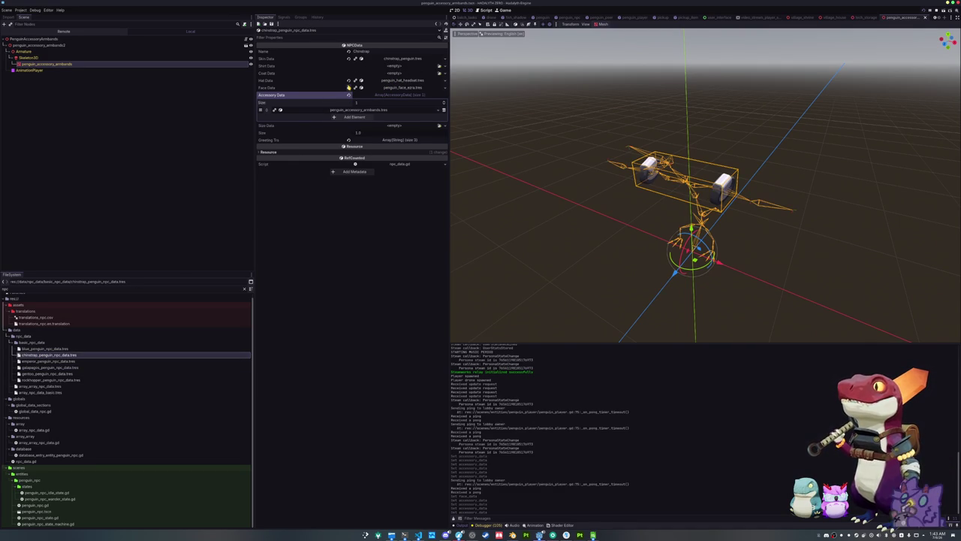
pyautogui.click(348, 88)
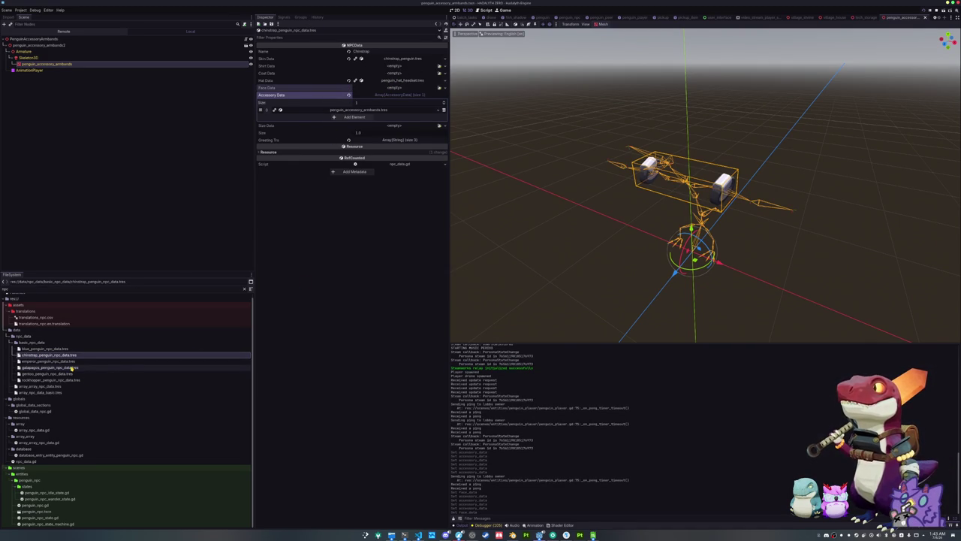
pyautogui.click(71, 367)
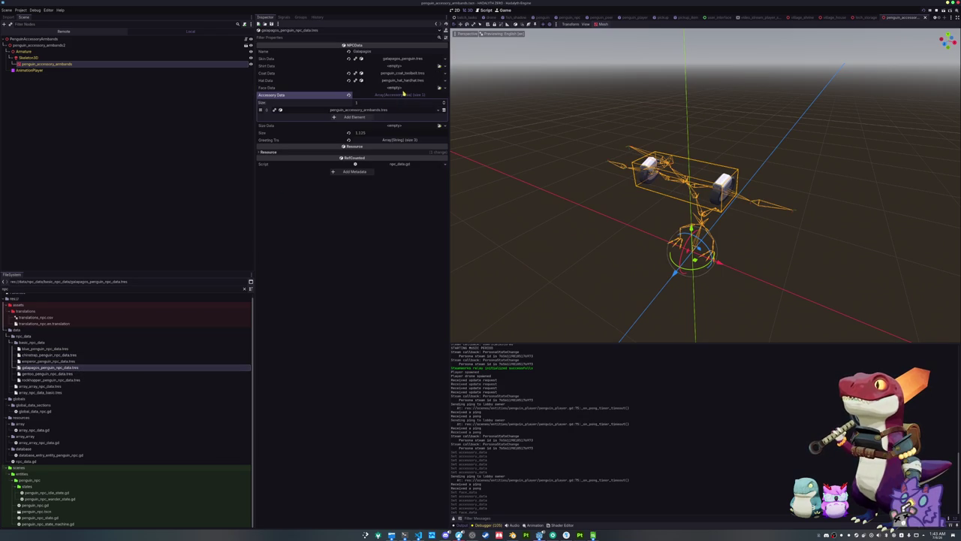
pyautogui.click(439, 87)
pyautogui.write('ezra')
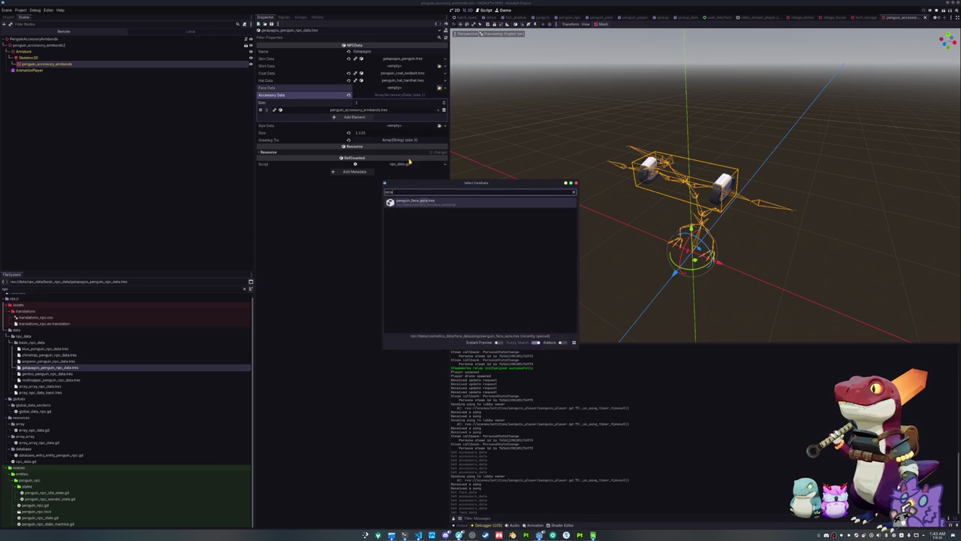
pyautogui.click(409, 203)
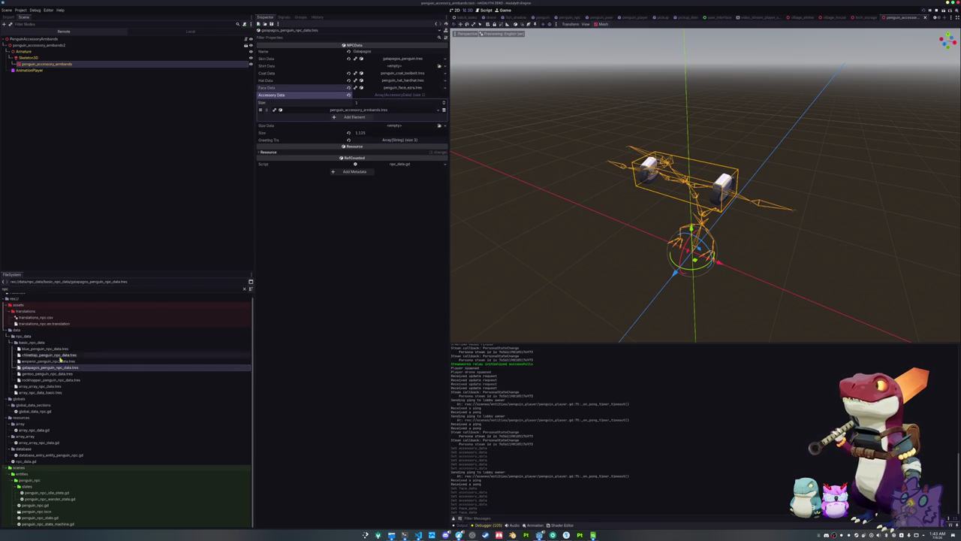
pyautogui.click(53, 374)
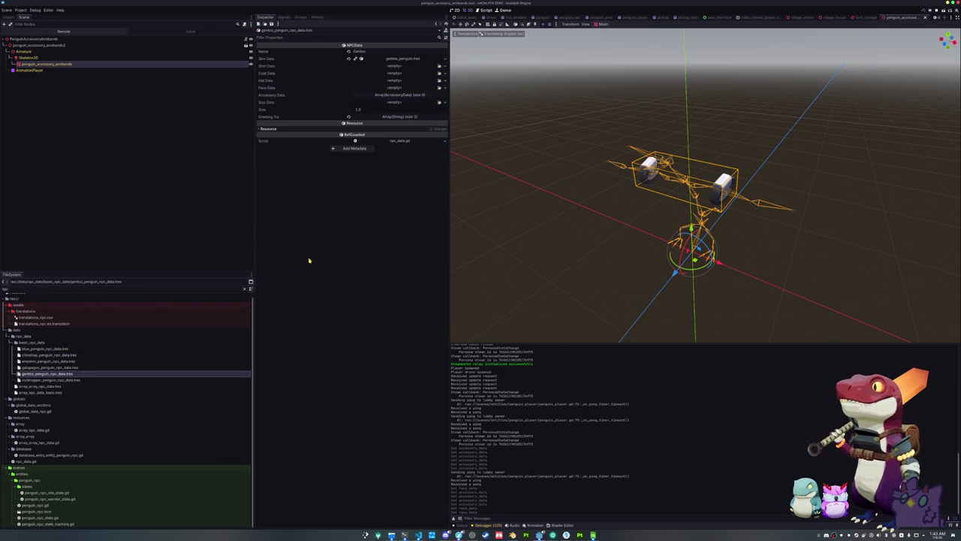
# Step: Give the Gentoo penguin radio and armbands accessory entries
pyautogui.click(405, 95)
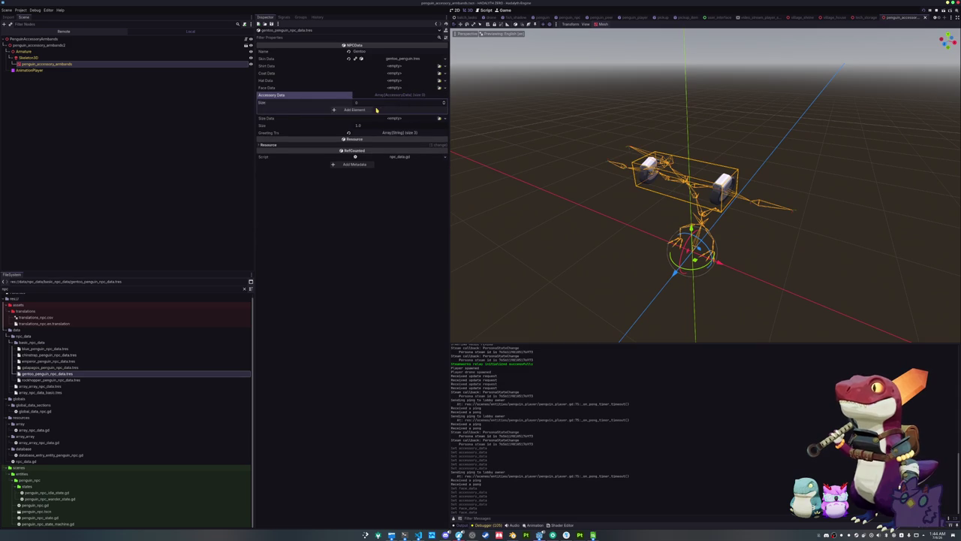
pyautogui.click(353, 111)
pyautogui.click(432, 111)
pyautogui.write('rad')
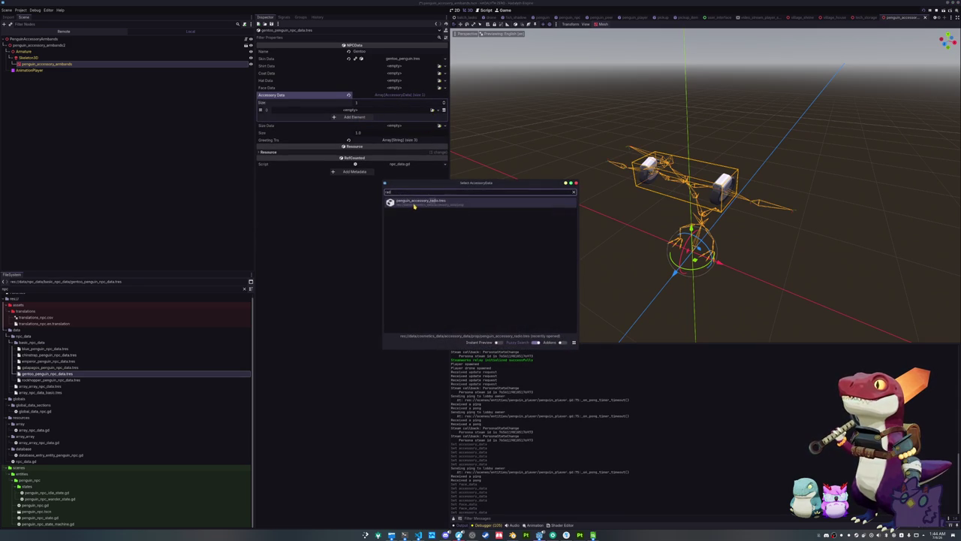
pyautogui.doubleClick(413, 204)
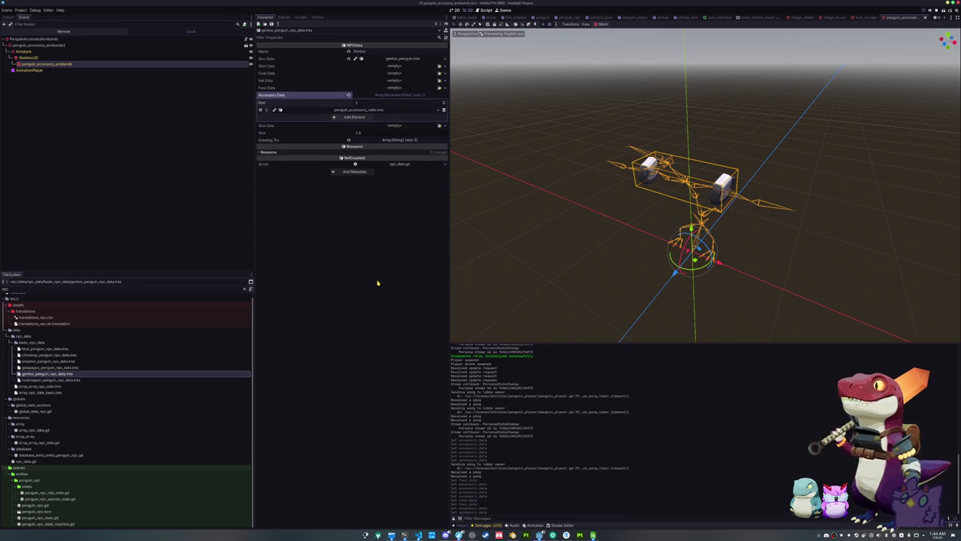
pyautogui.click(66, 350)
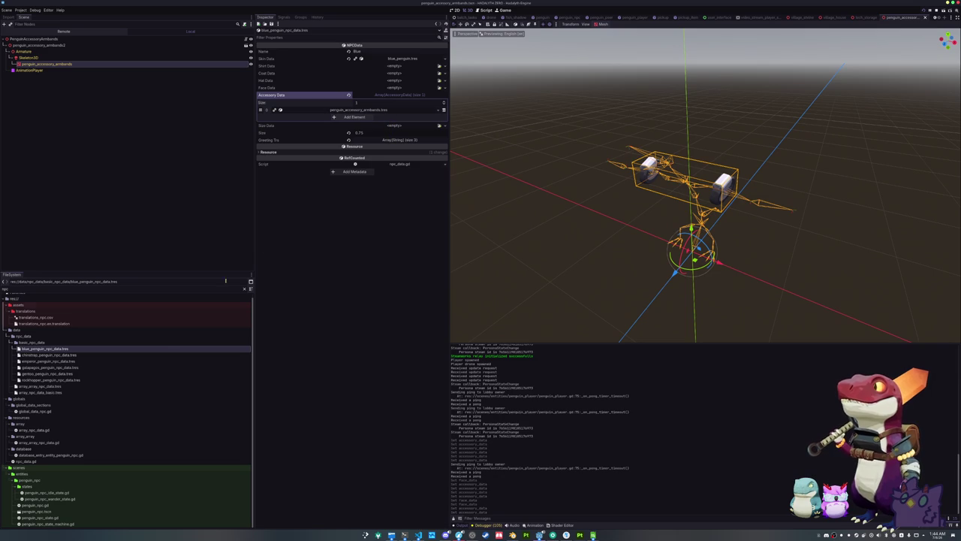
pyautogui.click(61, 374)
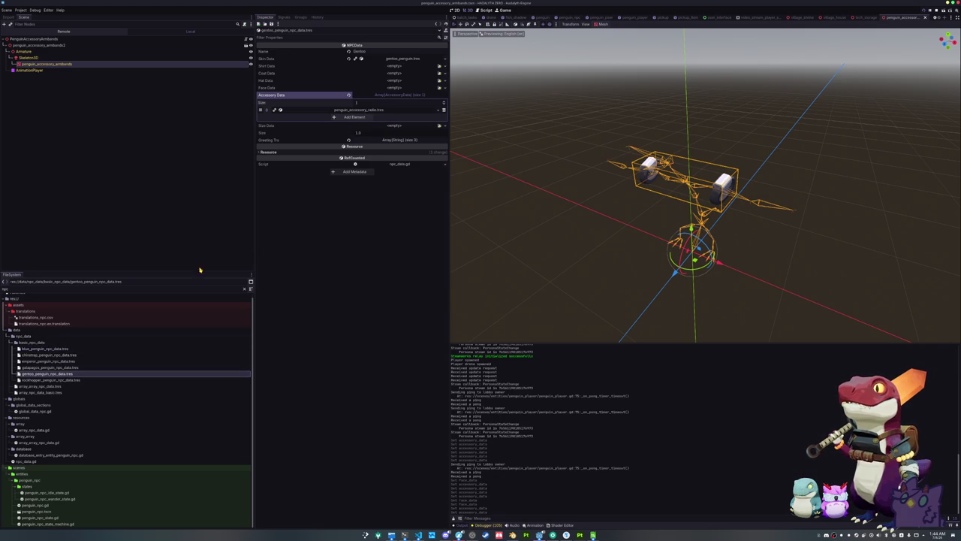
pyautogui.click(348, 118)
pyautogui.click(431, 117)
pyautogui.write('ar')
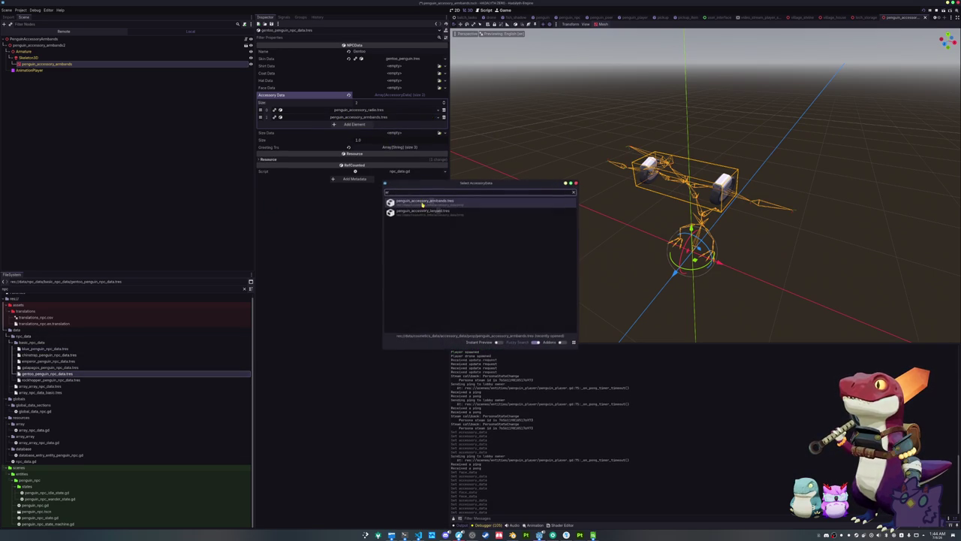
pyautogui.click(430, 204)
# Step: Give the Rockhopper penguin lanyard and armbands accessories, then reopen the Blue penguin data
pyautogui.click(74, 380)
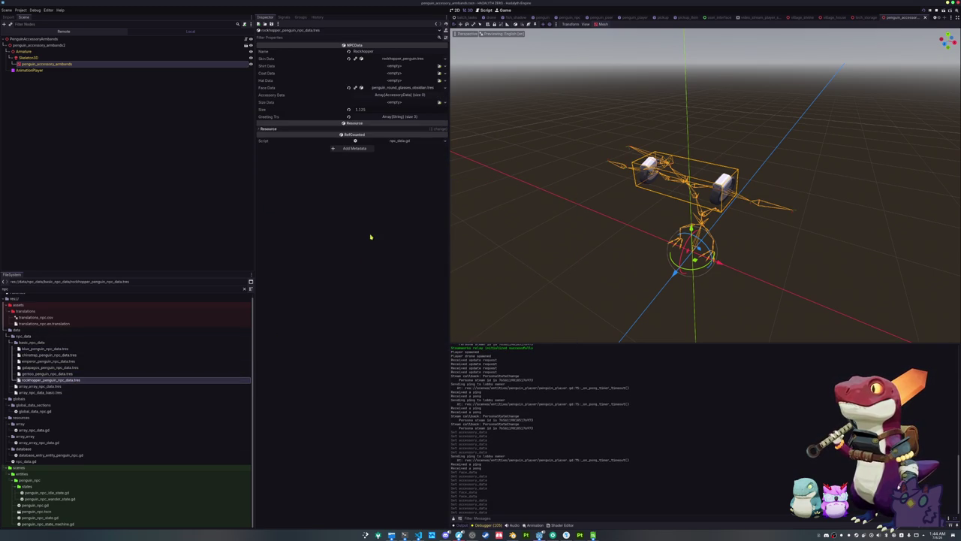
pyautogui.click(398, 94)
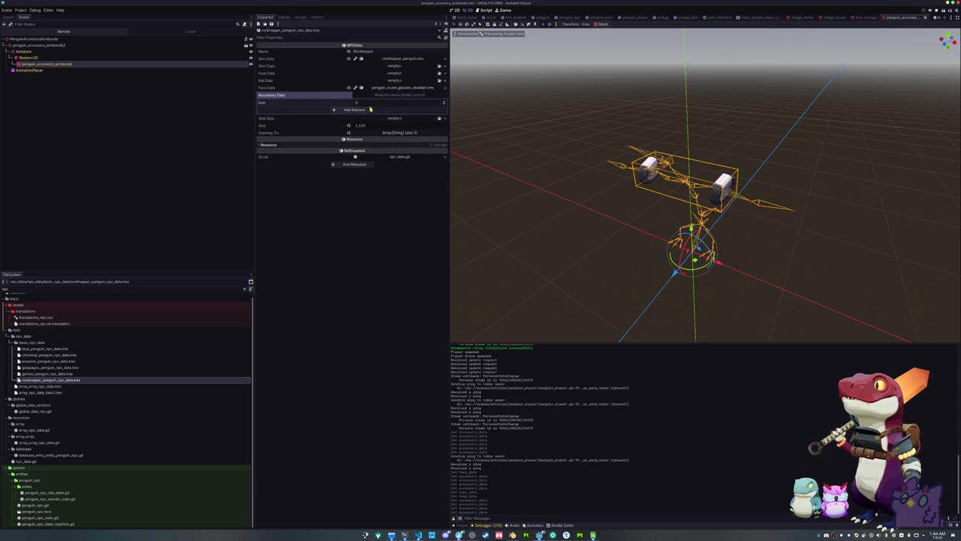
pyautogui.click(353, 111)
pyautogui.click(432, 111)
pyautogui.write('lan')
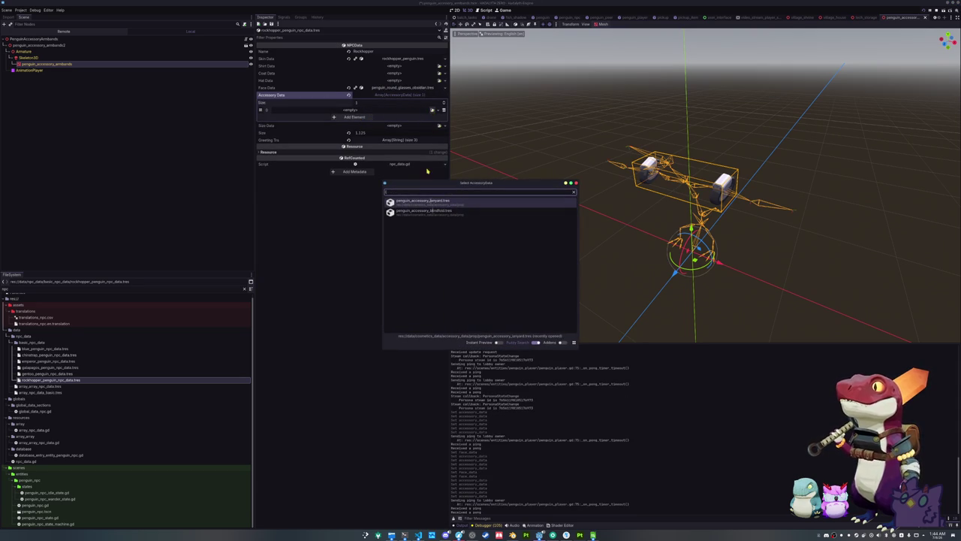
pyautogui.press('Return')
pyautogui.click(364, 117)
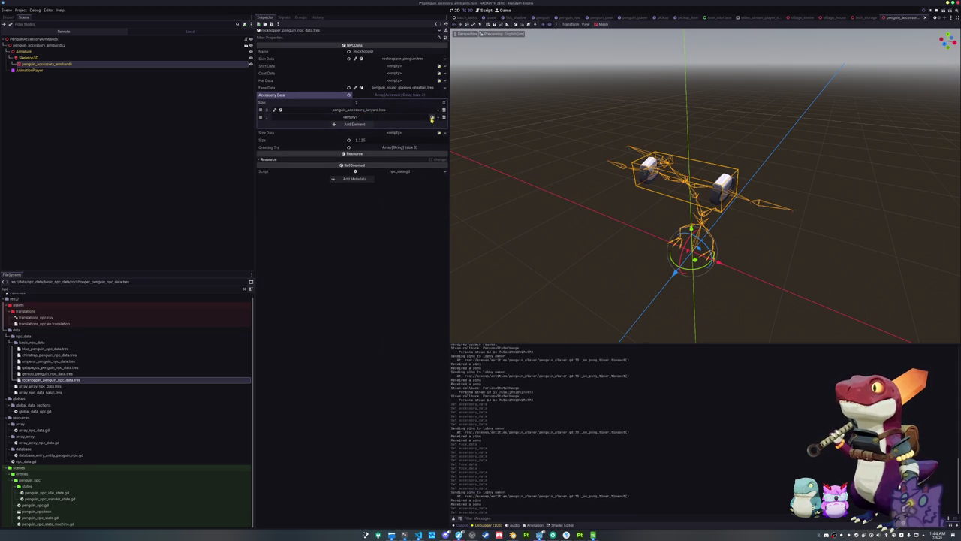
pyautogui.click(432, 118)
pyautogui.write('ar')
pyautogui.doubleClick(425, 201)
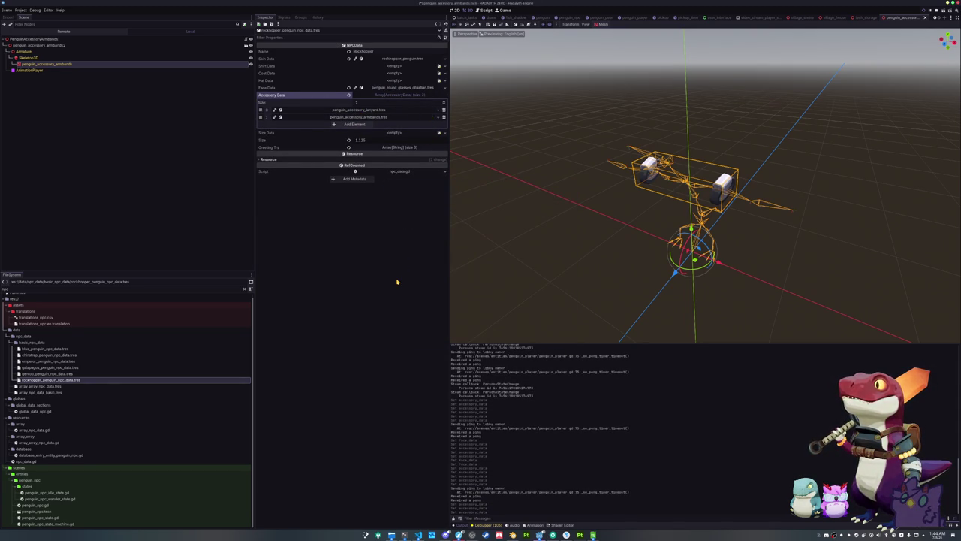
pyautogui.click(66, 349)
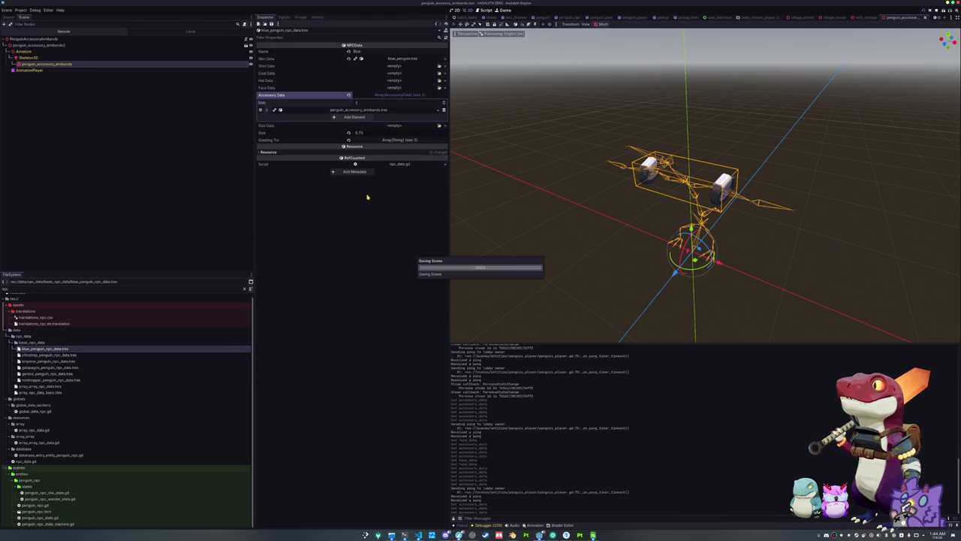
# Step: Add the rebreather accessory as Blue's second entry and run the project with F5
pyautogui.click(353, 117)
pyautogui.click(431, 119)
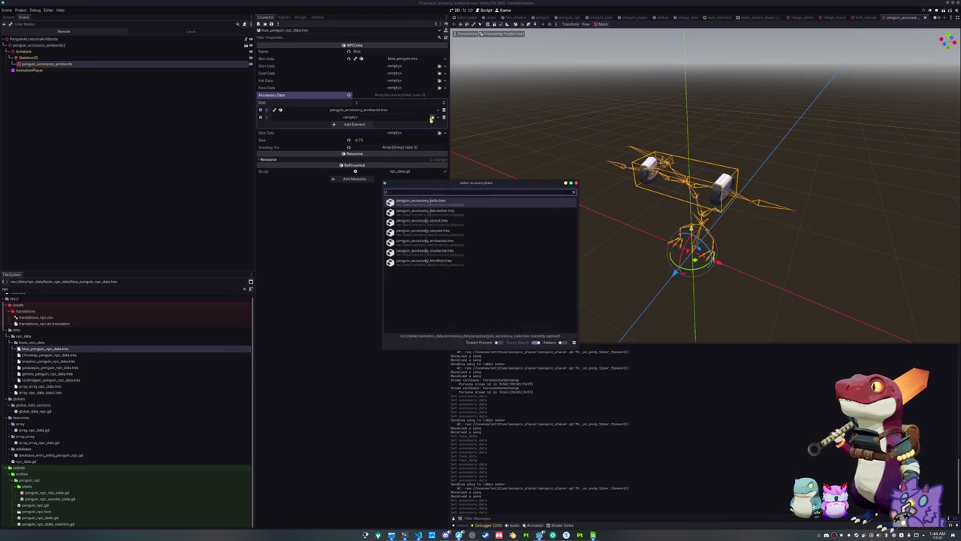
pyautogui.doubleClick(431, 201)
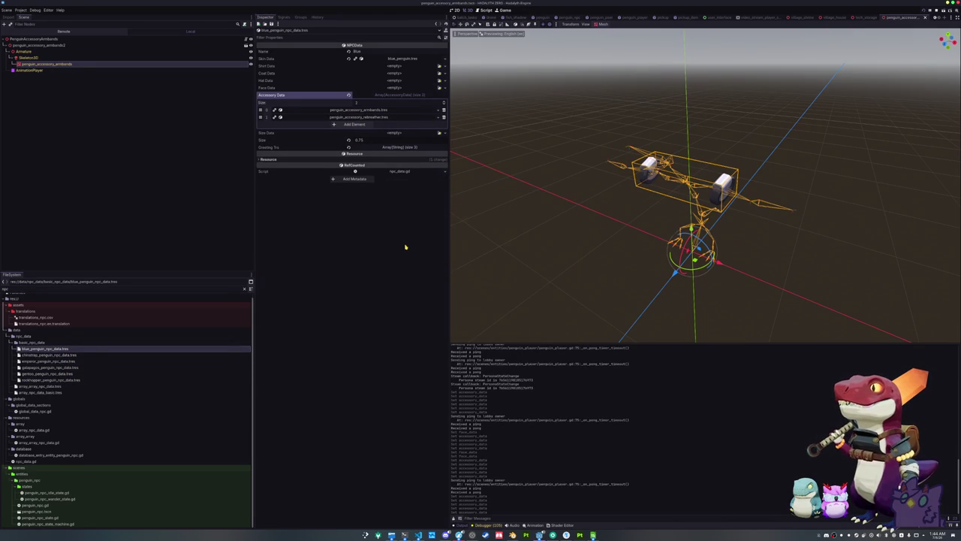
pyautogui.press('F5')
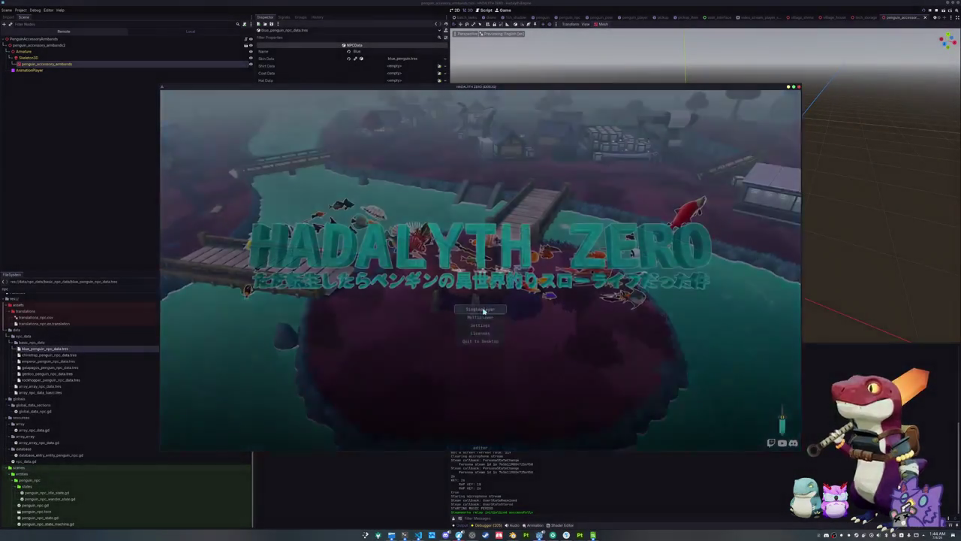
# Step: Start Singleplayer, walk across the village to an NPC penguin to see its accessories, then close the game
pyautogui.click(483, 309)
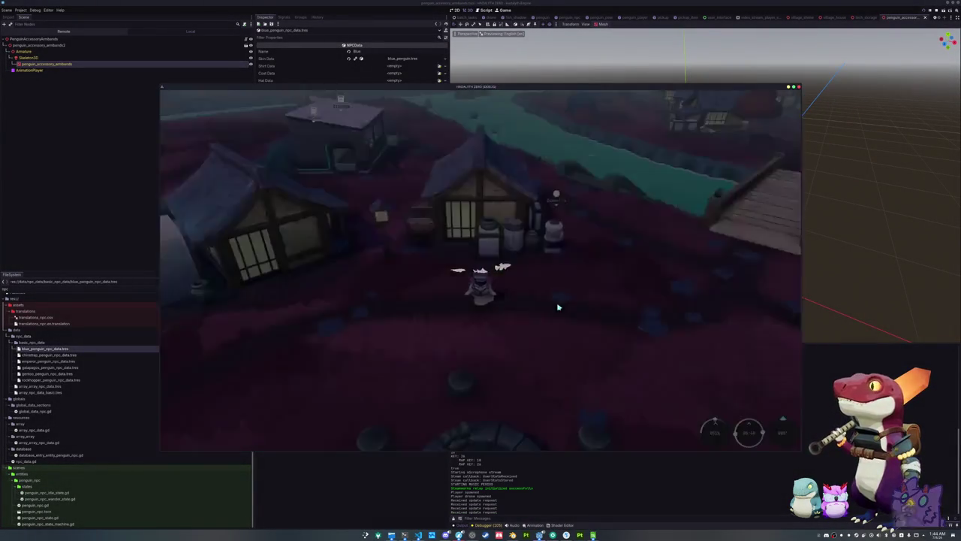
pyautogui.press('w')
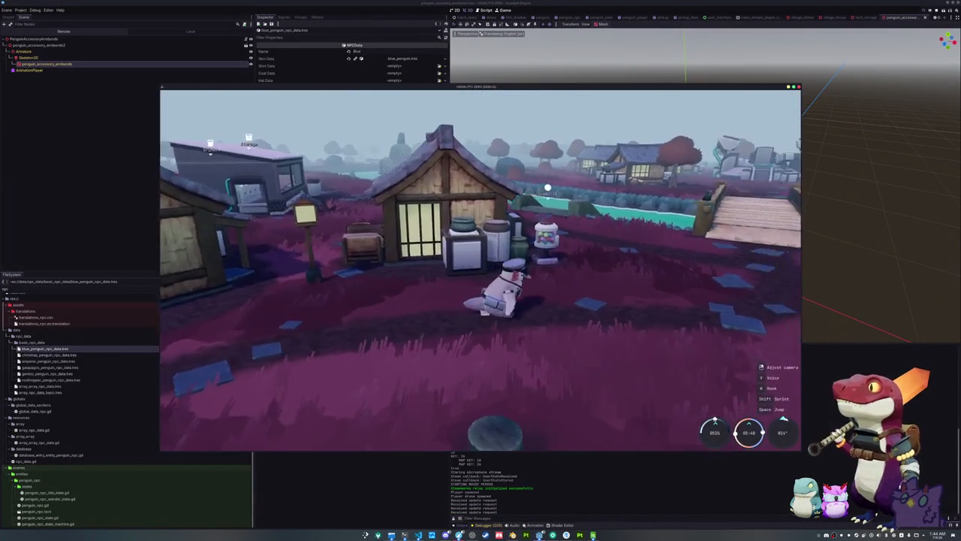
pyautogui.moveTo(441, 112)
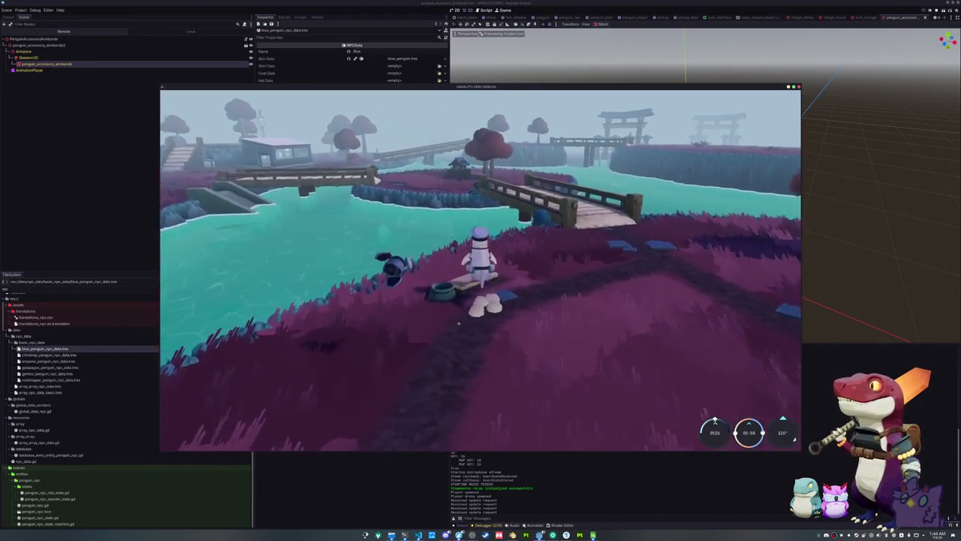
pyautogui.press('w')
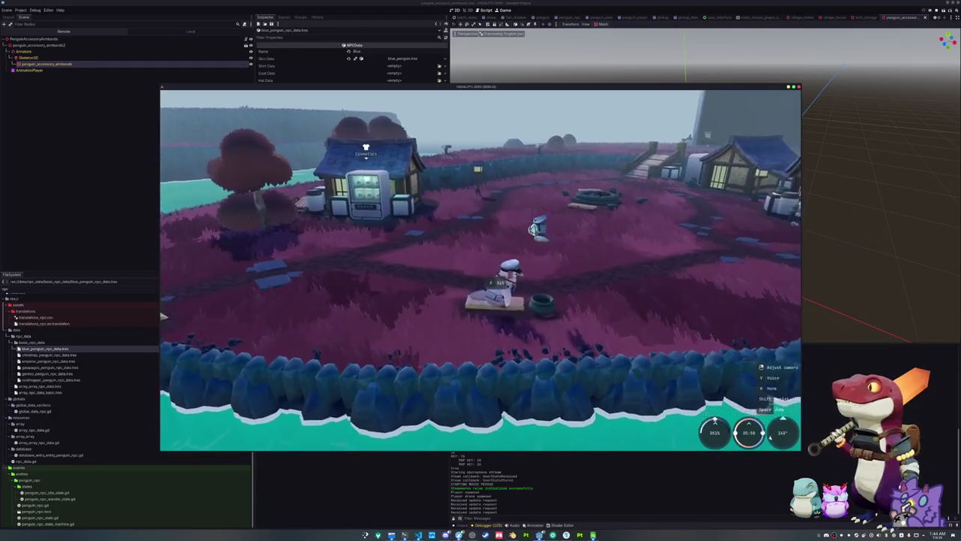
pyautogui.press('w')
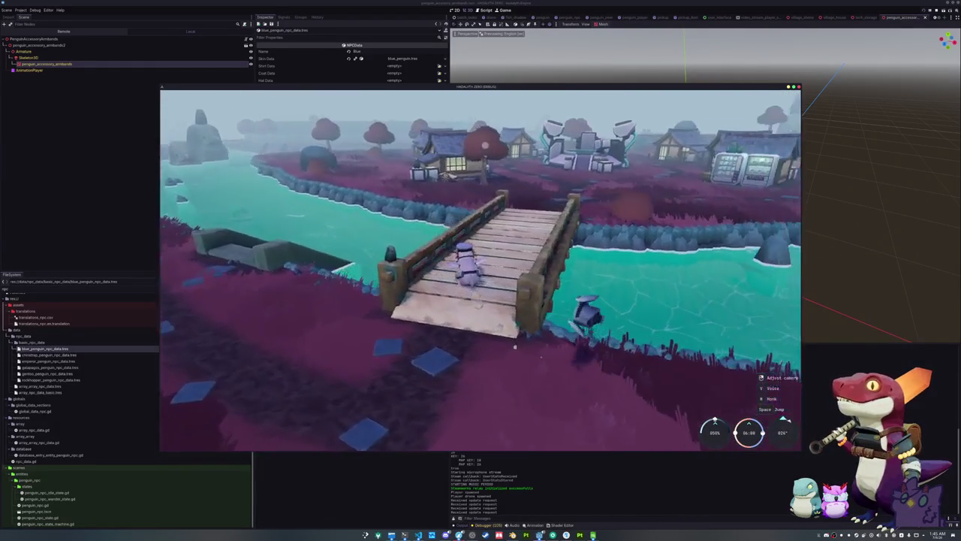
pyautogui.press('w')
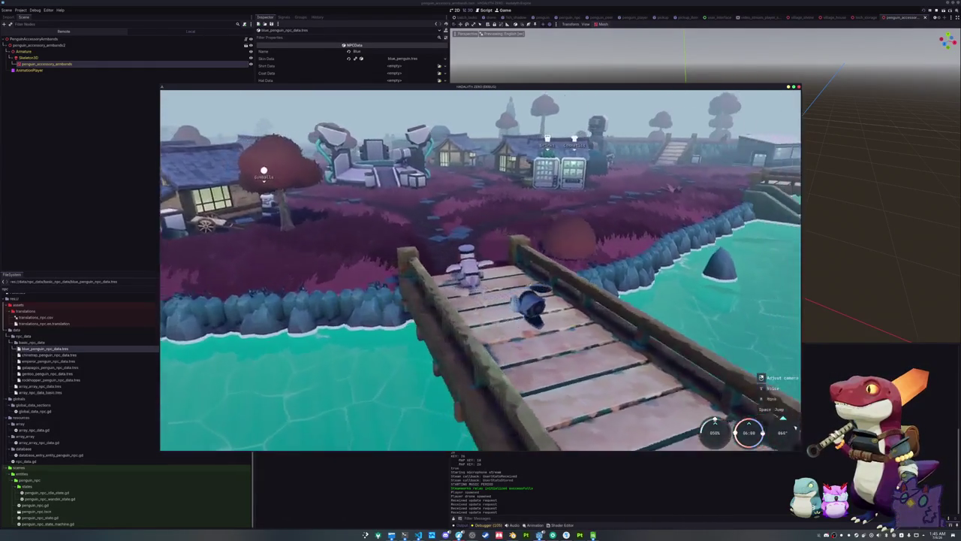
pyautogui.press('space')
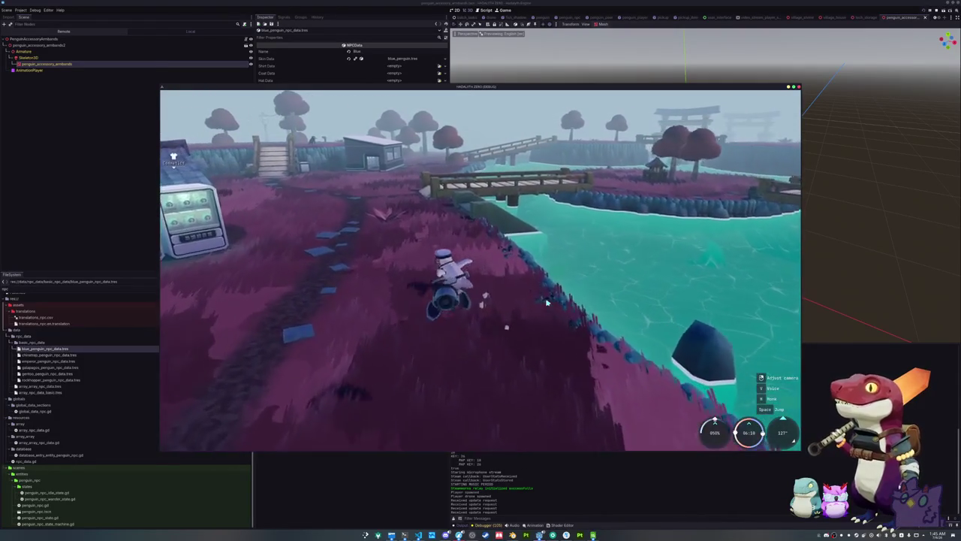
pyautogui.press('w')
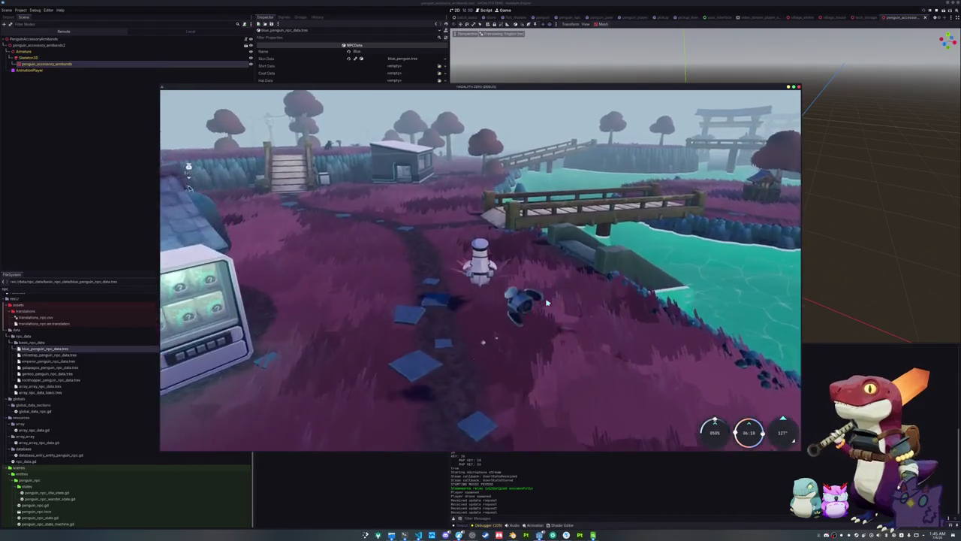
pyautogui.press('a')
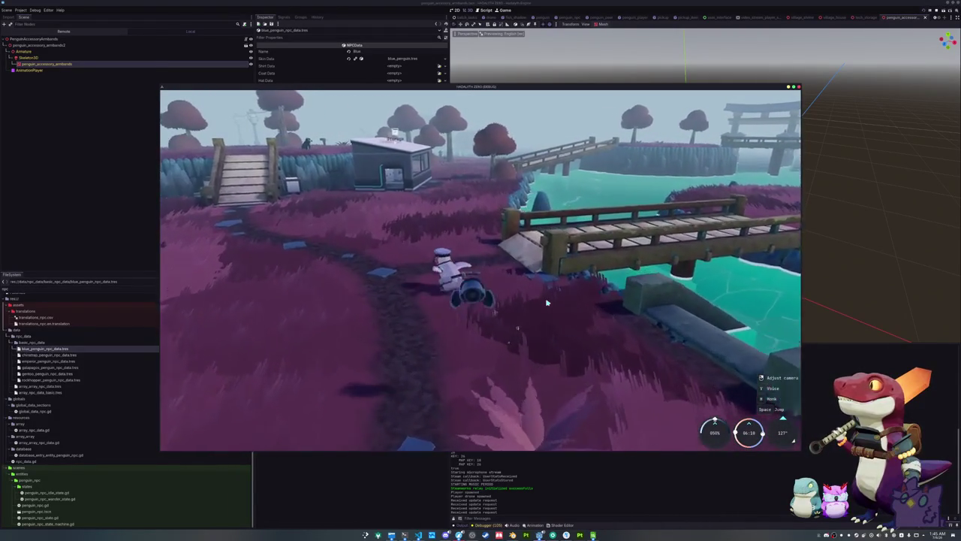
pyautogui.press('a')
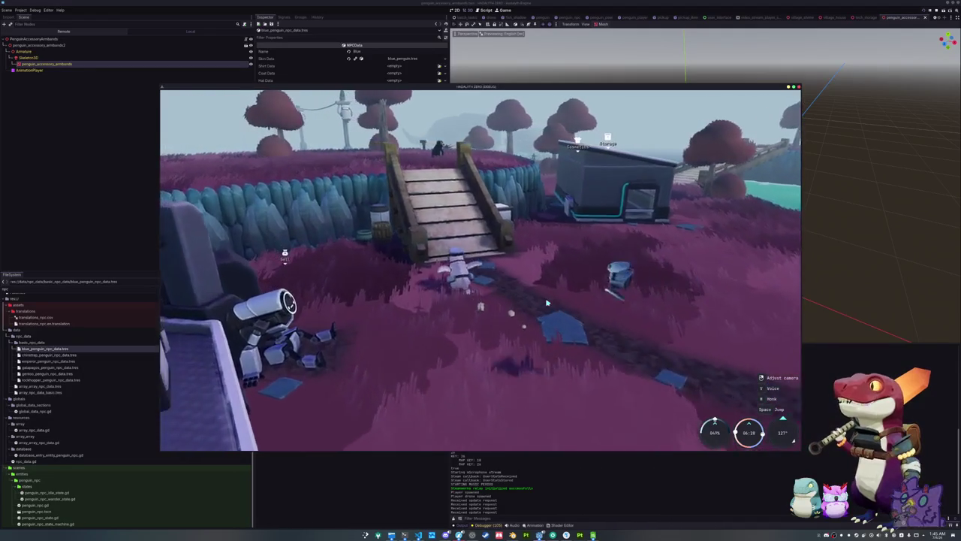
pyautogui.press('w')
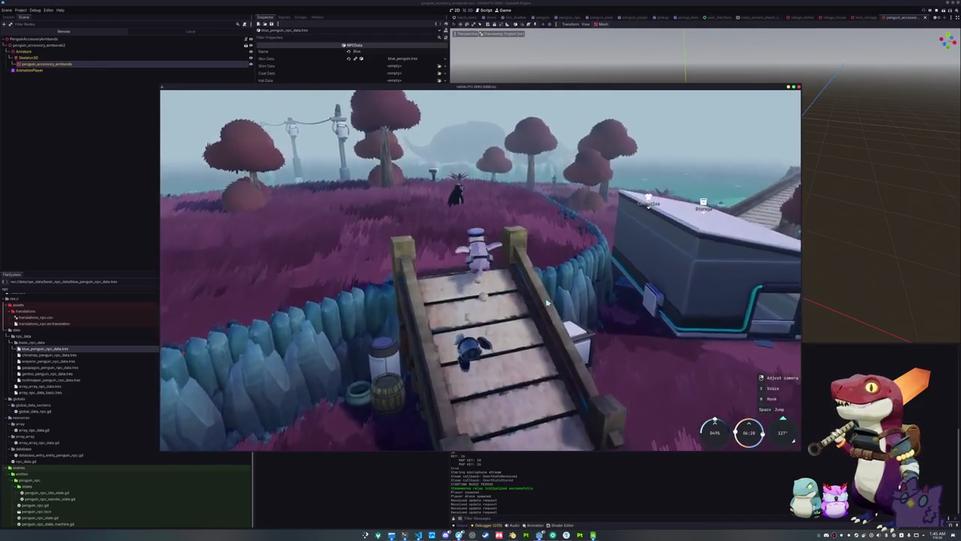
pyautogui.press('w')
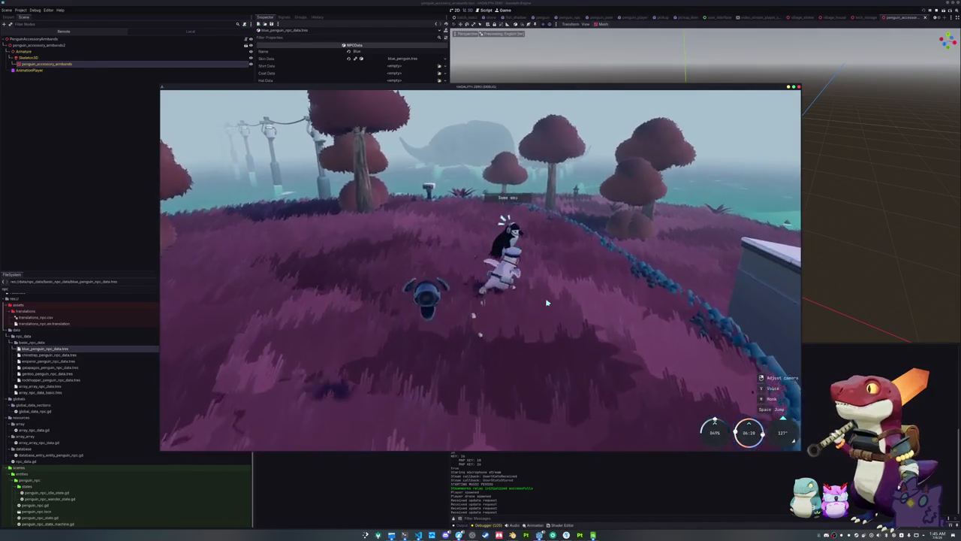
pyautogui.press('w')
pyautogui.press('w')
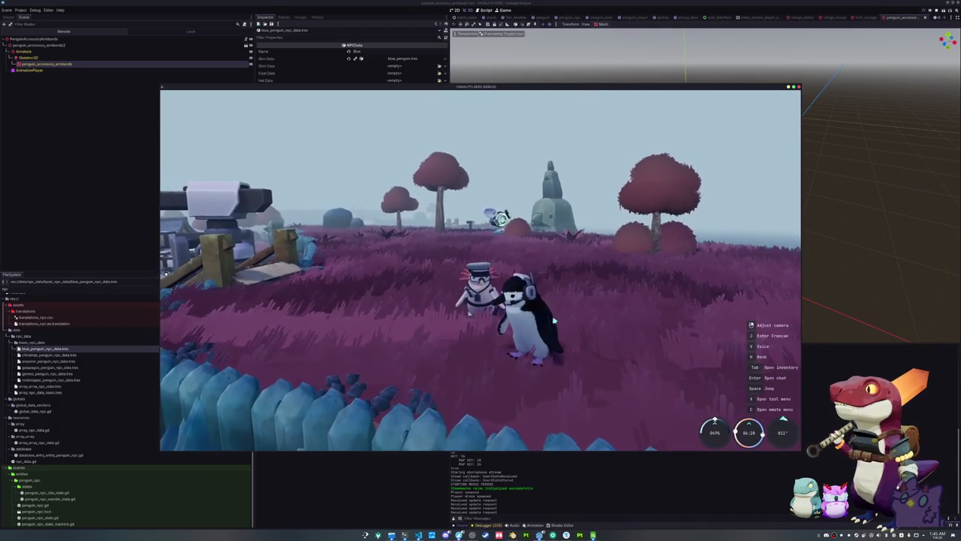
pyautogui.press('F8')
pyautogui.click(418, 535)
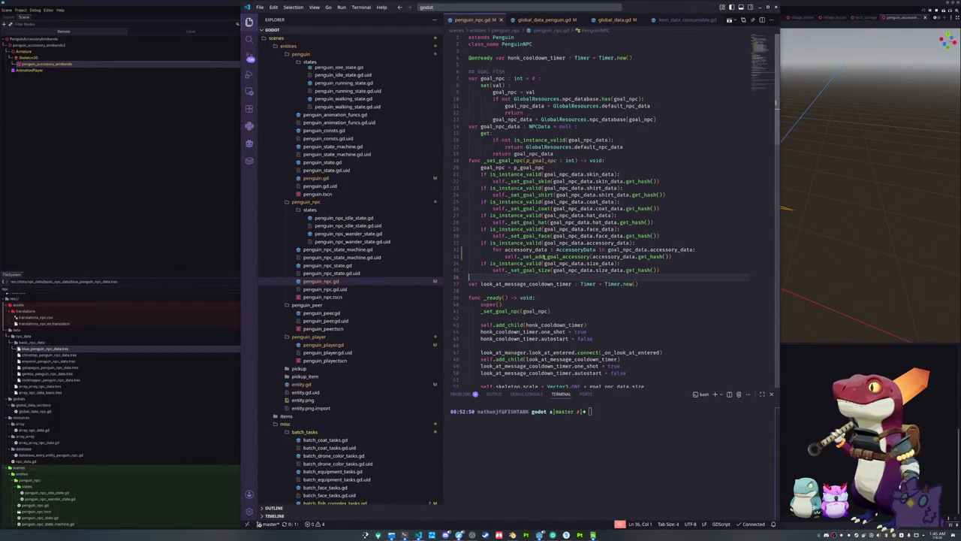
# Step: Place the caret at the end of the accessory call on line 33 of penguin_npc.gd
pyautogui.moveTo(544, 256)
pyautogui.click(680, 257)
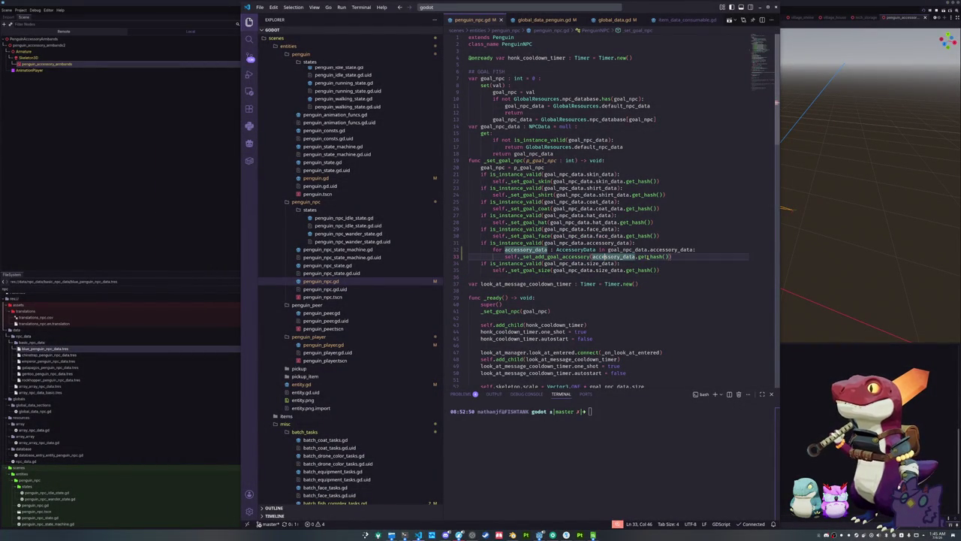
pyautogui.moveTo(675, 250)
pyautogui.moveTo(604, 243)
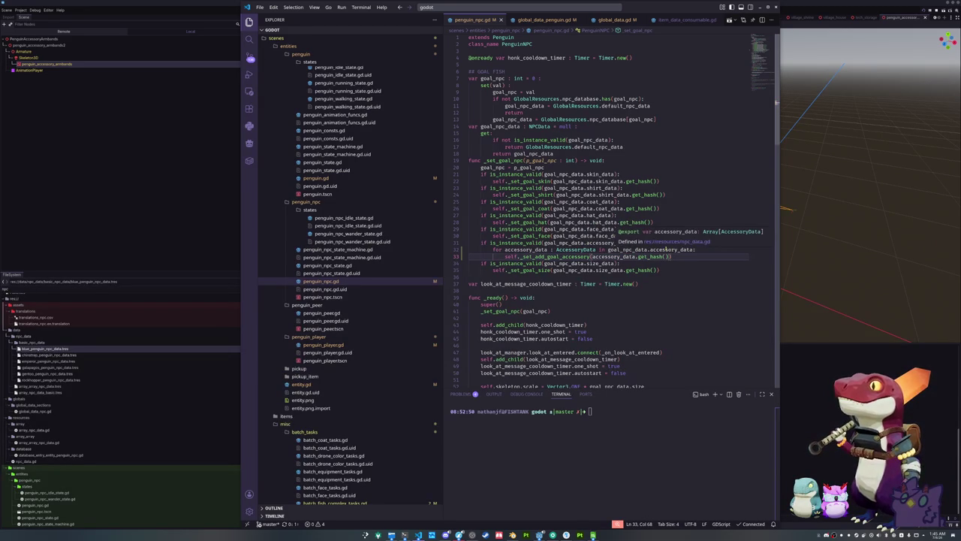
# Step: Review the Chinstrap, Emperor, Galapagos, Gentoo and Rockhopper NPC data in Godot, then return to the code
pyautogui.click(157, 247)
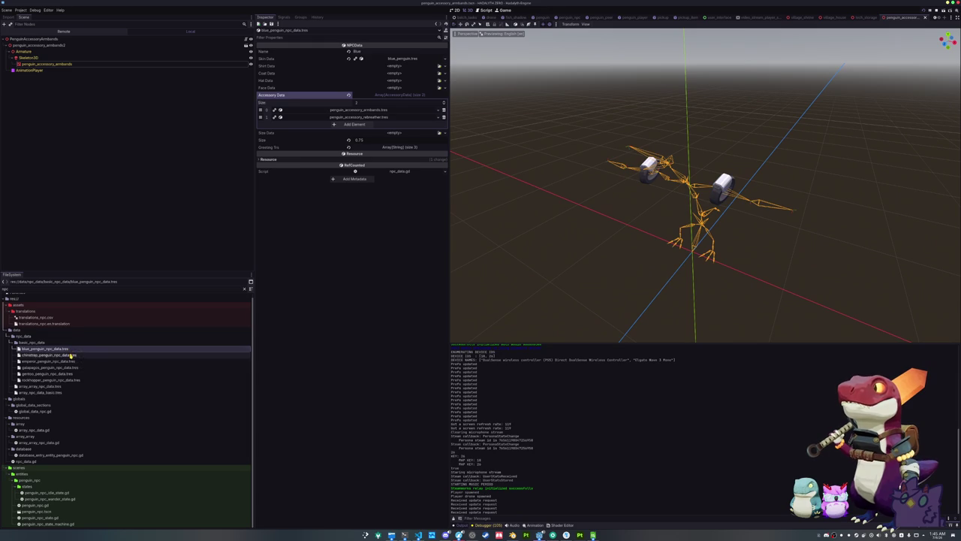
pyautogui.click(71, 355)
pyautogui.click(72, 361)
pyautogui.click(73, 367)
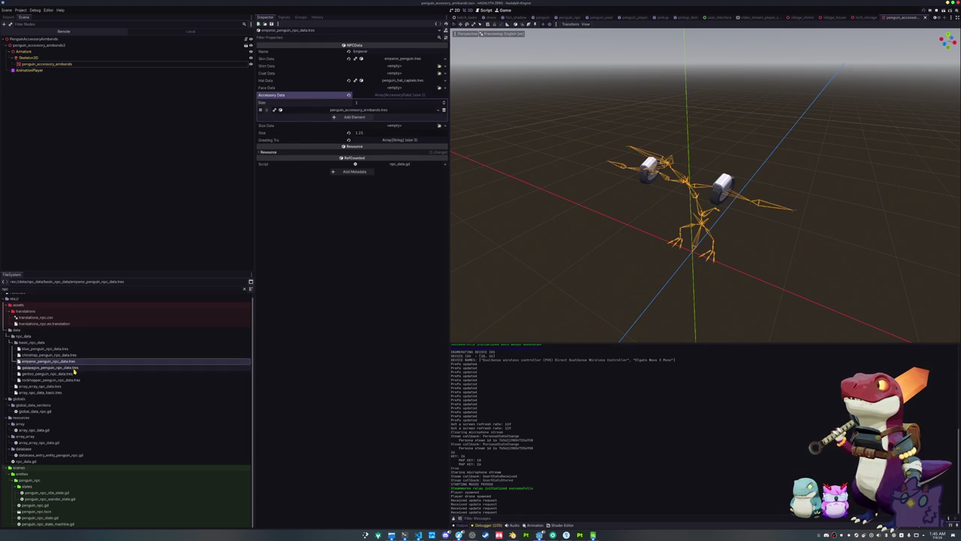
pyautogui.click(74, 373)
pyautogui.click(74, 379)
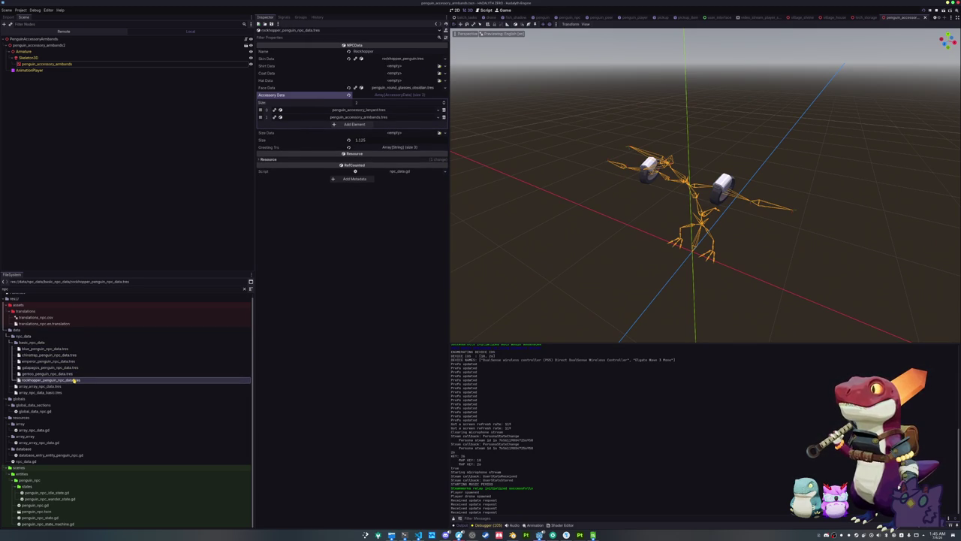
pyautogui.hotkey('alt', 'Tab')
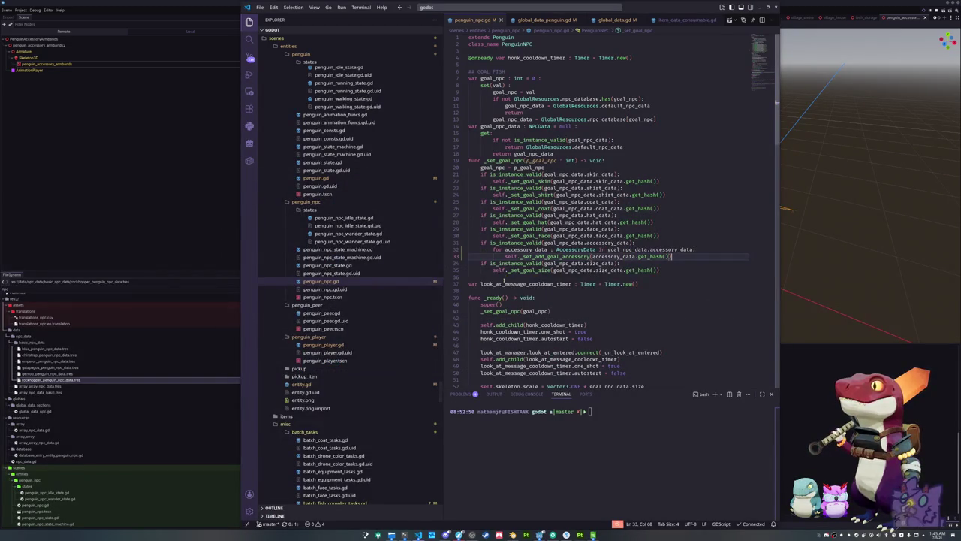
pyautogui.click(507, 275)
# Step: Check the accessory_data and _set_add_goal_accessory definitions without editing, then return to Godot
pyautogui.scroll(-7, 584, 300)
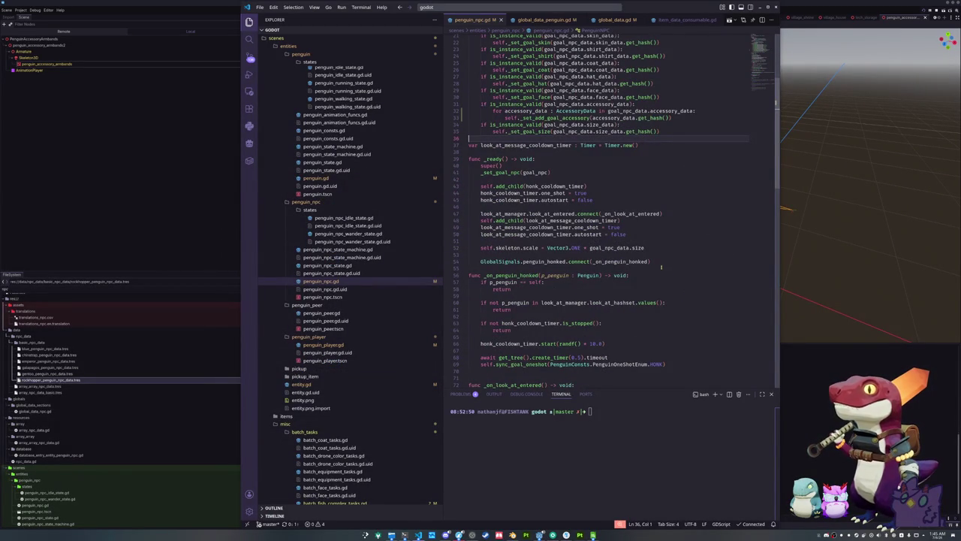
pyautogui.scroll(3, 662, 265)
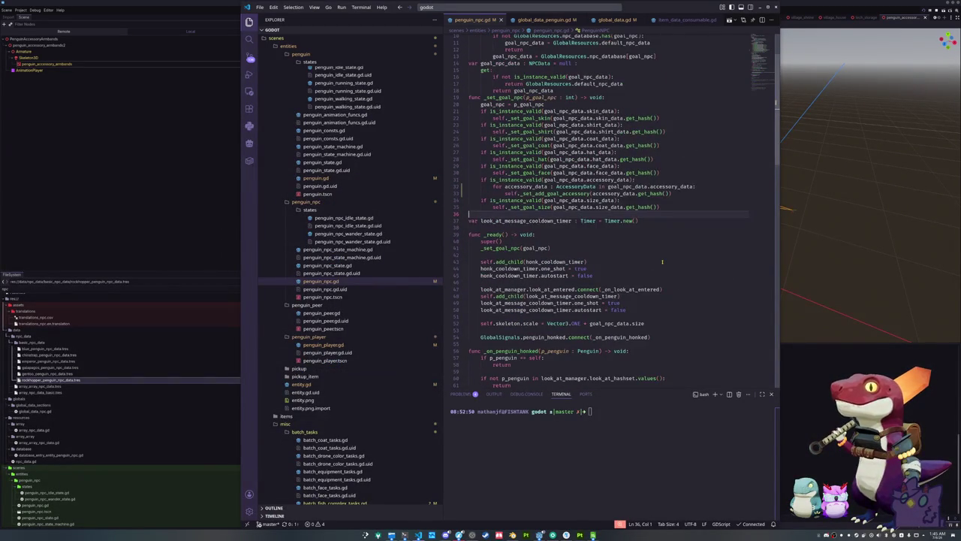
pyautogui.click(682, 194)
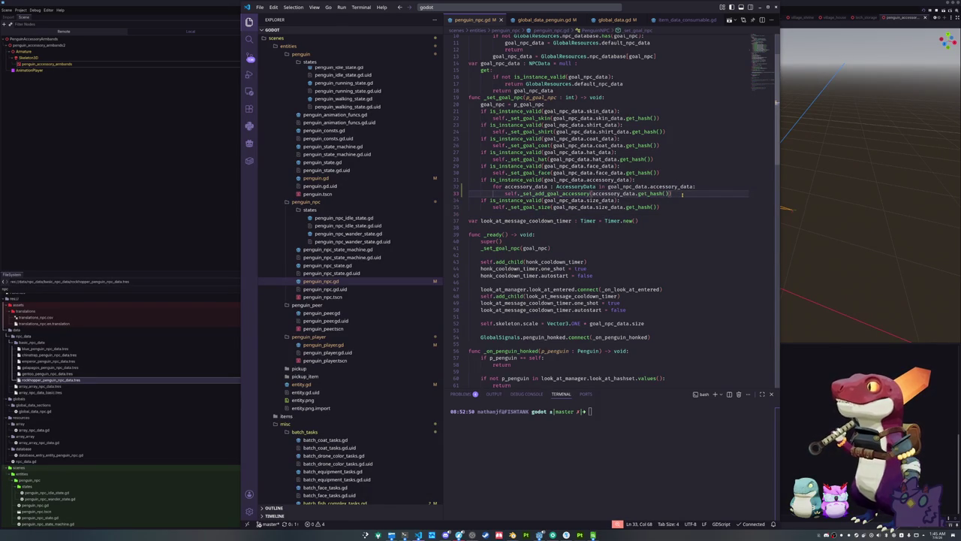
pyautogui.moveTo(679, 186)
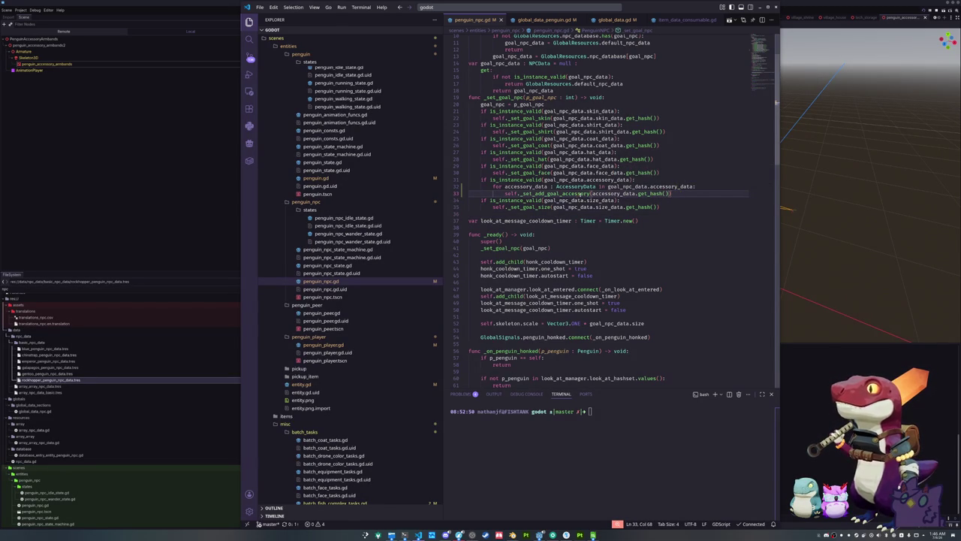
pyautogui.moveTo(577, 195)
pyautogui.hotkey('alt', 'Tab')
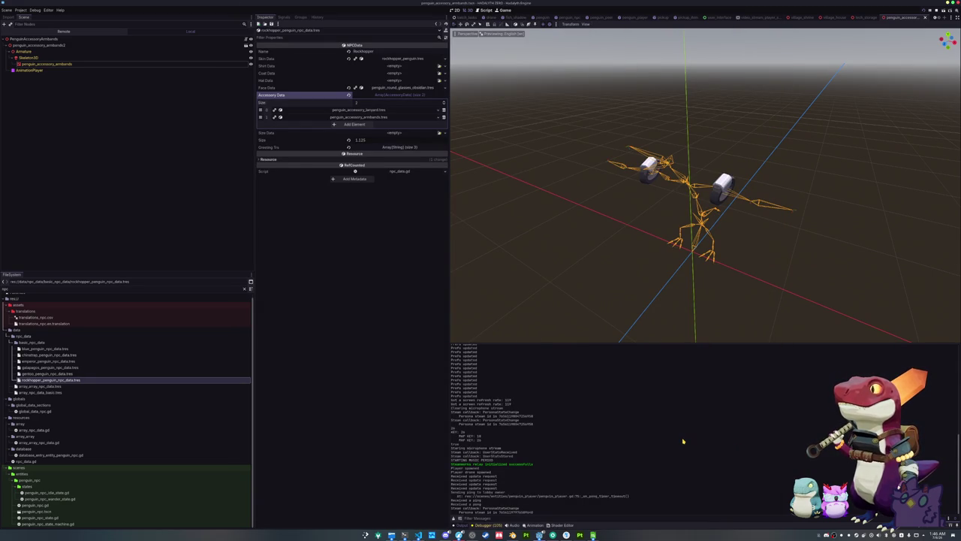
# Step: Expand array_npc_data_basic.tres's Data list and look over the blue and chinstrap entries
pyautogui.click(59, 392)
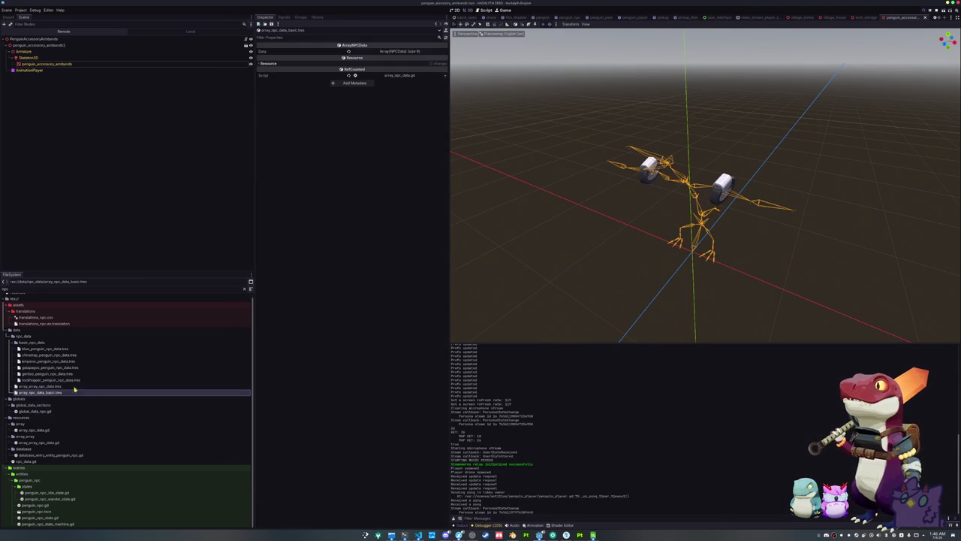
pyautogui.click(400, 51)
pyautogui.click(376, 67)
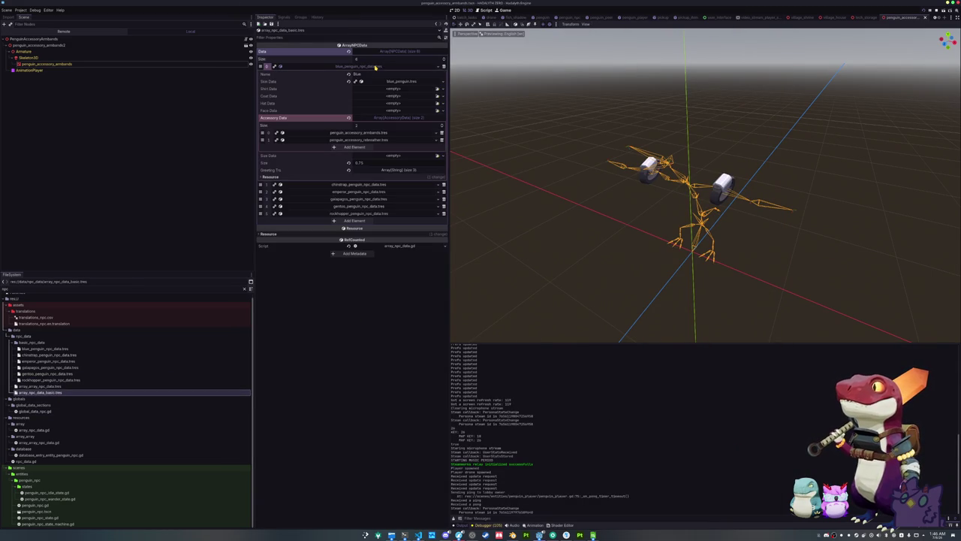
pyautogui.click(375, 67)
pyautogui.click(374, 74)
pyautogui.click(374, 74)
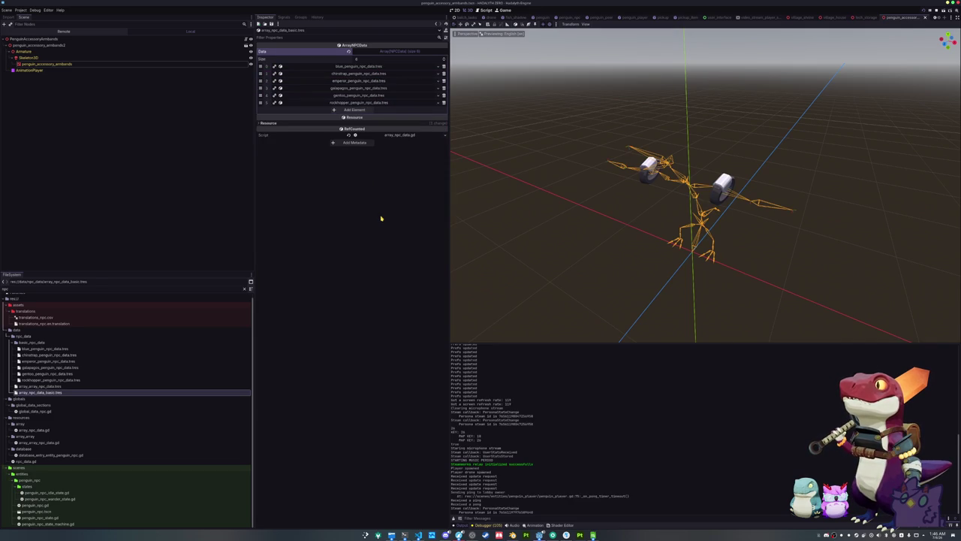
# Step: Back in penguin_npc.gd, go to the accessory data validity check
pyautogui.hotkey('alt', 'Tab')
pyautogui.click(526, 215)
pyautogui.scroll(2, 601, 225)
pyautogui.click(521, 218)
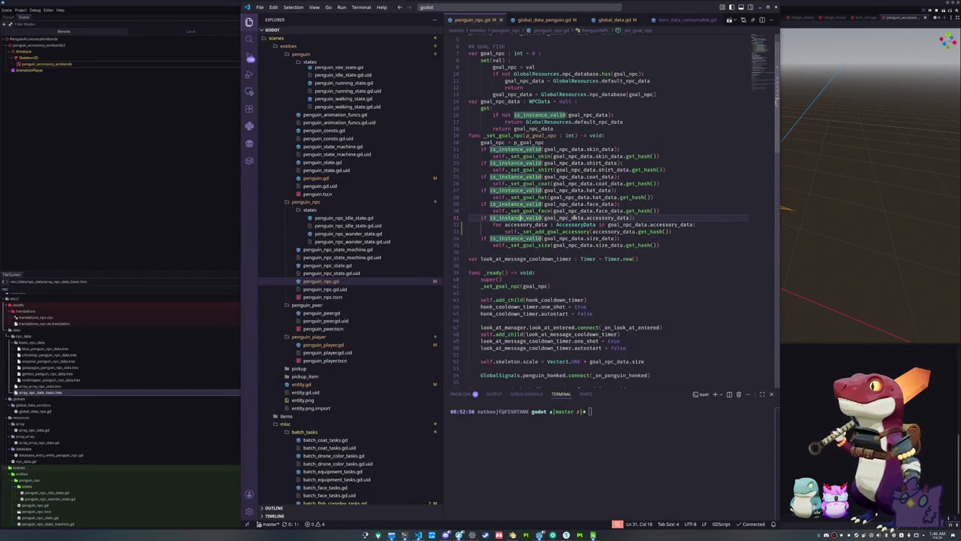
# Step: Delete the is_instance_valid(accessory_data) check in penguin_npc.gd and dedent the accessory for loop
pyautogui.moveTo(640, 217); pyautogui.dragTo(492, 218)
pyautogui.moveTo(640, 217); pyautogui.dragTo(469, 218)
pyautogui.press('BackSpace')
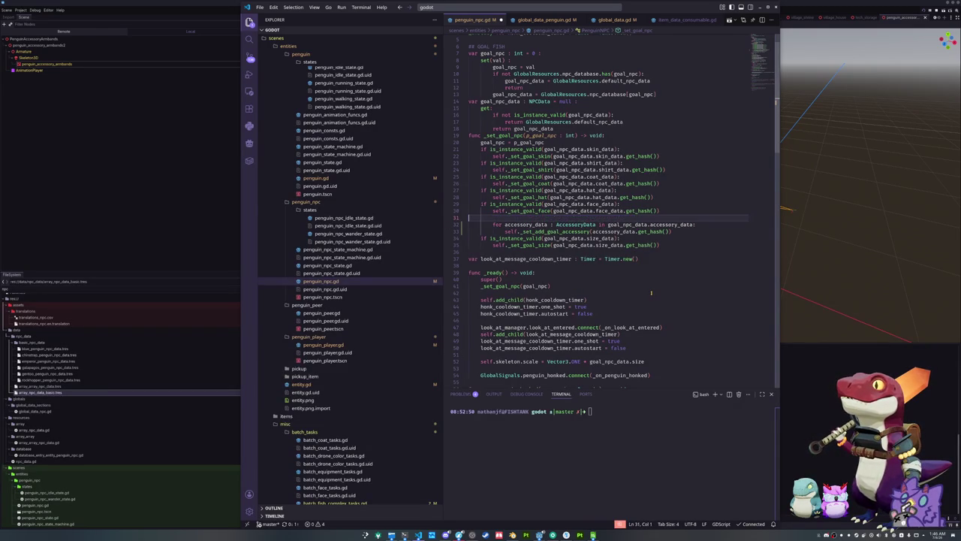
pyautogui.press('Delete')
pyautogui.hotkey('shift', 'Down')
pyautogui.hotkey('shift', 'Down')
pyautogui.hotkey('shift', 'Tab')
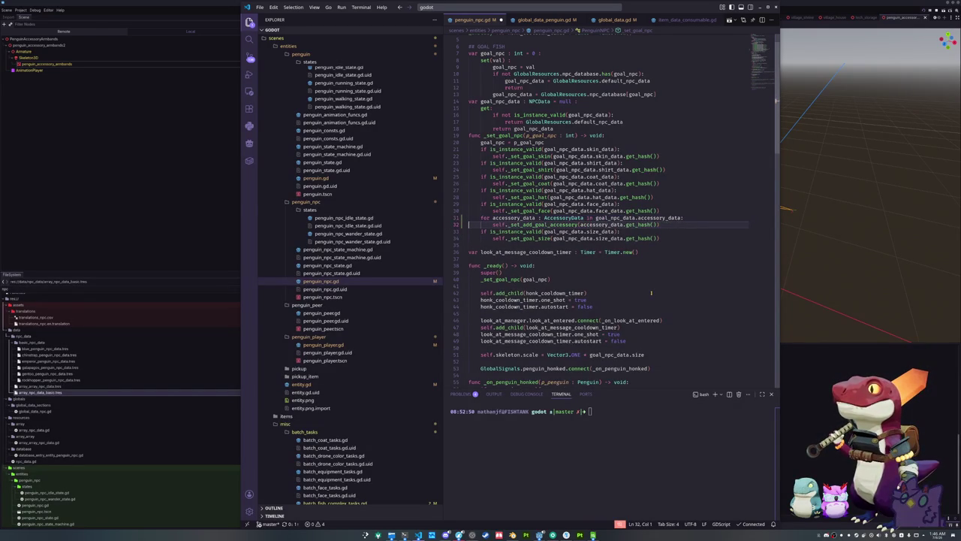
# Step: Inspect code suggestions for the _set_add_goal_accessory call inside the loop
pyautogui.press('Up')
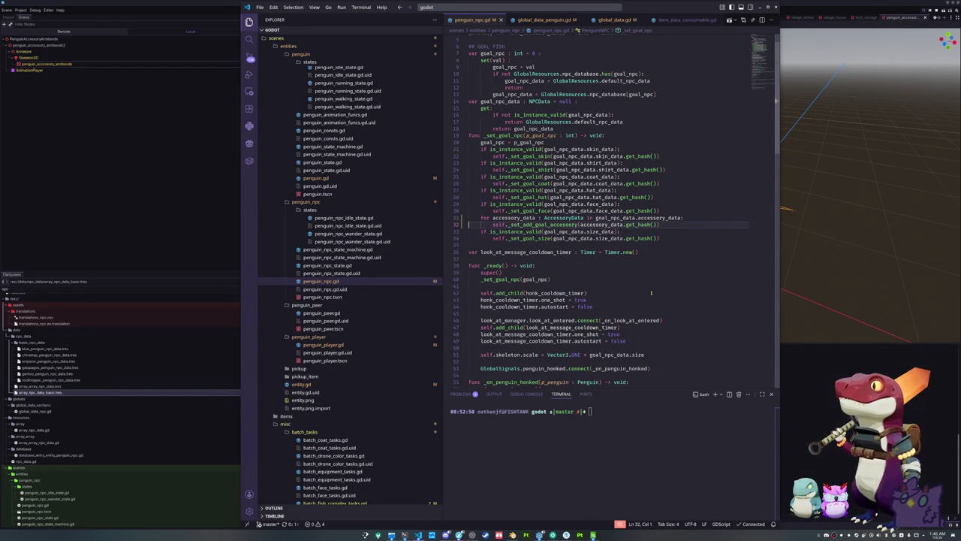
pyautogui.hotkey('ctrl', 'Right')
pyautogui.hotkey('ctrl', 'Right')
pyautogui.hotkey('ctrl', 'shift', 'Right')
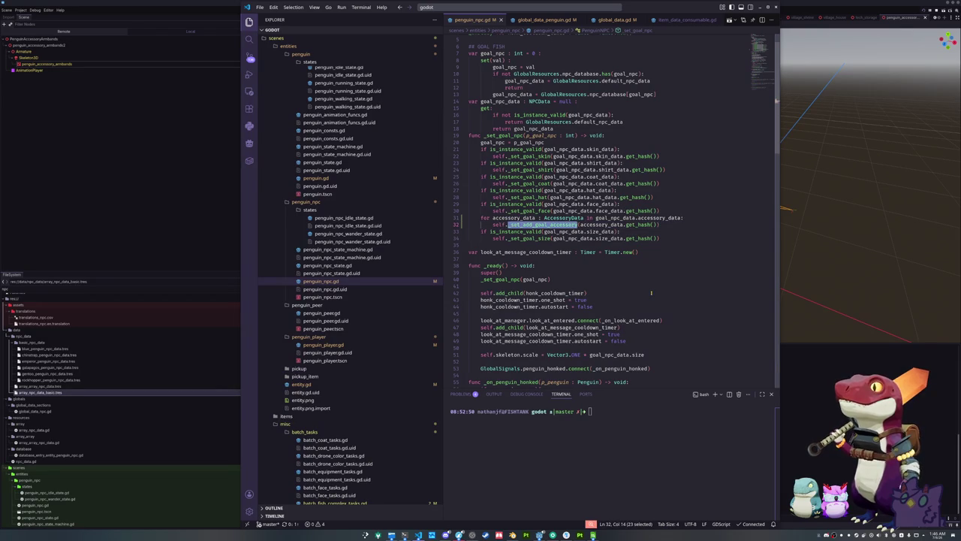
pyautogui.hotkey('ctrl', 'space')
pyautogui.press('Escape')
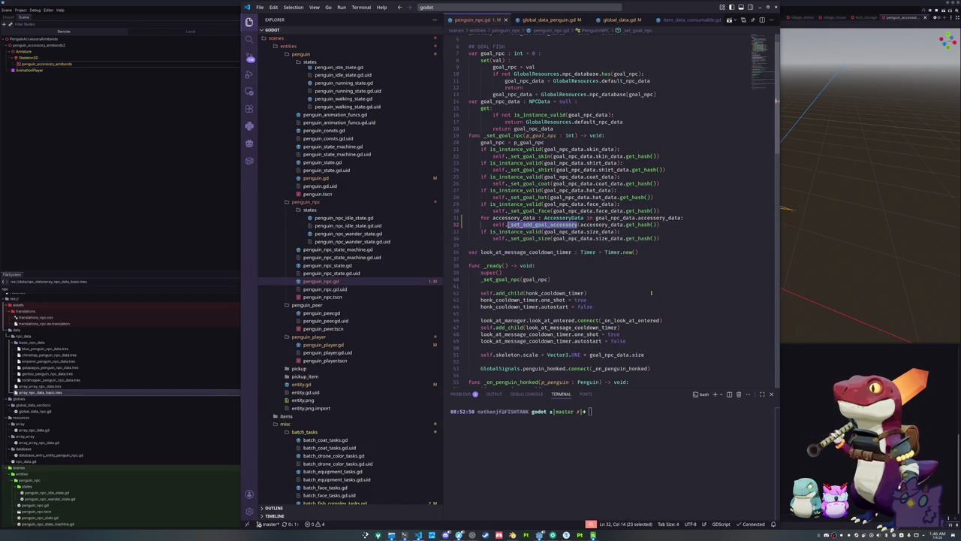
pyautogui.click(652, 293)
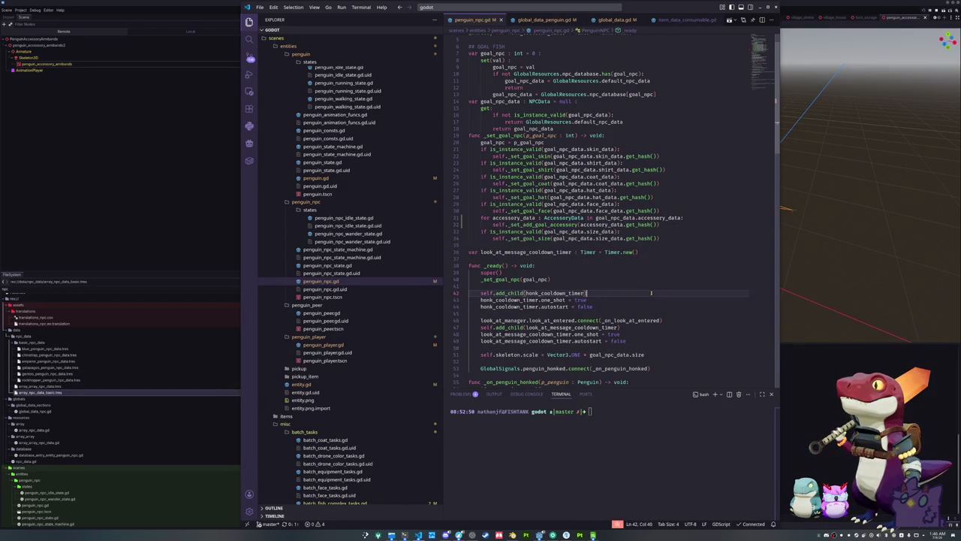
# Step: Add a print("Adding npc accessory") debug line at the start of the accessory loop
pyautogui.click(691, 218)
pyautogui.press('Return')
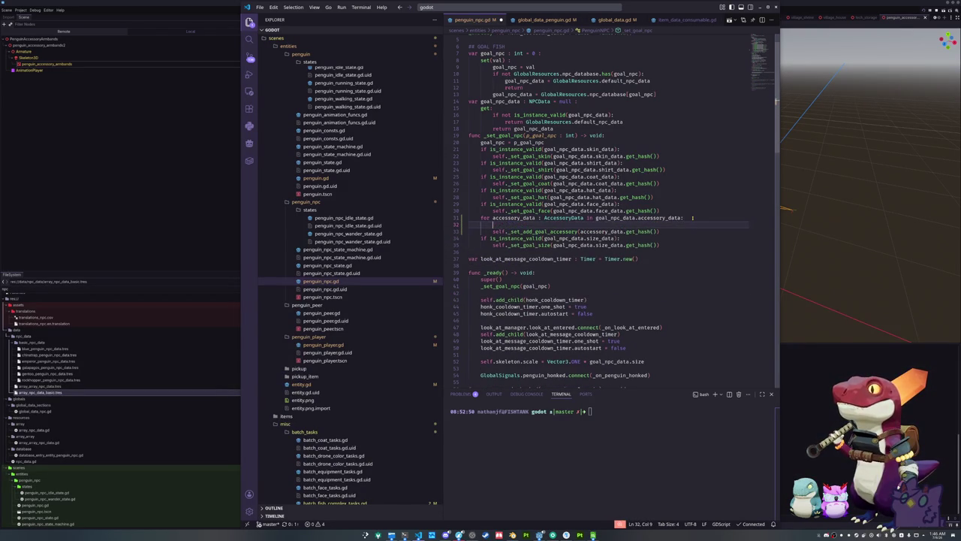
pyautogui.write('print("Adding npc')
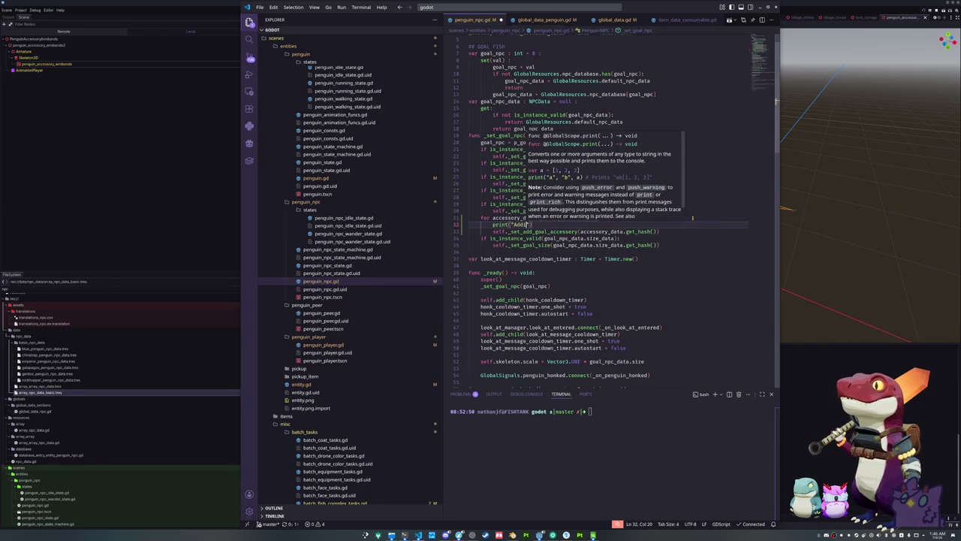
pyautogui.write(' accessory')
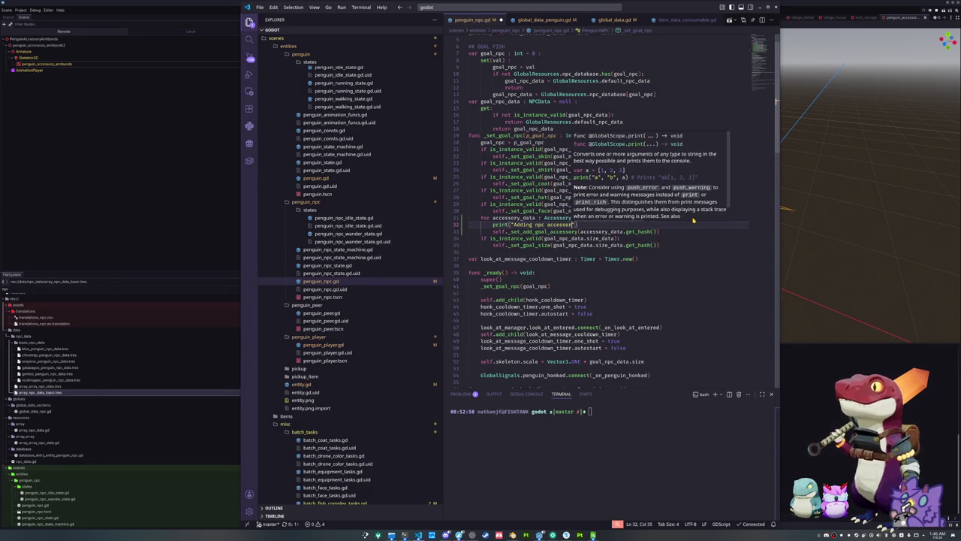
pyautogui.hotkey('alt', 'Tab')
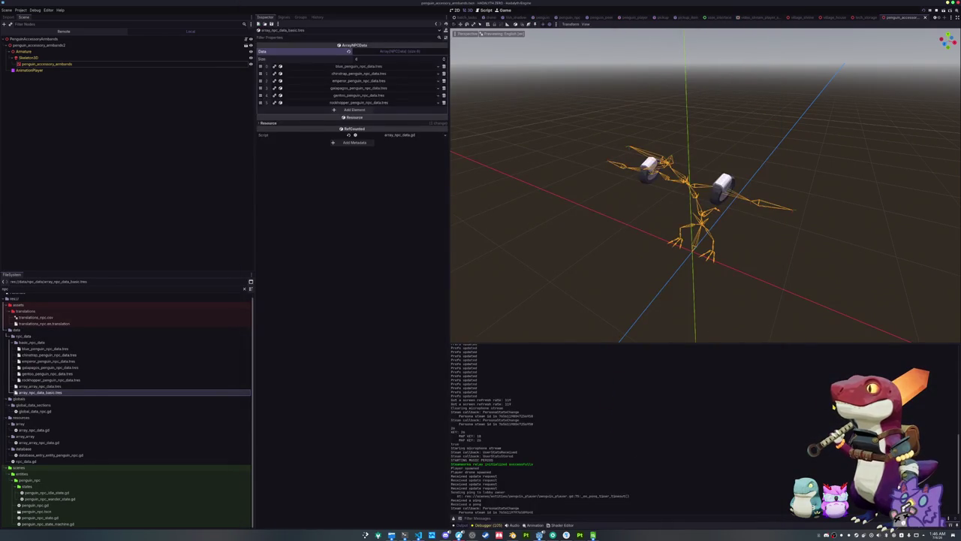
# Step: Relaunch the game, review the rockhopper, gentoo, galapagos, emperor and blue penguin NPC files, and run forward
pyautogui.press('F5')
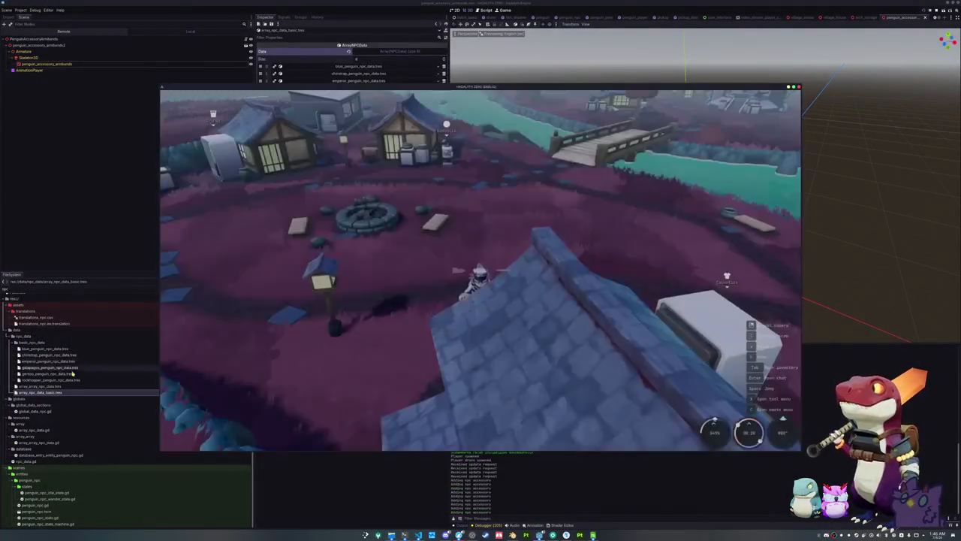
pyautogui.click(67, 380)
pyautogui.click(69, 374)
pyautogui.click(69, 368)
pyautogui.click(69, 361)
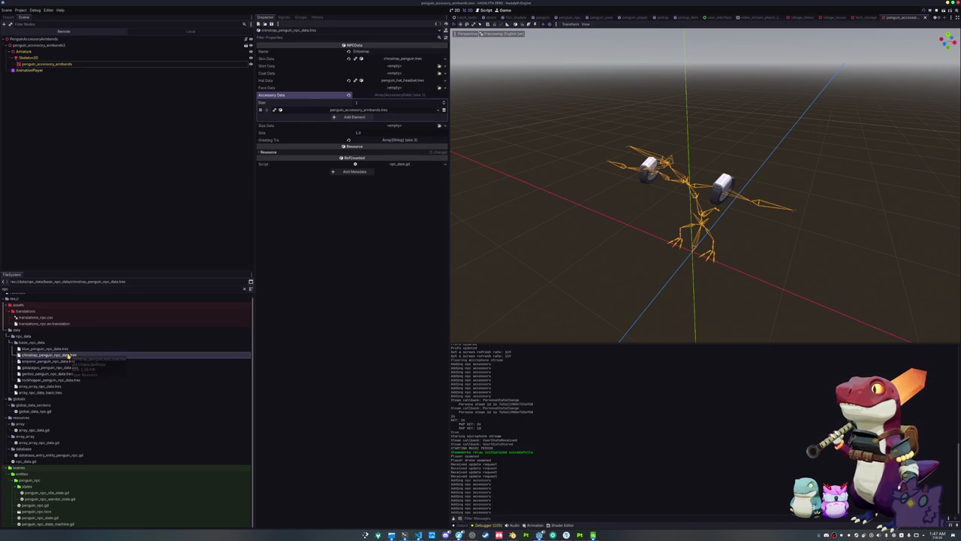
pyautogui.click(67, 349)
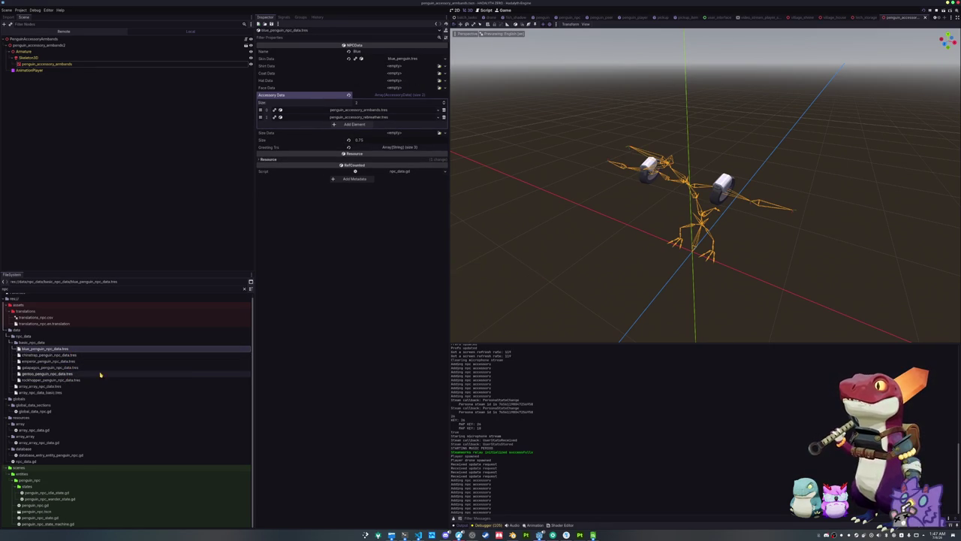
pyautogui.hotkey('alt', 'Tab')
pyautogui.press('w')
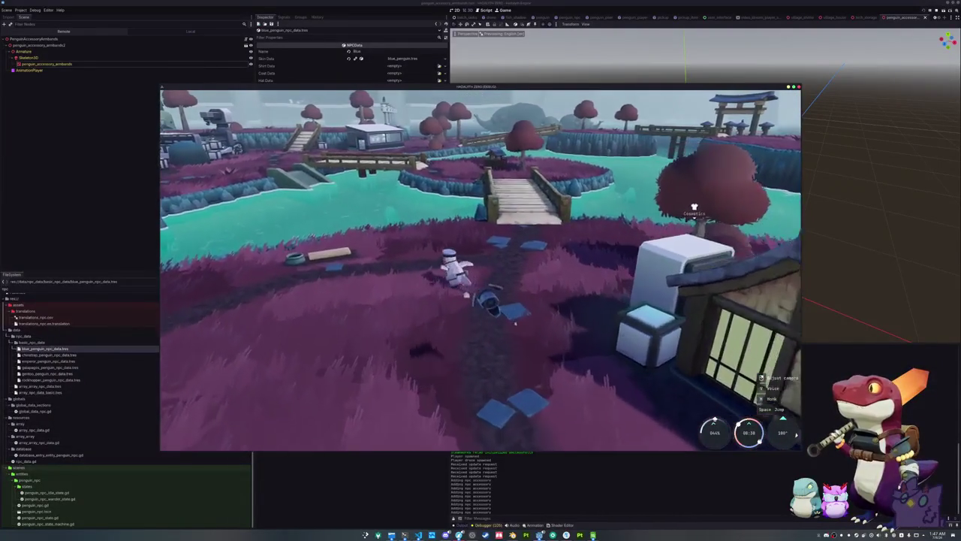
# Step: Zoom the game camera onto the shoreline NPC penguins to see their armbands and hat
pyautogui.click(503, 11)
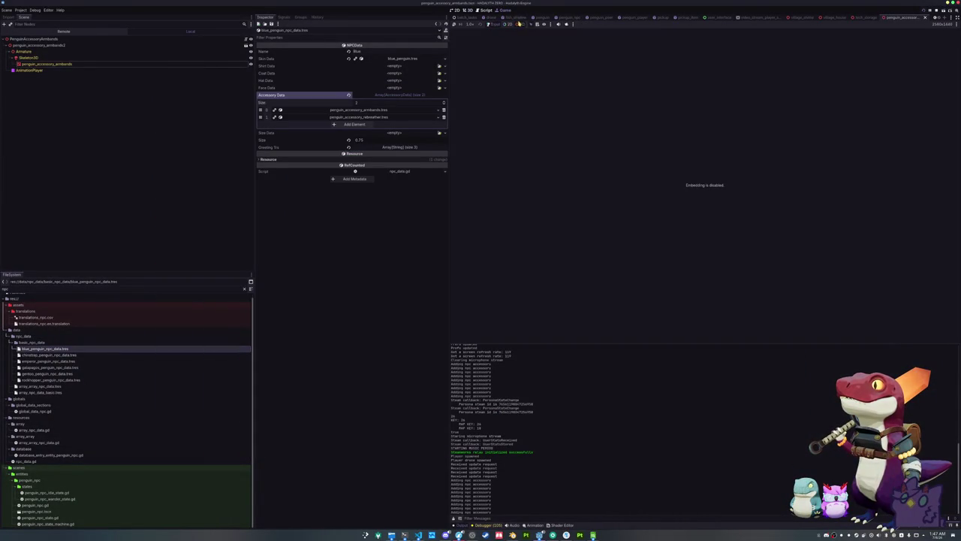
pyautogui.hotkey('alt', 'Tab')
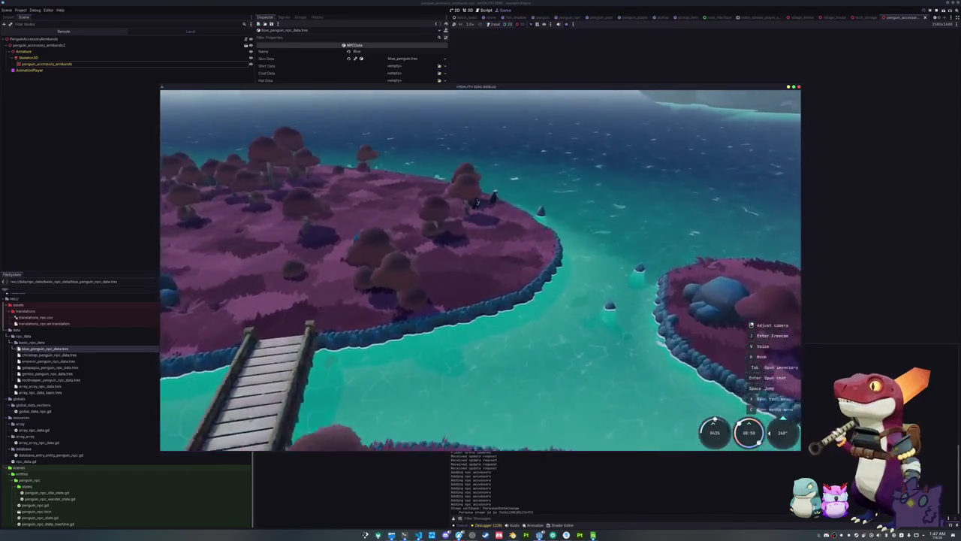
pyautogui.scroll(5, 481, 270)
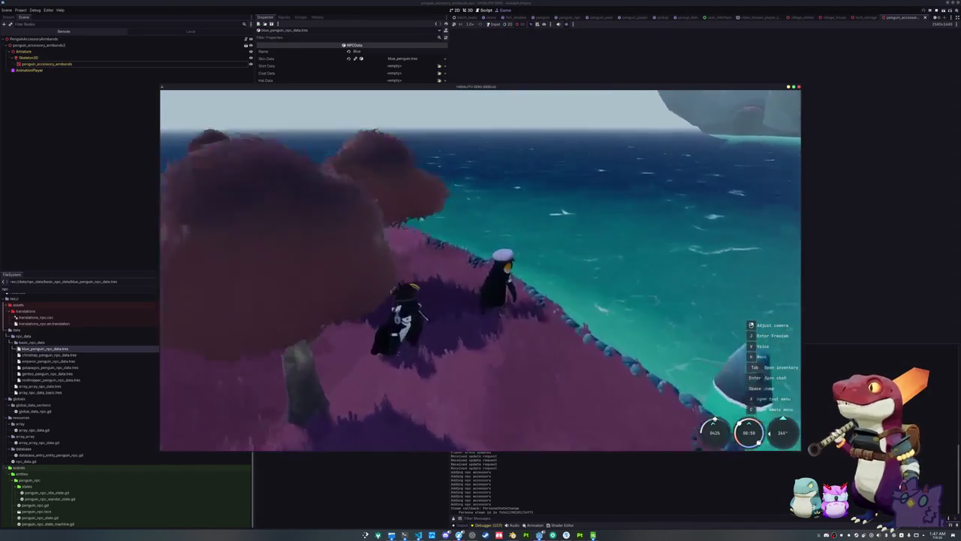